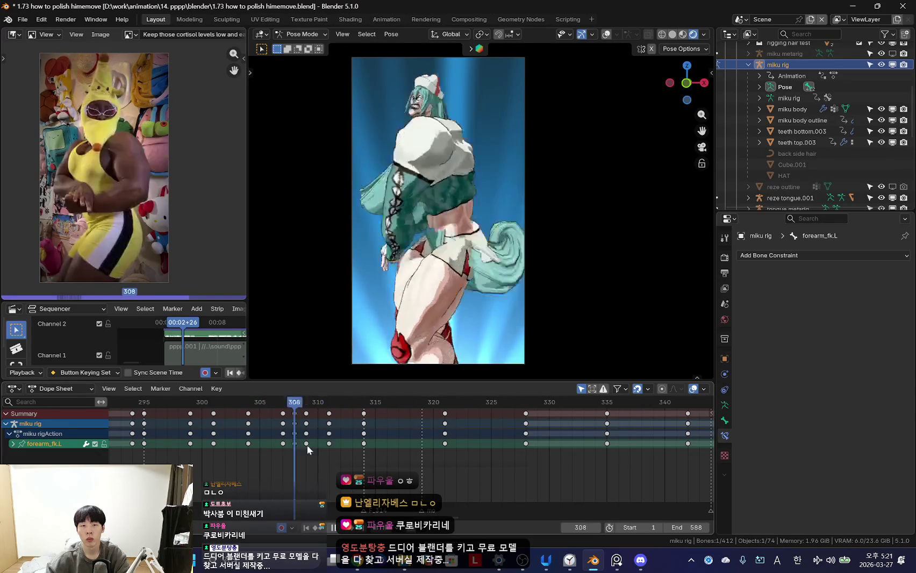
- Rotate the left forearm at frame 312 and replay it to compare with the dancer
{"action": "left_click", "coordinate": [601, 247]}
{"action": "key", "text": "space"}
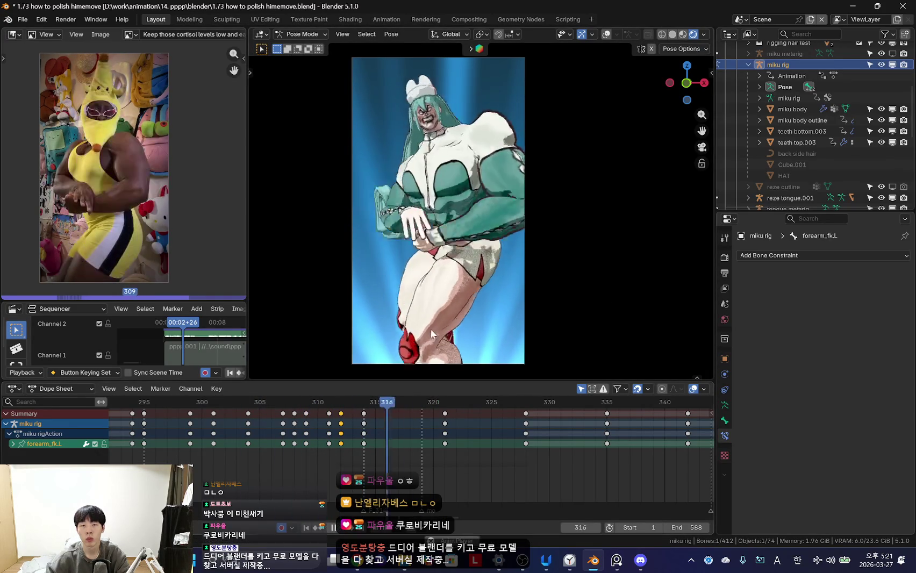
{"action": "scroll", "coordinate": [333, 430], "scroll_direction": "down", "scroll_amount": 2}
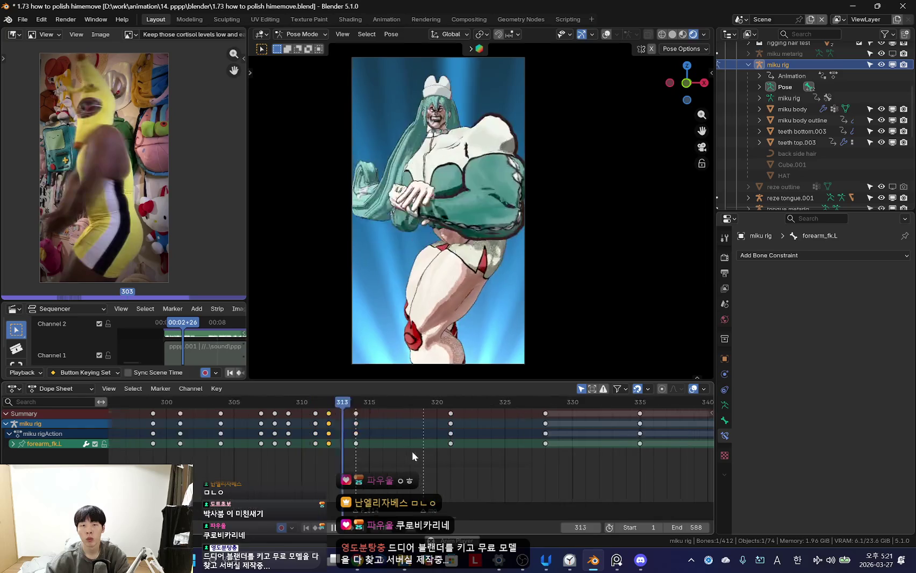
{"action": "scroll", "coordinate": [298, 428], "scroll_direction": "up", "scroll_amount": 3}
{"action": "key", "text": "Escape"}
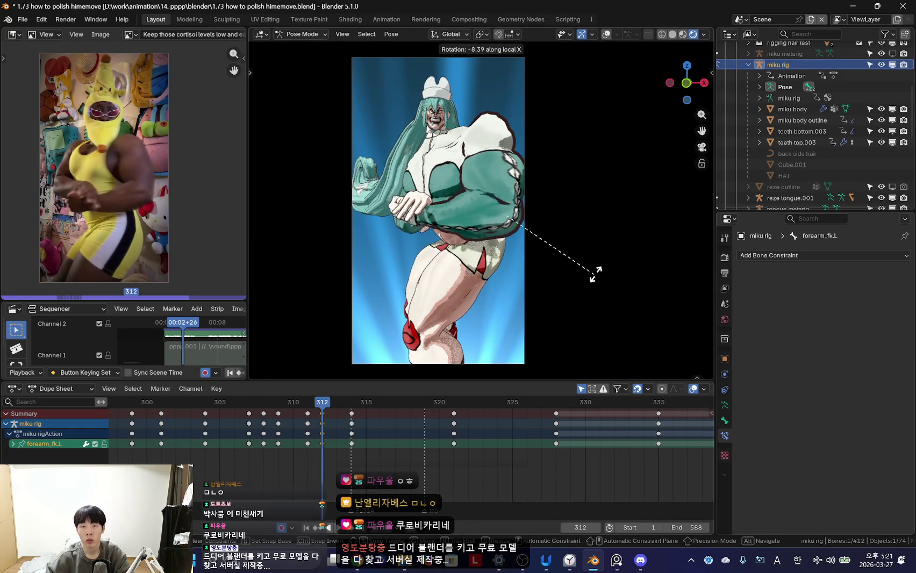
{"action": "left_click", "coordinate": [596, 273]}
{"action": "key", "text": "space"}
{"action": "scroll", "coordinate": [268, 452], "scroll_direction": "down", "scroll_amount": 2}
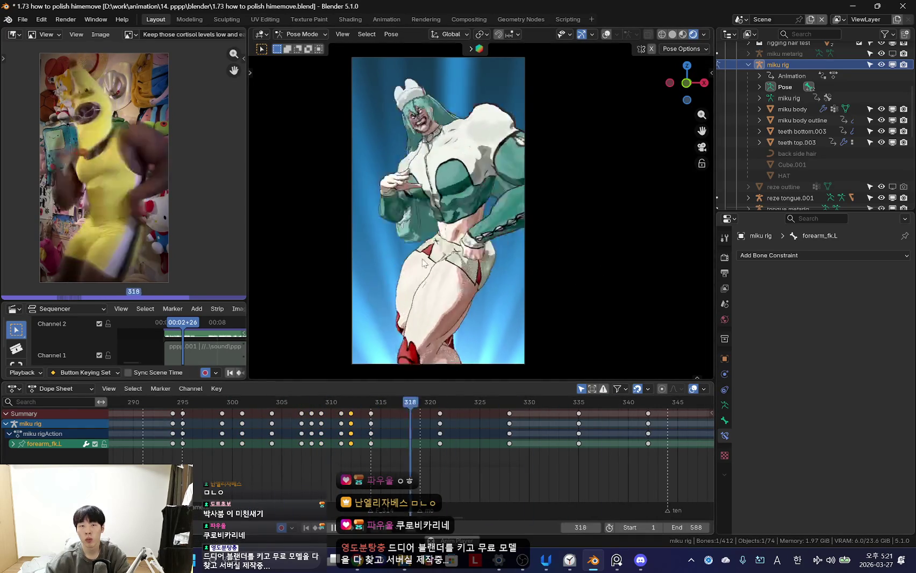
{"action": "key", "text": "shift+alt+z"}
- Select the chest bone and rotate it at frame 317
{"action": "key", "text": "space"}
{"action": "left_click", "coordinate": [468, 172]}
{"action": "left_click", "coordinate": [468, 172]}
{"action": "left_click", "coordinate": [444, 189]}
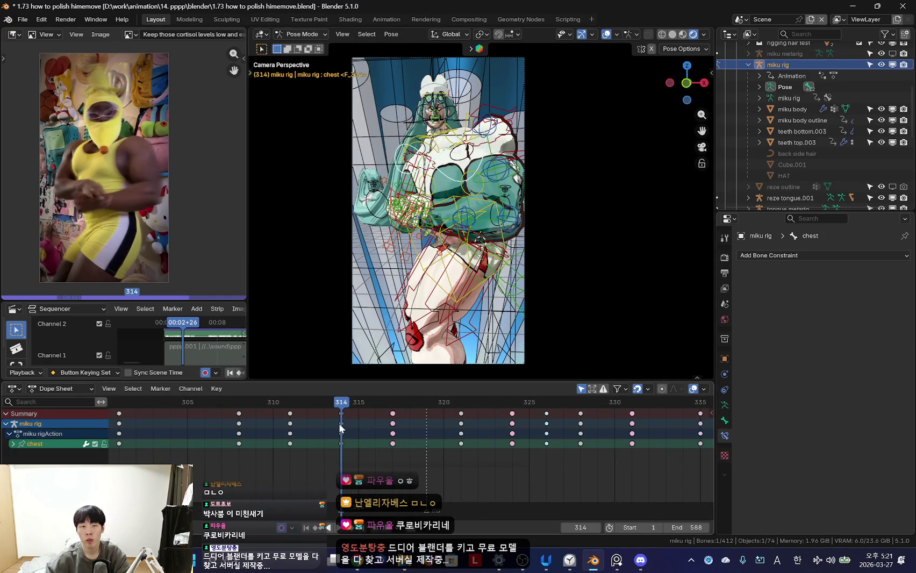
{"action": "key", "text": "space"}
{"action": "key", "text": "shift+alt+z"}
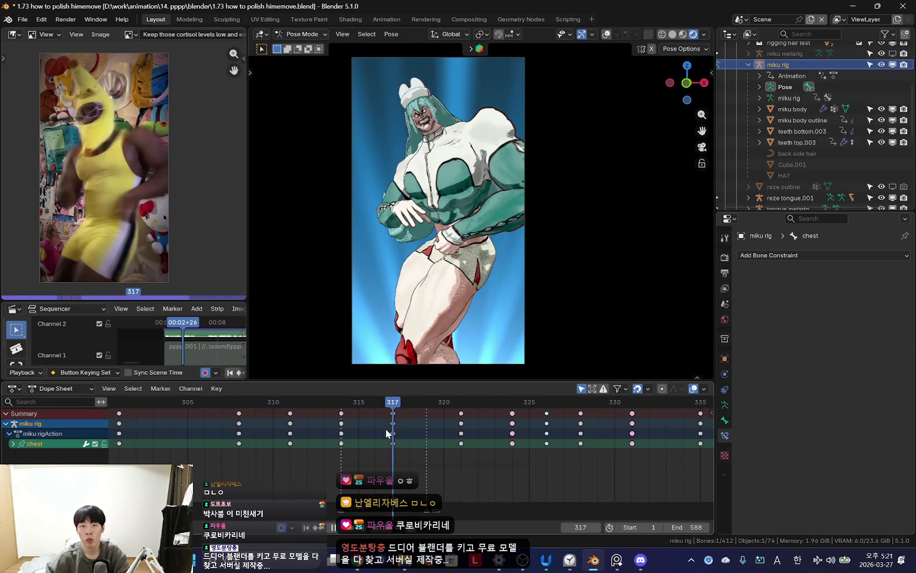
{"action": "key", "text": "space"}
{"action": "key", "text": "r"}
{"action": "left_click", "coordinate": [507, 317]}
- Replay from frame 314 to check the chest motion against the reference
{"action": "key", "text": "Down"}
{"action": "key", "text": "space"}
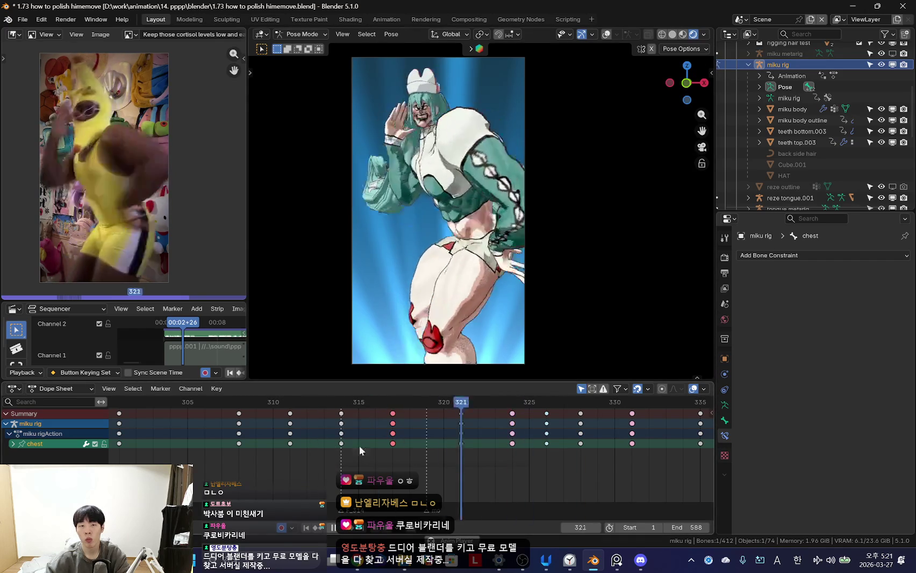
{"action": "key", "text": "space"}
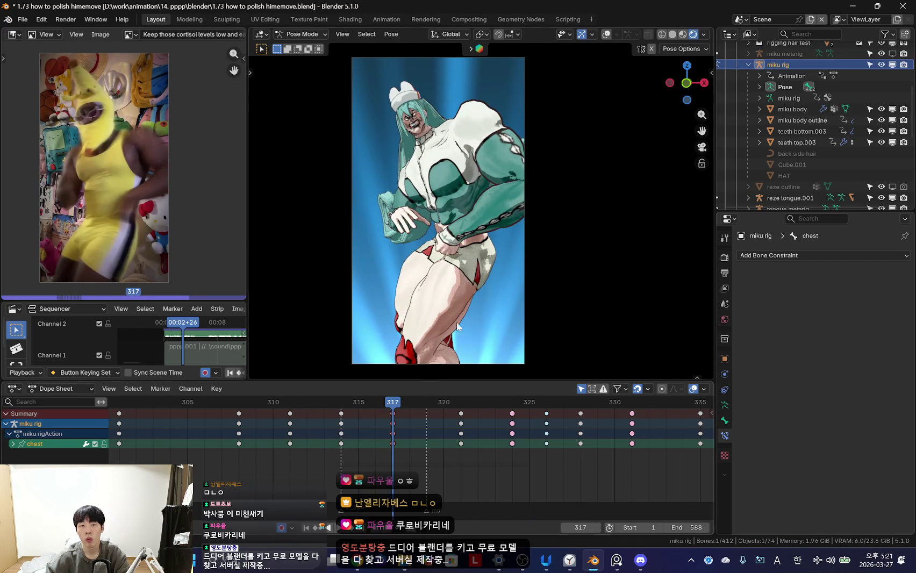
{"action": "key", "text": "shift+alt+z"}
{"action": "left_click", "coordinate": [506, 159]}
{"action": "key", "text": "space"}
{"action": "key", "text": "shift+alt+z"}
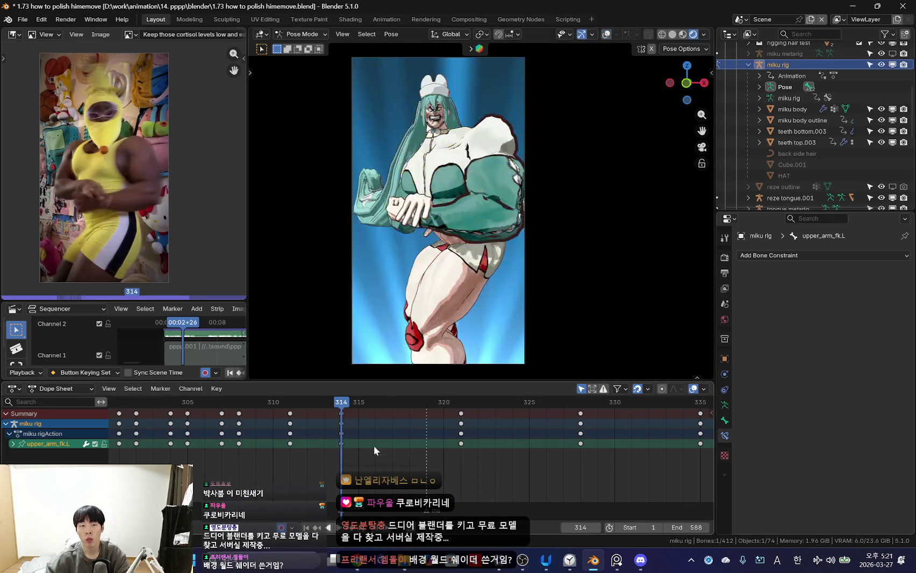
- Rotate the left upper arm at frame 316 and replay to compare its swing
{"action": "key", "text": "space"}
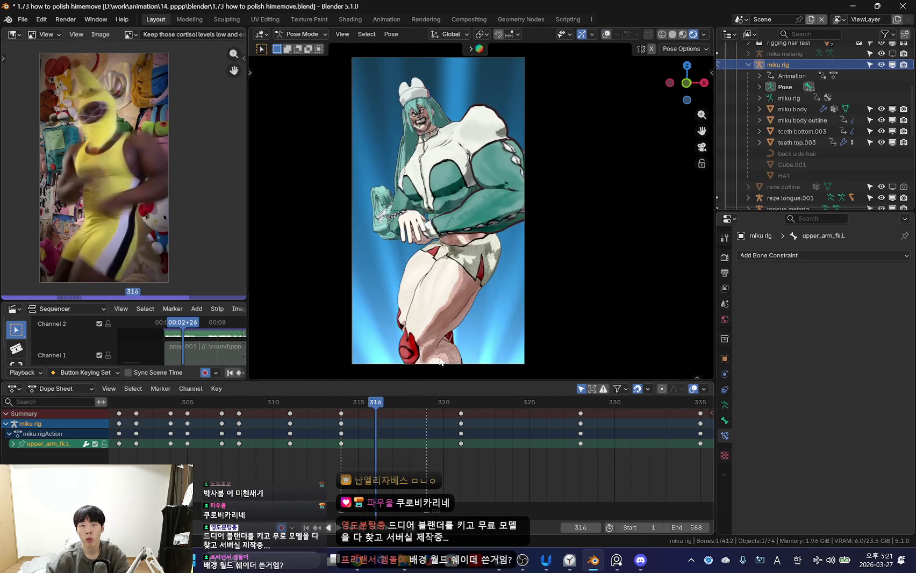
{"action": "key", "text": "r"}
{"action": "key", "text": "r"}
{"action": "left_click", "coordinate": [537, 297]}
{"action": "key", "text": "space"}
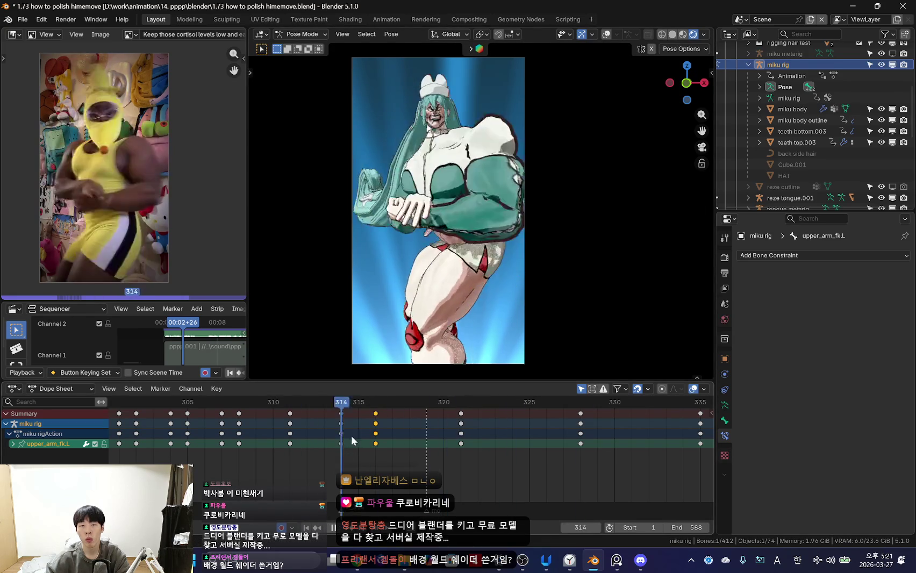
{"action": "key", "text": "space"}
{"action": "key", "text": "r"}
{"action": "left_click", "coordinate": [517, 241]}
{"action": "key", "text": "space"}
{"action": "key", "text": "space"}
- Further refine the left upper arm rotation at frame 316 and review its keys
{"action": "key", "text": "r"}
{"action": "left_click", "coordinate": [507, 264]}
{"action": "key", "text": "r"}
{"action": "left_click", "coordinate": [462, 267]}
{"action": "left_click", "coordinate": [544, 242]}
{"action": "key", "text": "r"}
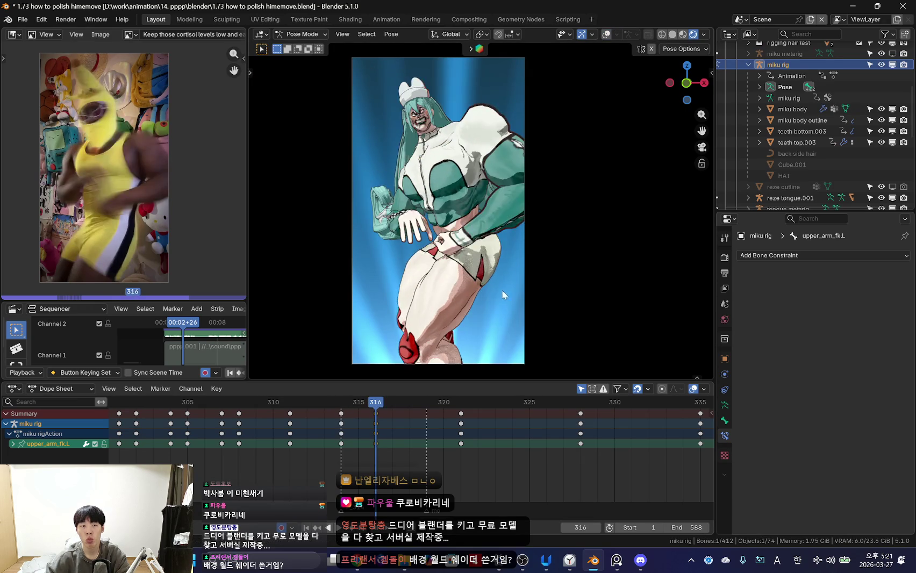
{"action": "key", "text": "space"}
{"action": "left_click", "coordinate": [375, 413]}
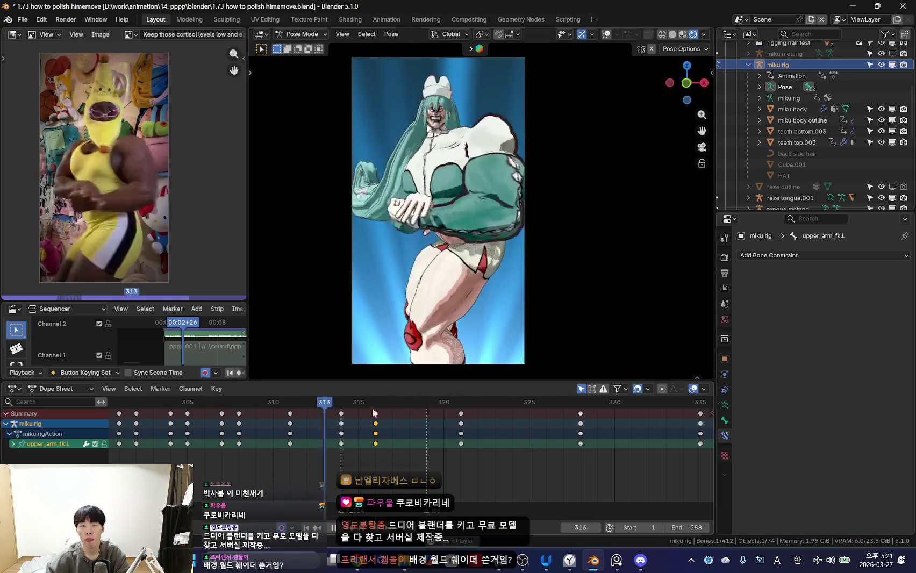
{"action": "key", "text": "space"}
{"action": "left_click", "coordinate": [417, 195]}
{"action": "key", "text": "space"}
{"action": "key", "text": "space"}
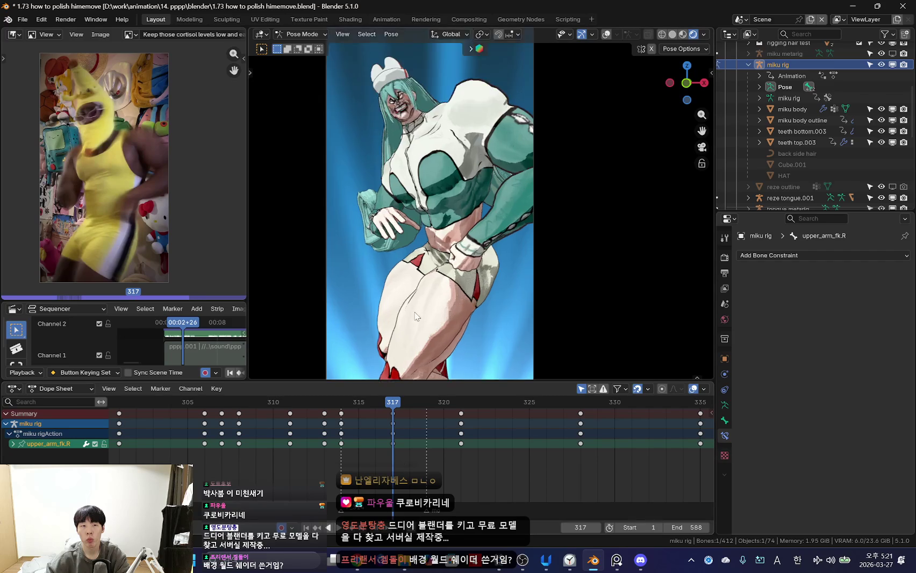
- Rotate the right forearm at frame 317 and replay to review it
{"action": "key", "text": "r"}
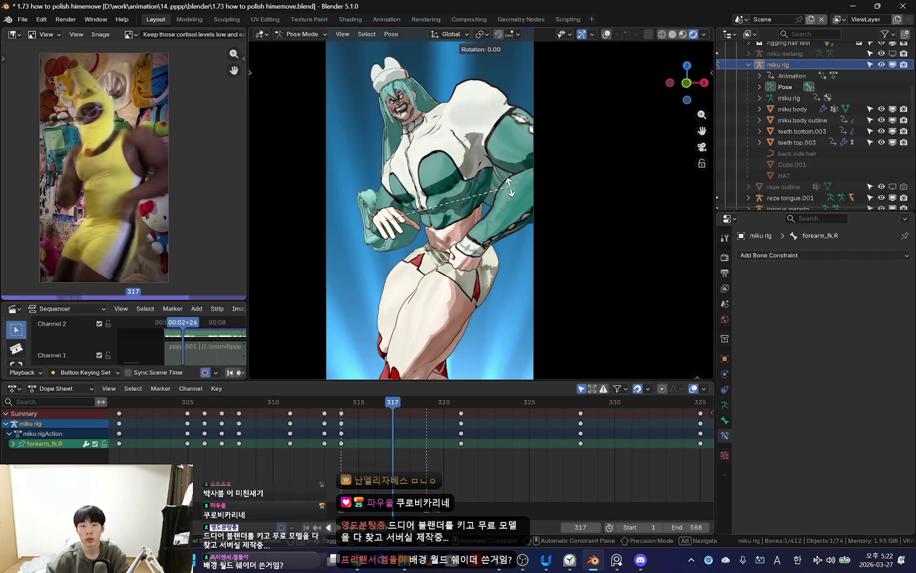
{"action": "left_click", "coordinate": [506, 223]}
{"action": "key", "text": "space"}
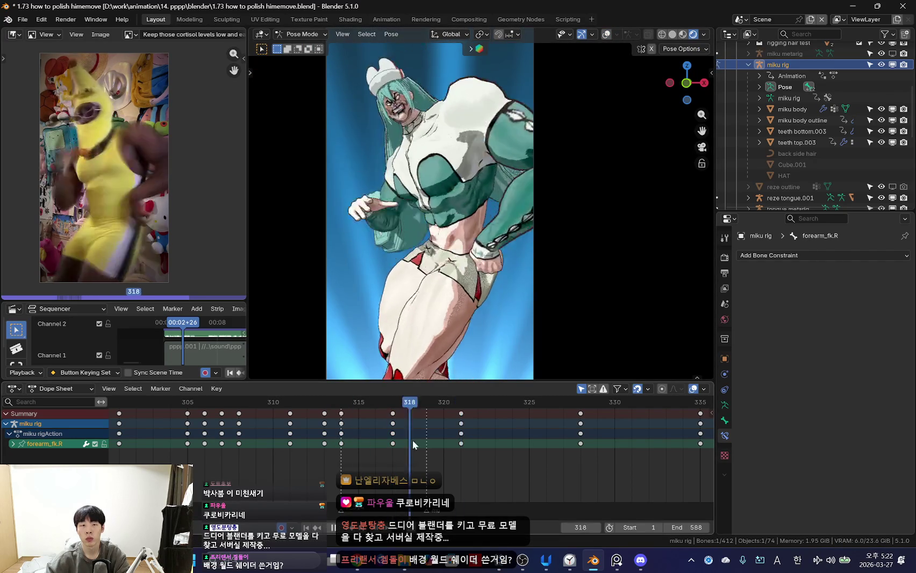
{"action": "mouse_move", "coordinate": [386, 436]}
{"action": "left_mouse_down"}
{"action": "mouse_move", "coordinate": [396, 444]}
{"action": "mouse_move", "coordinate": [425, 441]}
{"action": "mouse_move", "coordinate": [378, 438]}
{"action": "mouse_move", "coordinate": [392, 441]}
{"action": "left_mouse_up"}
- Rotate the right upper arm at frame 317, checking motion from frame 314
{"action": "key", "text": "shift+alt+z"}
{"action": "key", "text": "shift+alt+z"}
{"action": "key", "text": "r"}
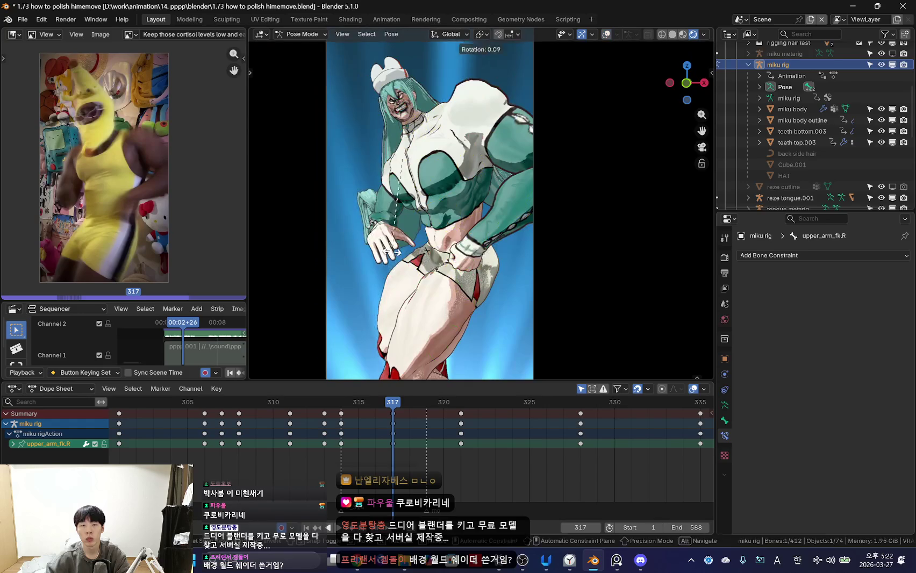
{"action": "left_click", "coordinate": [400, 234]}
{"action": "mouse_move", "coordinate": [393, 443]}
{"action": "left_mouse_down"}
{"action": "mouse_move", "coordinate": [346, 454]}
{"action": "mouse_move", "coordinate": [439, 437]}
{"action": "mouse_move", "coordinate": [357, 442]}
{"action": "mouse_move", "coordinate": [392, 441]}
{"action": "left_mouse_up"}
- Rotate the right hand, select the right pinky control, and replay the hand
{"action": "key", "text": "shift+alt+z"}
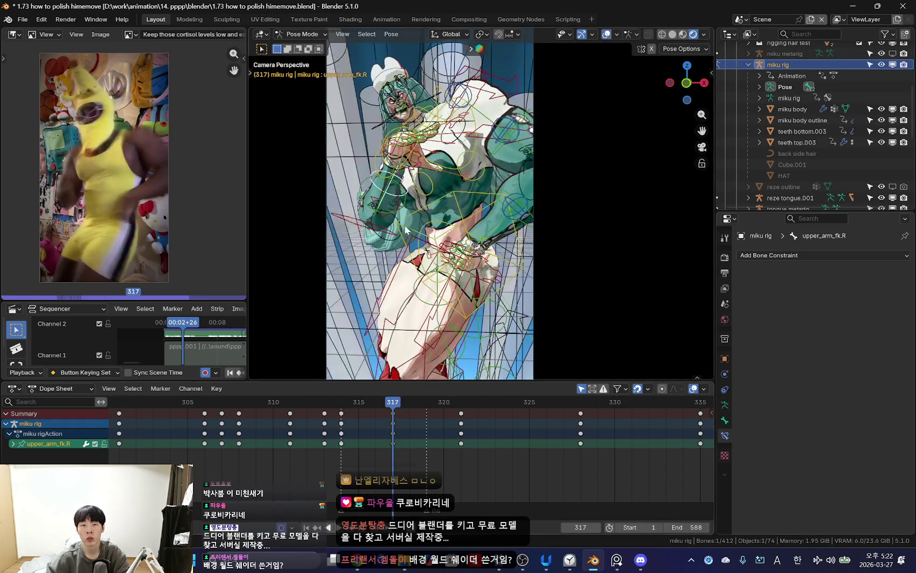
{"action": "key", "text": "shift+alt+z"}
{"action": "left_click", "coordinate": [444, 236]}
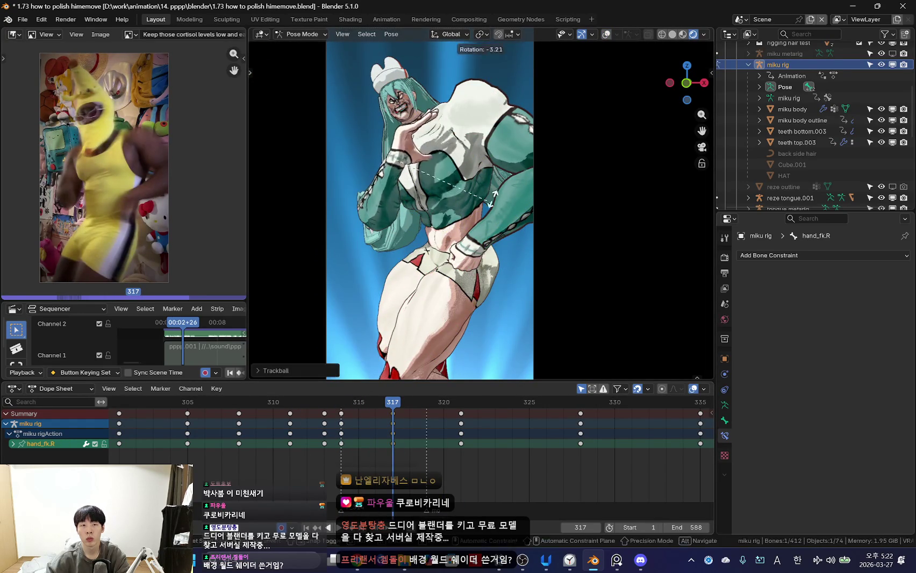
{"action": "key", "text": "shift+alt+z"}
{"action": "scroll", "coordinate": [401, 188], "scroll_direction": "up", "scroll_amount": 4}
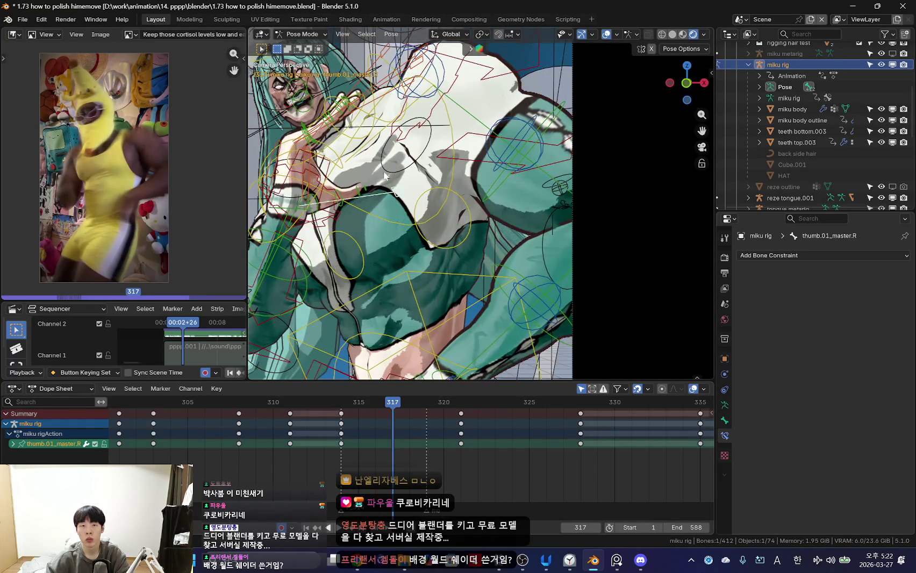
{"action": "scroll", "coordinate": [384, 175], "scroll_direction": "down", "scroll_amount": 2}
{"action": "left_click", "coordinate": [437, 120], "text": "shift"}
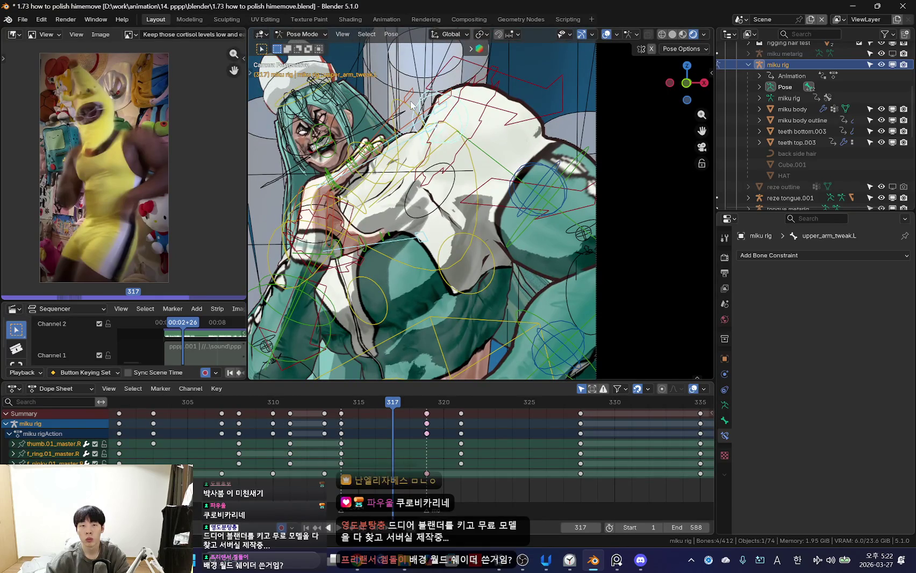
{"action": "key", "text": "shift+alt+z"}
{"action": "scroll", "coordinate": [451, 113], "scroll_direction": "down", "scroll_amount": 3}
{"action": "key", "text": "space"}
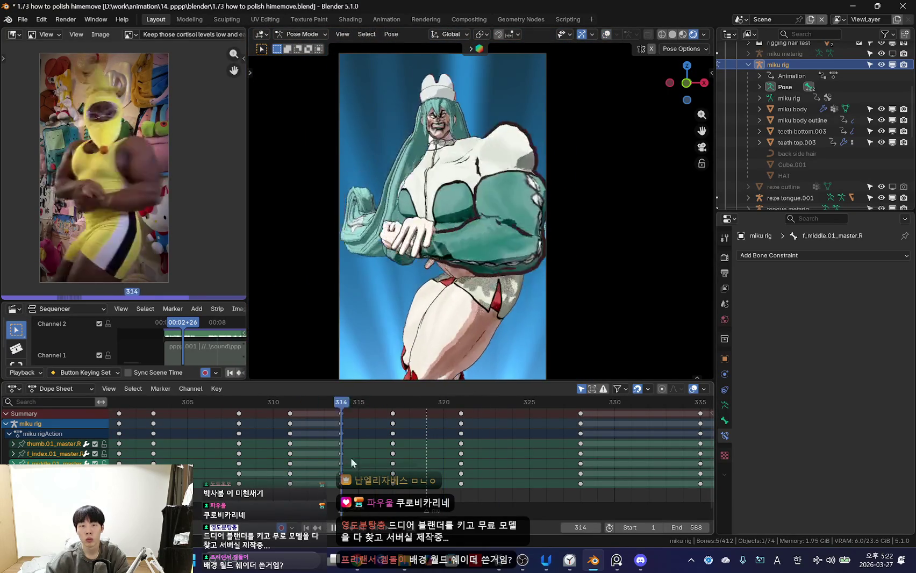
- At frame 317, rotate the right upper arm toward the chest and replay
{"action": "key", "text": "Escape"}
{"action": "key", "text": "shift+alt+z"}
{"action": "left_click", "coordinate": [385, 173]}
{"action": "key", "text": "shift+alt+z"}
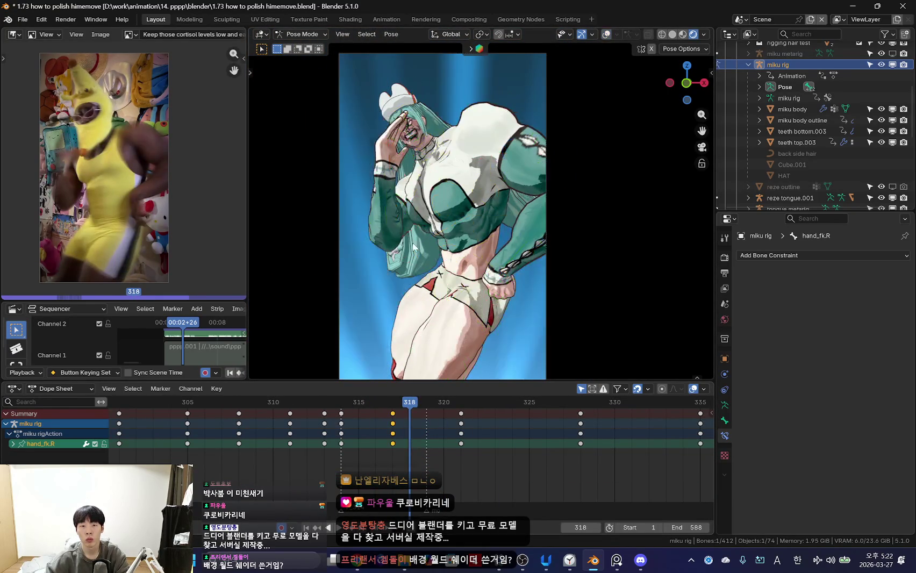
{"action": "key", "text": "Left"}
{"action": "key", "text": "shift+alt+z"}
{"action": "key", "text": "shift+alt+z"}
{"action": "key", "text": "shift+alt+z"}
{"action": "left_click", "coordinate": [404, 215]}
{"action": "key", "text": "shift+alt+z"}
{"action": "key", "text": "r"}
{"action": "key", "text": "r"}
{"action": "key", "text": "space"}
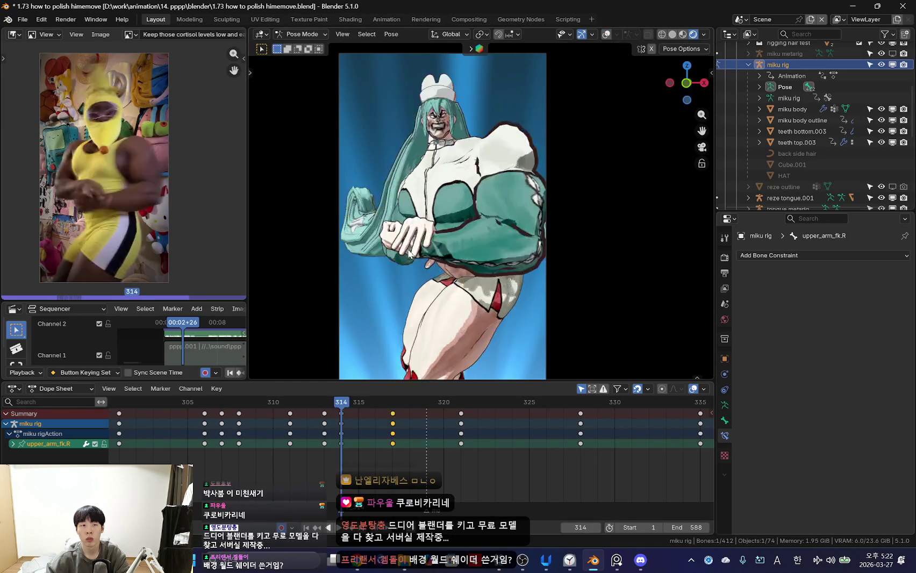
{"action": "key", "text": "alt+a"}
{"action": "key", "text": "shift+alt+z"}
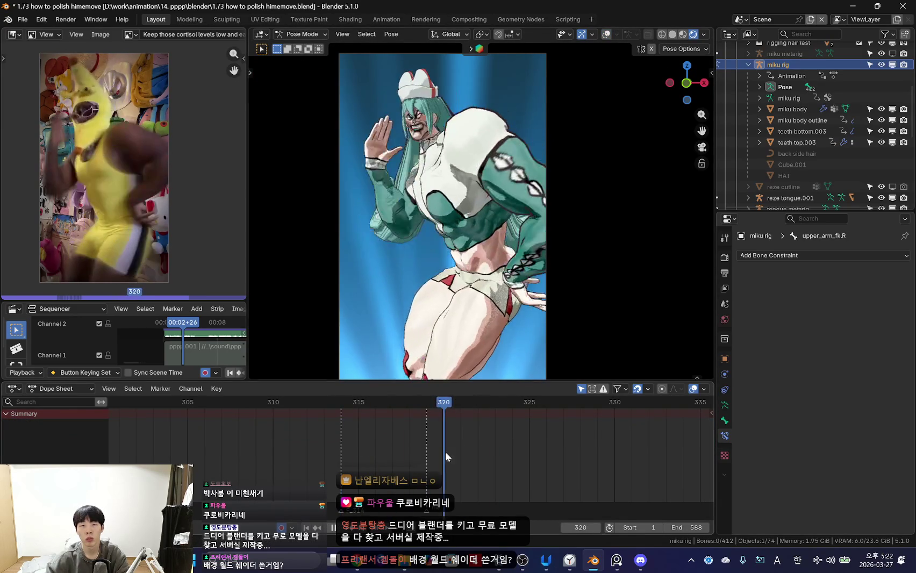
- Select the right hand and rotate it to a new raised angle
{"action": "key", "text": "shift+alt+z"}
{"action": "left_click", "coordinate": [399, 274]}
{"action": "key", "text": "shift+alt+z"}
{"action": "mouse_move", "coordinate": [394, 447]}
{"action": "left_mouse_down"}
{"action": "mouse_move", "coordinate": [417, 459]}
{"action": "mouse_move", "coordinate": [478, 456]}
{"action": "left_mouse_up"}
{"action": "key", "text": "shift+alt+z"}
{"action": "key", "text": "r"}
{"action": "left_click", "coordinate": [420, 307]}
{"action": "key", "text": "shift+alt+z"}
- Move the frame-321 keyframes to frame 324 and play back to check timing
{"action": "left_click", "coordinate": [461, 443]}
{"action": "key", "text": "g"}
{"action": "left_click", "coordinate": [515, 442]}
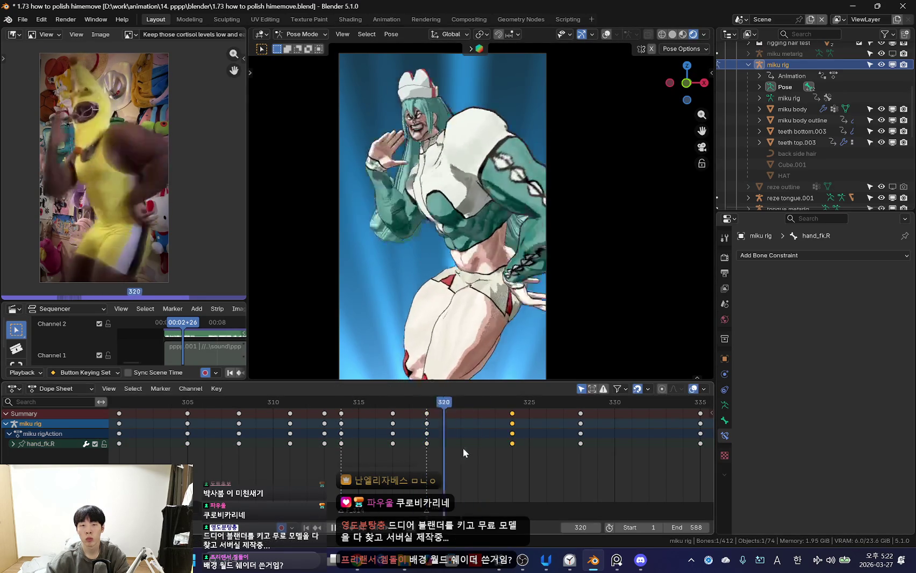
{"action": "key", "text": "Up"}
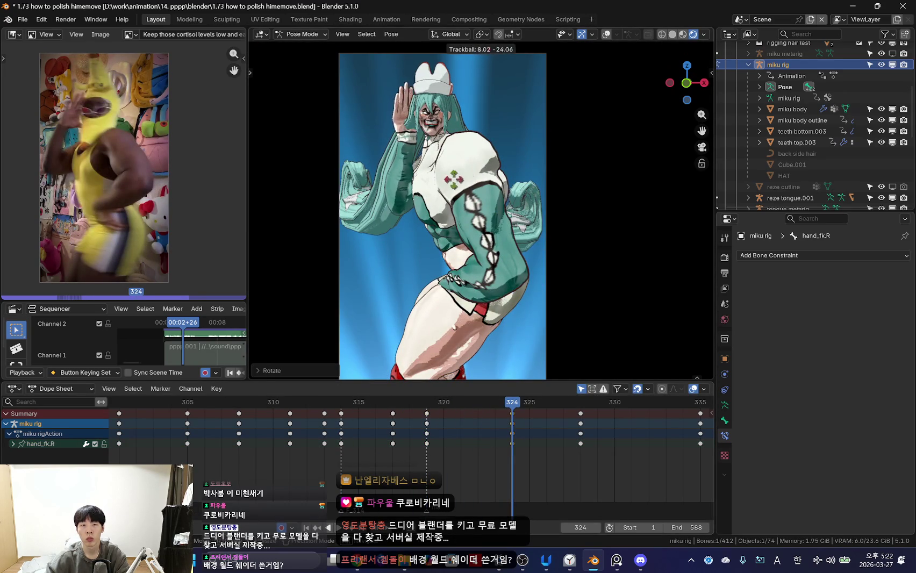
{"action": "key", "text": "space"}
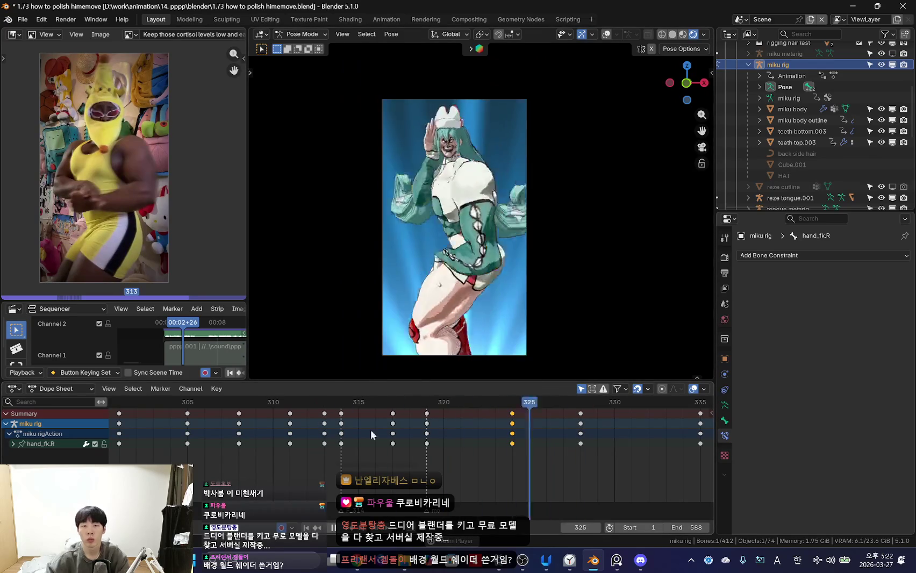
- Scrub from frame 317 to 328 comparing with the reference, then show the bones
{"action": "scroll", "coordinate": [377, 422], "scroll_direction": "down", "scroll_amount": 3}
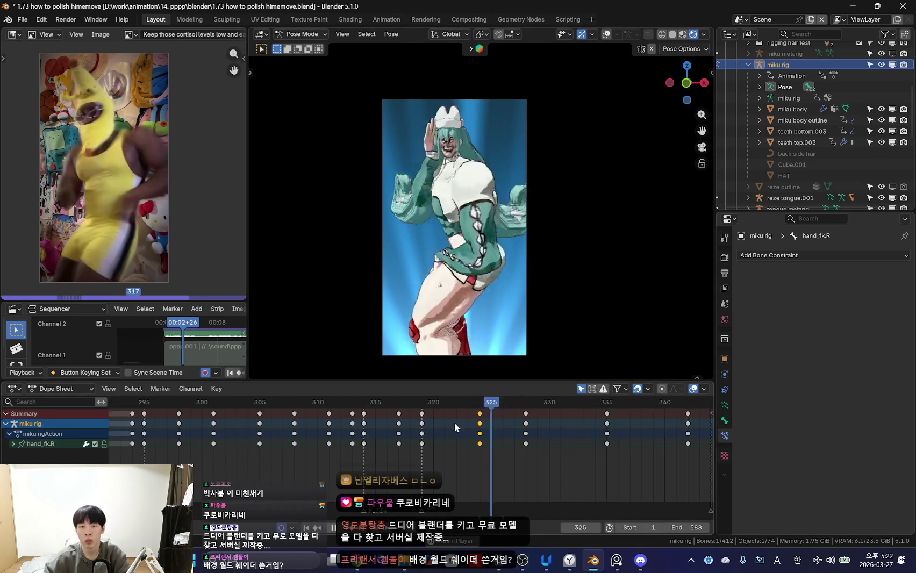
{"action": "left_click", "coordinate": [365, 454]}
{"action": "left_click_drag", "start_coordinate": [365, 454], "coordinate": [474, 441]}
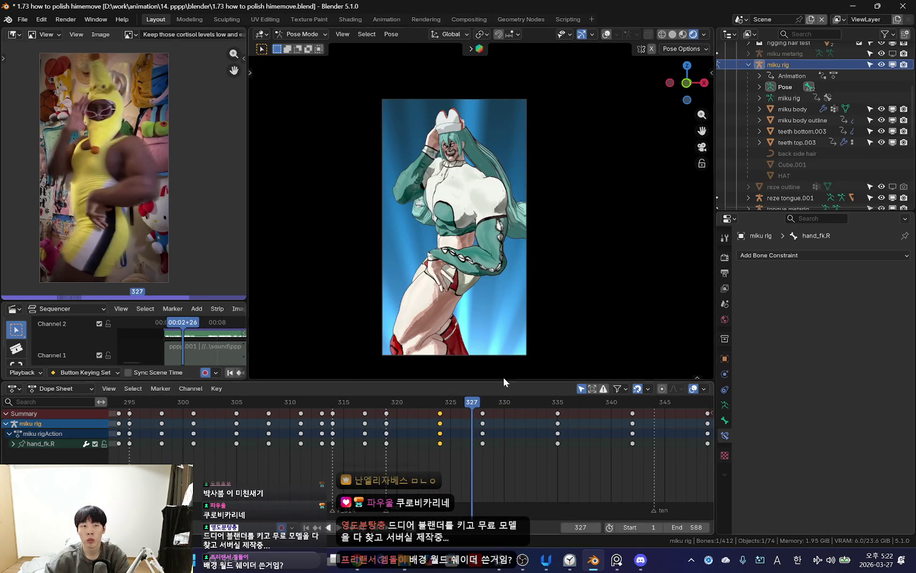
{"action": "scroll", "coordinate": [538, 301], "scroll_direction": "up", "scroll_amount": 2}
{"action": "mouse_move", "coordinate": [482, 445]}
{"action": "left_mouse_down"}
{"action": "mouse_move", "coordinate": [362, 445]}
{"action": "mouse_move", "coordinate": [537, 443]}
{"action": "mouse_move", "coordinate": [357, 445]}
{"action": "mouse_move", "coordinate": [456, 454]}
{"action": "mouse_move", "coordinate": [482, 446]}
{"action": "left_mouse_up"}
{"action": "key", "text": "shift+alt+z"}
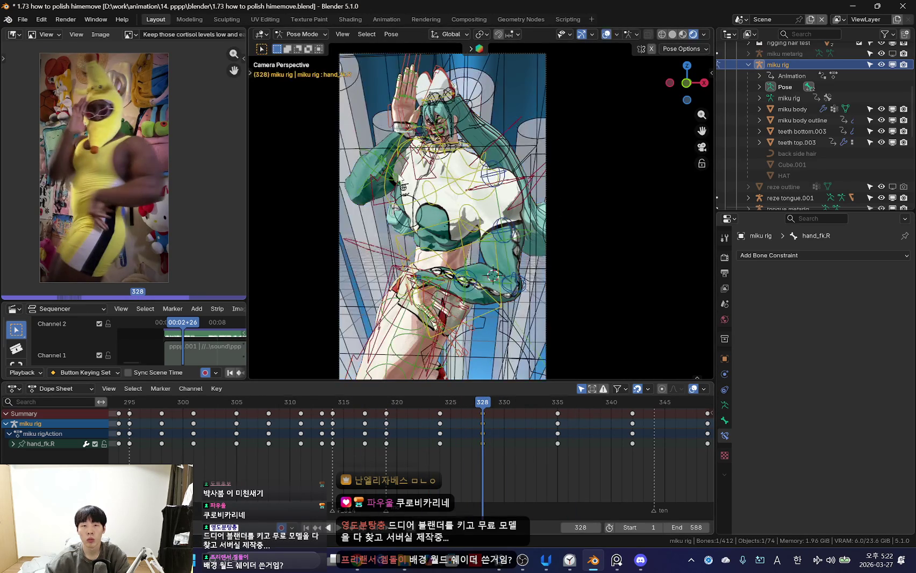
- Open the N sidebar and select the right IK hand control hand_ik.R
{"action": "key", "text": "shift+alt+z"}
{"action": "key", "text": "shift+alt+z"}
{"action": "key", "text": "n"}
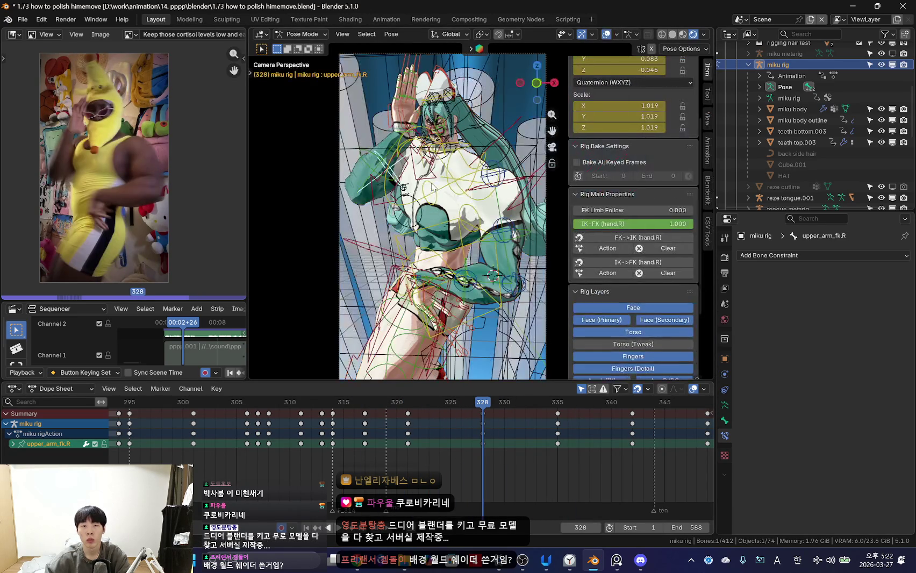
{"action": "left_click", "coordinate": [388, 117]}
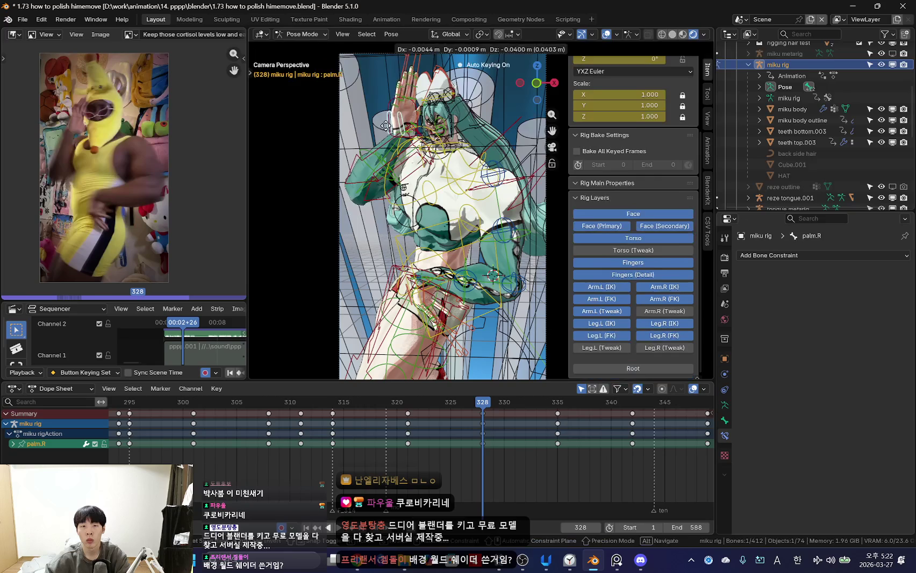
{"action": "left_click", "coordinate": [653, 224]}
{"action": "key", "text": "shift+alt+z"}
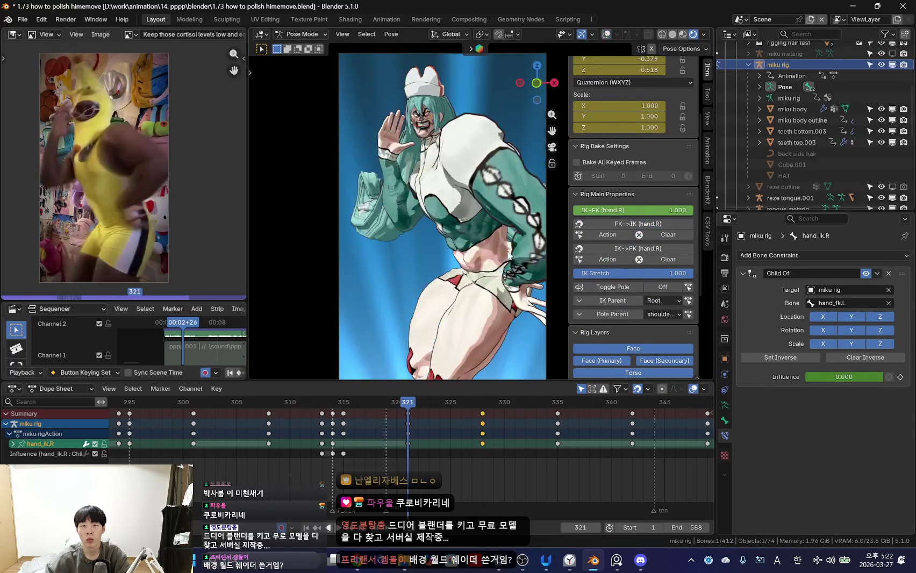
- Rotate hand_ik.R around frame 334 to match the reference and key it
{"action": "left_click_drag", "start_coordinate": [485, 458], "coordinate": [555, 455]}
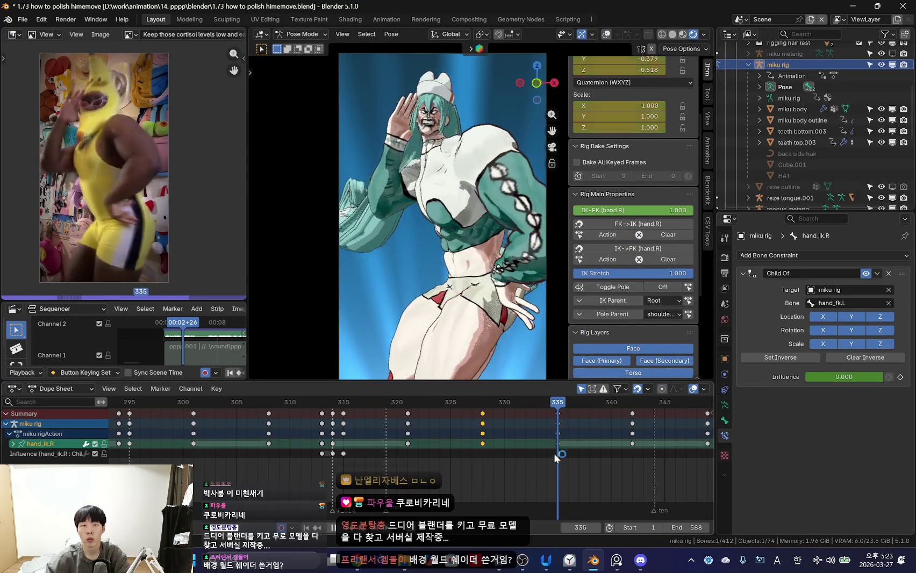
{"action": "key", "text": "shift+alt+z"}
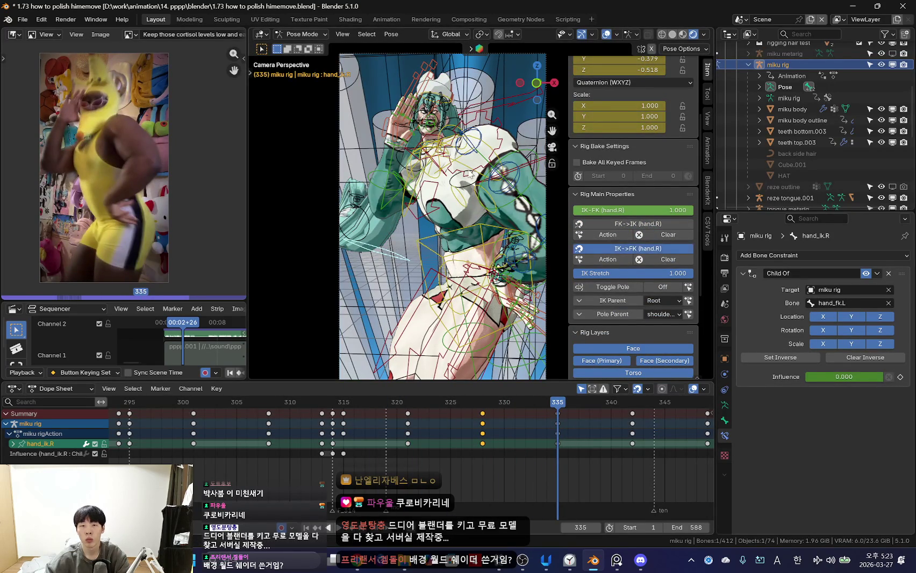
{"action": "key", "text": "Return"}
{"action": "key", "text": "shift+alt+z"}
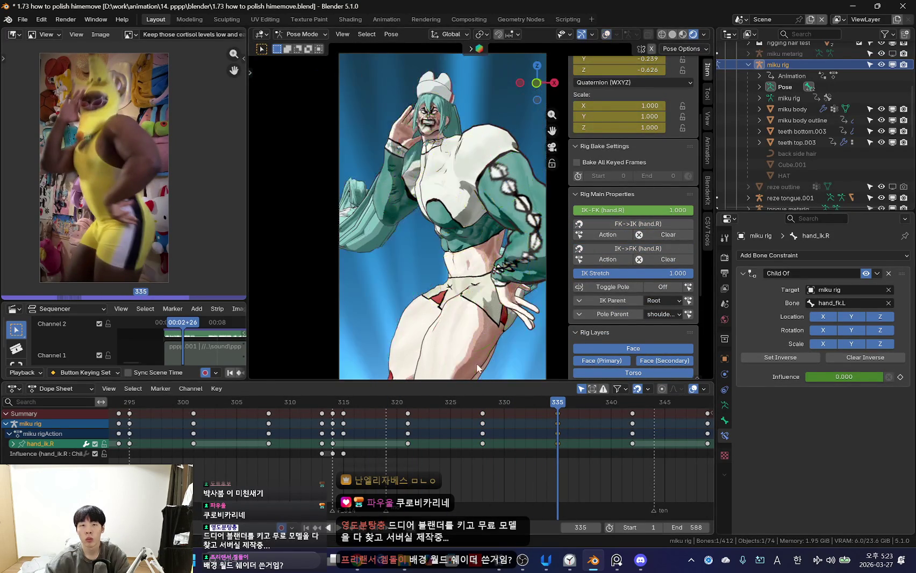
{"action": "key", "text": "shift+ctrl+space"}
- Play back, stopping at frame 335 to check the new right-hand keys
{"action": "scroll", "coordinate": [508, 434], "scroll_direction": "down", "scroll_amount": 1}
{"action": "scroll", "coordinate": [507, 439], "scroll_direction": "down", "scroll_amount": 3}
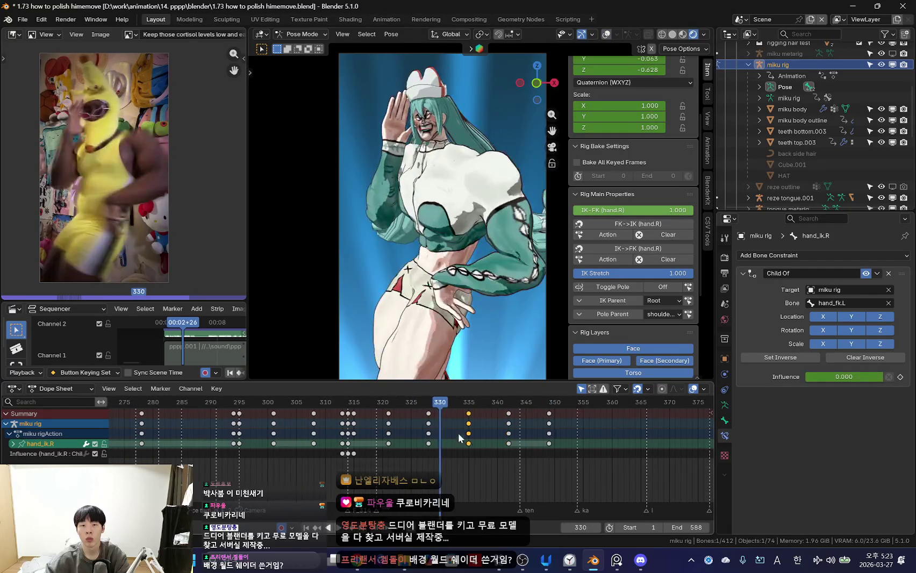
{"action": "key", "text": "Escape"}
{"action": "mouse_move", "coordinate": [474, 446]}
{"action": "left_mouse_down"}
{"action": "mouse_move", "coordinate": [502, 441]}
{"action": "mouse_move", "coordinate": [394, 453]}
{"action": "mouse_move", "coordinate": [484, 449]}
{"action": "left_mouse_up"}
{"action": "key", "text": "shift+alt+z"}
- Select the chest bone, close the sidebar and enlarge the viewport slightly
{"action": "key", "text": "a"}
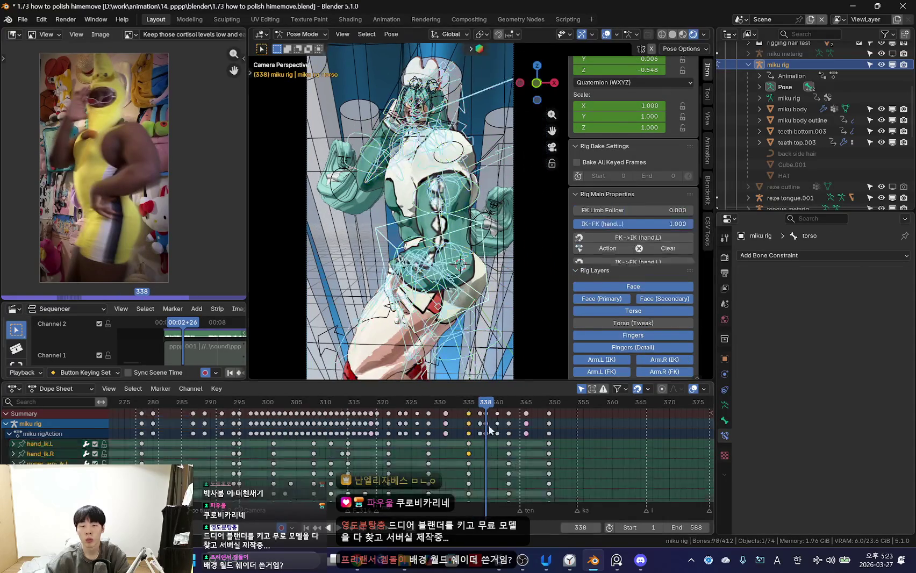
{"action": "left_click", "coordinate": [375, 176]}
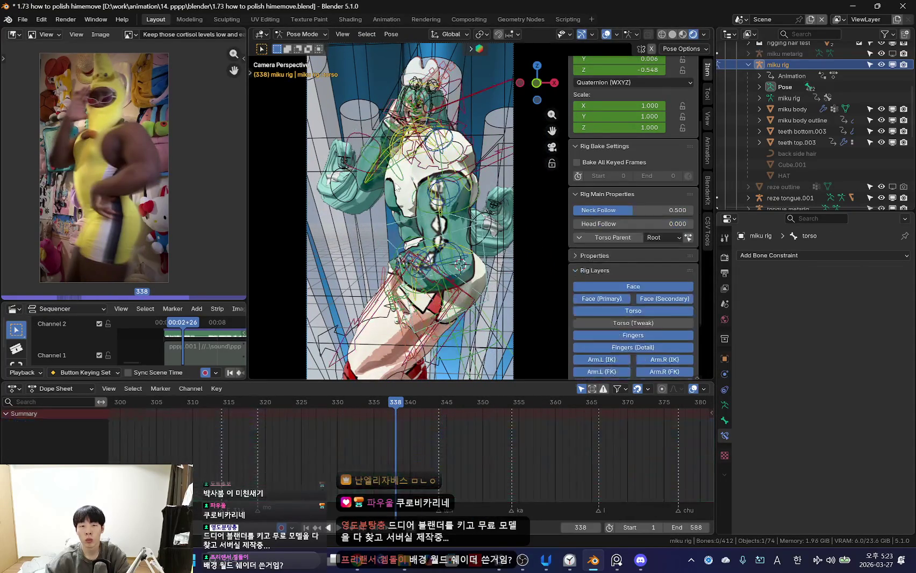
{"action": "left_click", "coordinate": [371, 177]}
{"action": "key", "text": "n"}
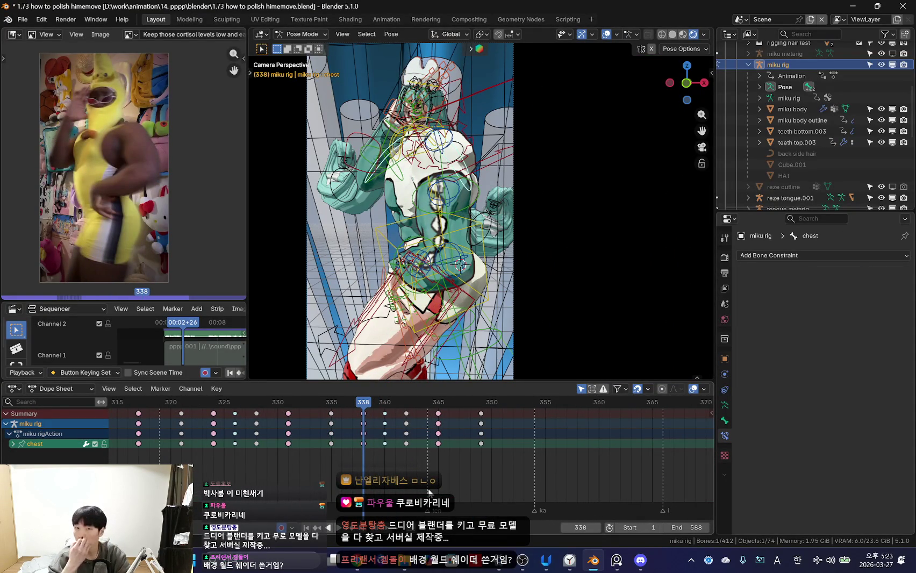
{"action": "left_click_drag", "start_coordinate": [503, 381], "coordinate": [505, 401]}
{"action": "key", "text": "shift+alt+z"}
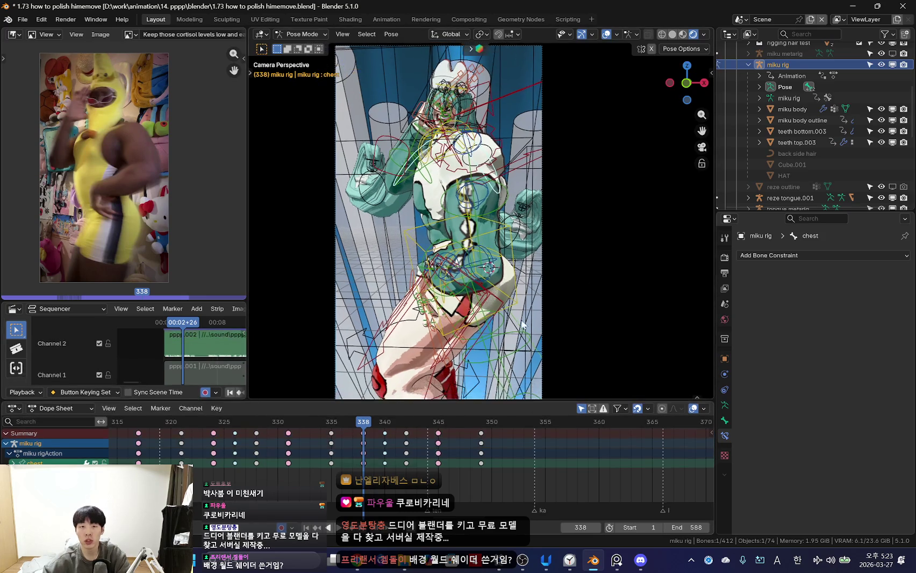
- Play the section in reverse and forward to compare with the reference
{"action": "key", "text": "shift+ctrl+space"}
{"action": "scroll", "coordinate": [258, 464], "scroll_direction": "down", "scroll_amount": 3}
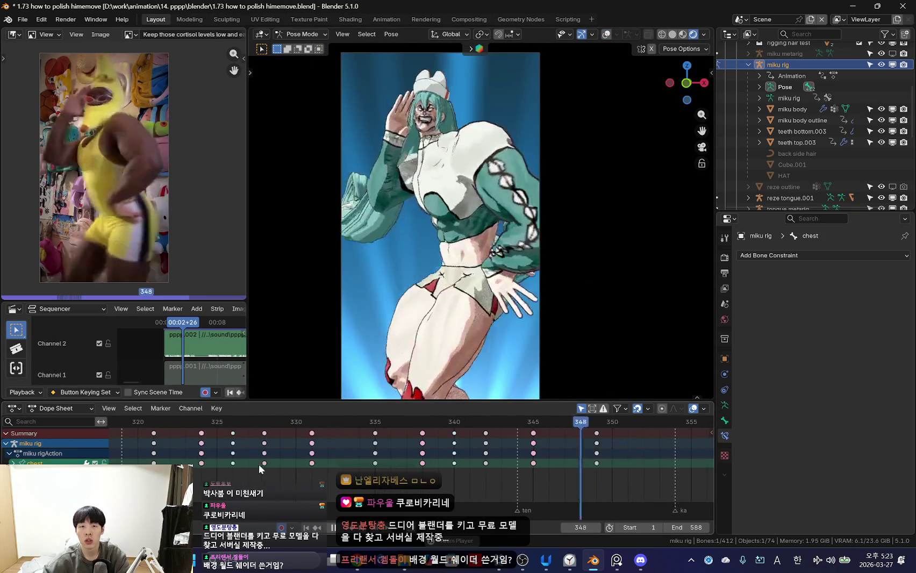
{"action": "key", "text": "shift+alt+z"}
{"action": "key", "text": "a"}
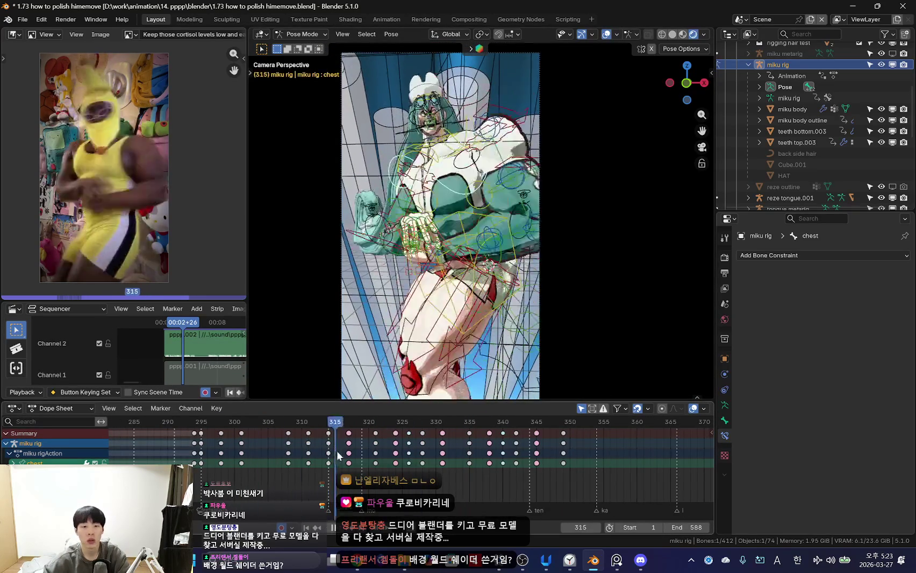
{"action": "key", "text": "space"}
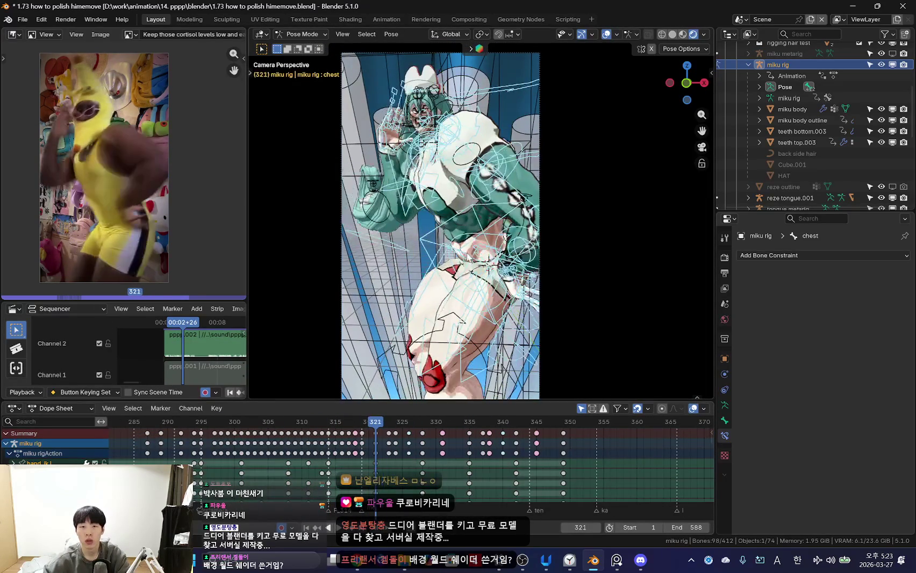
{"action": "key", "text": "shift+alt+z"}
- Rotate the chest at frame 322 and replay from frame 318 to check it
{"action": "mouse_move", "coordinate": [368, 449]}
{"action": "left_mouse_down"}
{"action": "mouse_move", "coordinate": [369, 459]}
{"action": "mouse_move", "coordinate": [394, 463]}
{"action": "mouse_move", "coordinate": [407, 453]}
{"action": "mouse_move", "coordinate": [342, 451]}
{"action": "mouse_move", "coordinate": [360, 456]}
{"action": "mouse_move", "coordinate": [294, 466]}
{"action": "mouse_move", "coordinate": [387, 462]}
{"action": "left_mouse_up"}
{"action": "key", "text": "r"}
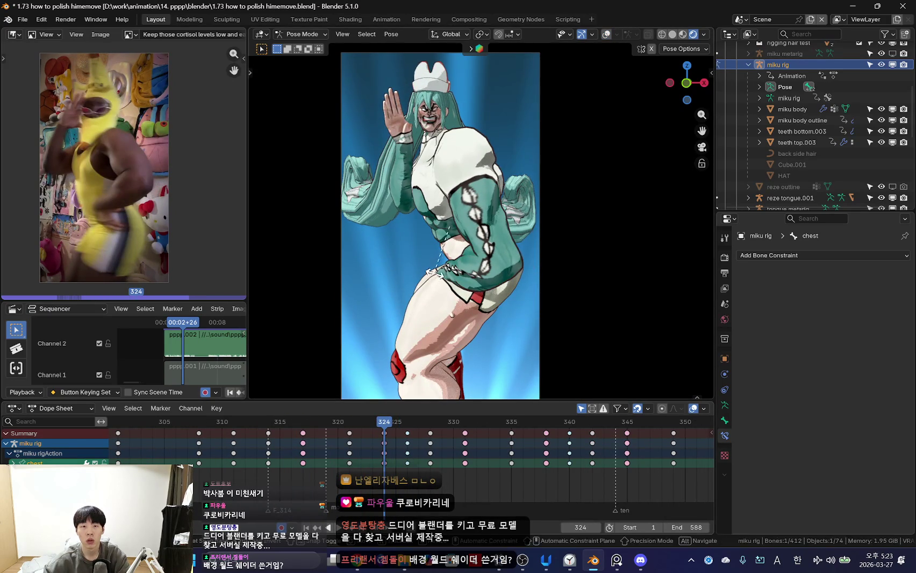
{"action": "mouse_move", "coordinate": [322, 472]}
{"action": "left_mouse_down"}
{"action": "mouse_move", "coordinate": [395, 473]}
{"action": "mouse_move", "coordinate": [304, 477]}
{"action": "mouse_move", "coordinate": [407, 473]}
{"action": "mouse_move", "coordinate": [339, 462]}
{"action": "mouse_move", "coordinate": [495, 463]}
{"action": "left_mouse_up"}
{"action": "key", "text": "space"}
{"action": "scroll", "coordinate": [376, 461], "scroll_direction": "down", "scroll_amount": 4}
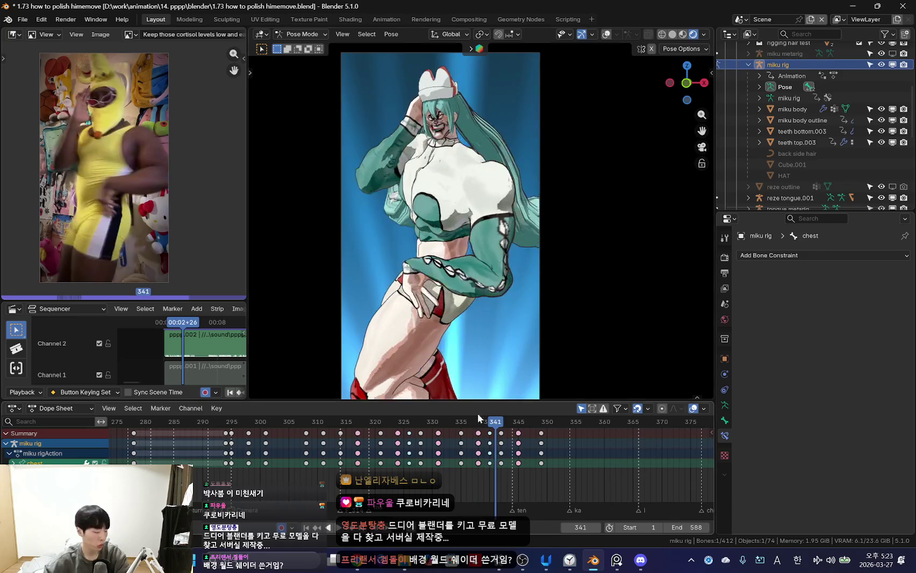
{"action": "key", "text": "shift+alt+z"}
- Use File > Save As to store the project as '1.74 how to polish.blend'
{"action": "key", "text": "a"}
{"action": "left_click", "coordinate": [22, 19]}
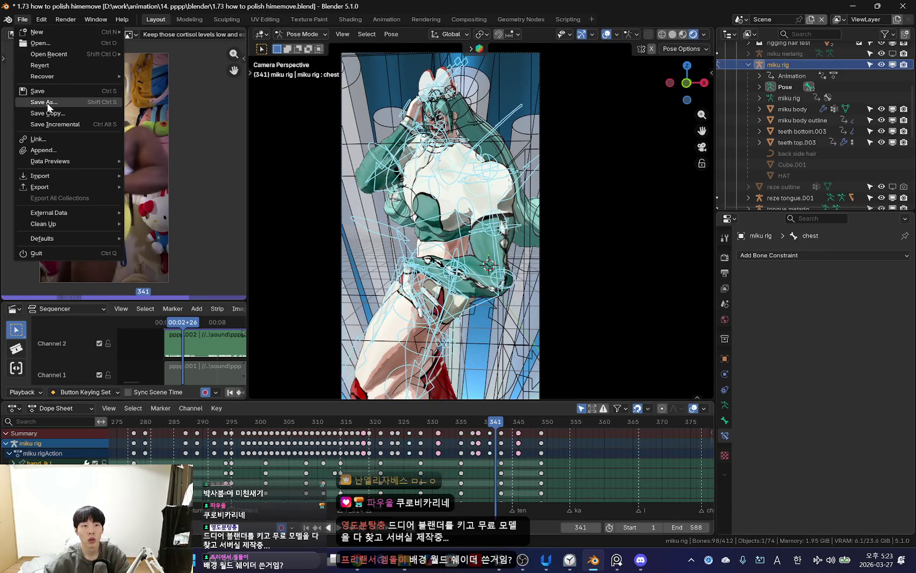
{"action": "left_click", "coordinate": [48, 102]}
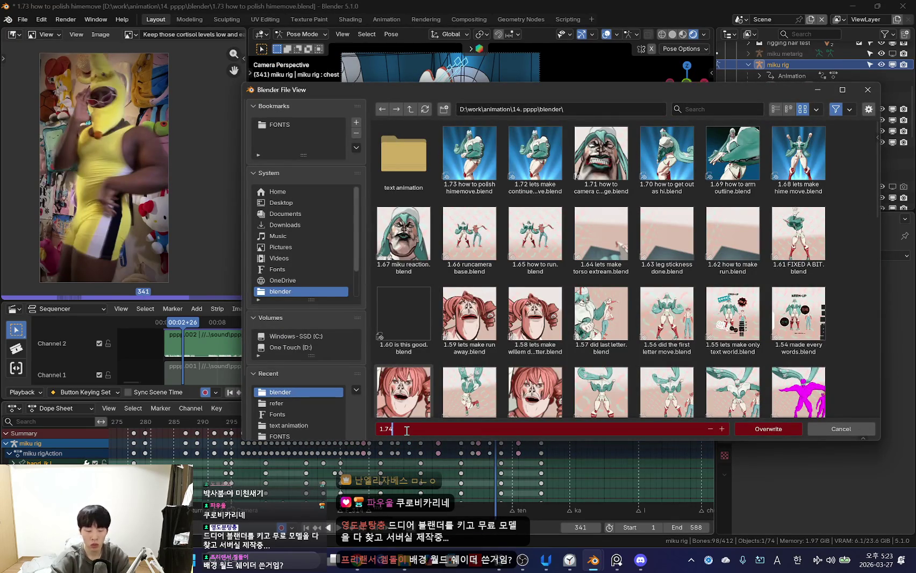
{"action": "type", "text": "1.74 how to polish"}
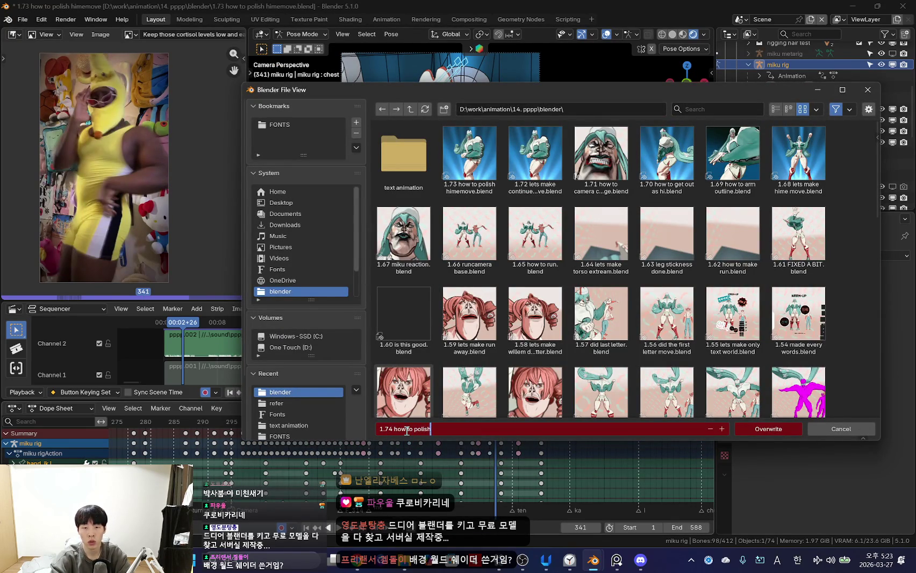
{"action": "key", "text": "Return"}
- Hide the bone overlays and play the animation back to review
{"action": "key", "text": "shift+alt+z"}
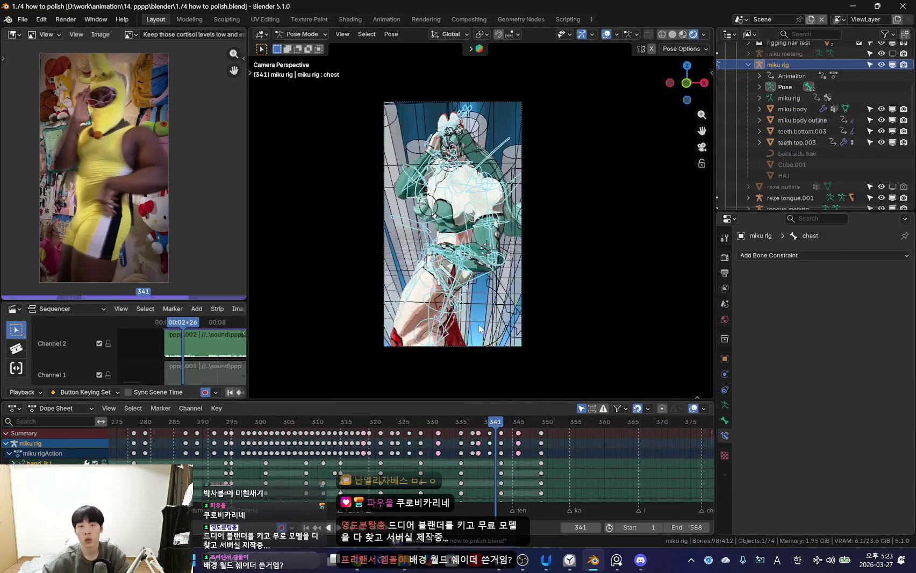
{"action": "key", "text": "space"}
{"action": "scroll", "coordinate": [426, 419], "scroll_direction": "up", "scroll_amount": 2}
{"action": "scroll", "coordinate": [402, 442], "scroll_direction": "down", "scroll_amount": 2}
{"action": "scroll", "coordinate": [449, 460], "scroll_direction": "down", "scroll_amount": 2, "text": "shift"}
{"action": "scroll", "coordinate": [450, 461], "scroll_direction": "up", "scroll_amount": 2}
{"action": "scroll", "coordinate": [450, 461], "scroll_direction": "up", "scroll_amount": 3, "text": "shift"}
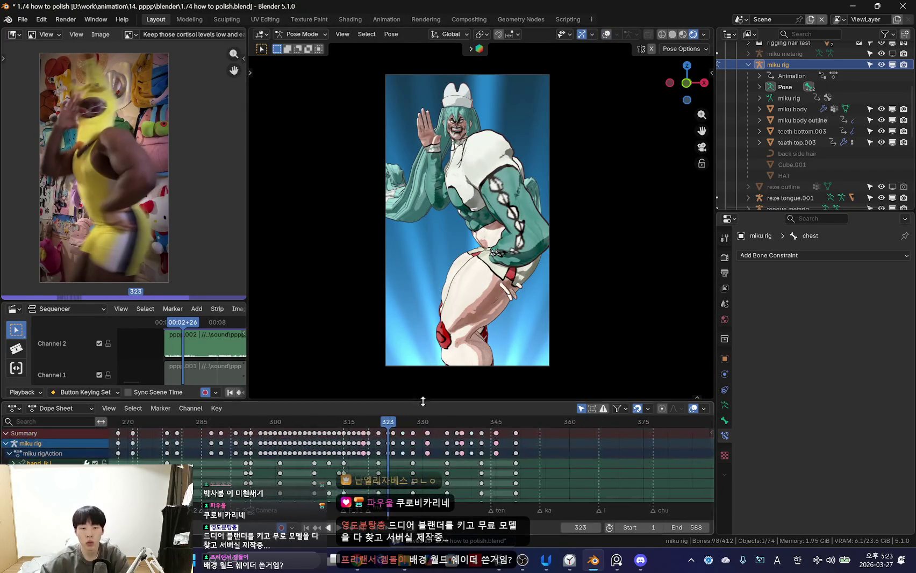
- Select the hips bone, toggling the bone overlays to pick it
{"action": "key", "text": "shift+alt+z"}
{"action": "left_click", "coordinate": [462, 232]}
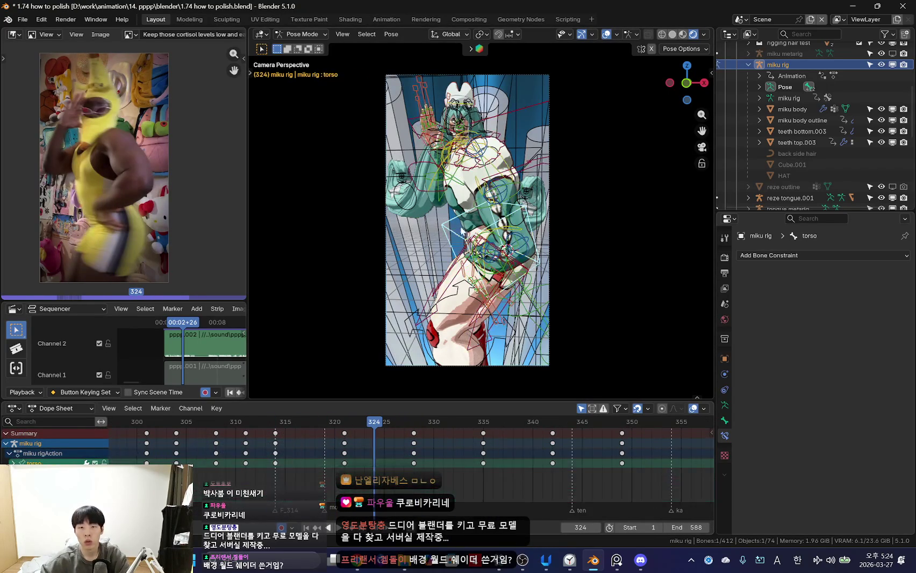
{"action": "key", "text": "shift+alt+z"}
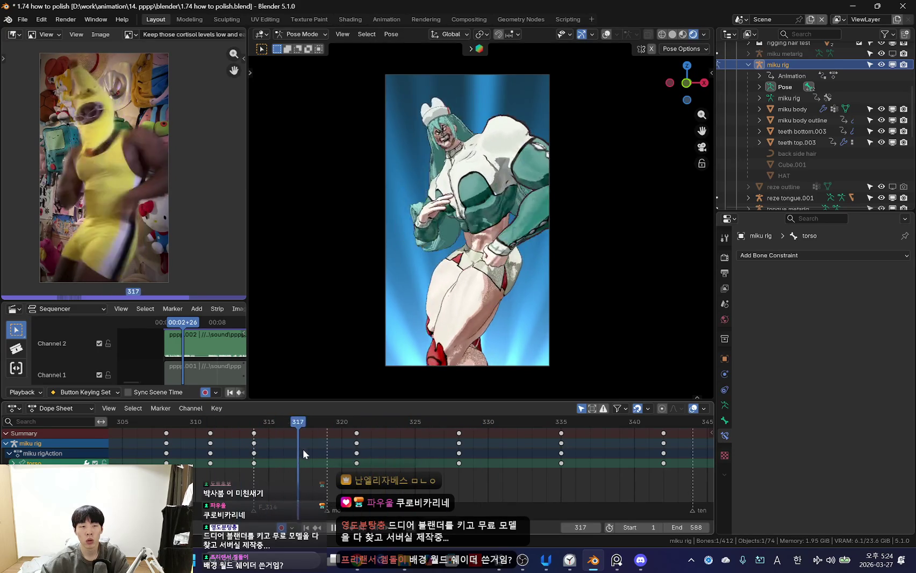
{"action": "key", "text": "shift+alt+z"}
{"action": "left_click", "coordinate": [520, 243]}
{"action": "key", "text": "shift+alt+z"}
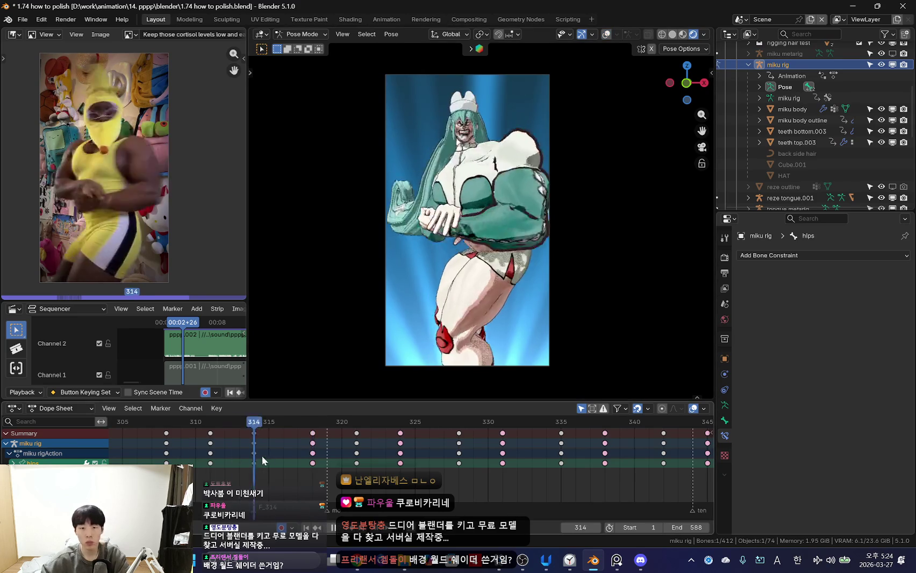
- Trackball-rotate the hips several times to rework the lean around frame 318
{"action": "key", "text": "r"}
{"action": "left_click", "coordinate": [551, 293]}
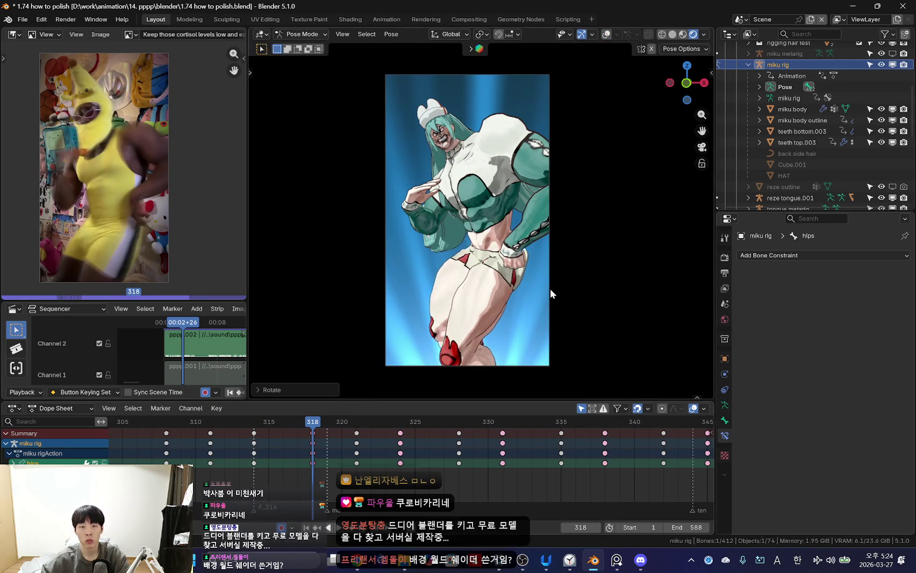
{"action": "key", "text": "r"}
{"action": "key", "text": "r"}
{"action": "left_click", "coordinate": [557, 273]}
{"action": "key", "text": "r"}
{"action": "mouse_move", "coordinate": [312, 424]}
{"action": "left_mouse_down"}
{"action": "mouse_move", "coordinate": [325, 462]}
{"action": "mouse_move", "coordinate": [311, 463]}
{"action": "left_mouse_up"}
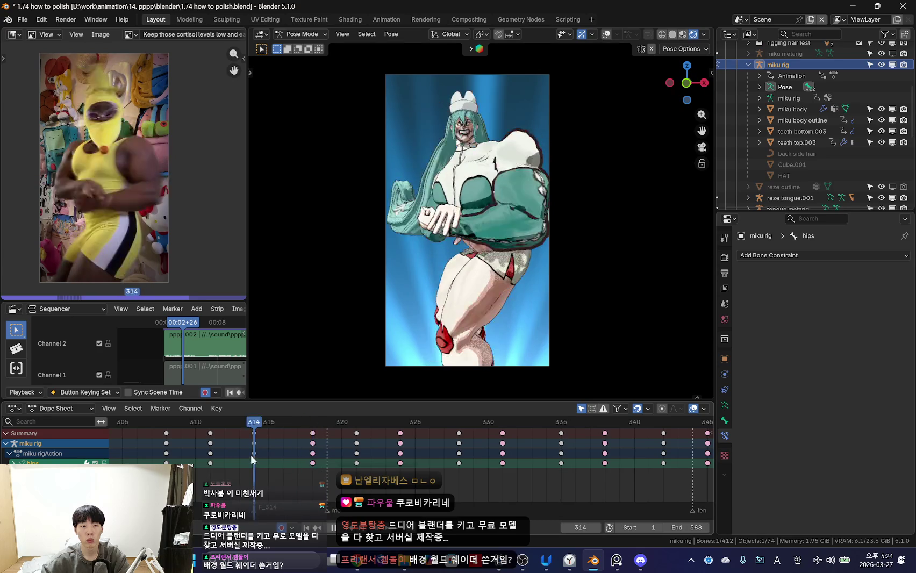
{"action": "key", "text": "r"}
{"action": "key", "text": "r"}
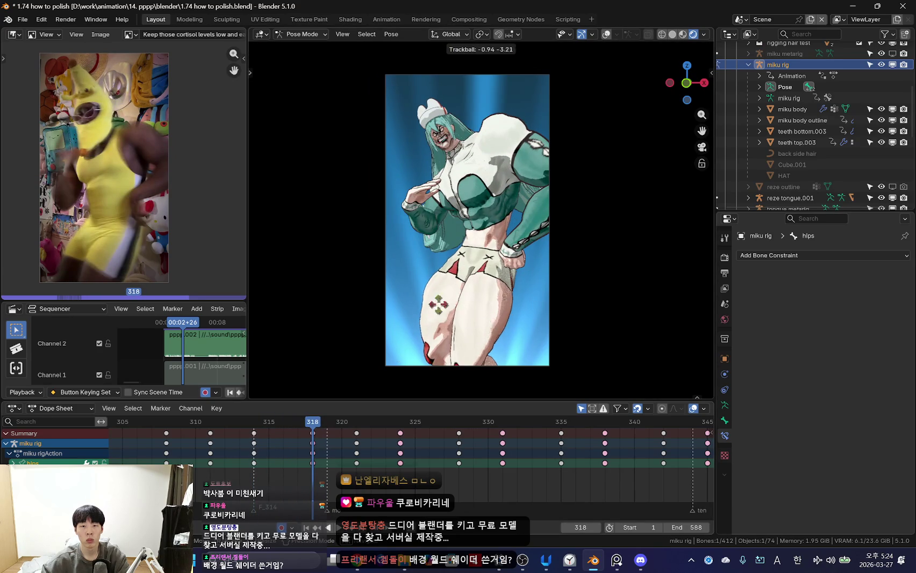
{"action": "left_click", "coordinate": [496, 342]}
{"action": "key", "text": "space"}
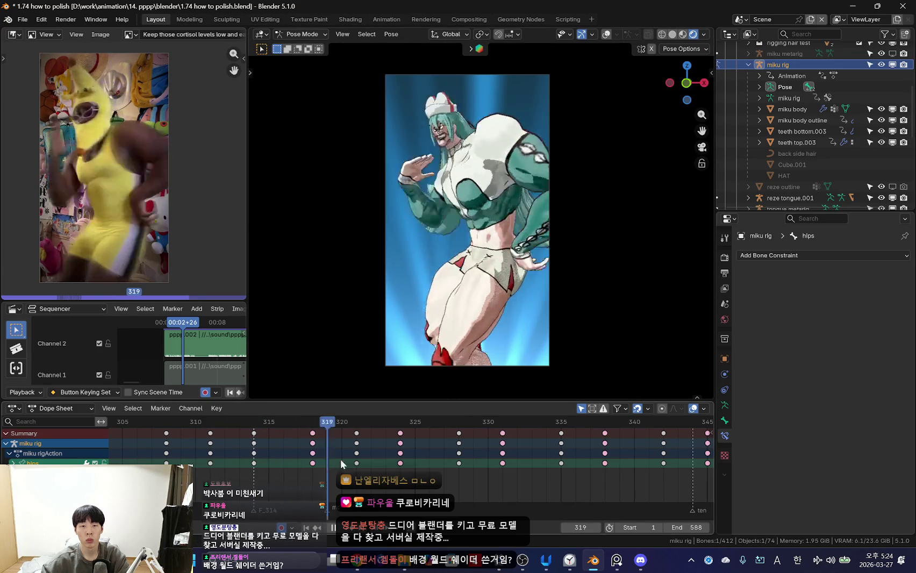
- Scrub back to frame 318 and play through, stopping at frame 321
{"action": "mouse_move", "coordinate": [294, 441]}
{"action": "left_mouse_down"}
{"action": "mouse_move", "coordinate": [312, 460]}
{"action": "mouse_move", "coordinate": [274, 453]}
{"action": "left_mouse_up"}
{"action": "left_click_drag", "start_coordinate": [313, 460], "coordinate": [314, 461]}
{"action": "key", "text": "Right"}
{"action": "key", "text": "Right"}
{"action": "key", "text": "space"}
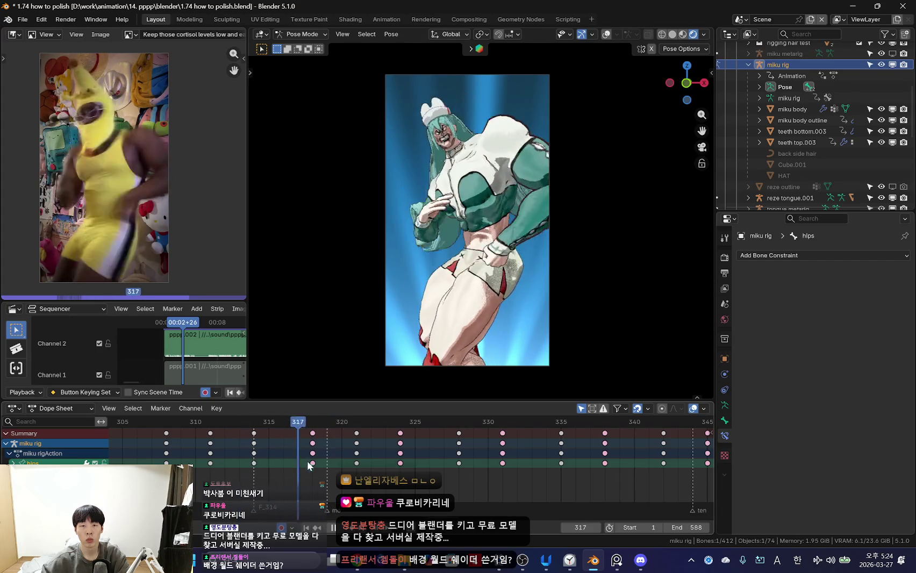
{"action": "key", "text": "space"}
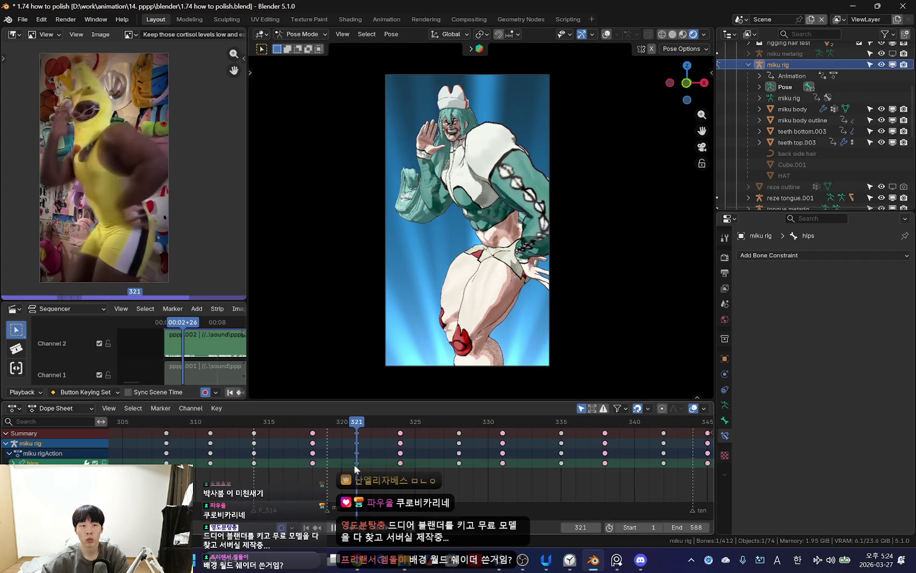
- Re-rotate the hips at frame 321 and play back to frame 324
{"action": "key", "text": "r"}
{"action": "key", "text": "r"}
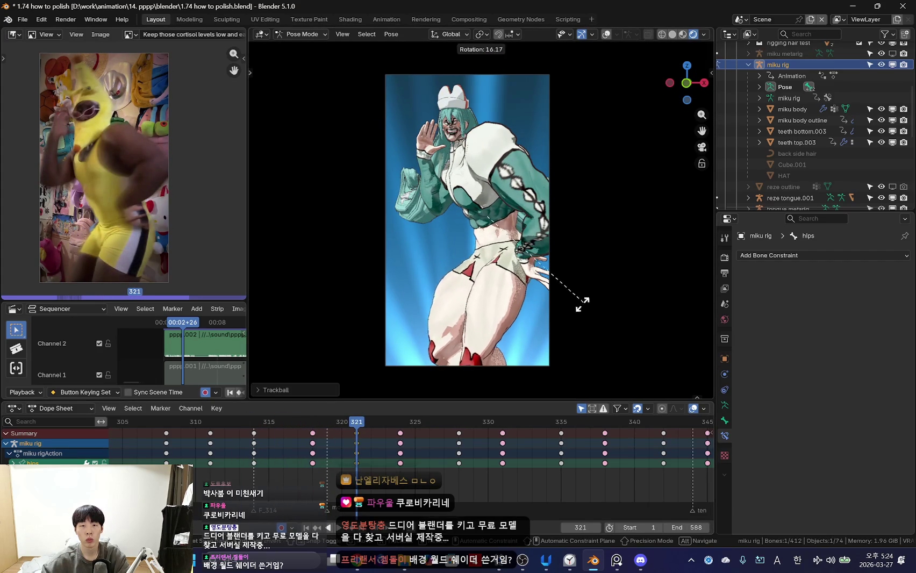
{"action": "left_click", "coordinate": [508, 335]}
{"action": "key", "text": "r"}
{"action": "key", "text": "r"}
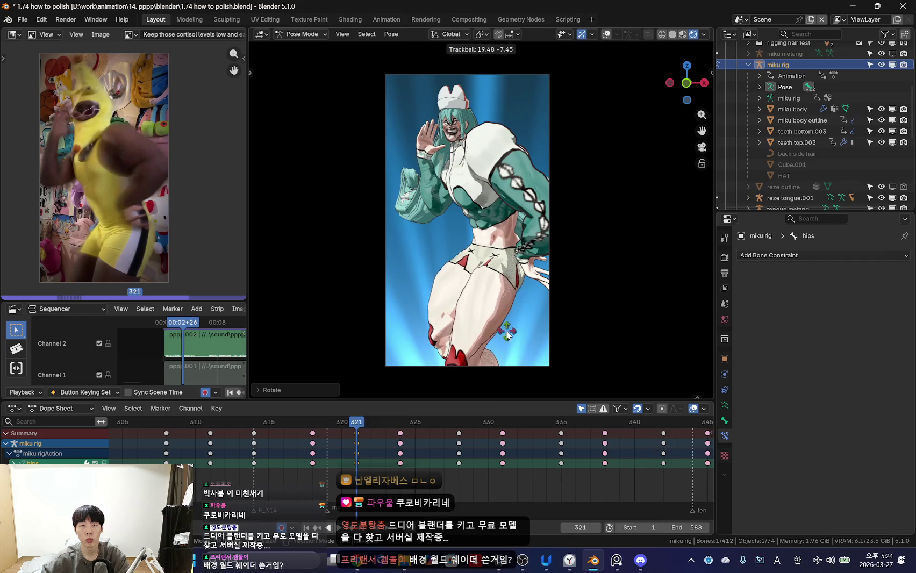
{"action": "left_click", "coordinate": [487, 370]}
{"action": "key", "text": "space"}
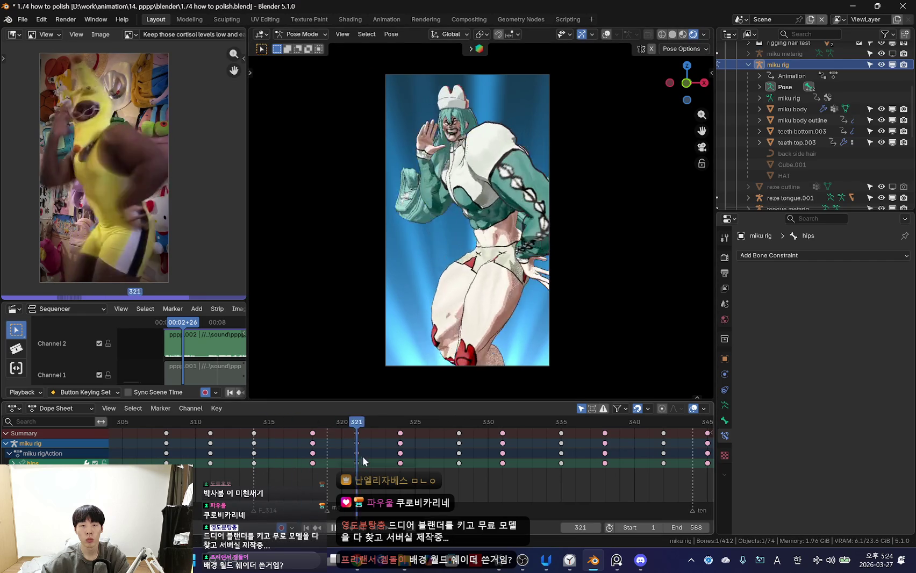
{"action": "key", "text": "space"}
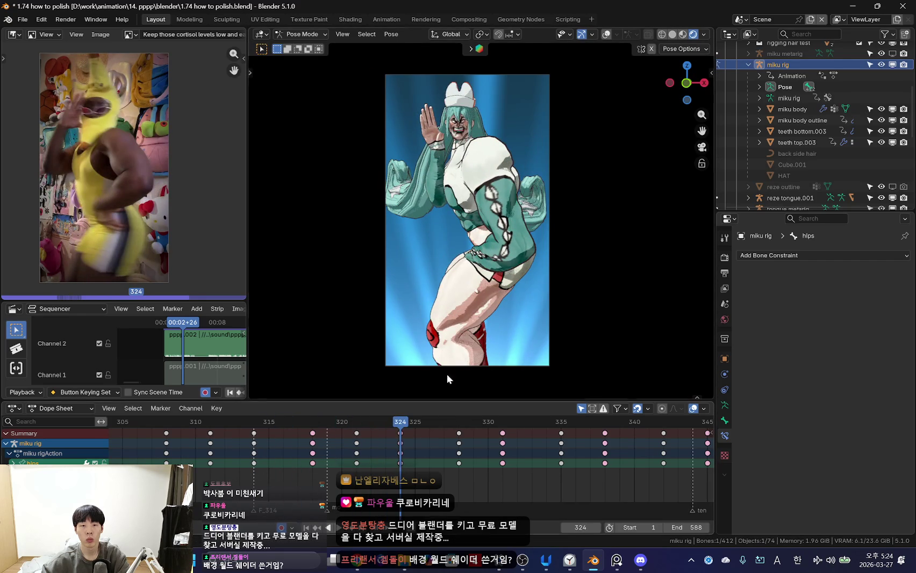
- Rotate the hips at frame 324 and play back to frame 328
{"action": "key", "text": "r"}
{"action": "key", "text": "r"}
{"action": "left_click", "coordinate": [567, 301]}
{"action": "key", "text": "space"}
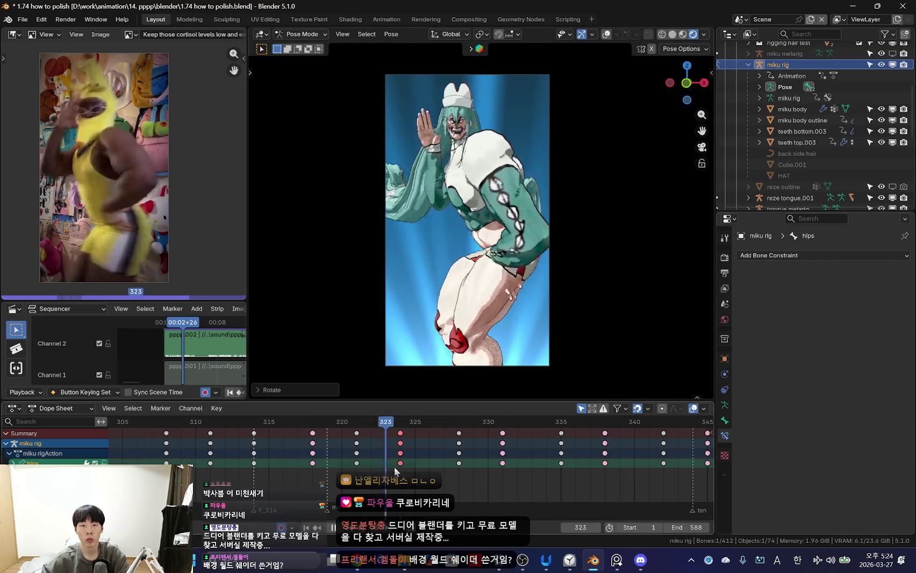
{"action": "scroll", "coordinate": [236, 468], "scroll_direction": "down", "scroll_amount": 2}
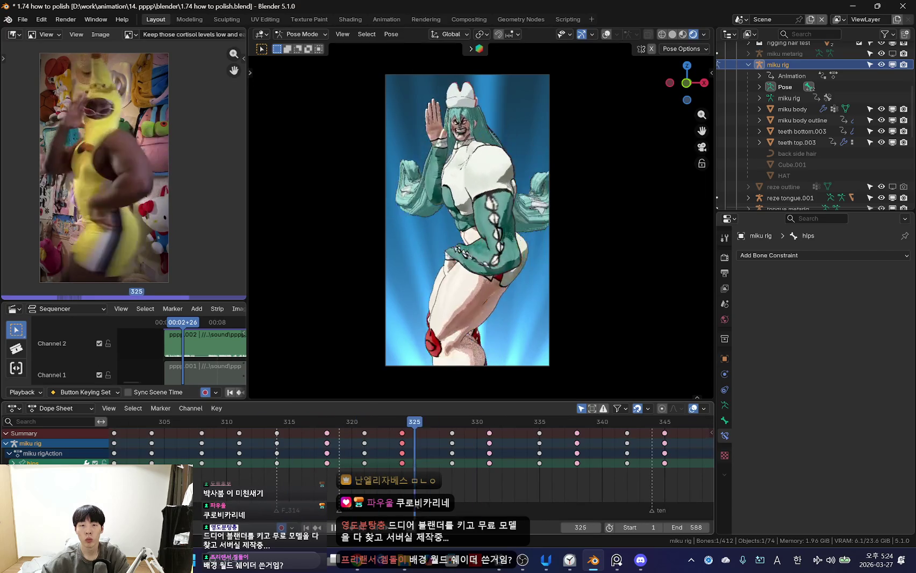
{"action": "scroll", "coordinate": [402, 472], "scroll_direction": "up", "scroll_amount": 2}
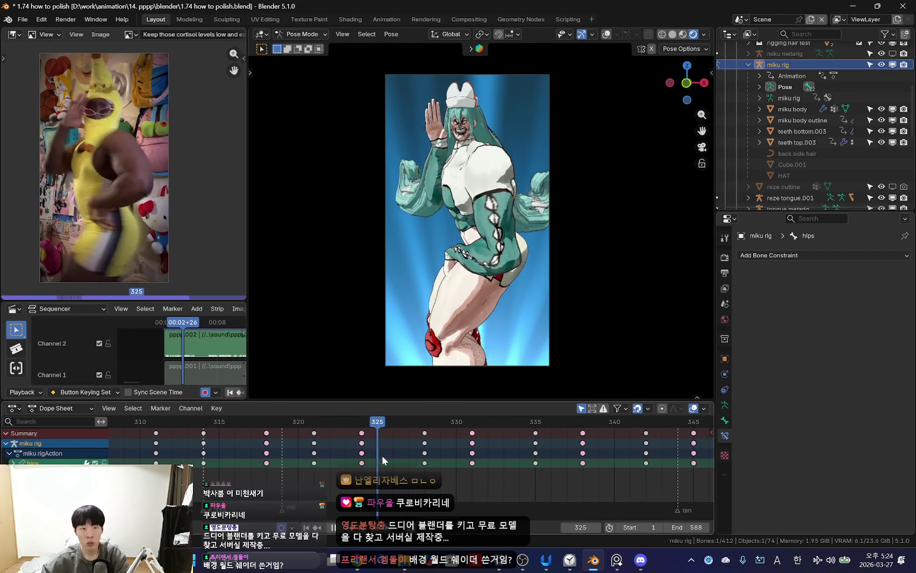
{"action": "key", "text": "space"}
- Rotate the hips at frames 328 and 331, then move to frame 335
{"action": "key", "text": "r"}
{"action": "left_click", "coordinate": [552, 335]}
{"action": "key", "text": "space"}
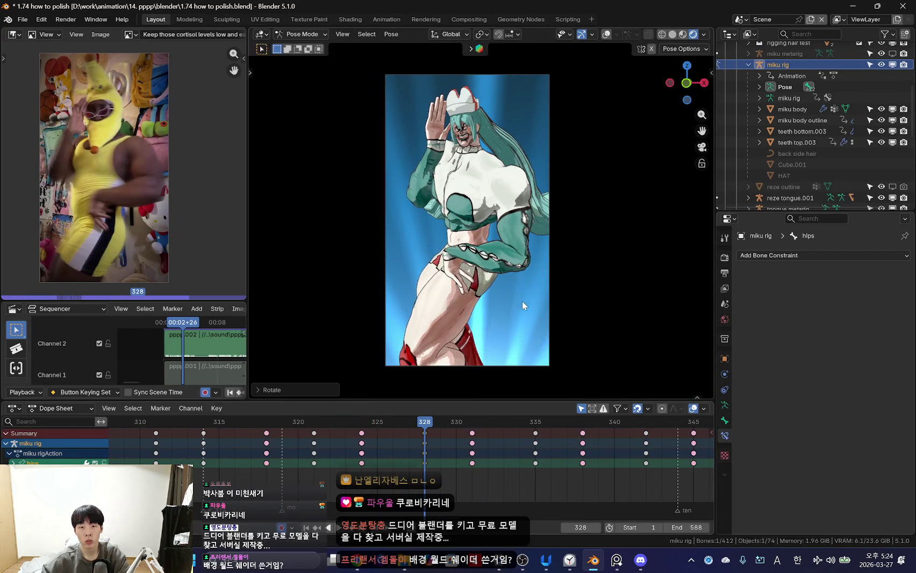
{"action": "left_click_drag", "start_coordinate": [318, 459], "coordinate": [471, 459]}
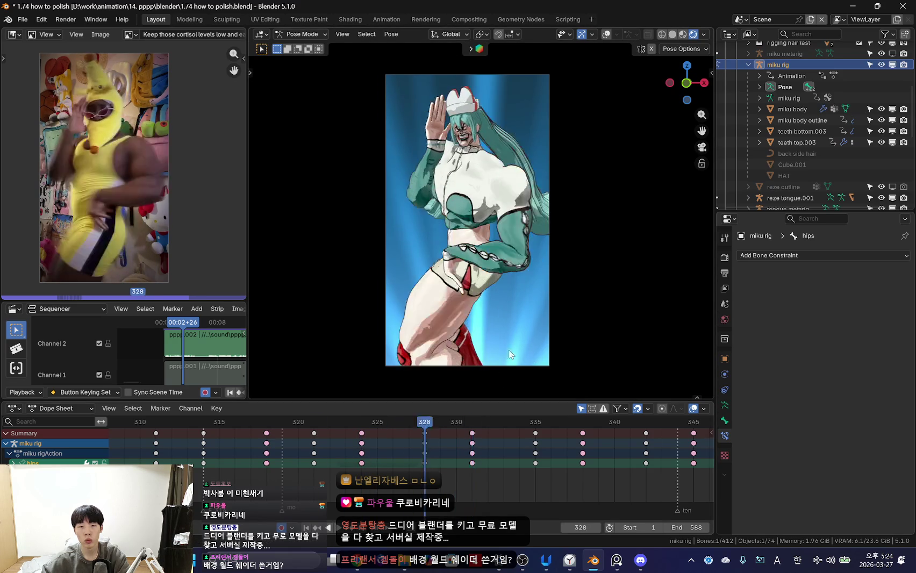
{"action": "key", "text": "r"}
{"action": "key", "text": "r"}
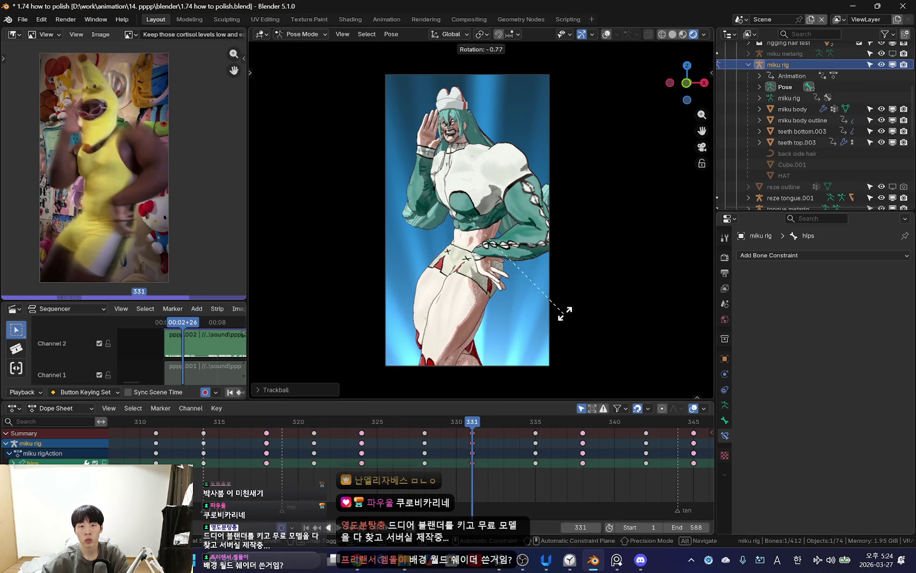
{"action": "left_click", "coordinate": [554, 326]}
{"action": "key", "text": "space"}
{"action": "mouse_move", "coordinate": [474, 470]}
{"action": "left_mouse_down"}
{"action": "mouse_move", "coordinate": [518, 472]}
{"action": "mouse_move", "coordinate": [430, 462]}
{"action": "mouse_move", "coordinate": [528, 468]}
{"action": "left_mouse_up"}
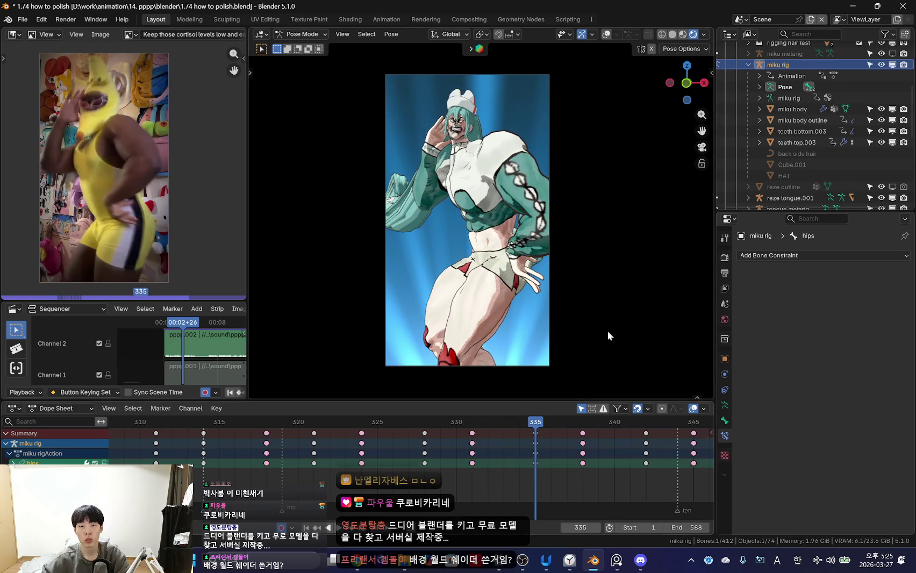
- Rotate the hips twice at frame 335 to match the reference lean
{"action": "key", "text": "r"}
{"action": "key", "text": "r"}
{"action": "left_click", "coordinate": [607, 293]}
{"action": "key", "text": "r"}
{"action": "key", "text": "r"}
{"action": "left_click", "coordinate": [596, 297]}
{"action": "key", "text": "space"}
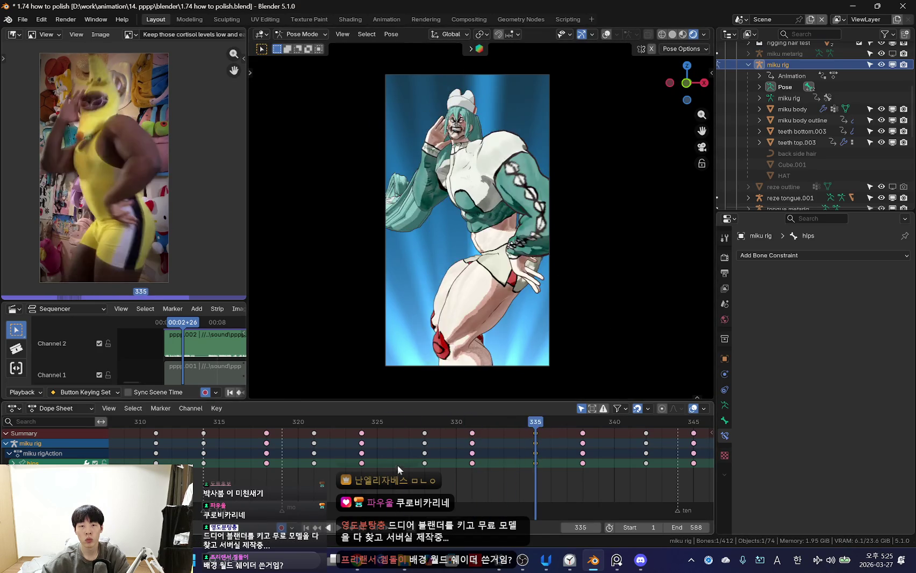
{"action": "scroll", "coordinate": [376, 464], "scroll_direction": "down", "scroll_amount": 2}
{"action": "key", "text": "Escape"}
- Play back and scrub frames 317–335 to compare poses with the reference
{"action": "key", "text": "space"}
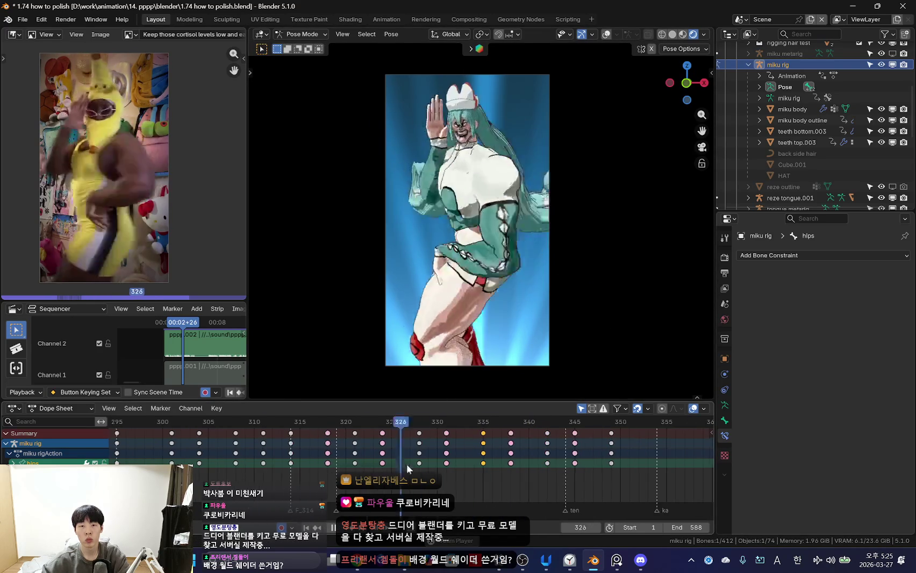
{"action": "scroll", "coordinate": [285, 471], "scroll_direction": "down", "scroll_amount": 3}
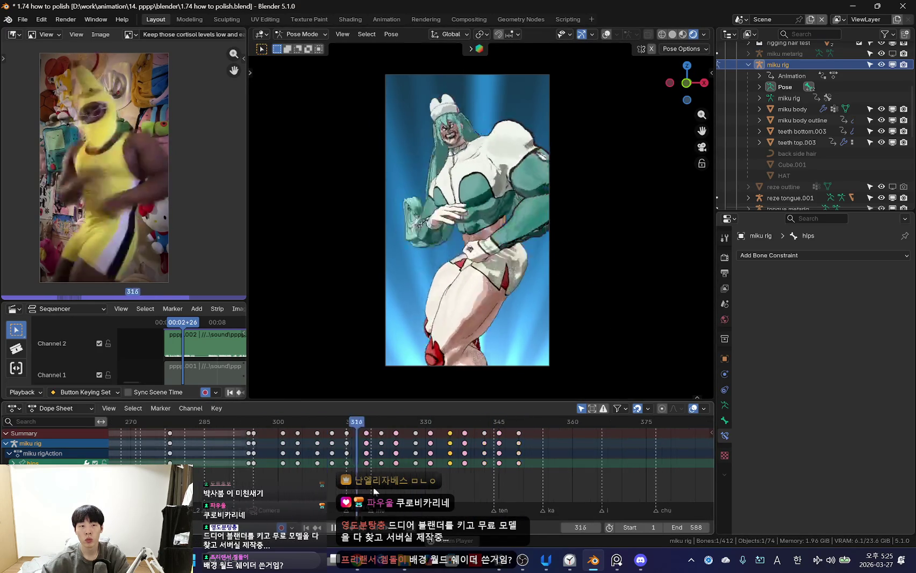
{"action": "scroll", "coordinate": [290, 483], "scroll_direction": "down", "scroll_amount": 2}
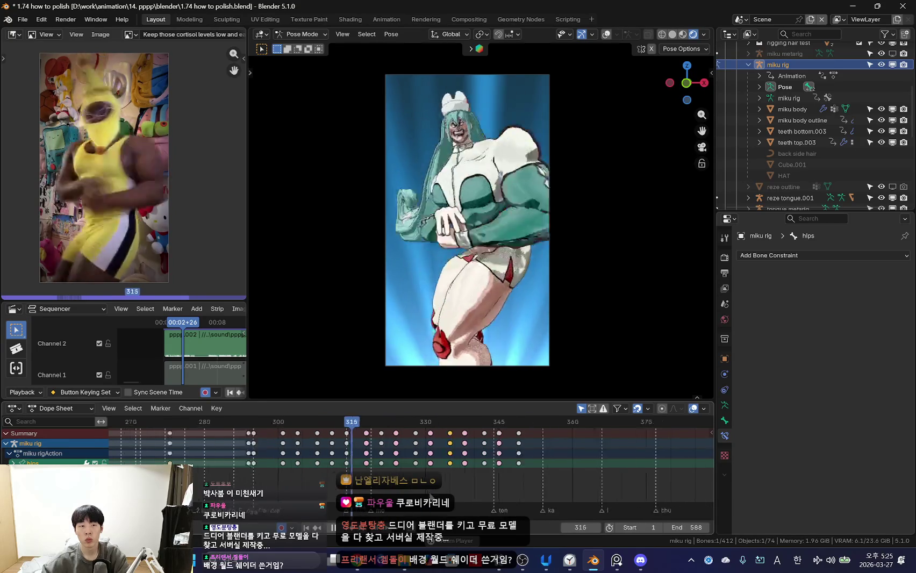
{"action": "scroll", "coordinate": [382, 493], "scroll_direction": "up", "scroll_amount": 3}
{"action": "mouse_move", "coordinate": [382, 493]}
{"action": "left_mouse_down"}
{"action": "mouse_move", "coordinate": [491, 483]}
{"action": "mouse_move", "coordinate": [314, 468]}
{"action": "mouse_move", "coordinate": [493, 481]}
{"action": "mouse_move", "coordinate": [389, 468]}
{"action": "mouse_move", "coordinate": [435, 480]}
{"action": "mouse_move", "coordinate": [450, 478]}
{"action": "mouse_move", "coordinate": [408, 476]}
{"action": "mouse_move", "coordinate": [456, 473]}
{"action": "left_mouse_up"}
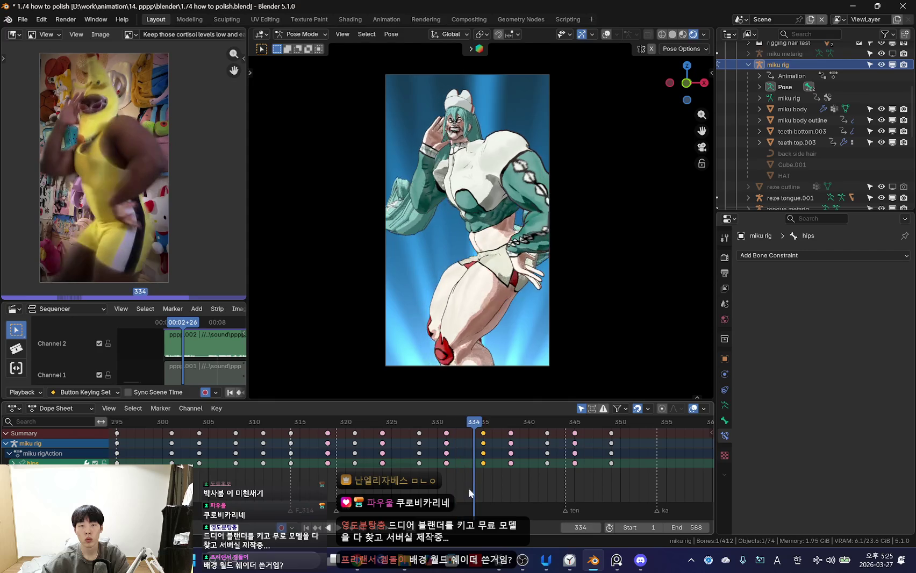
- Select the torso bone and compare frames 320–334, returning to frame 335
{"action": "key", "text": "shift+alt+z"}
{"action": "left_click", "coordinate": [519, 217]}
{"action": "left_click", "coordinate": [379, 478]}
{"action": "mouse_move", "coordinate": [379, 477]}
{"action": "left_mouse_down"}
{"action": "mouse_move", "coordinate": [474, 468]}
{"action": "mouse_move", "coordinate": [349, 459]}
{"action": "mouse_move", "coordinate": [472, 456]}
{"action": "left_mouse_up"}
{"action": "key", "text": "shift+alt+z"}
{"action": "key", "text": "Down"}
{"action": "key", "text": "Up"}
- Select the head bone at frame 335 and rotate it twice, then play back
{"action": "key", "text": "Down"}
{"action": "key", "text": "Up"}
{"action": "key", "text": "shift+alt+z"}
{"action": "left_click", "coordinate": [470, 113]}
{"action": "key", "text": "shift+alt+z"}
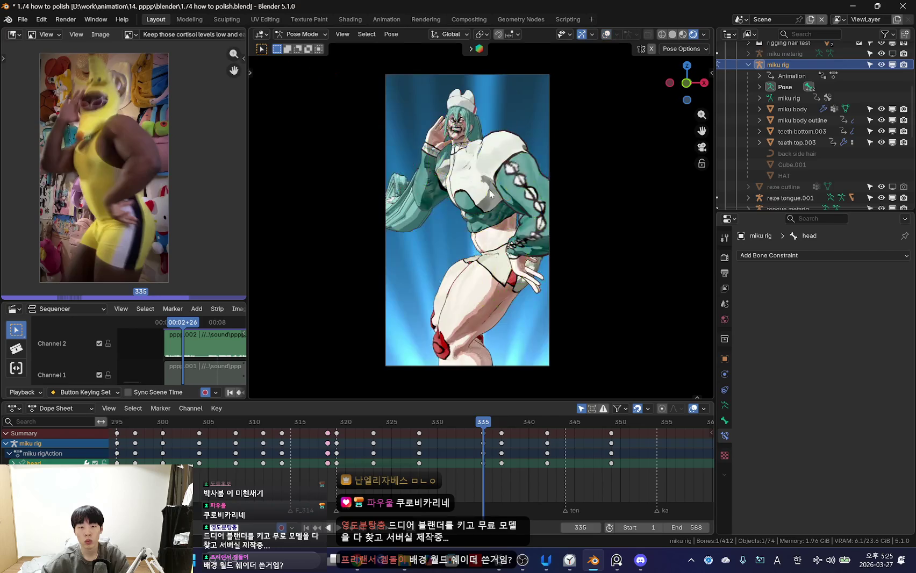
{"action": "key", "text": "r"}
{"action": "key", "text": "r"}
{"action": "left_click", "coordinate": [572, 176]}
{"action": "key", "text": "r"}
{"action": "key", "text": "r"}
{"action": "left_click", "coordinate": [573, 180]}
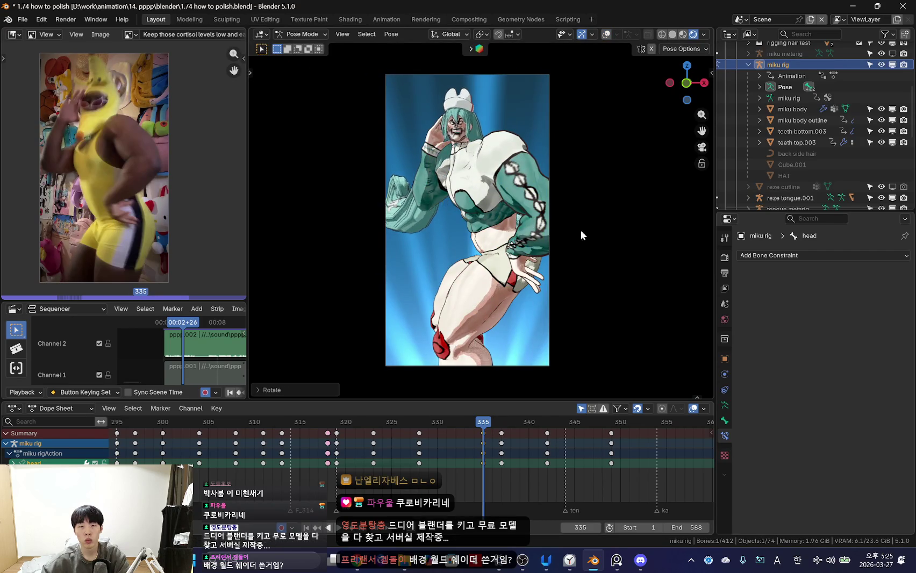
{"action": "key", "text": "space"}
- Navigate keyframes, cancelling a keyframe delete, and select the torso at frame 338
{"action": "key", "text": "Down"}
{"action": "key", "text": "Down"}
{"action": "key", "text": "Down"}
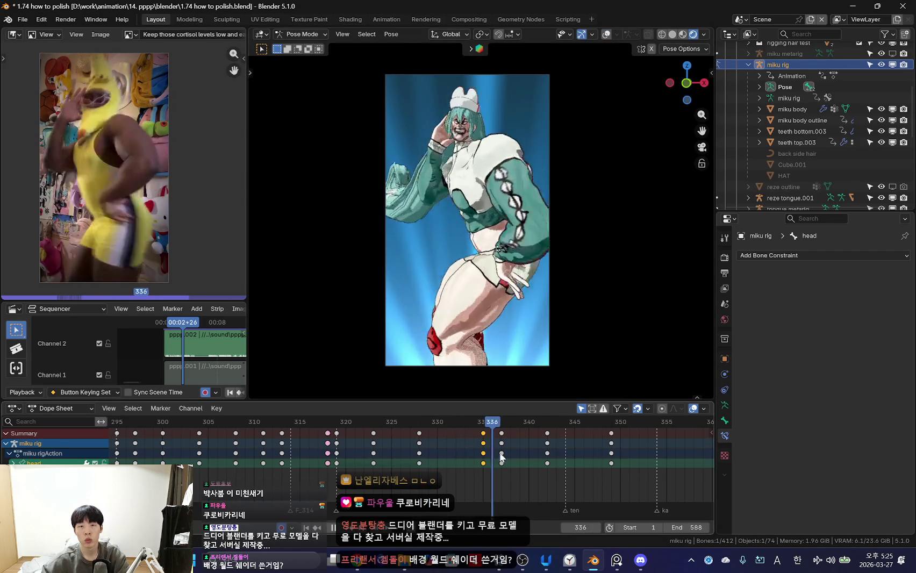
{"action": "key", "text": "x"}
{"action": "left_click", "coordinate": [500, 443]}
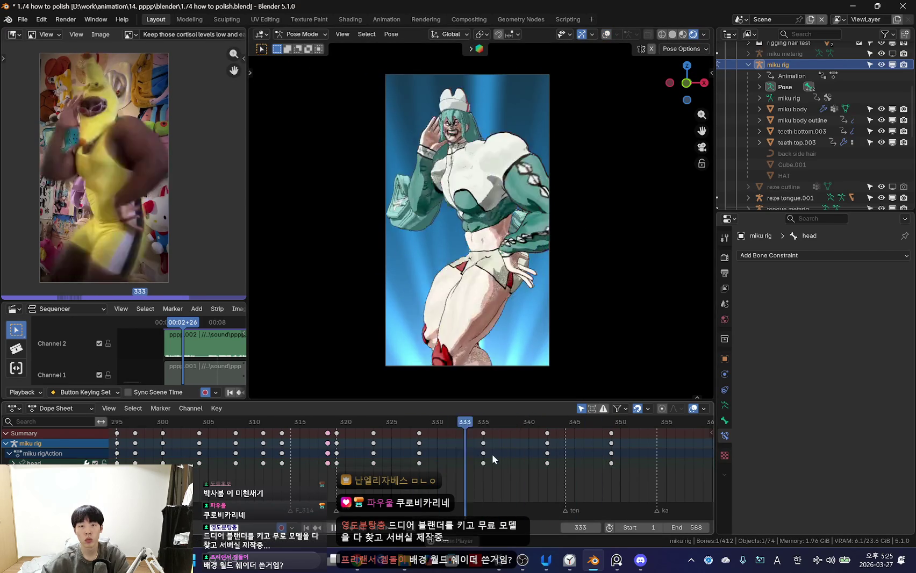
{"action": "key", "text": "Down"}
{"action": "key", "text": "Right"}
{"action": "key", "text": "Right"}
{"action": "key", "text": "Right"}
{"action": "key", "text": "shift+alt+z"}
{"action": "left_click", "coordinate": [517, 230]}
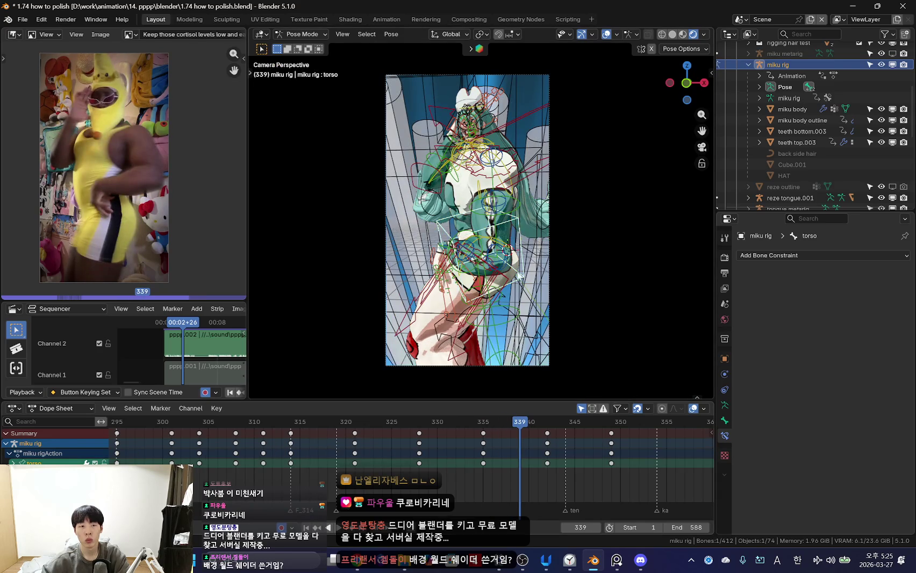
{"action": "key", "text": "shift+alt+z"}
{"action": "key", "text": "Down"}
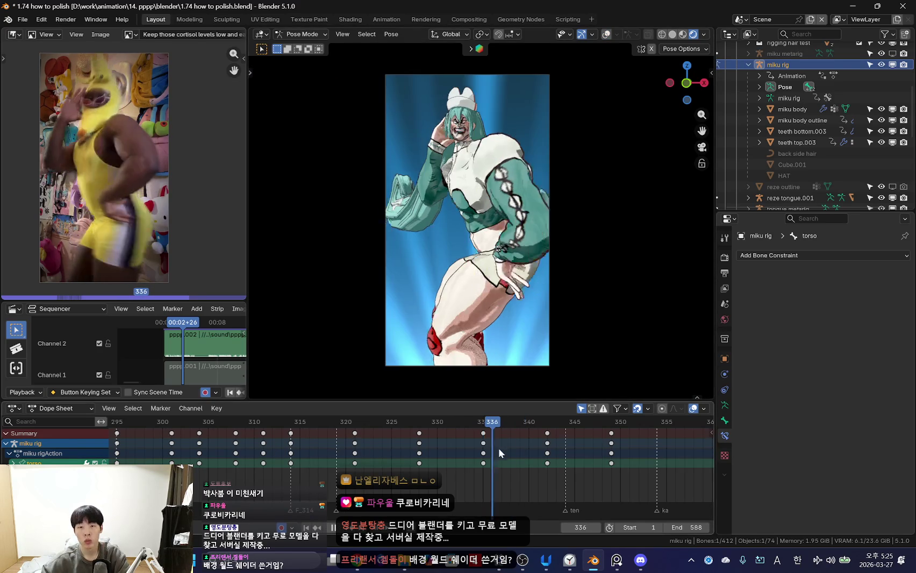
{"action": "key", "text": "Right"}
{"action": "key", "text": "Right"}
{"action": "key", "text": "Right"}
- At frame 338, move the torso with G and rotate the hips
{"action": "key", "text": "g"}
{"action": "left_click", "coordinate": [464, 279]}
{"action": "key", "text": "shift+alt+z"}
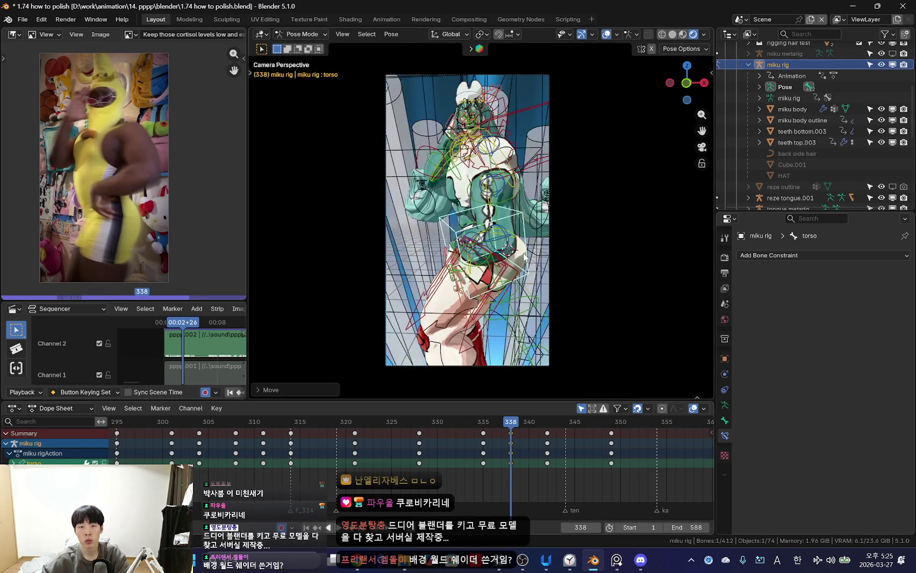
{"action": "left_click", "coordinate": [500, 247]}
{"action": "key", "text": "shift+alt+z"}
{"action": "key", "text": "r"}
{"action": "left_click", "coordinate": [557, 264]}
- Rotate the left upper arm (upper_arm_fk.L) at frame 338 and play back
{"action": "key", "text": "shift+alt+z"}
{"action": "left_click", "coordinate": [519, 183]}
{"action": "key", "text": "shift+alt+z"}
{"action": "key", "text": "r"}
{"action": "left_click", "coordinate": [560, 277]}
{"action": "key", "text": "space"}
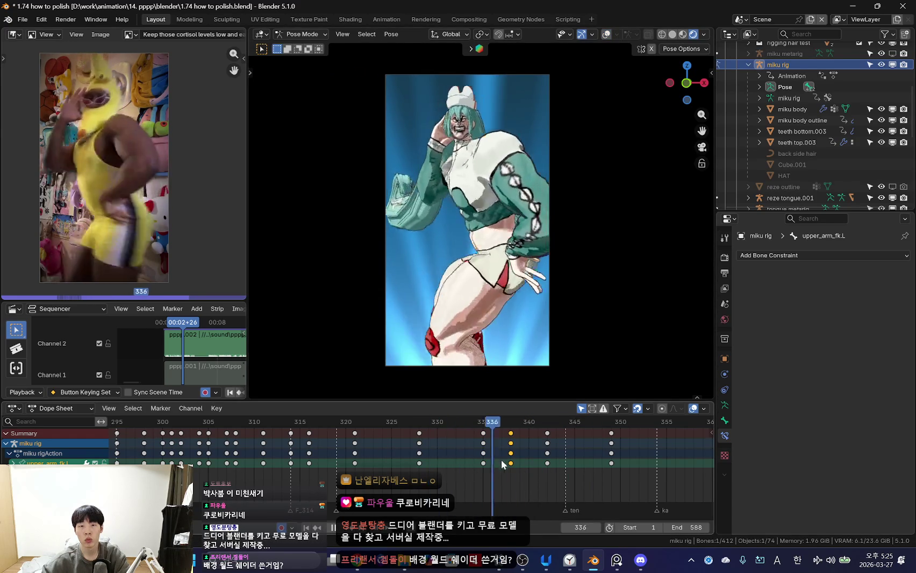
{"action": "key", "text": "space"}
{"action": "key", "text": "shift+alt+z"}
{"action": "left_click", "coordinate": [503, 157]}
{"action": "left_click", "coordinate": [461, 184]}
{"action": "left_click", "coordinate": [470, 181]}
{"action": "key", "text": "shift+alt+z"}
{"action": "key", "text": "space"}
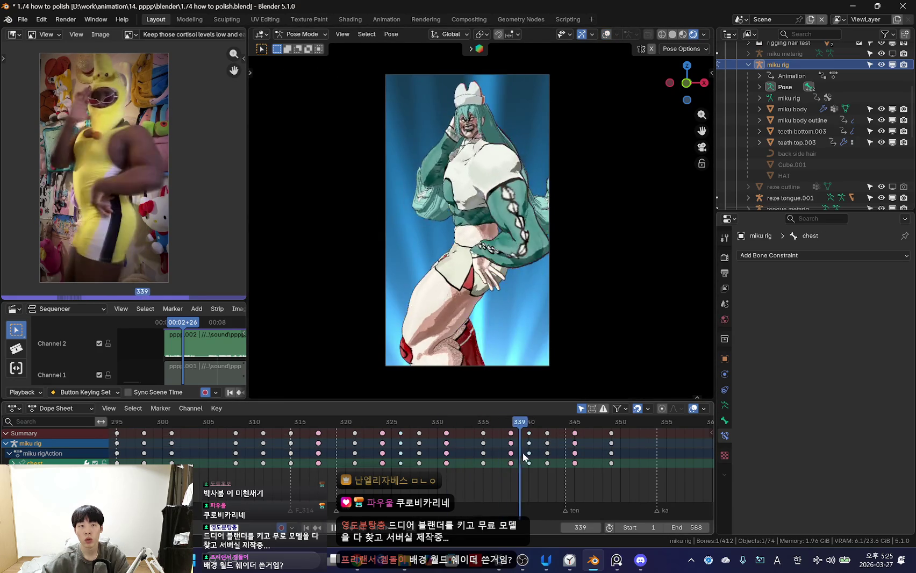
{"action": "mouse_move", "coordinate": [435, 462]}
{"action": "left_mouse_down"}
{"action": "mouse_move", "coordinate": [459, 464]}
{"action": "mouse_move", "coordinate": [380, 458]}
{"action": "mouse_move", "coordinate": [404, 464]}
{"action": "mouse_move", "coordinate": [274, 471]}
{"action": "mouse_move", "coordinate": [368, 467]}
{"action": "left_mouse_up"}
{"action": "scroll", "coordinate": [376, 462], "scroll_direction": "up", "scroll_amount": 2}
{"action": "left_click", "coordinate": [341, 460]}
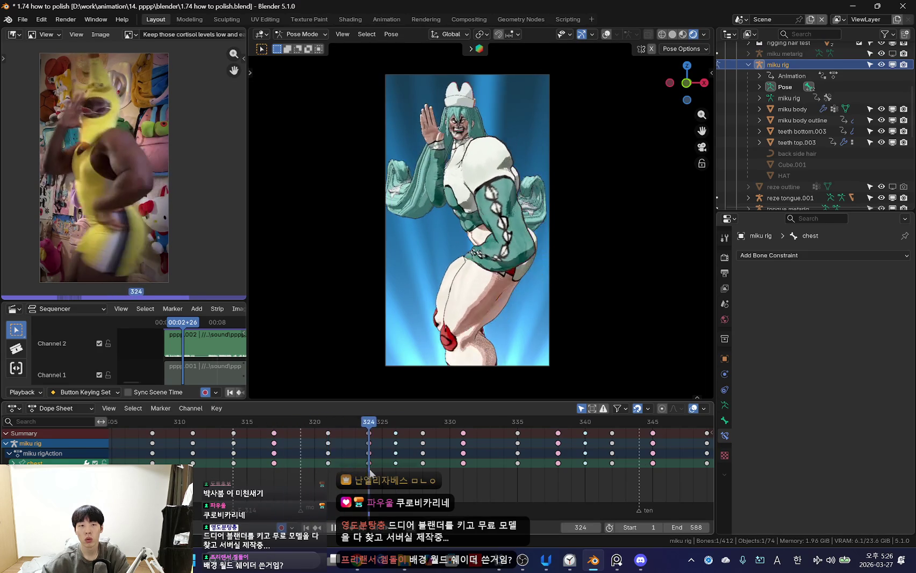
- Scrub frames 322–326 and trackball-rotate the chest at frame 326
{"action": "key", "text": "space"}
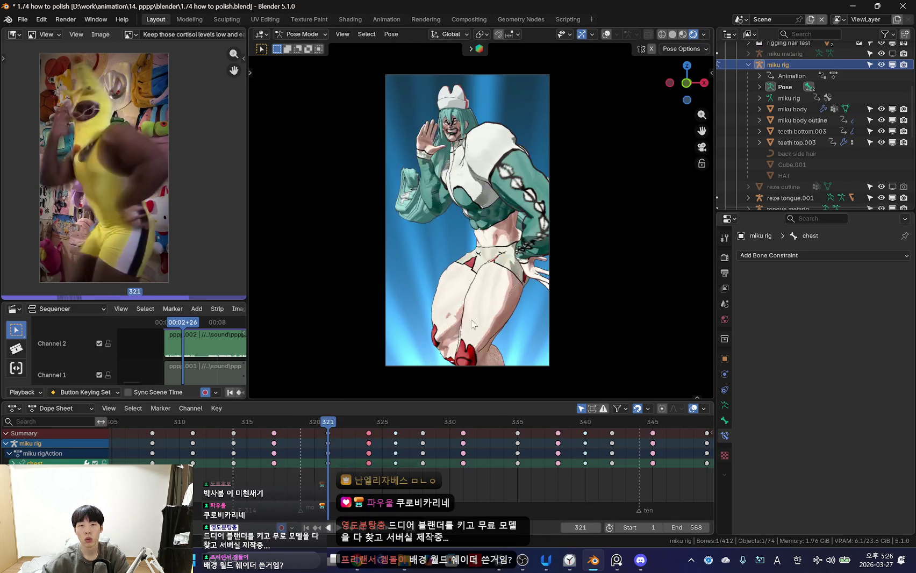
{"action": "left_click_drag", "start_coordinate": [346, 461], "coordinate": [398, 459]}
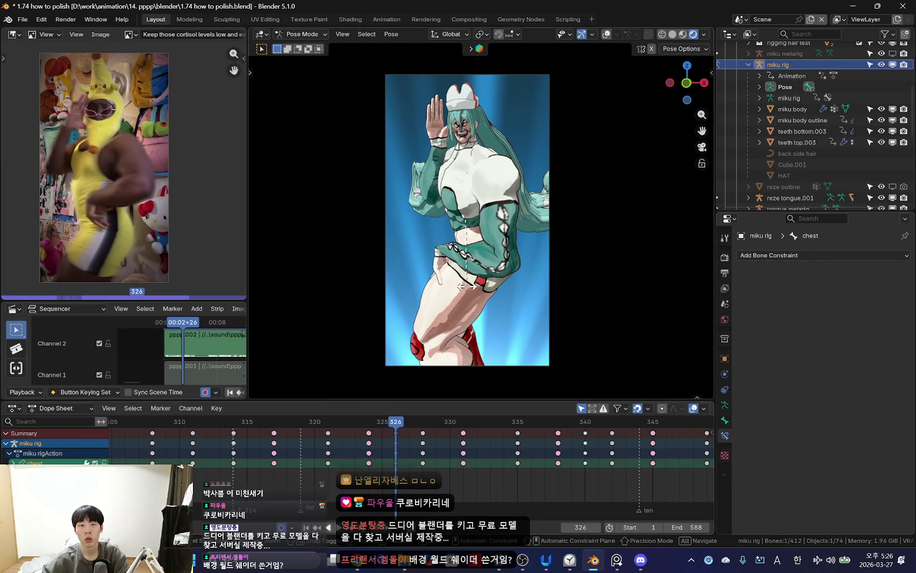
{"action": "key", "text": "r"}
{"action": "key", "text": "r"}
{"action": "left_click", "coordinate": [570, 279]}
{"action": "key", "text": "r"}
{"action": "left_click", "coordinate": [551, 306]}
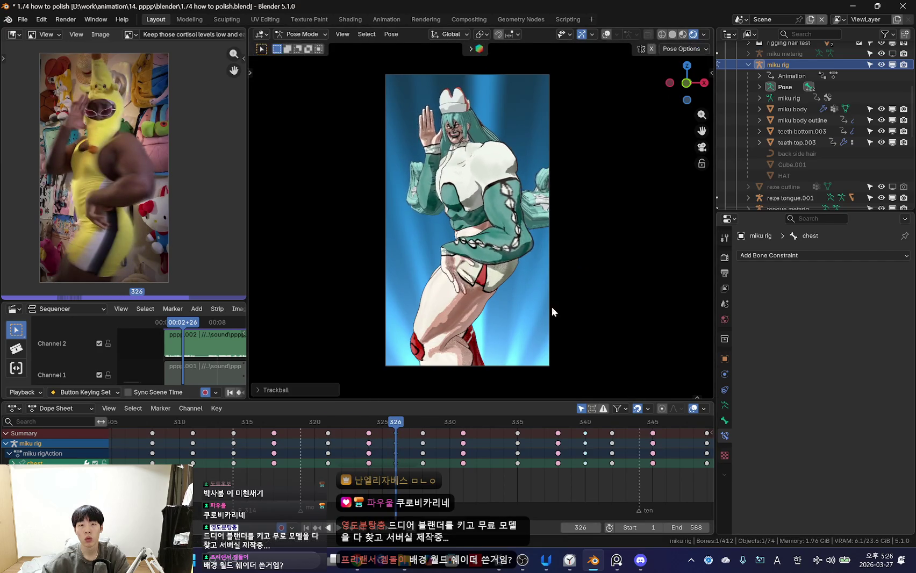
- Rotate the chest at frame 324, comparing against the keyframe at 321
{"action": "key", "text": "Left"}
{"action": "key", "text": "Left"}
{"action": "mouse_move", "coordinate": [375, 456]}
{"action": "left_mouse_down"}
{"action": "mouse_move", "coordinate": [437, 457]}
{"action": "mouse_move", "coordinate": [305, 455]}
{"action": "mouse_move", "coordinate": [339, 449]}
{"action": "mouse_move", "coordinate": [364, 458]}
{"action": "left_mouse_up"}
{"action": "scroll", "coordinate": [339, 449], "scroll_direction": "up", "scroll_amount": 2}
{"action": "key", "text": "r"}
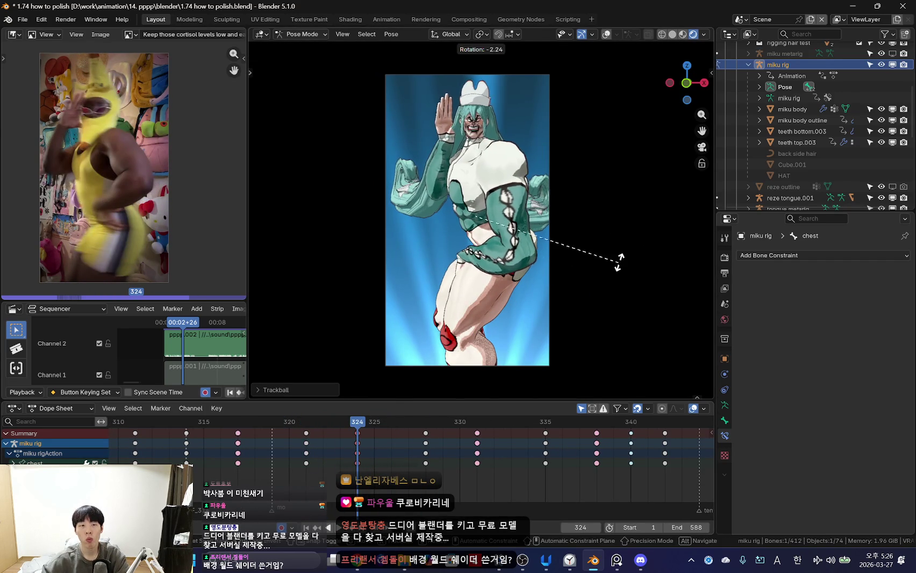
{"action": "left_click", "coordinate": [618, 258]}
{"action": "key", "text": "Down"}
{"action": "key", "text": "Up"}
- Refine the chest rotation at frame 324 and review frames 321–326
{"action": "key", "text": "Down"}
{"action": "key", "text": "Up"}
{"action": "key", "text": "Left"}
{"action": "key", "text": "Right"}
{"action": "key", "text": "Right"}
{"action": "key", "text": "Left"}
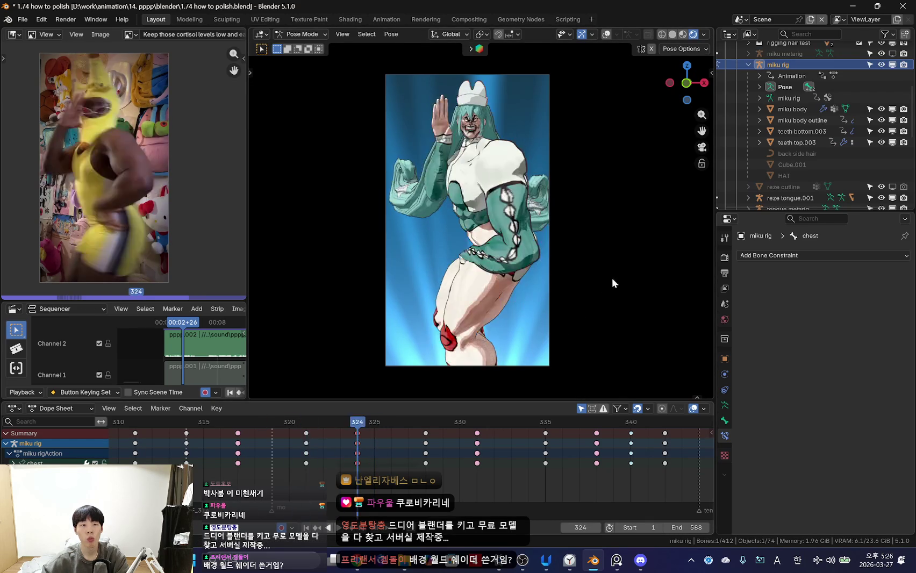
{"action": "key", "text": "r"}
{"action": "left_click", "coordinate": [620, 252]}
{"action": "left_click_drag", "start_coordinate": [315, 471], "coordinate": [421, 483]}
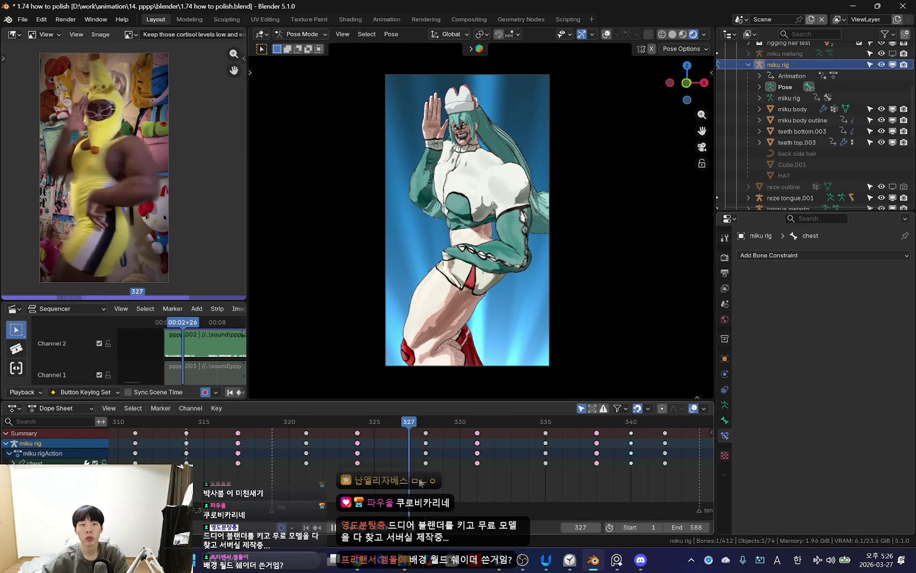
- Rotate the chest at frames 328 and 331
{"action": "key", "text": "r"}
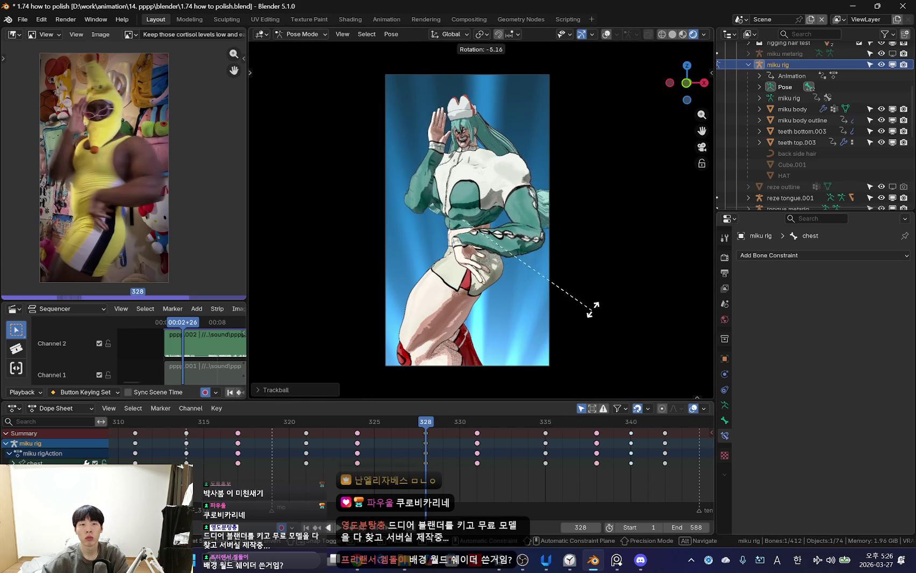
{"action": "left_click", "coordinate": [569, 321]}
{"action": "left_click_drag", "start_coordinate": [294, 478], "coordinate": [477, 473]}
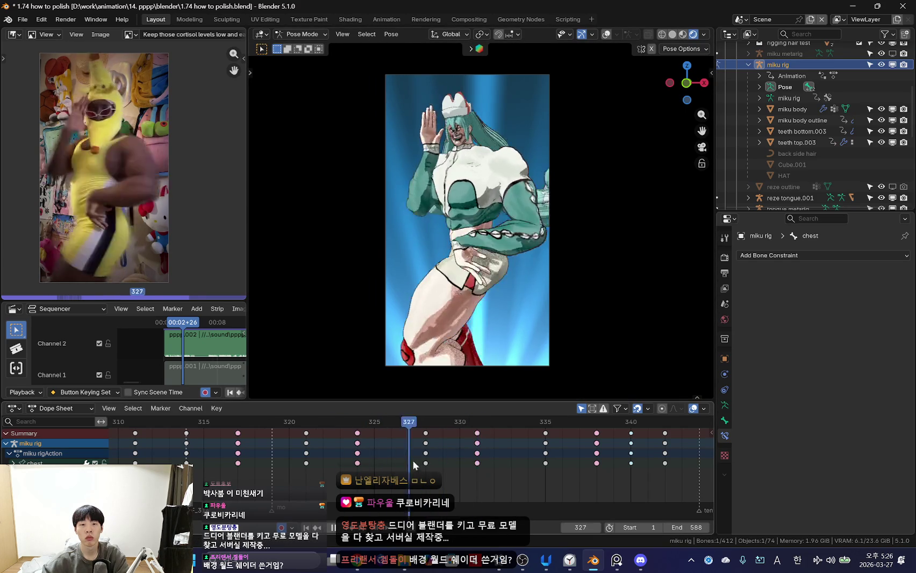
{"action": "key", "text": "r"}
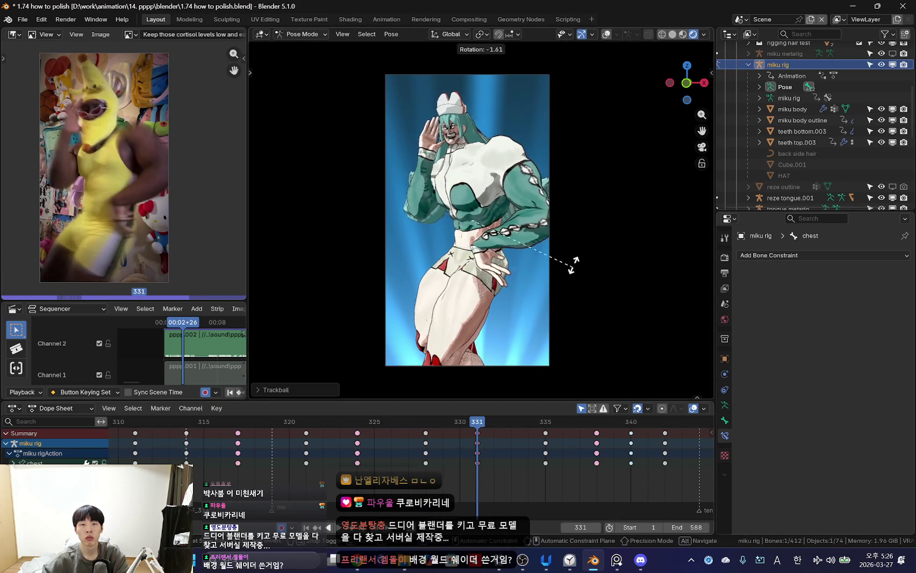
{"action": "left_click", "coordinate": [573, 269]}
{"action": "key", "text": "Down"}
- Scrub ahead to frame 342 and back to review the chest motion
{"action": "left_click_drag", "start_coordinate": [436, 466], "coordinate": [597, 473]}
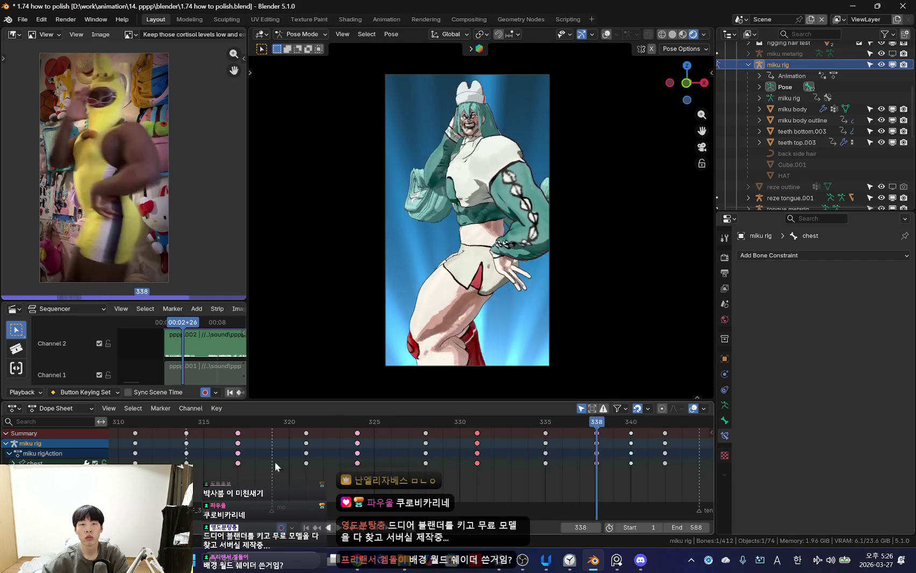
{"action": "scroll", "coordinate": [597, 473], "scroll_direction": "down", "scroll_amount": 2}
{"action": "scroll", "coordinate": [235, 495], "scroll_direction": "down", "scroll_amount": 2}
{"action": "left_click_drag", "start_coordinate": [351, 461], "coordinate": [314, 477]}
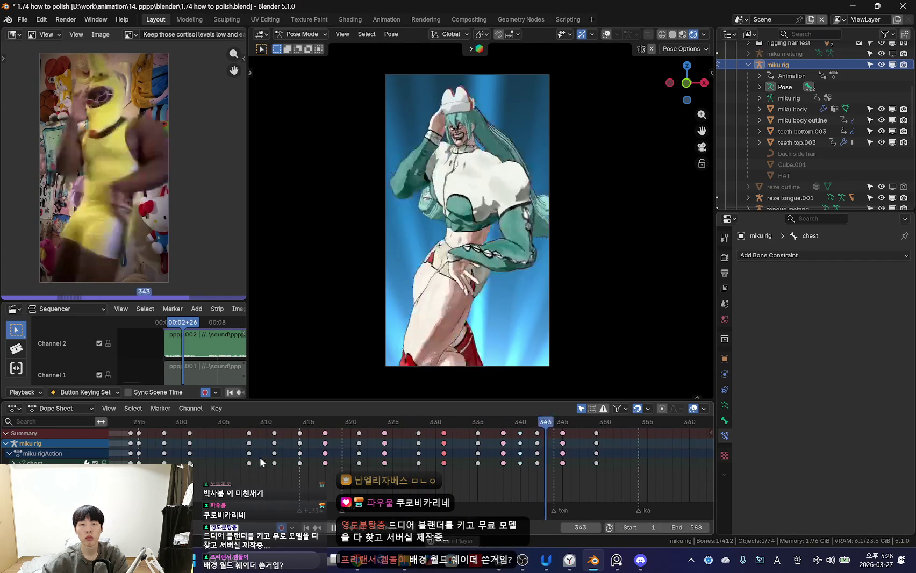
{"action": "scroll", "coordinate": [314, 477], "scroll_direction": "down", "scroll_amount": 1}
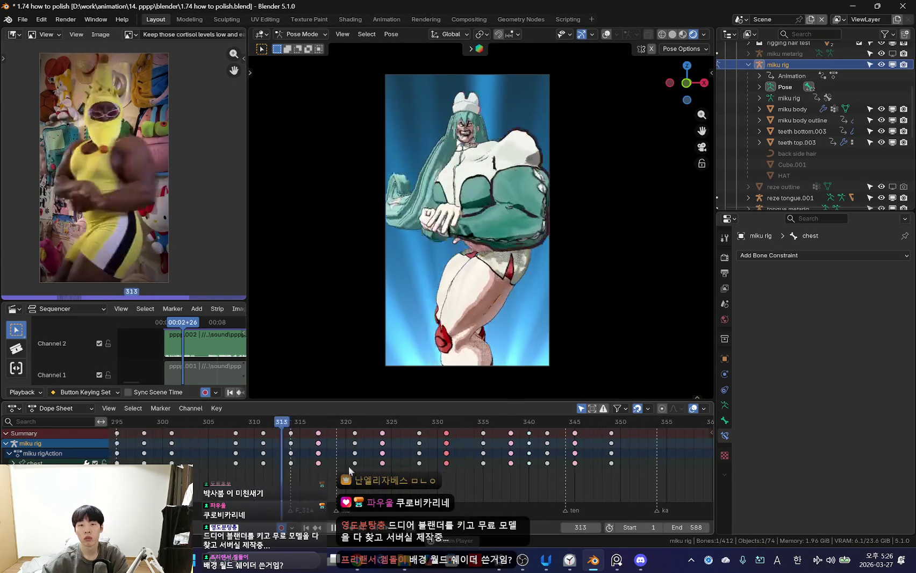
{"action": "mouse_move", "coordinate": [314, 477]}
{"action": "left_mouse_down"}
{"action": "mouse_move", "coordinate": [437, 478]}
{"action": "mouse_move", "coordinate": [410, 475]}
{"action": "left_mouse_up"}
{"action": "scroll", "coordinate": [436, 477], "scroll_direction": "up", "scroll_amount": 1}
{"action": "scroll", "coordinate": [431, 475], "scroll_direction": "down", "scroll_amount": 2}
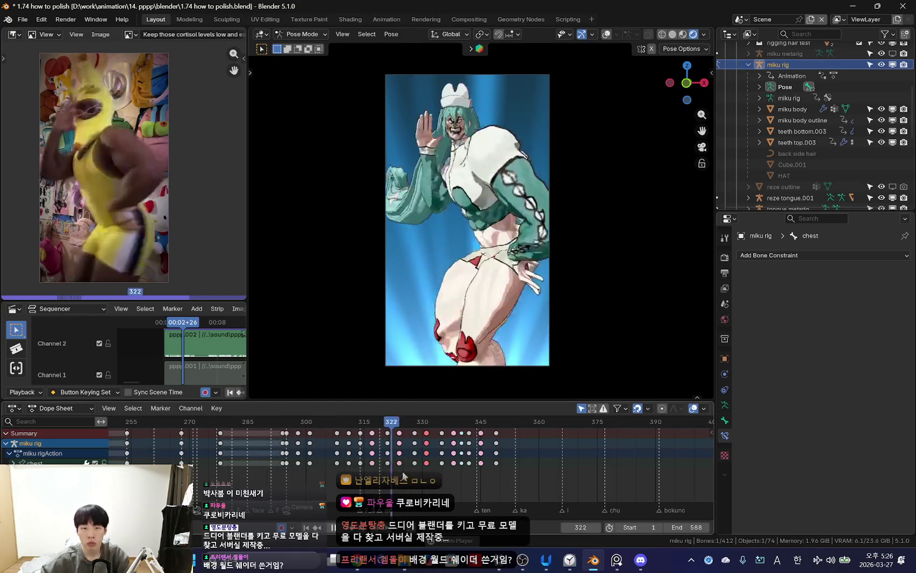
{"action": "scroll", "coordinate": [410, 475], "scroll_direction": "up", "scroll_amount": 4}
{"action": "mouse_move", "coordinate": [410, 475]}
{"action": "left_mouse_down"}
{"action": "mouse_move", "coordinate": [436, 460]}
{"action": "mouse_move", "coordinate": [465, 468]}
{"action": "left_mouse_up"}
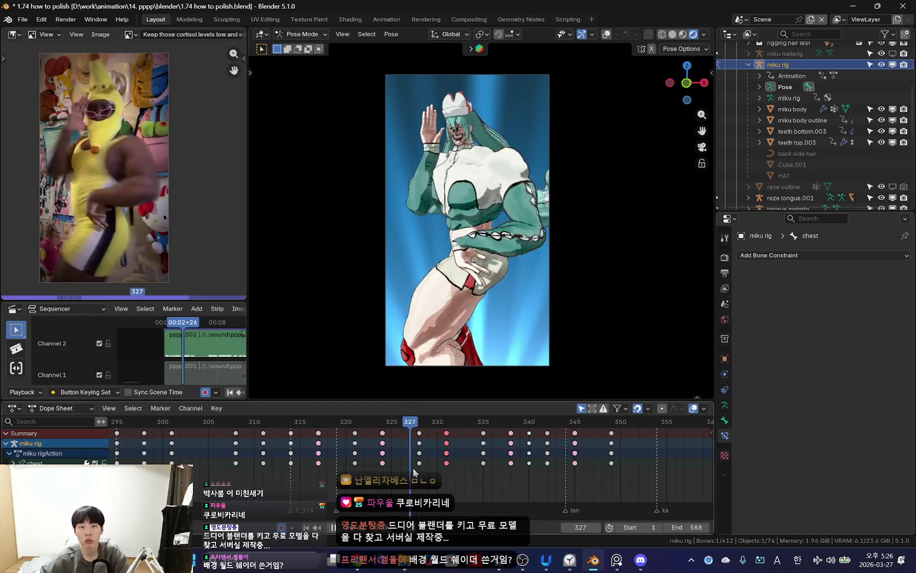
{"action": "middle_click_drag", "start_coordinate": [516, 247], "coordinate": [549, 268]}
{"action": "key", "text": "KP_0"}
{"action": "key", "text": "space"}
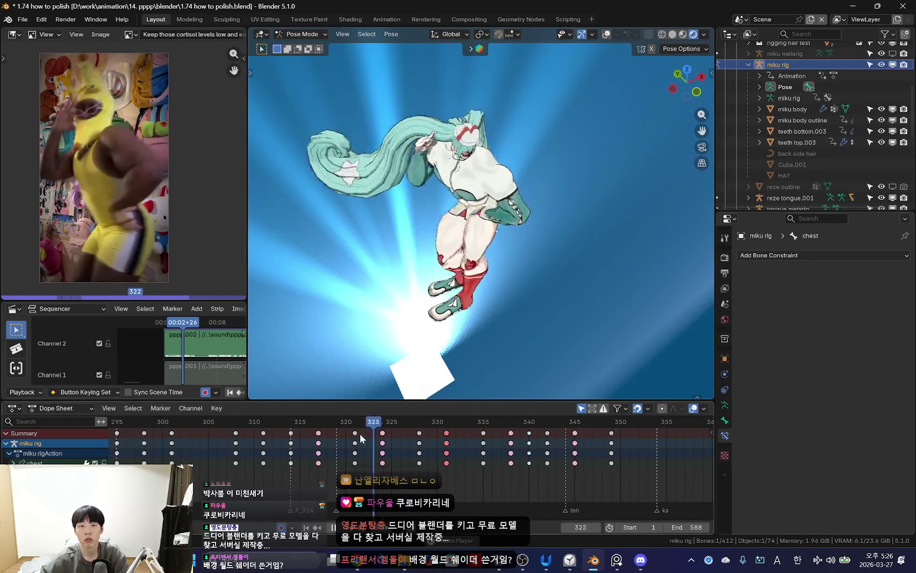
{"action": "key", "text": "space"}
{"action": "key", "text": "shift+alt+z"}
{"action": "left_click", "coordinate": [460, 201]}
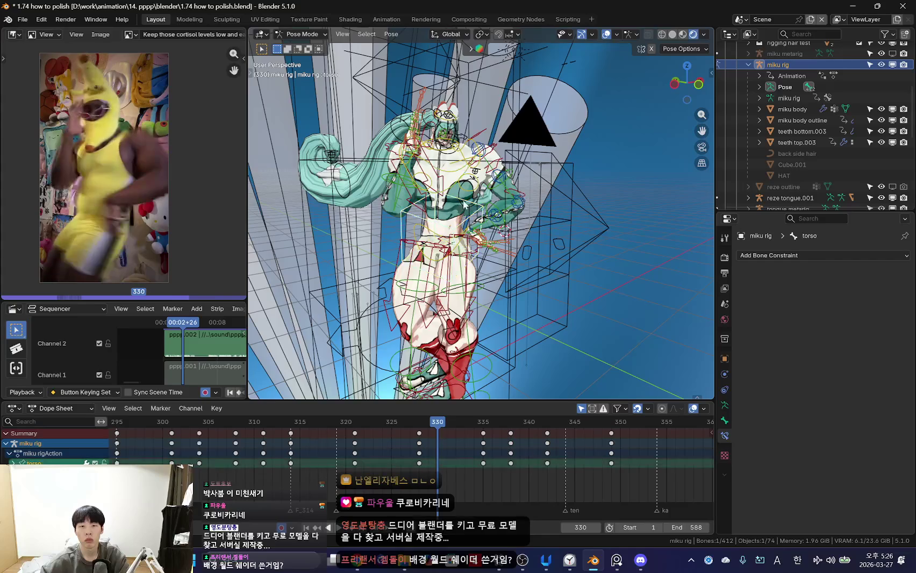
{"action": "key", "text": "shift+alt+z"}
{"action": "scroll", "coordinate": [461, 201], "scroll_direction": "up", "scroll_amount": 3}
{"action": "left_click_drag", "start_coordinate": [438, 454], "coordinate": [236, 454]}
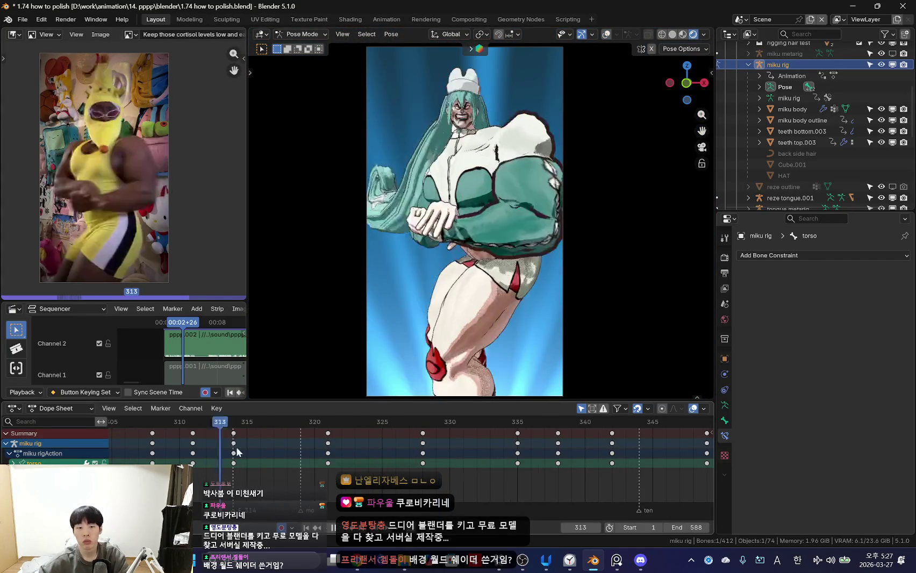
{"action": "scroll", "coordinate": [237, 454], "scroll_direction": "up", "scroll_amount": 2}
{"action": "mouse_move", "coordinate": [301, 454]}
{"action": "left_mouse_down"}
{"action": "mouse_move", "coordinate": [523, 471]}
{"action": "mouse_move", "coordinate": [326, 454]}
{"action": "mouse_move", "coordinate": [463, 464]}
{"action": "left_mouse_up"}
- Around frames 330–331, select the hips bone and then the chest bone
{"action": "left_click_drag", "start_coordinate": [347, 462], "coordinate": [462, 468]}
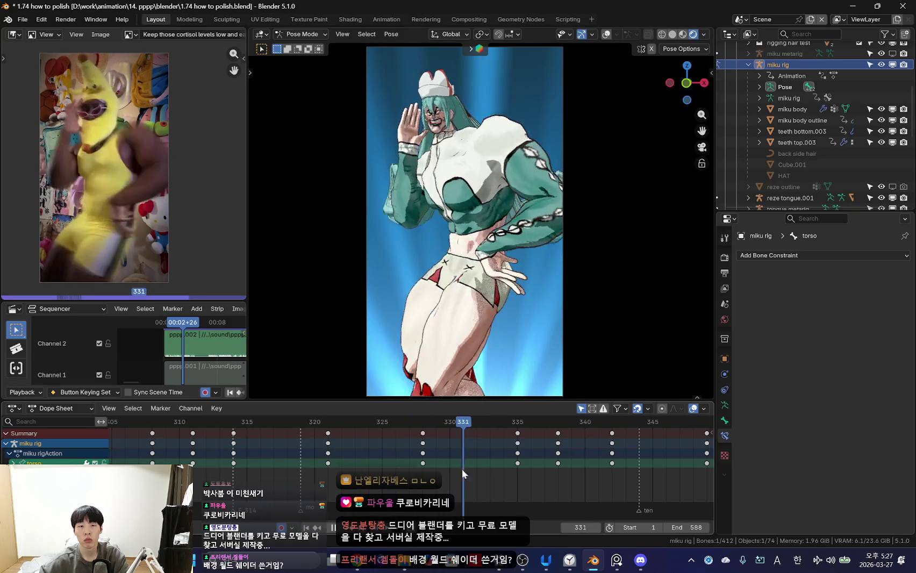
{"action": "key", "text": "shift+alt+z"}
{"action": "left_click", "coordinate": [458, 243]}
{"action": "key", "text": "shift+alt+z"}
{"action": "mouse_move", "coordinate": [225, 461]}
{"action": "left_mouse_down"}
{"action": "mouse_move", "coordinate": [486, 457]}
{"action": "mouse_move", "coordinate": [409, 462]}
{"action": "mouse_move", "coordinate": [477, 462]}
{"action": "left_mouse_up"}
{"action": "key", "text": "shift+alt+z"}
{"action": "left_click", "coordinate": [481, 172]}
{"action": "key", "text": "shift+alt+z"}
- Rotate the chest bone at frame 328 and keyframe the new pose
{"action": "mouse_move", "coordinate": [386, 449]}
{"action": "left_mouse_down"}
{"action": "mouse_move", "coordinate": [445, 445]}
{"action": "mouse_move", "coordinate": [423, 452]}
{"action": "left_mouse_up"}
{"action": "key", "text": "Up"}
{"action": "key", "text": "r"}
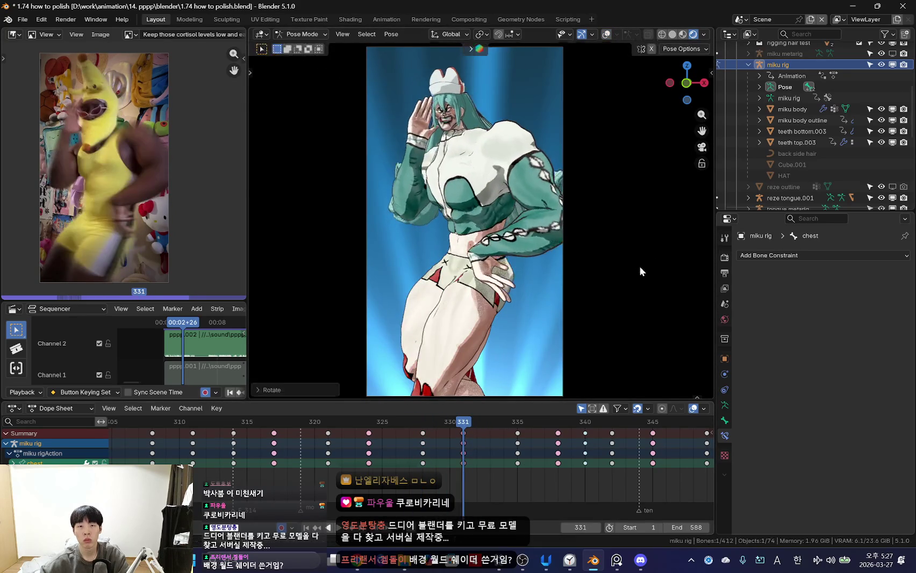
{"action": "left_click", "coordinate": [640, 266]}
{"action": "key", "text": "Left"}
{"action": "key", "text": "Up"}
{"action": "key", "text": "Up"}
- Scrub frames 321 to 343 to compare the revised chest pose with the reference
{"action": "mouse_move", "coordinate": [529, 455]}
{"action": "left_mouse_down"}
{"action": "mouse_move", "coordinate": [343, 453]}
{"action": "mouse_move", "coordinate": [511, 462]}
{"action": "mouse_move", "coordinate": [327, 461]}
{"action": "mouse_move", "coordinate": [481, 475]}
{"action": "mouse_move", "coordinate": [277, 476]}
{"action": "mouse_move", "coordinate": [436, 454]}
{"action": "mouse_move", "coordinate": [261, 452]}
{"action": "mouse_move", "coordinate": [527, 457]}
{"action": "mouse_move", "coordinate": [316, 457]}
{"action": "left_mouse_up"}
{"action": "scroll", "coordinate": [499, 314], "scroll_direction": "down", "scroll_amount": 3}
{"action": "left_click", "coordinate": [489, 456]}
{"action": "scroll", "coordinate": [466, 458], "scroll_direction": "up", "scroll_amount": 1}
{"action": "scroll", "coordinate": [483, 330], "scroll_direction": "up", "scroll_amount": 1}
{"action": "scroll", "coordinate": [283, 477], "scroll_direction": "up", "scroll_amount": 1}
{"action": "left_click_drag", "start_coordinate": [436, 453], "coordinate": [662, 457]}
{"action": "mouse_move", "coordinate": [389, 487]}
{"action": "left_mouse_down"}
{"action": "mouse_move", "coordinate": [502, 462]}
{"action": "mouse_move", "coordinate": [649, 459]}
{"action": "mouse_move", "coordinate": [617, 461]}
{"action": "left_mouse_up"}
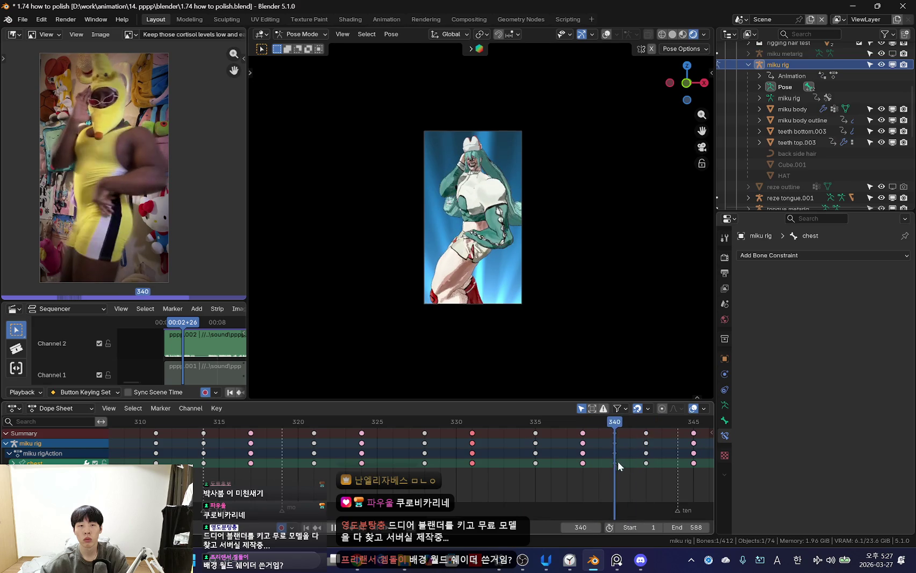
{"action": "scroll", "coordinate": [581, 335], "scroll_direction": "up", "scroll_amount": 3}
{"action": "mouse_move", "coordinate": [484, 474]}
{"action": "left_mouse_down"}
{"action": "mouse_move", "coordinate": [661, 461]}
{"action": "mouse_move", "coordinate": [580, 455]}
{"action": "mouse_move", "coordinate": [471, 465]}
{"action": "left_mouse_up"}
{"action": "scroll", "coordinate": [516, 134], "scroll_direction": "up", "scroll_amount": 3}
- Select upper_arm_tweak.L and narrow the scene frame range to 309–354
{"action": "left_click", "coordinate": [515, 115]}
{"action": "right_click", "coordinate": [516, 112]}
{"action": "right_click", "coordinate": [569, 489]}
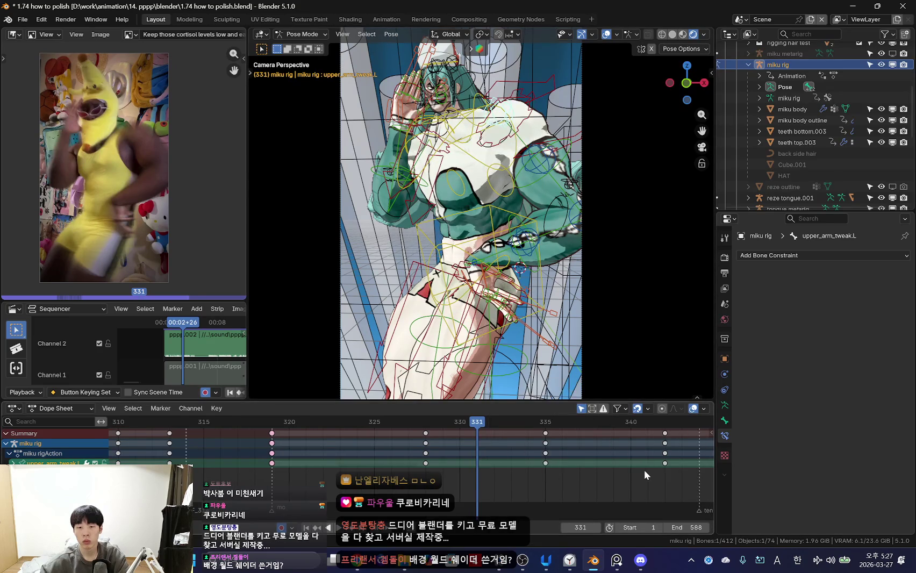
{"action": "scroll", "coordinate": [644, 470], "scroll_direction": "down", "scroll_amount": 5}
{"action": "mouse_move", "coordinate": [678, 527]}
{"action": "left_mouse_down"}
{"action": "mouse_move", "coordinate": [634, 527]}
{"action": "mouse_move", "coordinate": [710, 528]}
{"action": "left_mouse_up"}
{"action": "scroll", "coordinate": [494, 248], "scroll_direction": "up", "scroll_amount": 2}
- Calculate motion paths for the left upper-arm tweak bone and the head bone
{"action": "right_click", "coordinate": [495, 248]}
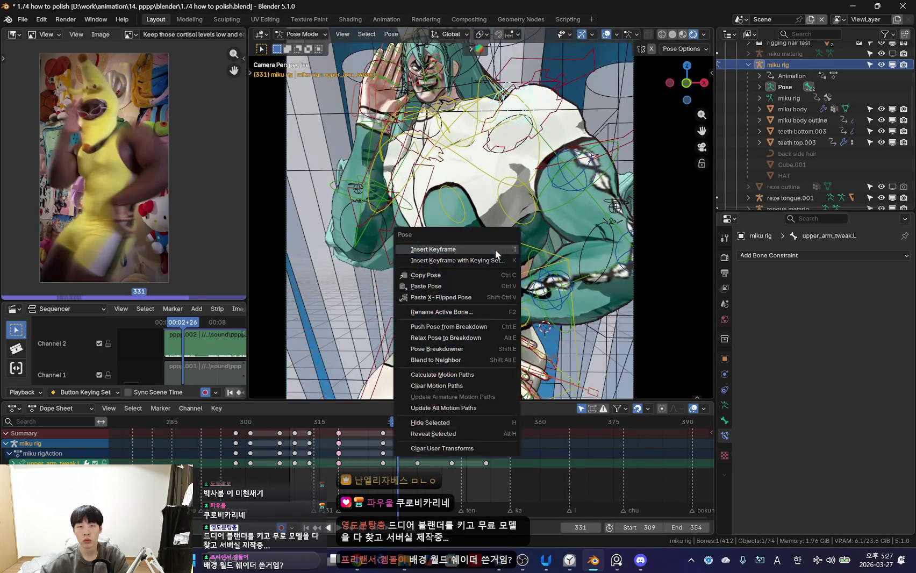
{"action": "left_click", "coordinate": [444, 422]}
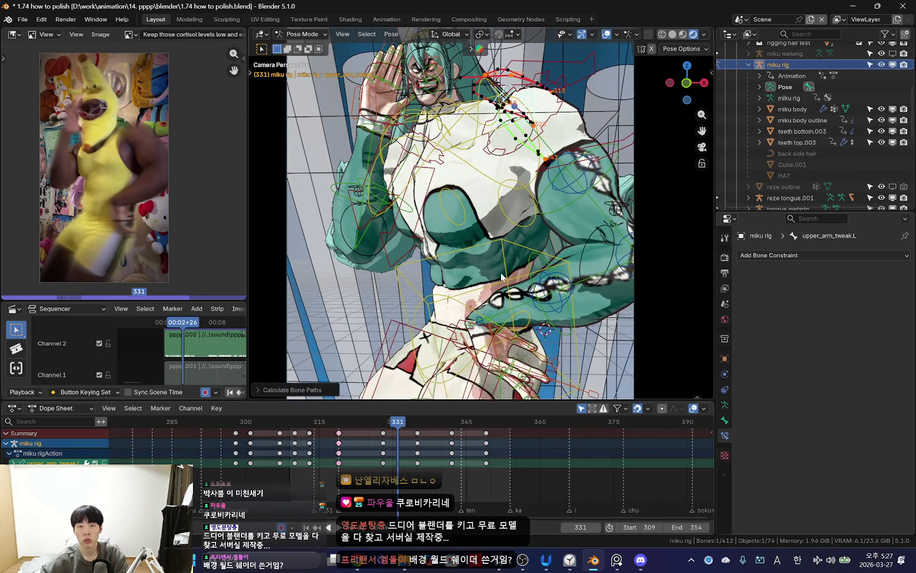
{"action": "middle_click_drag", "start_coordinate": [501, 277], "coordinate": [506, 333], "text": "shift"}
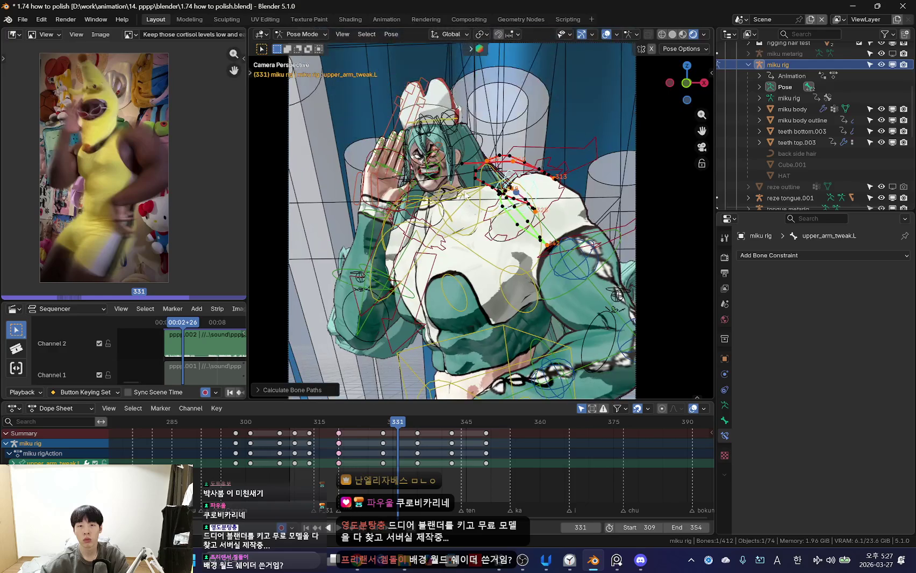
{"action": "left_click", "coordinate": [438, 122]}
{"action": "right_click", "coordinate": [438, 119]}
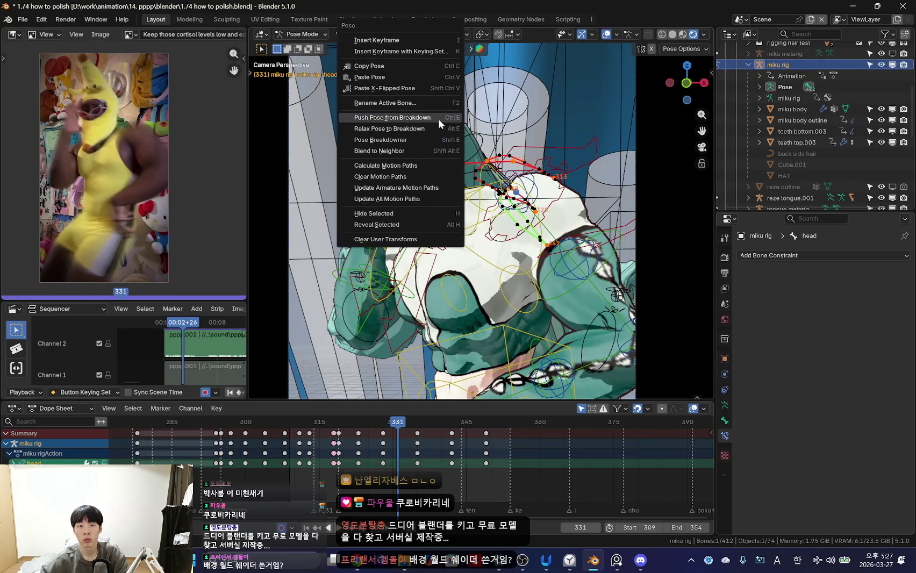
{"action": "left_click", "coordinate": [412, 165]}
- Adjust the timeline view around the new 309–354 range
{"action": "right_click", "coordinate": [313, 468]}
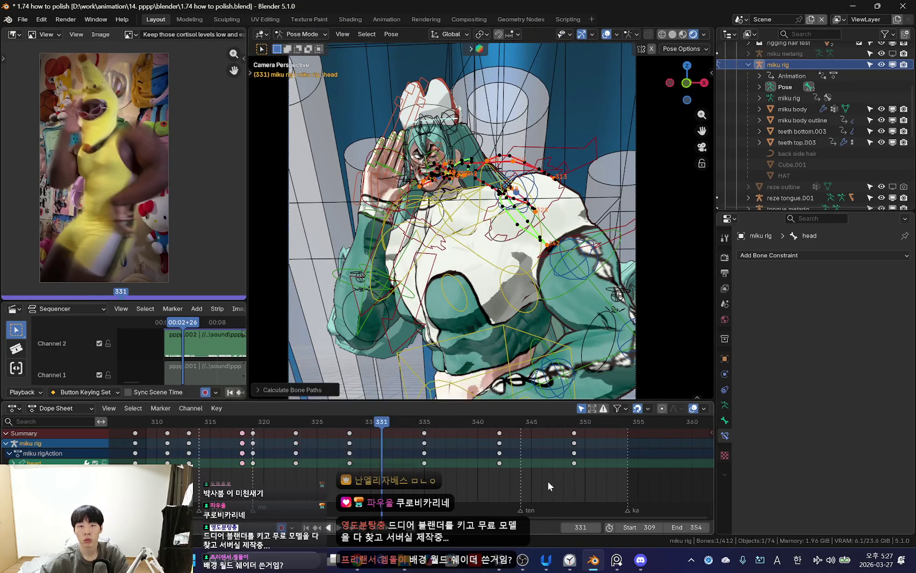
{"action": "scroll", "coordinate": [547, 481], "scroll_direction": "up", "scroll_amount": 2}
{"action": "scroll", "coordinate": [332, 477], "scroll_direction": "down", "scroll_amount": 5, "text": "alt"}
{"action": "scroll", "coordinate": [331, 477], "scroll_direction": "up", "scroll_amount": 8, "text": "alt"}
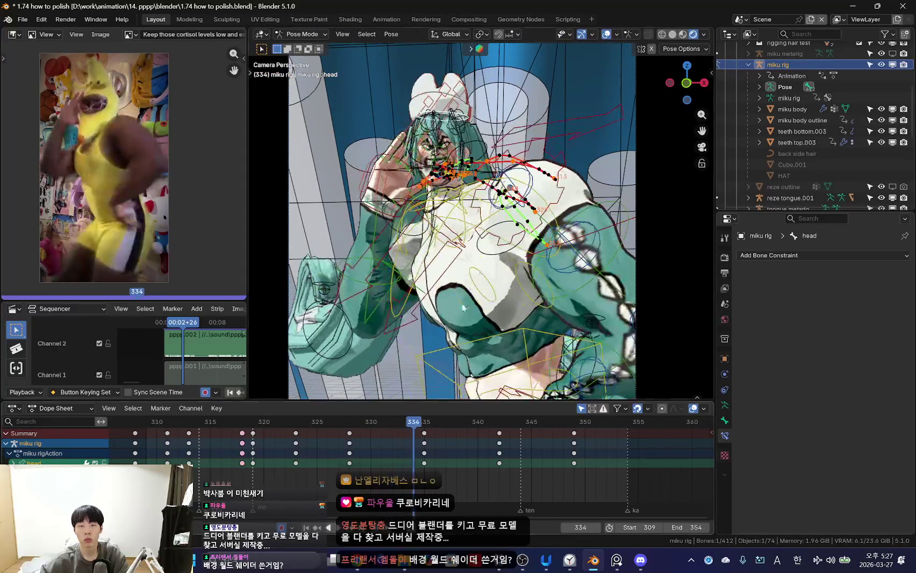
{"action": "scroll", "coordinate": [474, 224], "scroll_direction": "down", "scroll_amount": 3, "text": "alt"}
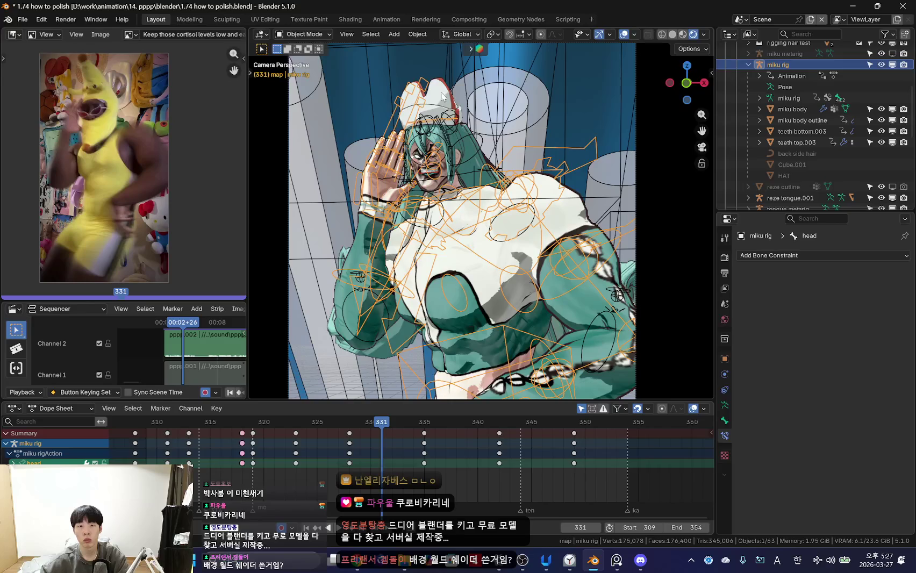
- Select the HAT, check its modifier and object properties, and review frames 322–339
{"action": "left_click", "coordinate": [442, 97]}
{"action": "left_click", "coordinate": [724, 375]}
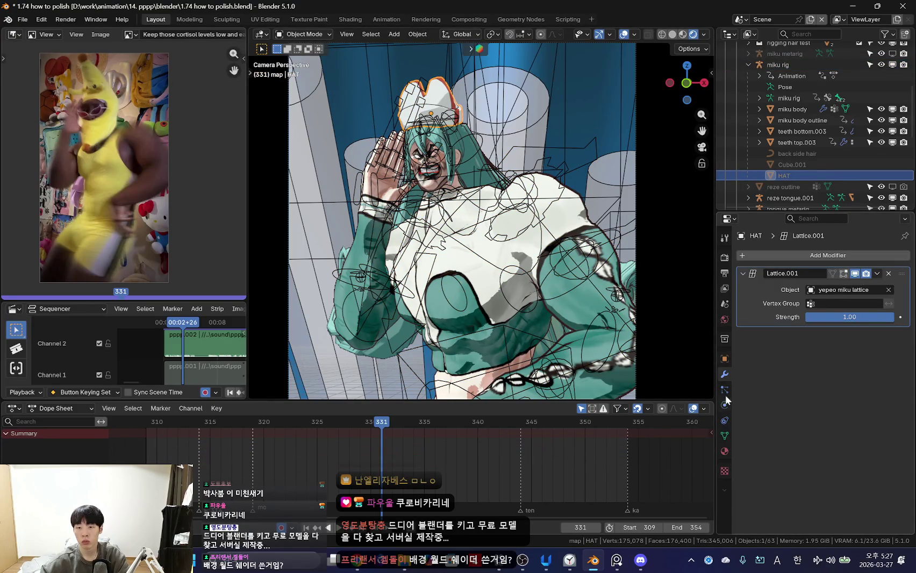
{"action": "left_click", "coordinate": [723, 358]}
{"action": "scroll", "coordinate": [812, 398], "scroll_direction": "down", "scroll_amount": 5}
{"action": "scroll", "coordinate": [813, 397], "scroll_direction": "down", "scroll_amount": 5}
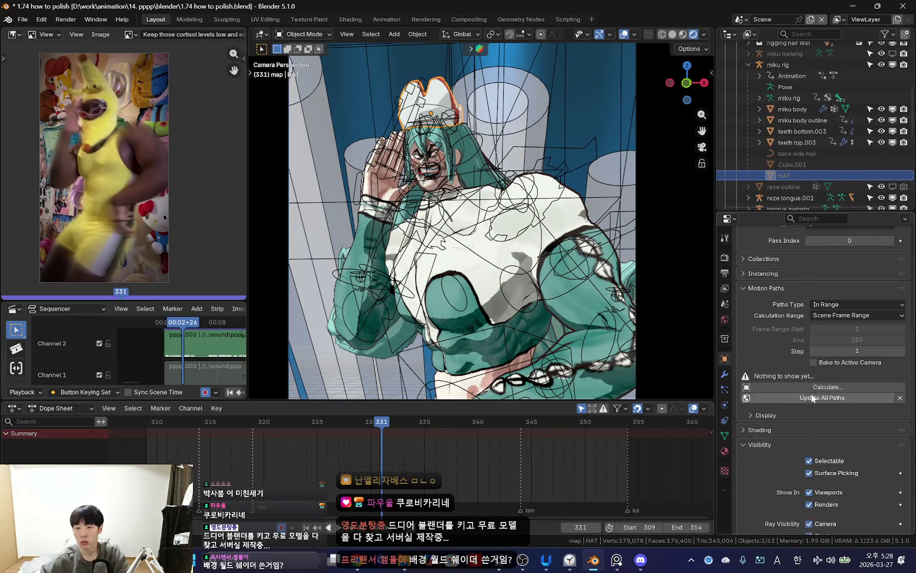
{"action": "mouse_move", "coordinate": [303, 469]}
{"action": "left_mouse_down"}
{"action": "mouse_move", "coordinate": [466, 463]}
{"action": "mouse_move", "coordinate": [402, 475]}
{"action": "left_mouse_up"}
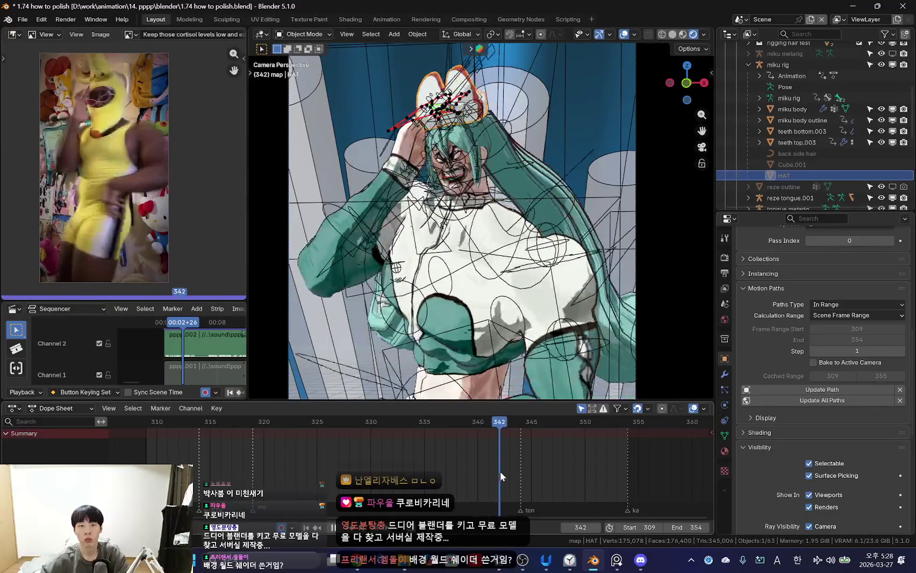
{"action": "key", "text": "space"}
- Select the miku rig armature and go back to frame 316 with bones shown
{"action": "left_click", "coordinate": [508, 266]}
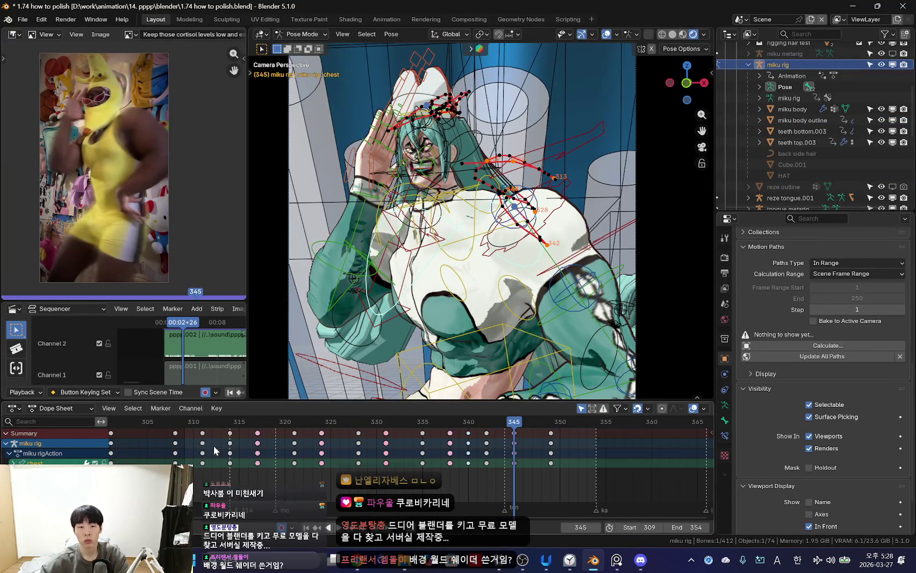
{"action": "left_click_drag", "start_coordinate": [213, 449], "coordinate": [245, 427]}
{"action": "key", "text": "Right"}
{"action": "key", "text": "shift+alt+z"}
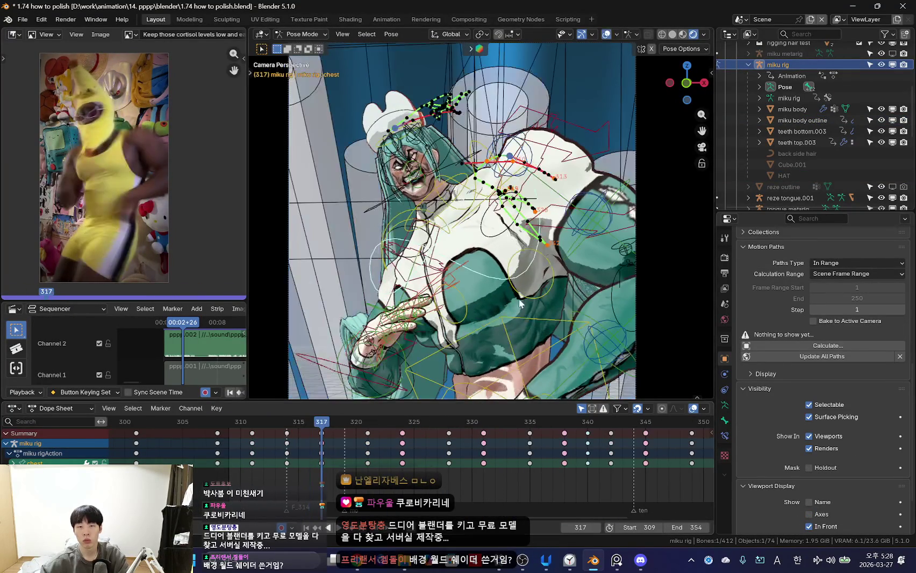
{"action": "mouse_move", "coordinate": [277, 455]}
{"action": "left_mouse_down"}
{"action": "mouse_move", "coordinate": [231, 451]}
{"action": "mouse_move", "coordinate": [474, 483]}
{"action": "mouse_move", "coordinate": [260, 482]}
{"action": "mouse_move", "coordinate": [446, 498]}
{"action": "mouse_move", "coordinate": [466, 470]}
{"action": "left_mouse_up"}
- Play frames 315–335, select all rig bones, and return to camera view
{"action": "key", "text": "space"}
{"action": "key", "text": "space"}
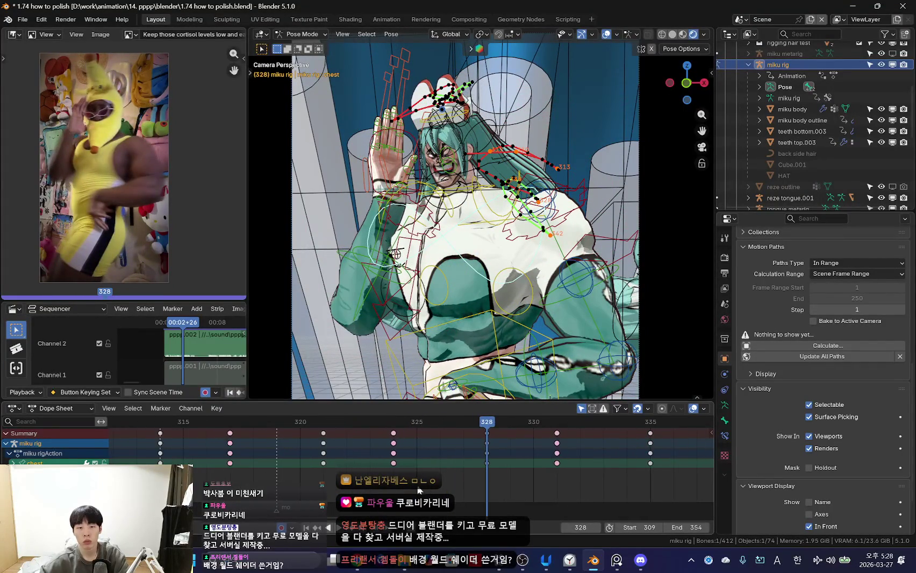
{"action": "scroll", "coordinate": [516, 297], "scroll_direction": "down", "scroll_amount": 3}
{"action": "key", "text": "a"}
{"action": "scroll", "coordinate": [444, 464], "scroll_direction": "down", "scroll_amount": 2}
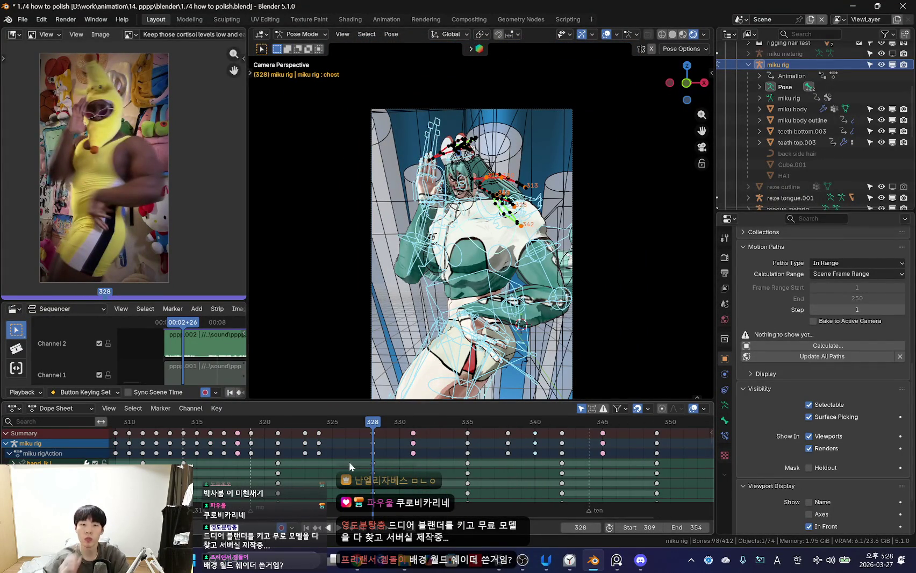
{"action": "scroll", "coordinate": [484, 226], "scroll_direction": "up", "scroll_amount": 3}
{"action": "middle_click_drag", "start_coordinate": [483, 226], "coordinate": [516, 215]}
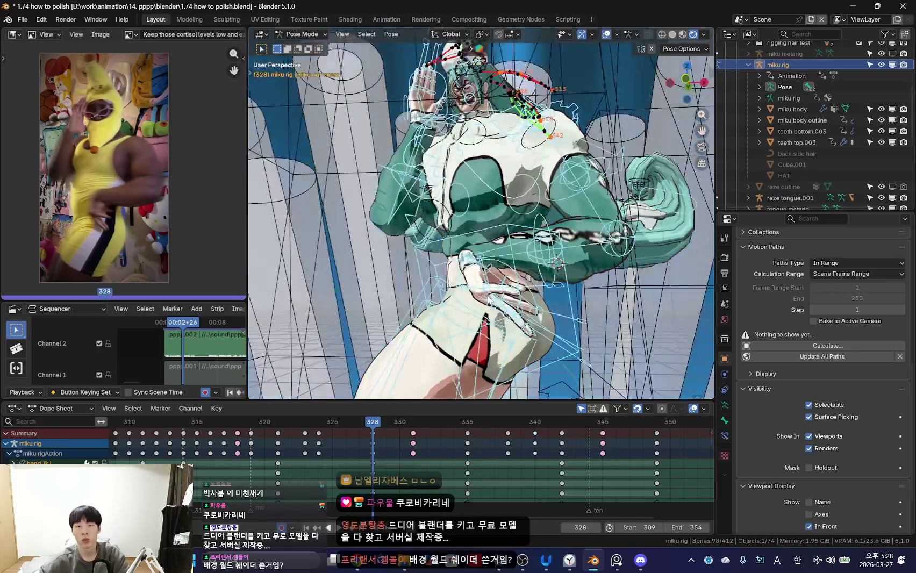
{"action": "key", "text": "KP_0"}
- Review the clean pose, stop at frame 328, and select only the chest bone
{"action": "key", "text": "shift+alt+z"}
{"action": "scroll", "coordinate": [408, 451], "scroll_direction": "up", "scroll_amount": 2}
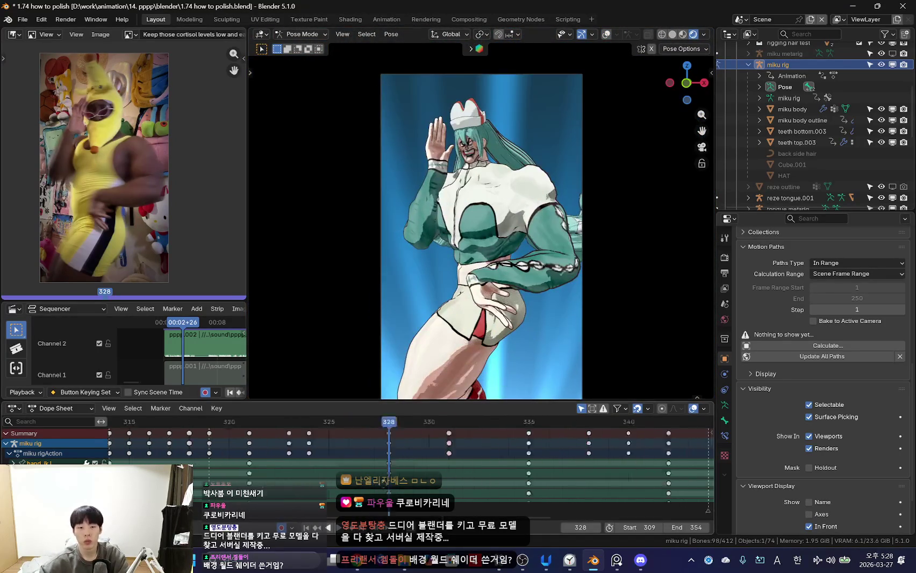
{"action": "key", "text": "space"}
{"action": "key", "text": "Escape"}
{"action": "key", "text": "shift+alt+z"}
{"action": "scroll", "coordinate": [485, 466], "scroll_direction": "up", "scroll_amount": 1}
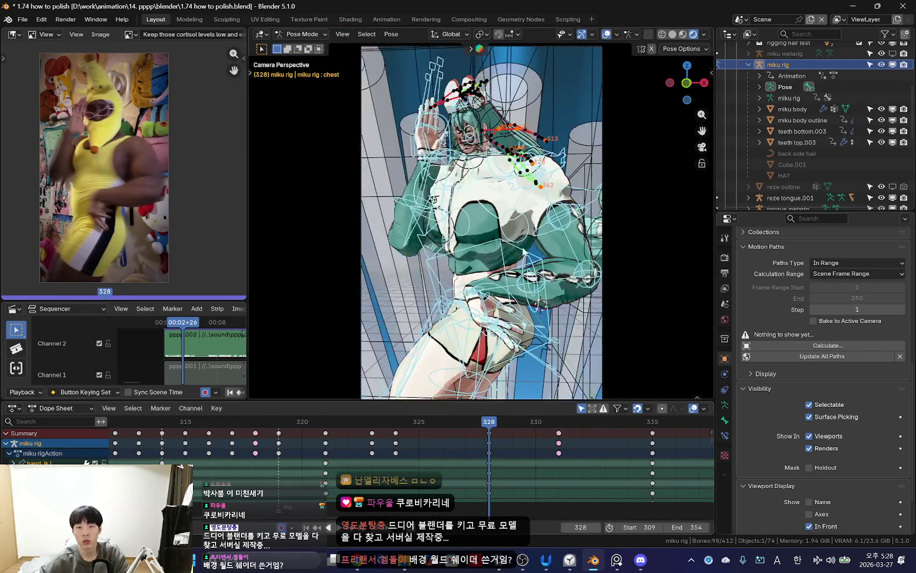
{"action": "left_click", "coordinate": [497, 204]}
{"action": "key", "text": "shift+alt+z"}
- Jump back to chest keyframe 321 and replay the chest motion from frame 314
{"action": "key", "text": "Down"}
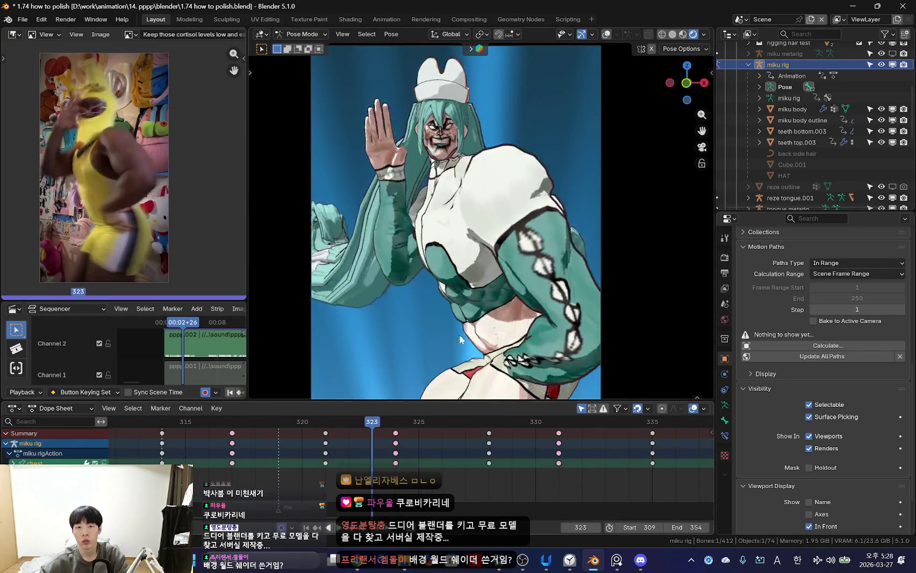
{"action": "key", "text": "shift+alt+z"}
{"action": "key", "text": "Down"}
{"action": "scroll", "coordinate": [514, 284], "scroll_direction": "up", "scroll_amount": 4}
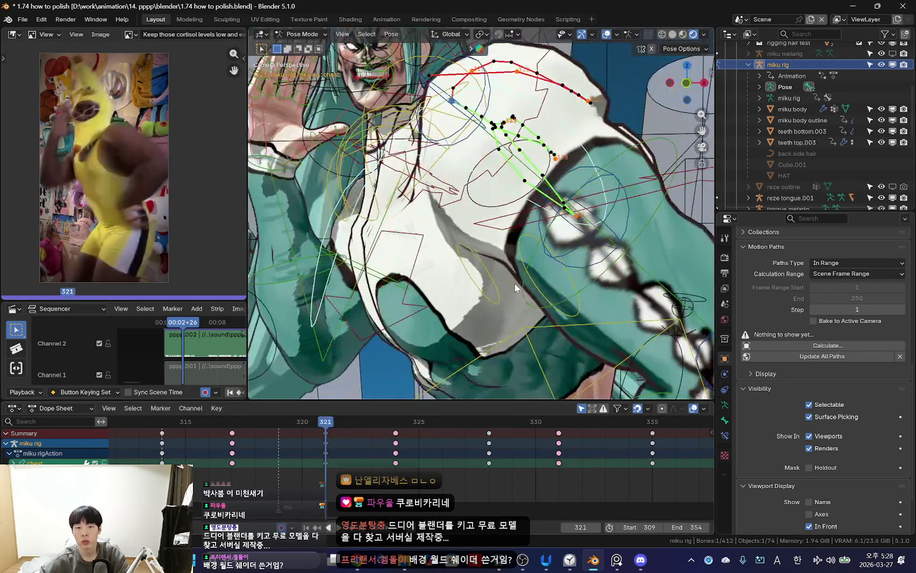
{"action": "key", "text": "space"}
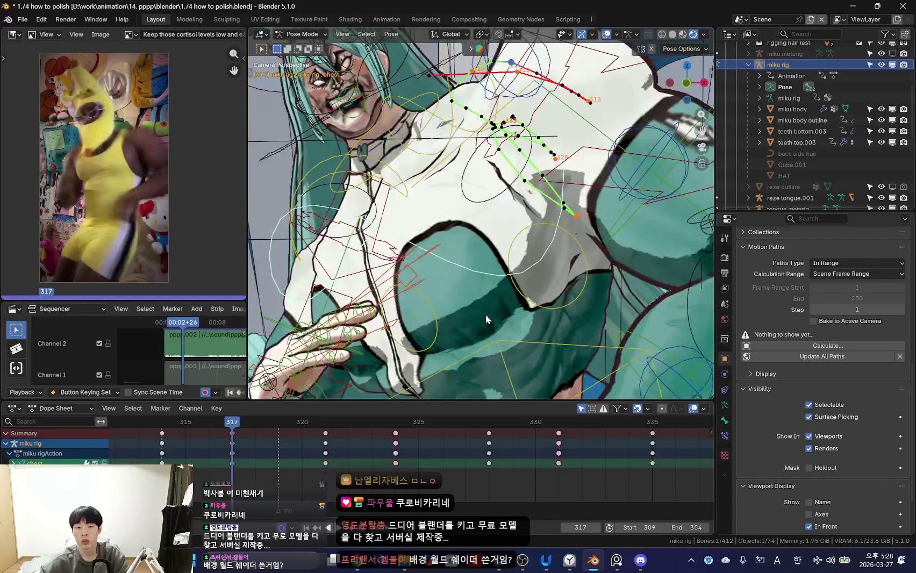
{"action": "scroll", "coordinate": [485, 314], "scroll_direction": "down", "scroll_amount": 4}
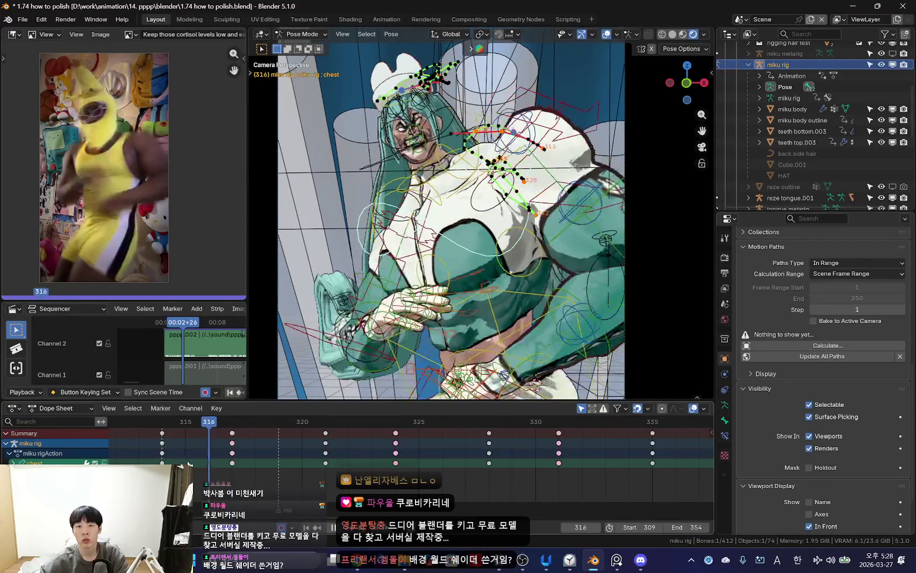
{"action": "mouse_move", "coordinate": [219, 464]}
{"action": "left_mouse_down"}
{"action": "mouse_move", "coordinate": [160, 457]}
{"action": "mouse_move", "coordinate": [232, 464]}
{"action": "left_mouse_up"}
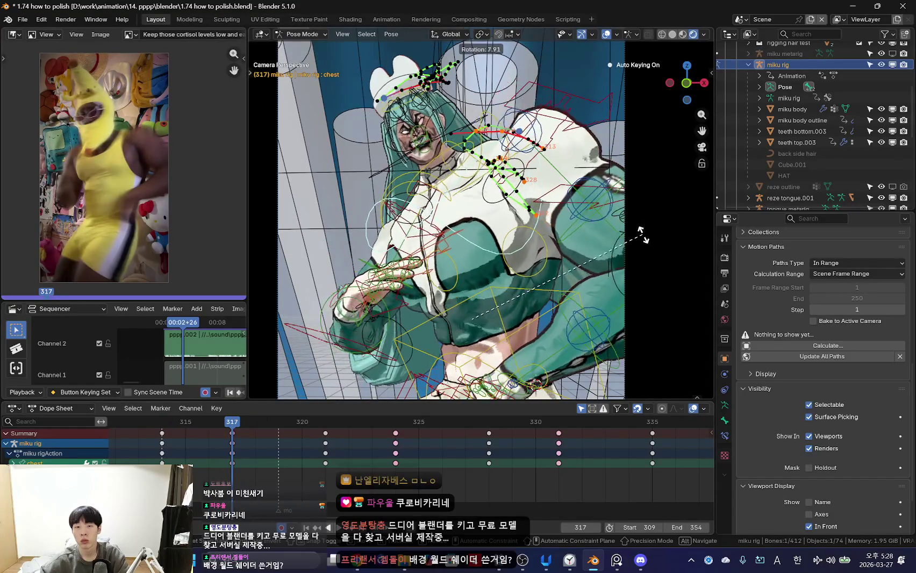
- Rotate the chest at frame 317, then return to frame 328 discarding a trial rotation
{"action": "left_click", "coordinate": [634, 249]}
{"action": "key", "text": "Up"}
{"action": "mouse_move", "coordinate": [242, 464]}
{"action": "left_mouse_down"}
{"action": "mouse_move", "coordinate": [423, 486]}
{"action": "mouse_move", "coordinate": [493, 464]}
{"action": "left_mouse_up"}
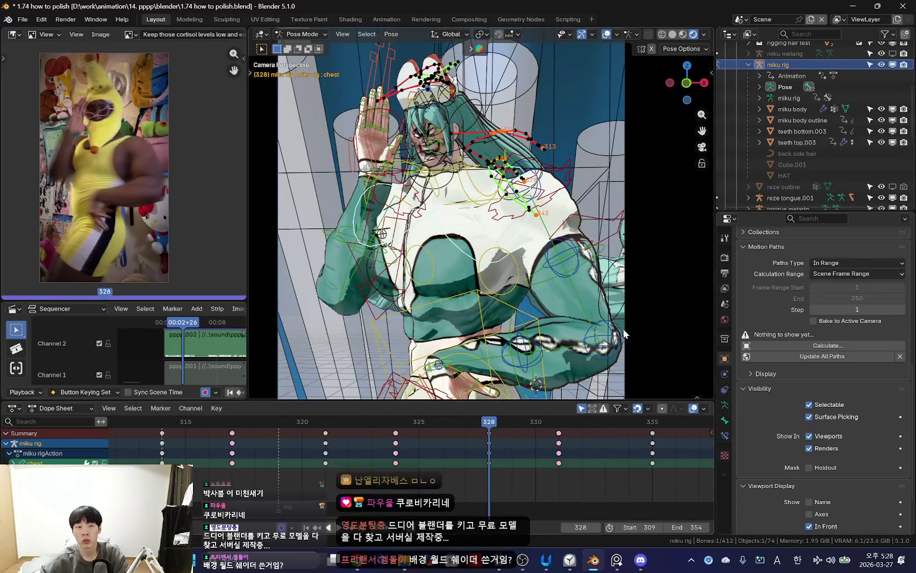
{"action": "key", "text": "r"}
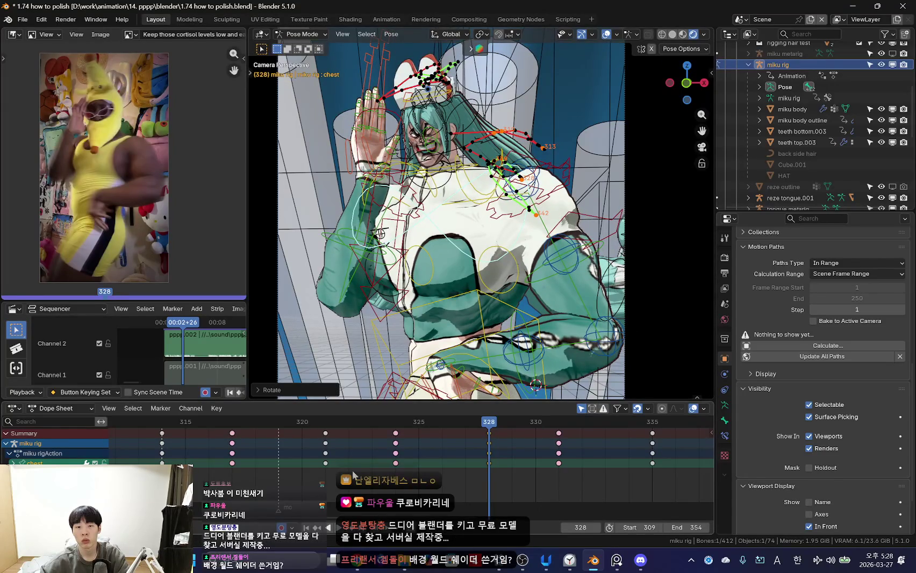
{"action": "left_click_drag", "start_coordinate": [195, 445], "coordinate": [488, 467]}
- At frame 328, tilt the chest and shift the torso bone to move the body
{"action": "key", "text": "r"}
{"action": "key", "text": "r"}
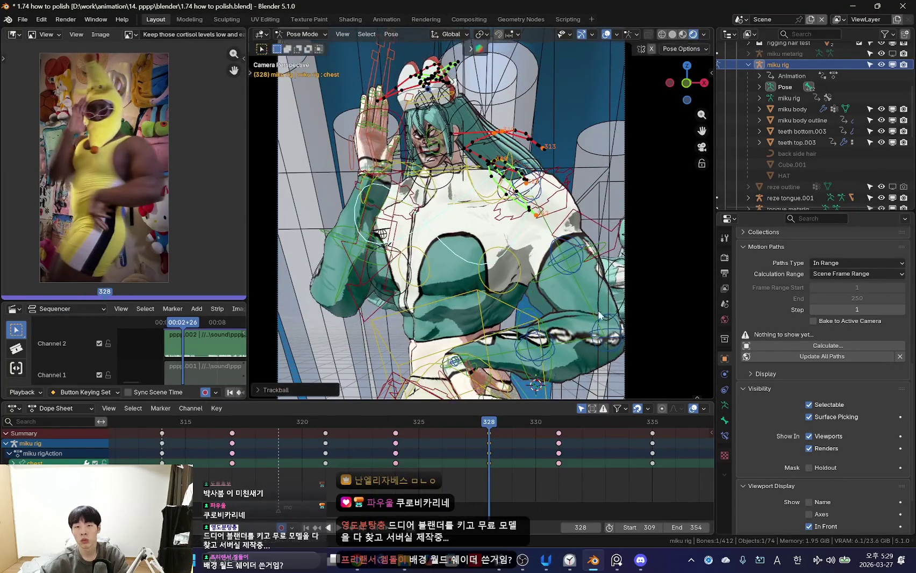
{"action": "key", "text": "r"}
{"action": "scroll", "coordinate": [532, 305], "scroll_direction": "down", "scroll_amount": 2}
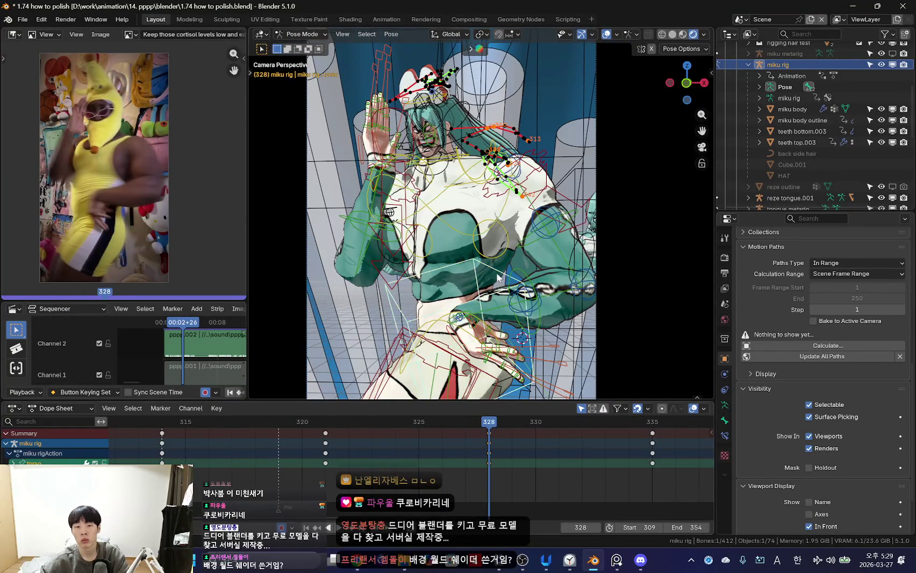
{"action": "key", "text": "g"}
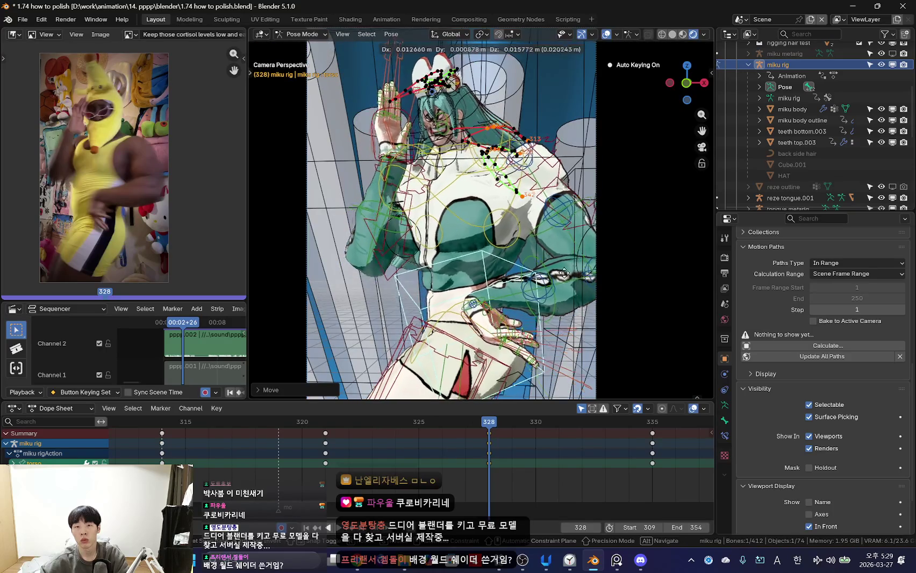
{"action": "left_click", "coordinate": [564, 272]}
{"action": "key", "text": "shift+ctrl+space"}
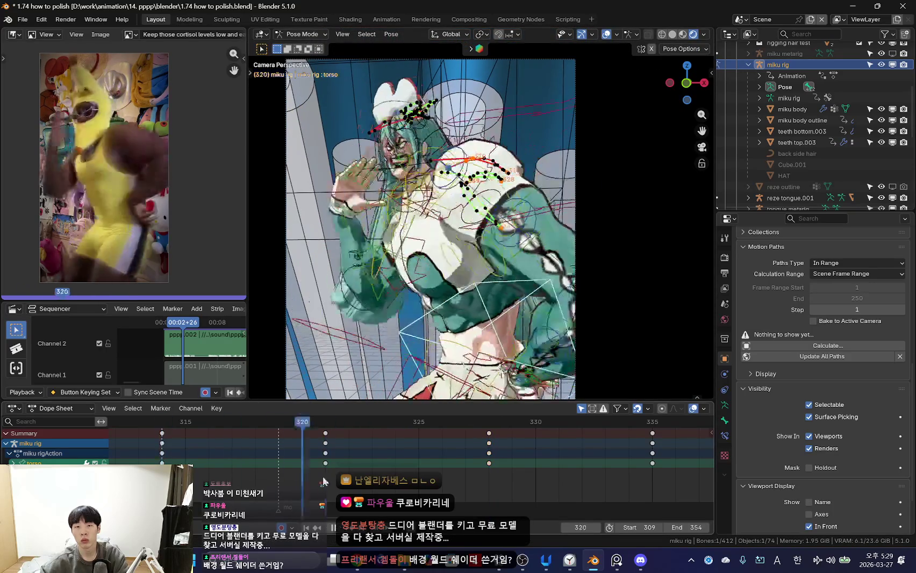
- Reselect the chest bone and adjust its rotation around frames 322–324
{"action": "left_click", "coordinate": [436, 233]}
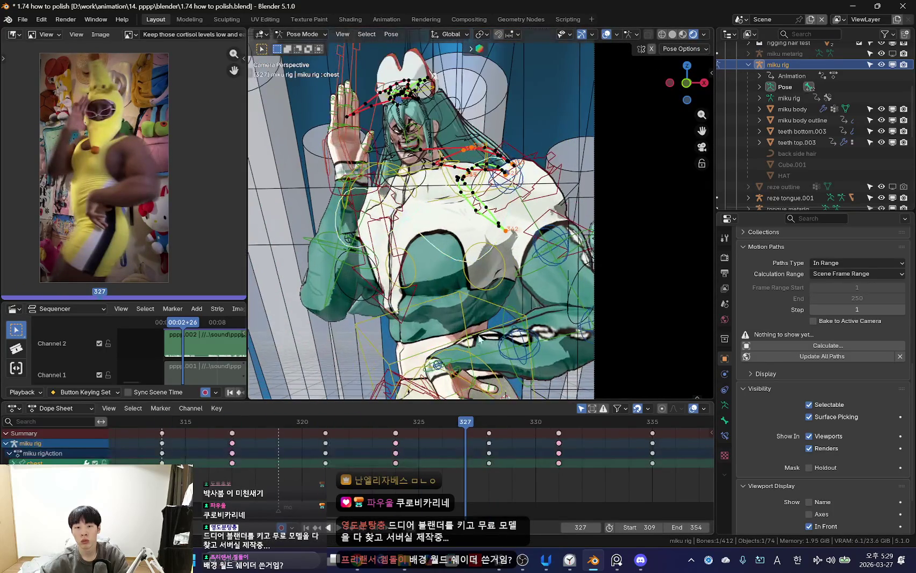
{"action": "left_click_drag", "start_coordinate": [261, 469], "coordinate": [364, 466]}
{"action": "scroll", "coordinate": [365, 451], "scroll_direction": "up", "scroll_amount": 1}
{"action": "key", "text": "Right"}
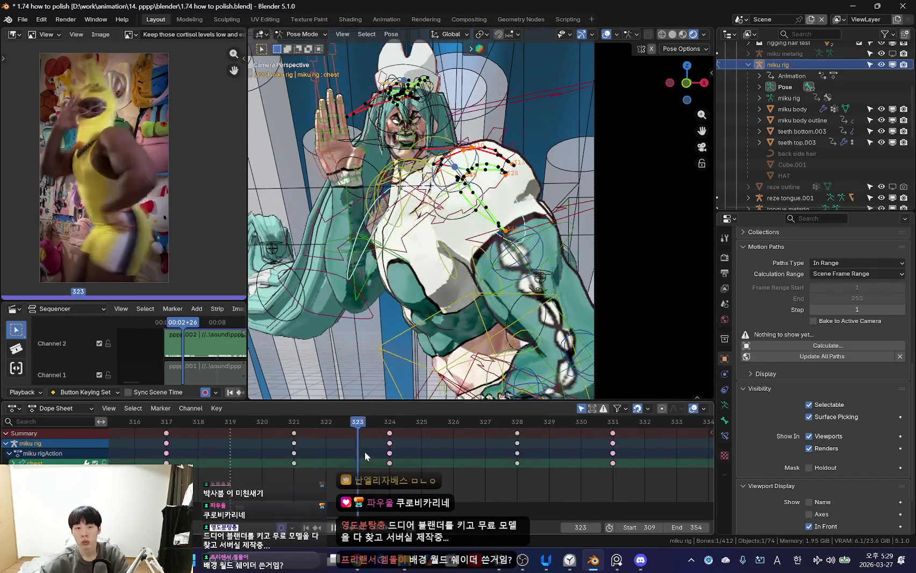
{"action": "key", "text": "Right"}
{"action": "scroll", "coordinate": [487, 206], "scroll_direction": "up", "scroll_amount": 1}
{"action": "scroll", "coordinate": [479, 210], "scroll_direction": "up", "scroll_amount": 2}
{"action": "scroll", "coordinate": [467, 216], "scroll_direction": "up", "scroll_amount": 1}
{"action": "scroll", "coordinate": [455, 222], "scroll_direction": "up", "scroll_amount": 1}
{"action": "key", "text": "r"}
{"action": "key", "text": "r"}
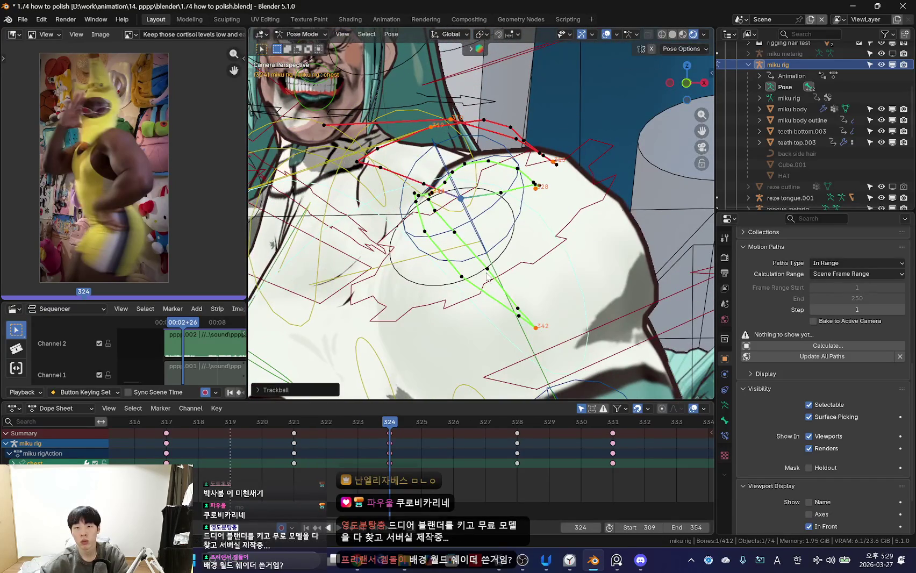
{"action": "mouse_move", "coordinate": [251, 449]}
{"action": "left_mouse_down"}
{"action": "mouse_move", "coordinate": [371, 466]}
{"action": "mouse_move", "coordinate": [212, 439]}
{"action": "left_mouse_up"}
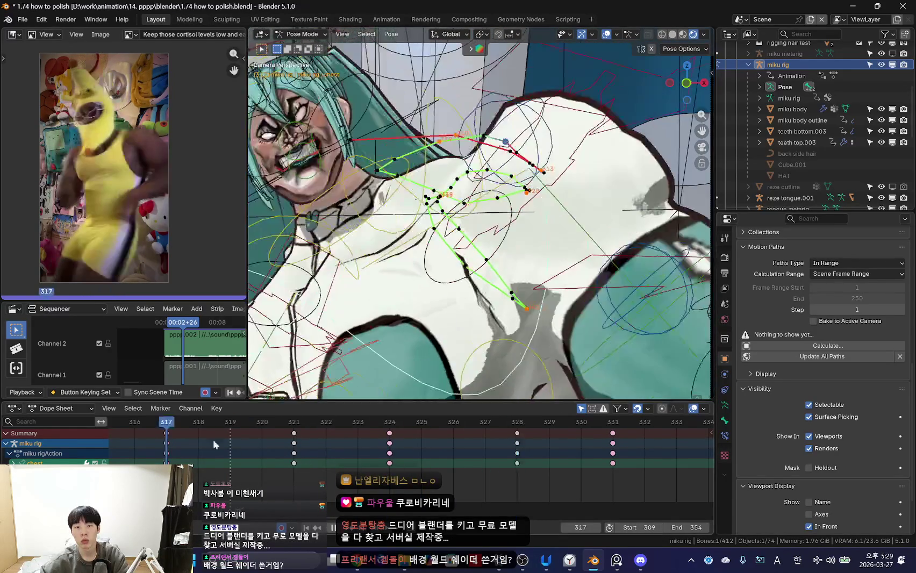
- With overlays hidden, compare frames 318–326 against the reference dance
{"action": "key", "text": "shift+alt+z"}
{"action": "scroll", "coordinate": [328, 397], "scroll_direction": "down", "scroll_amount": 2}
{"action": "left_click_drag", "start_coordinate": [484, 457], "coordinate": [309, 462]}
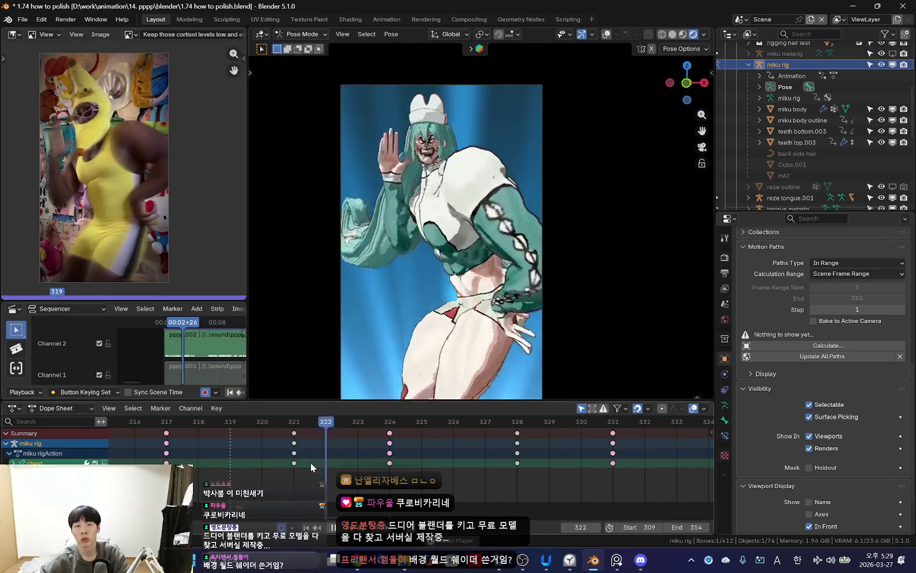
{"action": "scroll", "coordinate": [309, 462], "scroll_direction": "down", "scroll_amount": 1}
{"action": "left_click_drag", "start_coordinate": [251, 467], "coordinate": [450, 471]}
{"action": "left_click", "coordinate": [258, 475]}
{"action": "key", "text": "space"}
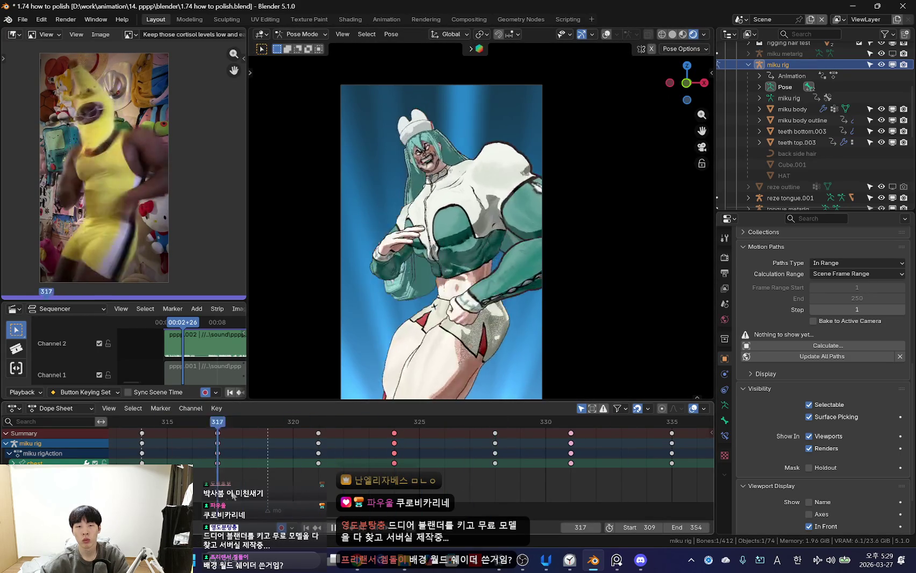
{"action": "left_click_drag", "start_coordinate": [209, 452], "coordinate": [294, 471]}
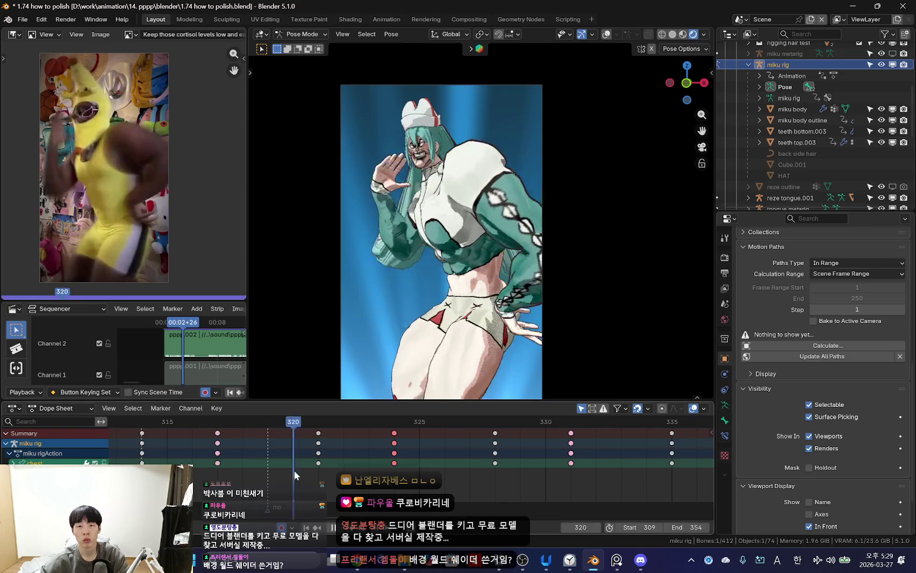
{"action": "mouse_move", "coordinate": [361, 484]}
{"action": "left_mouse_down"}
{"action": "mouse_move", "coordinate": [447, 477]}
{"action": "mouse_move", "coordinate": [275, 460]}
{"action": "mouse_move", "coordinate": [367, 461]}
{"action": "mouse_move", "coordinate": [292, 457]}
{"action": "left_mouse_up"}
{"action": "mouse_move", "coordinate": [214, 454]}
{"action": "left_mouse_down"}
{"action": "mouse_move", "coordinate": [377, 468]}
{"action": "mouse_move", "coordinate": [292, 466]}
{"action": "mouse_move", "coordinate": [445, 467]}
{"action": "mouse_move", "coordinate": [308, 468]}
{"action": "mouse_move", "coordinate": [351, 466]}
{"action": "mouse_move", "coordinate": [318, 451]}
{"action": "mouse_move", "coordinate": [356, 448]}
{"action": "mouse_move", "coordinate": [205, 450]}
{"action": "mouse_move", "coordinate": [343, 451]}
{"action": "left_mouse_up"}
{"action": "scroll", "coordinate": [428, 319], "scroll_direction": "up", "scroll_amount": 1}
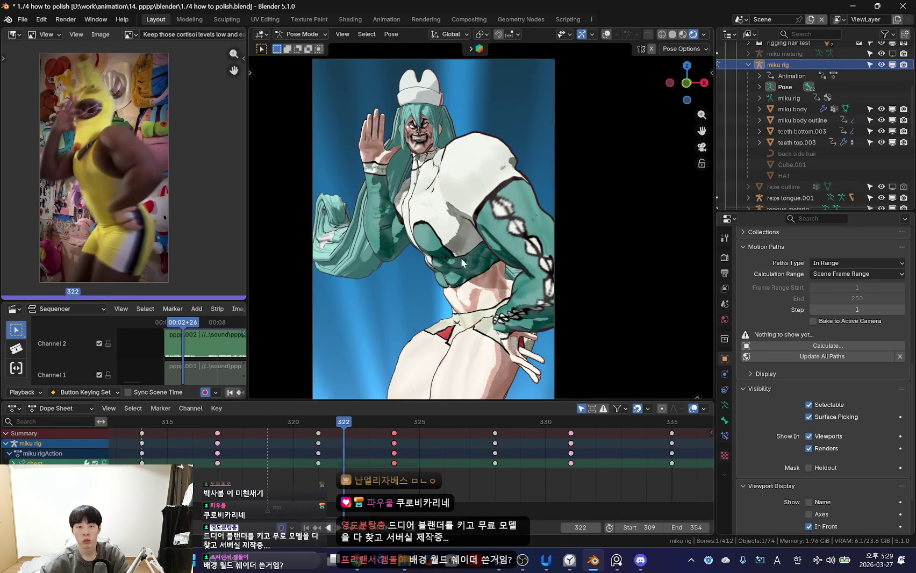
{"action": "key", "text": "shift+alt+z"}
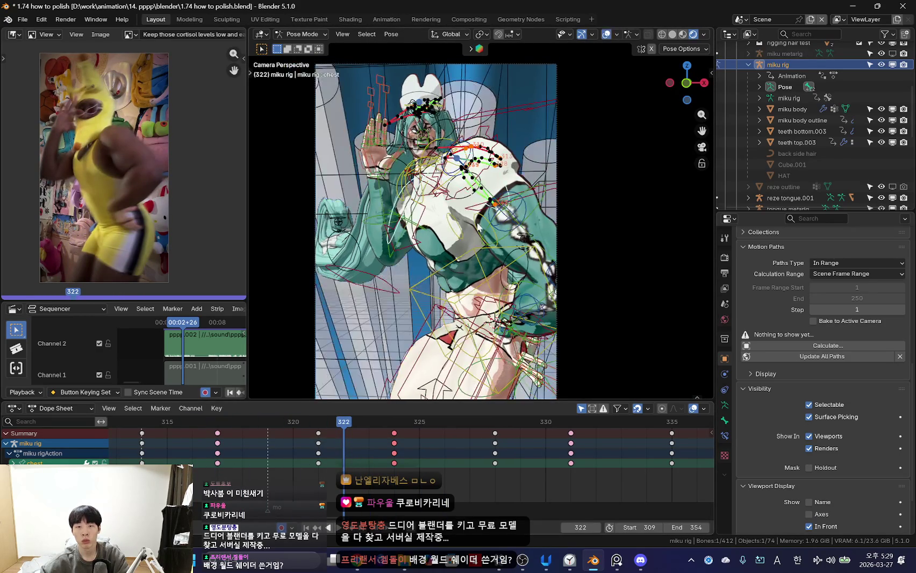
- Cancel a trial chest rotation and scrub the Dope Sheet through frames 318–324
{"action": "scroll", "coordinate": [458, 216], "scroll_direction": "up", "scroll_amount": 1}
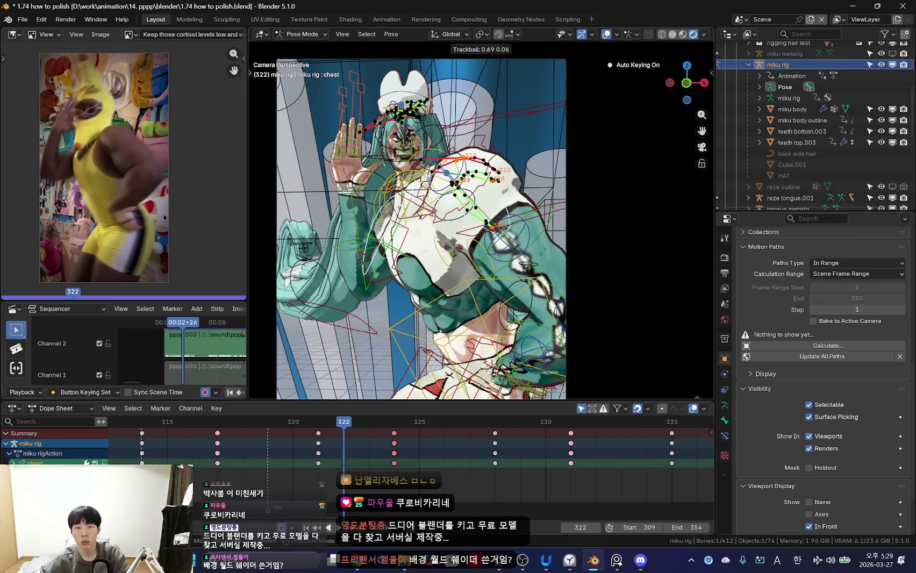
{"action": "key", "text": "Return"}
{"action": "key", "text": "Escape"}
{"action": "mouse_move", "coordinate": [317, 442]}
{"action": "left_mouse_down"}
{"action": "mouse_move", "coordinate": [271, 473]}
{"action": "mouse_move", "coordinate": [343, 463]}
{"action": "left_mouse_up"}
{"action": "mouse_move", "coordinate": [276, 447]}
{"action": "left_mouse_down"}
{"action": "mouse_move", "coordinate": [267, 469]}
{"action": "mouse_move", "coordinate": [318, 463]}
{"action": "left_mouse_up"}
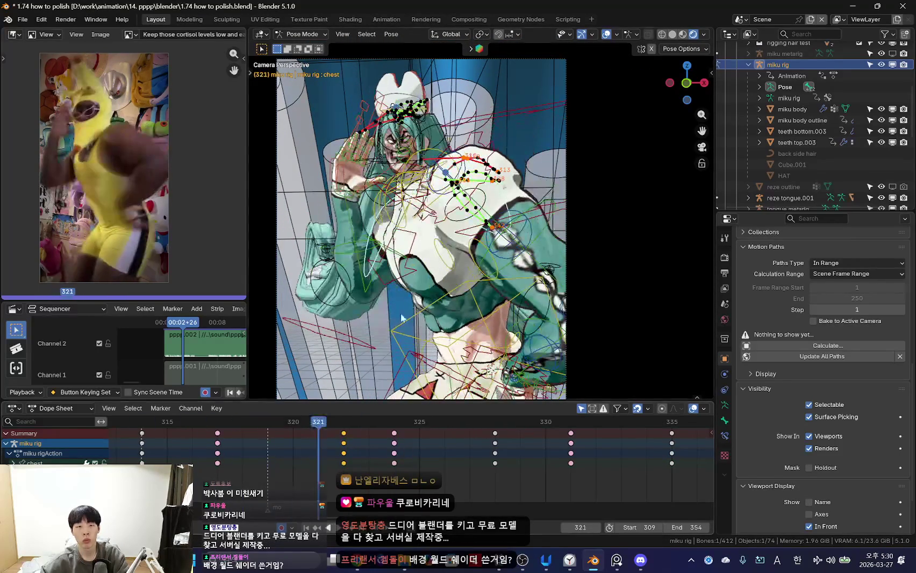
{"action": "left_click_drag", "start_coordinate": [259, 469], "coordinate": [451, 452]}
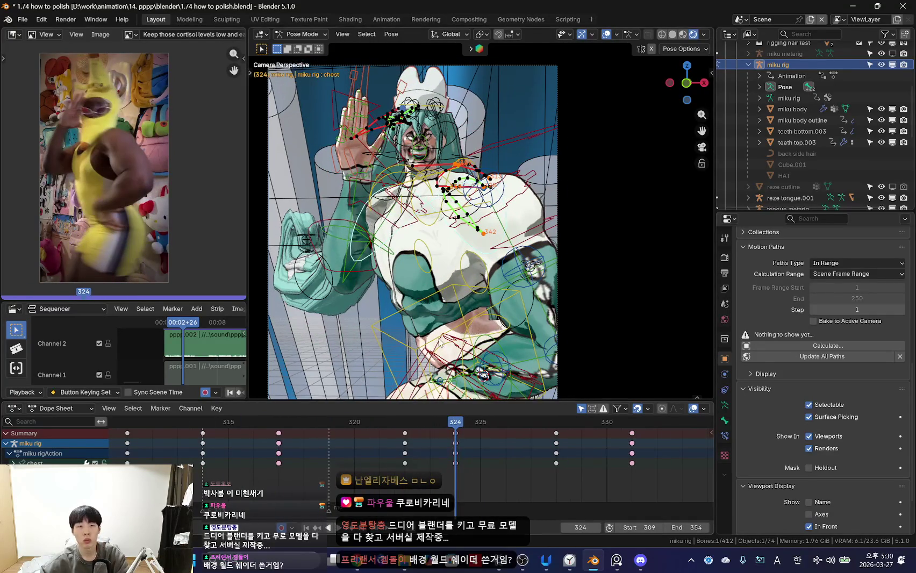
- Play the animation with the rig overlays hidden, stopping at frame 328
{"action": "scroll", "coordinate": [459, 250], "scroll_direction": "up", "scroll_amount": 2}
{"action": "scroll", "coordinate": [458, 250], "scroll_direction": "up", "scroll_amount": 2}
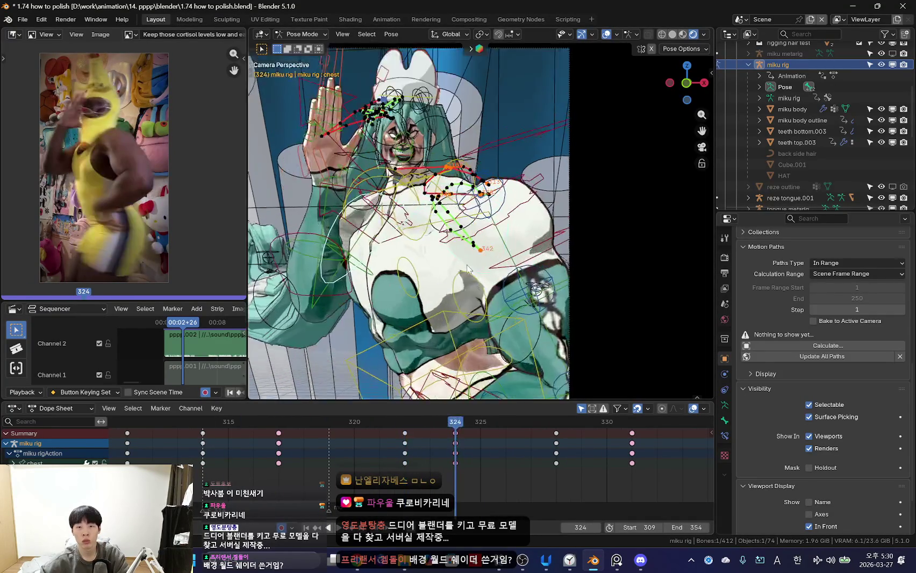
{"action": "scroll", "coordinate": [458, 250], "scroll_direction": "up", "scroll_amount": 2}
{"action": "scroll", "coordinate": [458, 250], "scroll_direction": "up", "scroll_amount": 1}
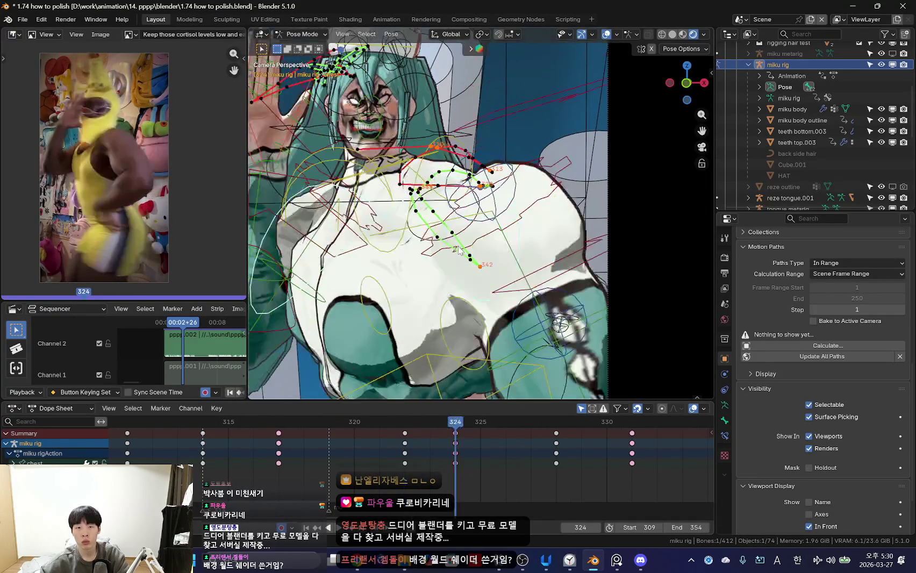
{"action": "scroll", "coordinate": [458, 250], "scroll_direction": "down", "scroll_amount": 2}
{"action": "scroll", "coordinate": [458, 249], "scroll_direction": "down", "scroll_amount": 2}
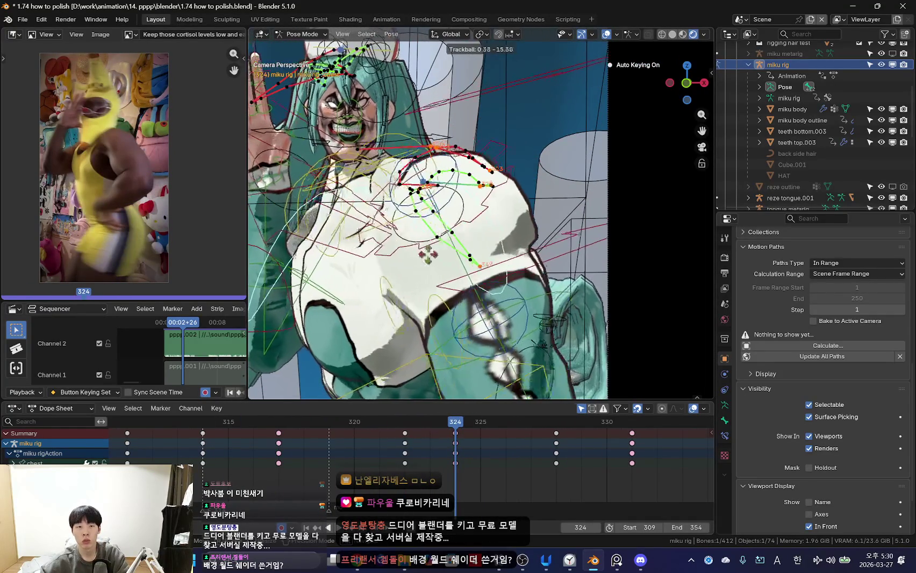
{"action": "scroll", "coordinate": [446, 274], "scroll_direction": "down", "scroll_amount": 2}
{"action": "scroll", "coordinate": [429, 313], "scroll_direction": "down", "scroll_amount": 2}
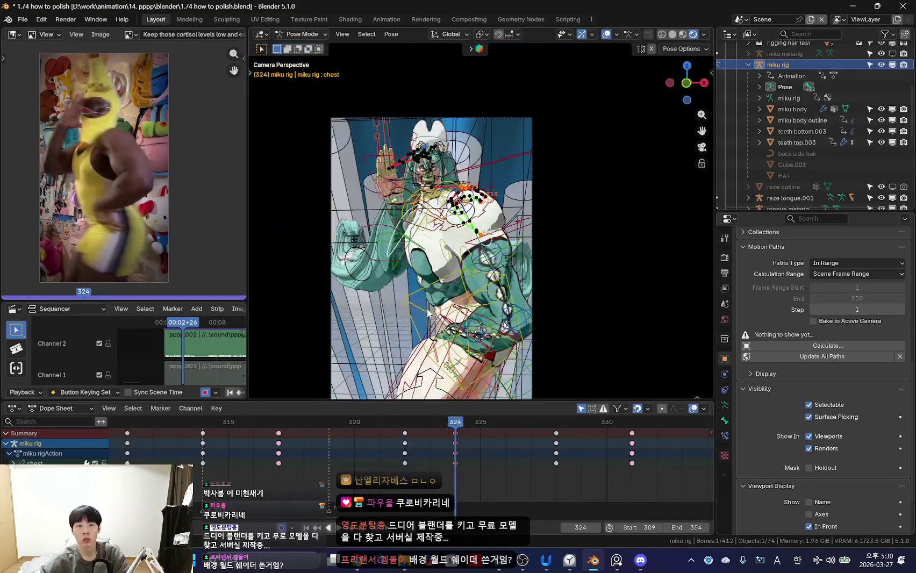
{"action": "key", "text": "shift+alt+z"}
{"action": "key", "text": "space"}
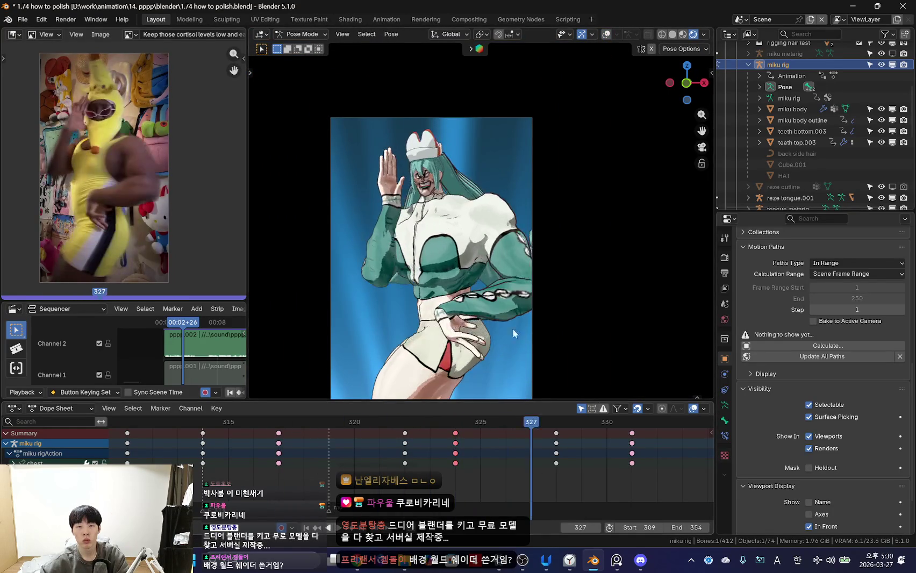
{"action": "key", "text": "space"}
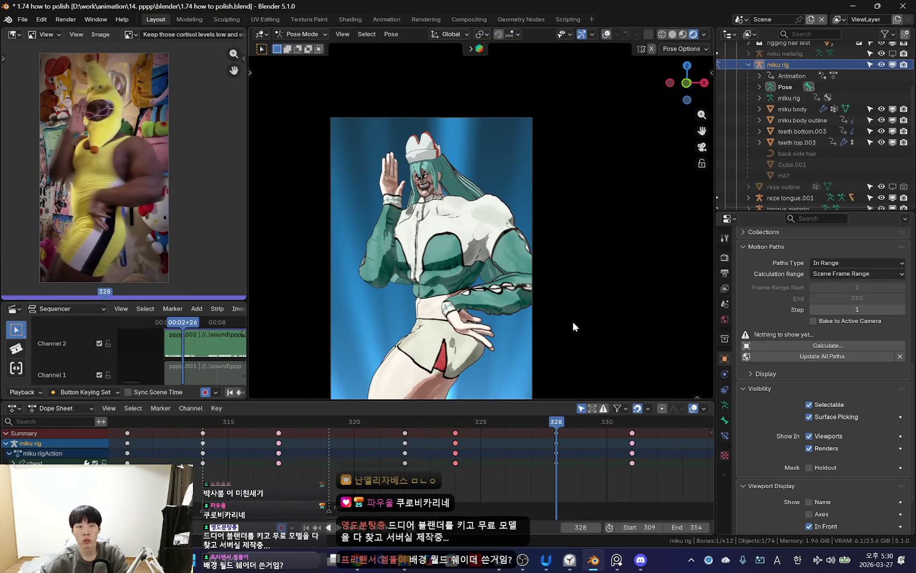
- Re-rotate the chest at frame 328, then replay and scrub back to check it
{"action": "scroll", "coordinate": [572, 321], "scroll_direction": "up", "scroll_amount": 1}
{"action": "left_click", "coordinate": [495, 332]}
{"action": "key", "text": "shift+alt+z"}
{"action": "scroll", "coordinate": [460, 301], "scroll_direction": "up", "scroll_amount": 2}
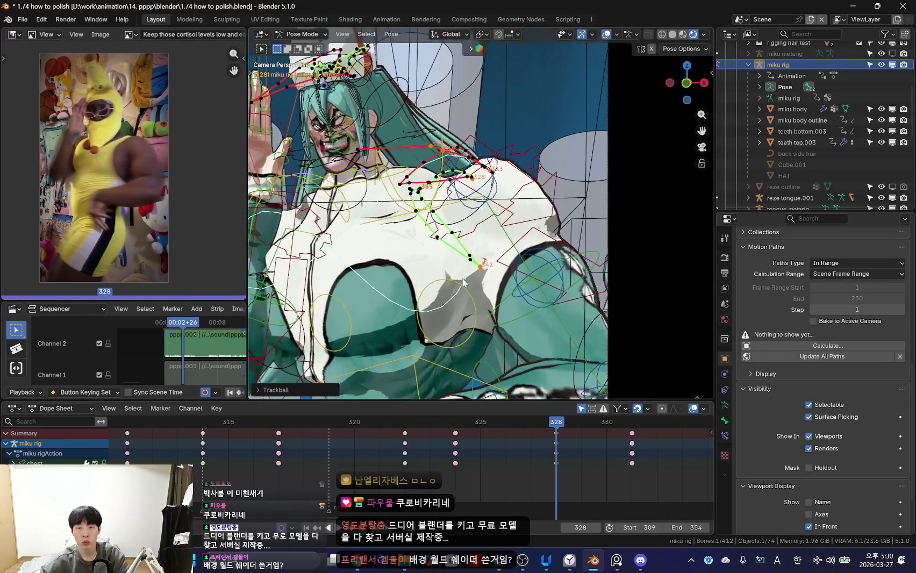
{"action": "scroll", "coordinate": [442, 291], "scroll_direction": "up", "scroll_amount": 2}
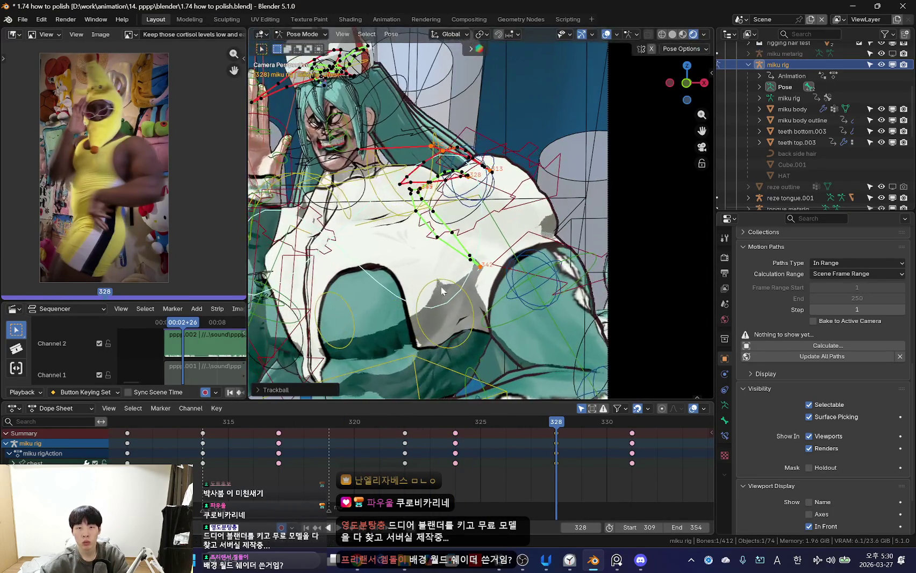
{"action": "key", "text": "space"}
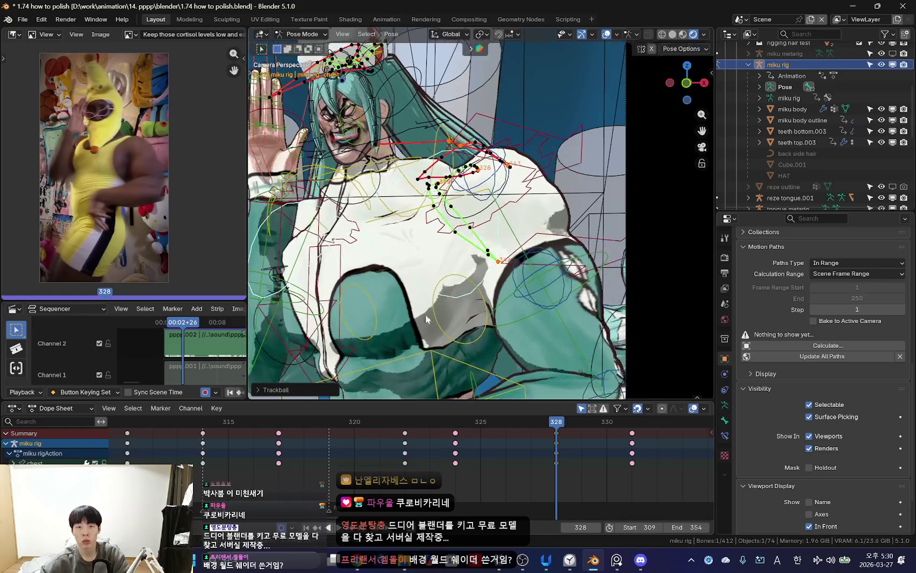
{"action": "key", "text": "Home"}
{"action": "key", "text": "shift+alt+z"}
{"action": "mouse_move", "coordinate": [396, 484]}
{"action": "left_mouse_down"}
{"action": "mouse_move", "coordinate": [546, 468]}
{"action": "mouse_move", "coordinate": [459, 457]}
{"action": "mouse_move", "coordinate": [542, 429]}
{"action": "mouse_move", "coordinate": [433, 469]}
{"action": "mouse_move", "coordinate": [548, 464]}
{"action": "mouse_move", "coordinate": [373, 458]}
{"action": "mouse_move", "coordinate": [490, 477]}
{"action": "mouse_move", "coordinate": [556, 465]}
{"action": "left_mouse_up"}
{"action": "key", "text": "shift+alt+z"}
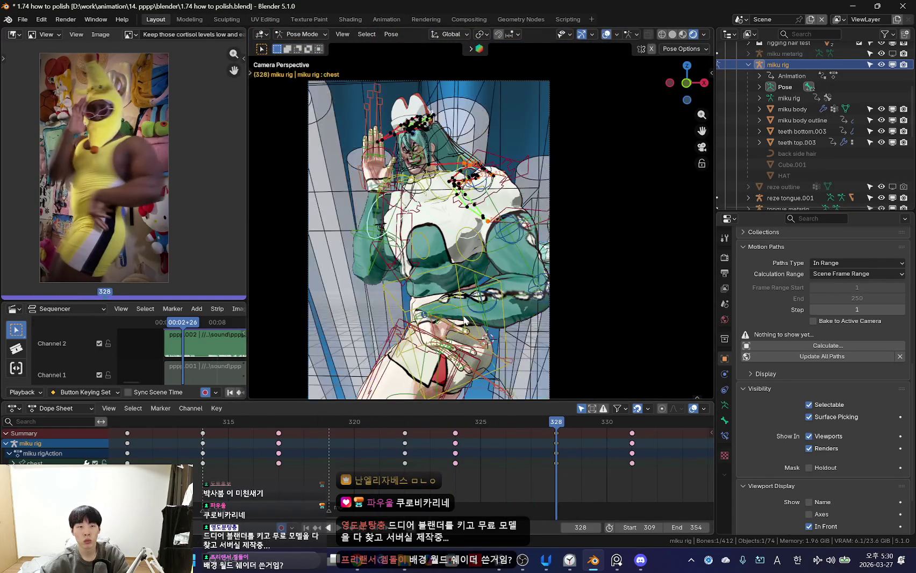
- Jump to the frame 331 key and trackball-rotate the chest there
{"action": "scroll", "coordinate": [605, 203], "scroll_direction": "up", "scroll_amount": 5}
{"action": "key", "text": "i"}
{"action": "scroll", "coordinate": [605, 204], "scroll_direction": "up", "scroll_amount": 2}
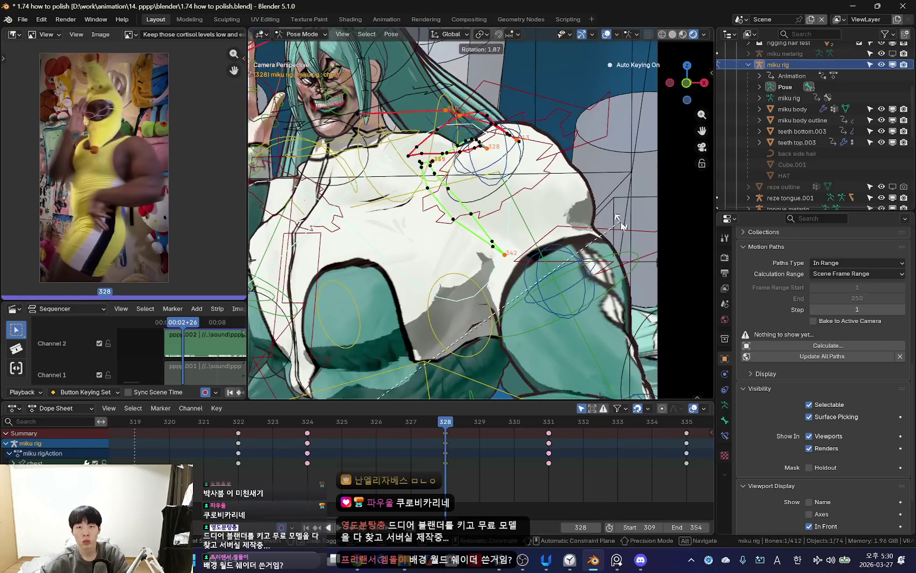
{"action": "key", "text": "Up"}
{"action": "scroll", "coordinate": [493, 278], "scroll_direction": "down", "scroll_amount": 2}
{"action": "left_click_drag", "start_coordinate": [409, 467], "coordinate": [551, 476]}
{"action": "key", "text": "r"}
{"action": "key", "text": "r"}
{"action": "left_click", "coordinate": [473, 329]}
{"action": "scroll", "coordinate": [473, 330], "scroll_direction": "down", "scroll_amount": 3}
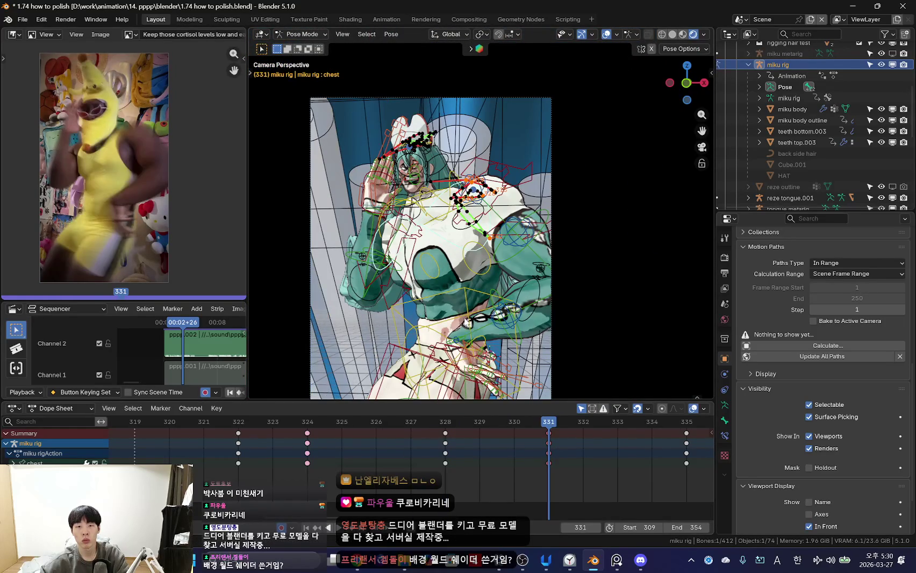
{"action": "key", "text": "Right"}
{"action": "key", "text": "Right"}
{"action": "key", "text": "Right"}
{"action": "key", "text": "Right"}
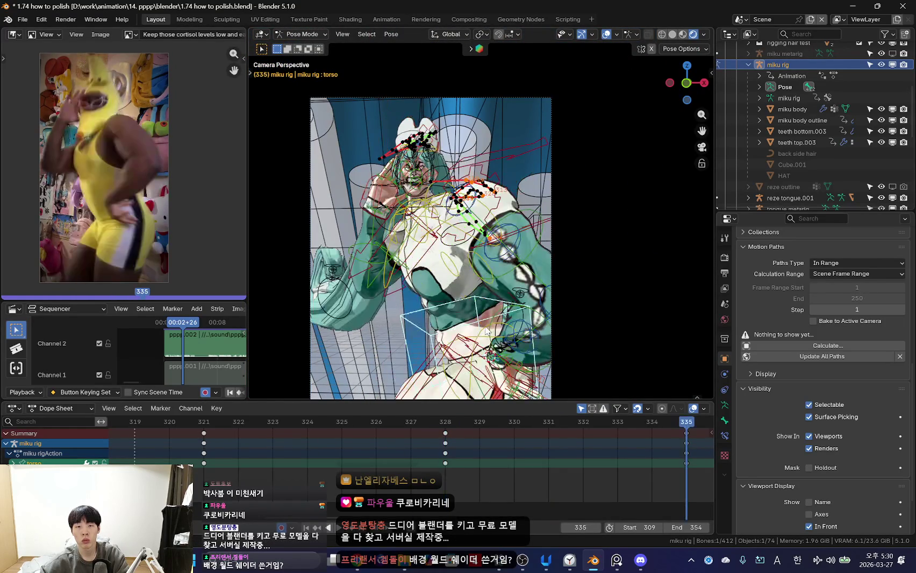
- Move the torso at frame 331 and review the motion through frame 332
{"action": "scroll", "coordinate": [487, 318], "scroll_direction": "up", "scroll_amount": 5}
{"action": "left_click_drag", "start_coordinate": [441, 468], "coordinate": [548, 470]}
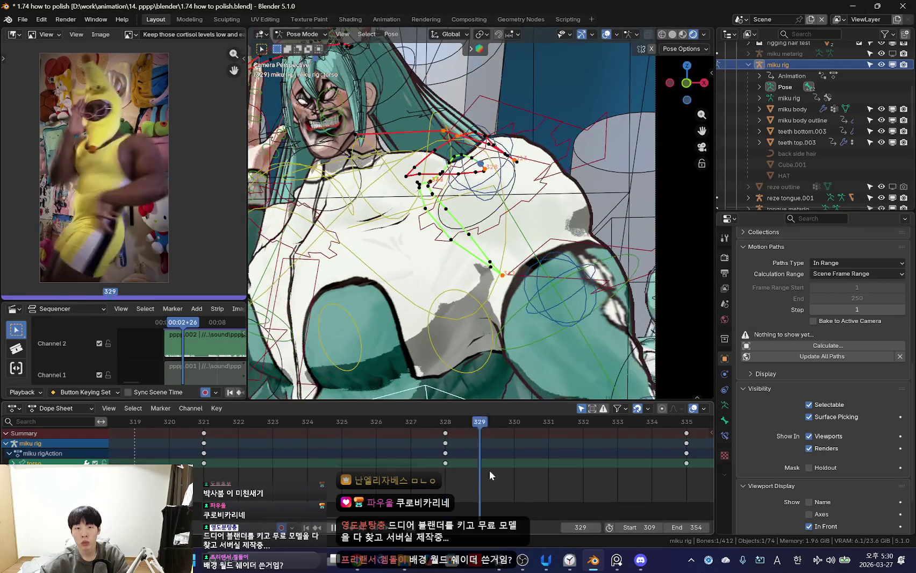
{"action": "key", "text": "g"}
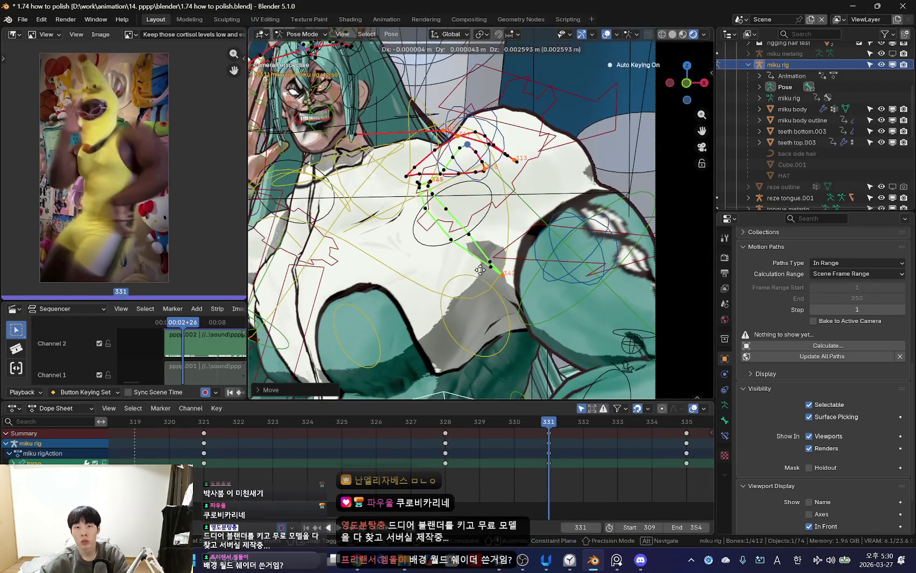
{"action": "left_click", "coordinate": [448, 316]}
{"action": "key", "text": "space"}
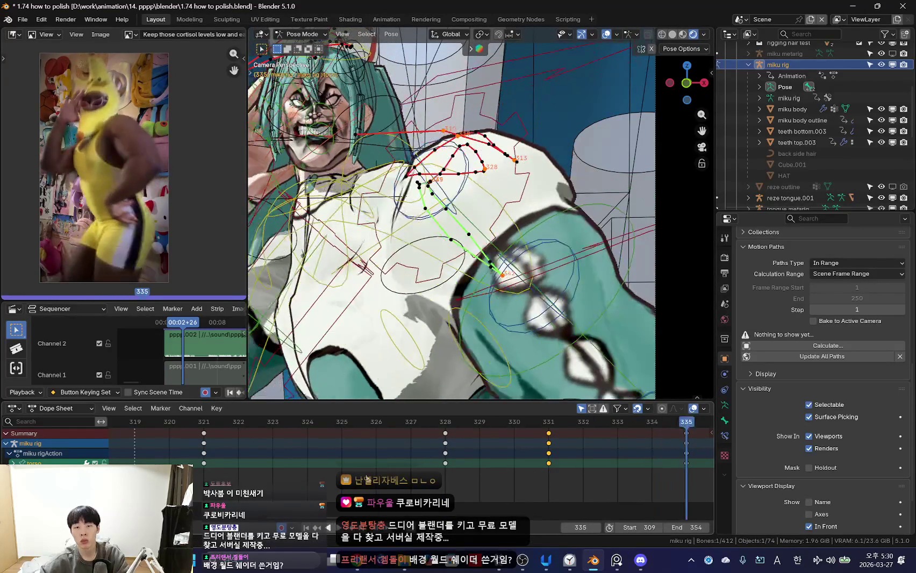
{"action": "scroll", "coordinate": [451, 242], "scroll_direction": "down", "scroll_amount": 5}
{"action": "key", "text": "shift+alt+z"}
{"action": "scroll", "coordinate": [276, 464], "scroll_direction": "down", "scroll_amount": 3}
{"action": "left_click_drag", "start_coordinate": [397, 481], "coordinate": [504, 482]}
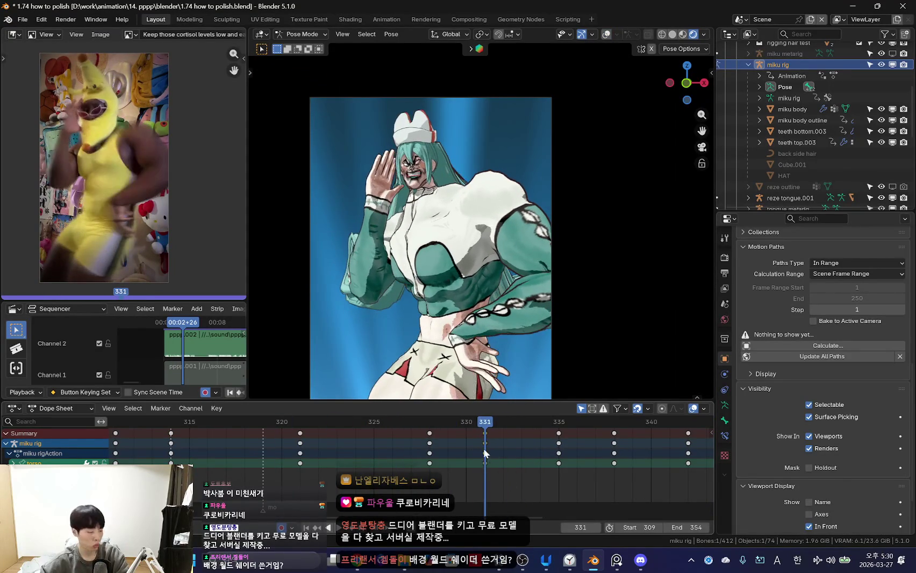
- Nudge the torso slightly around frames 321–324 to follow the reference sway
{"action": "right_click", "coordinate": [487, 458]}
{"action": "left_click", "coordinate": [475, 474]}
{"action": "key", "text": "shift+alt+z"}
{"action": "mouse_move", "coordinate": [252, 473]}
{"action": "left_mouse_down"}
{"action": "mouse_move", "coordinate": [317, 476]}
{"action": "mouse_move", "coordinate": [278, 475]}
{"action": "mouse_move", "coordinate": [291, 488]}
{"action": "mouse_move", "coordinate": [324, 485]}
{"action": "left_mouse_up"}
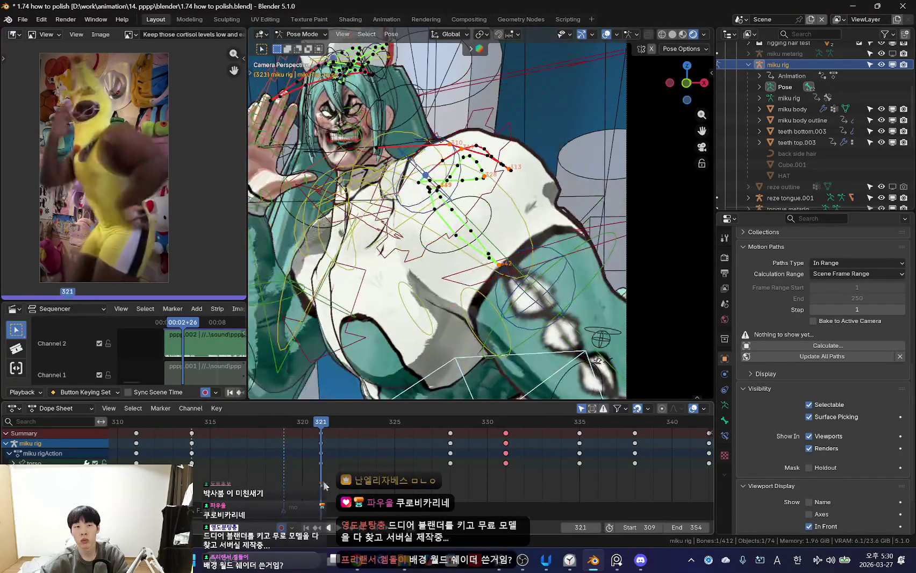
{"action": "left_click", "coordinate": [374, 320]}
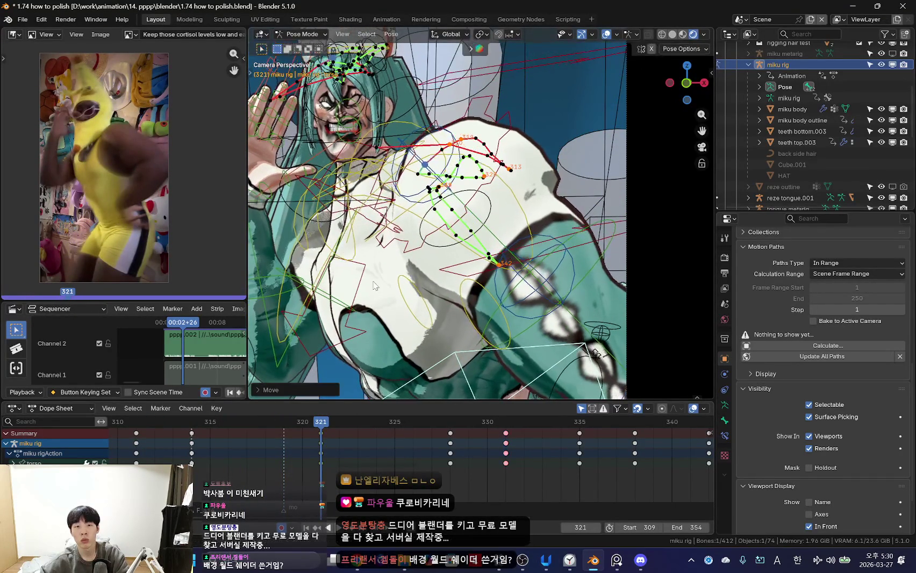
{"action": "left_click_drag", "start_coordinate": [299, 475], "coordinate": [408, 486]}
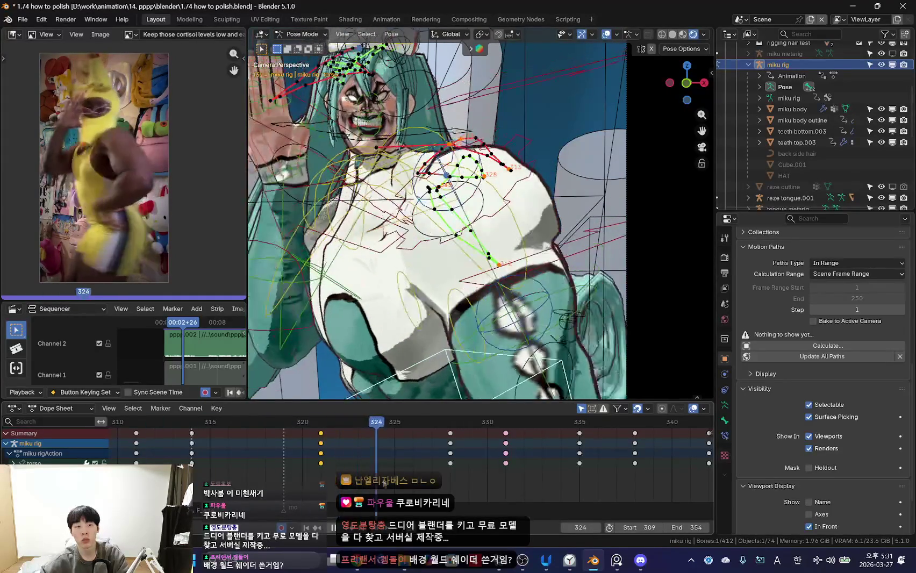
{"action": "left_click_drag", "start_coordinate": [352, 460], "coordinate": [460, 467]}
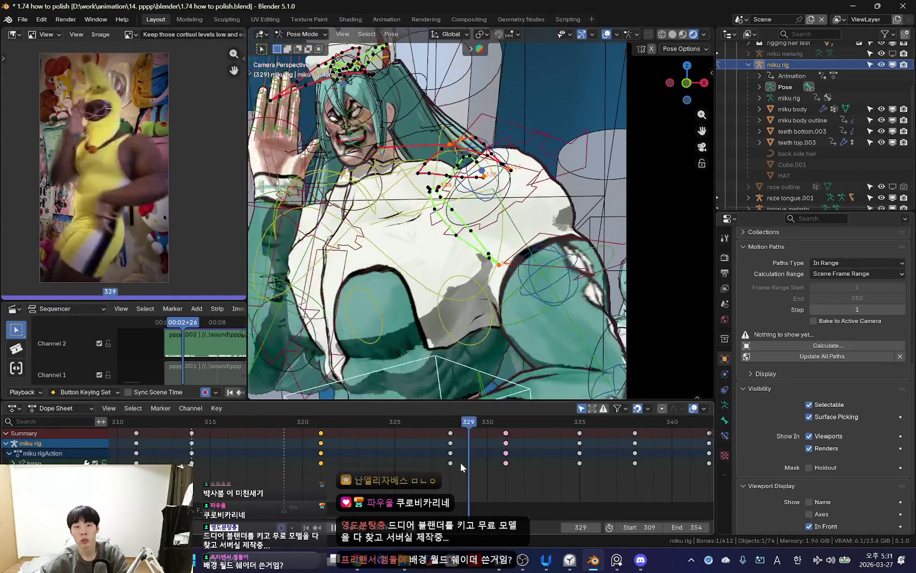
{"action": "left_click_drag", "start_coordinate": [307, 476], "coordinate": [385, 480]}
{"action": "key", "text": "g"}
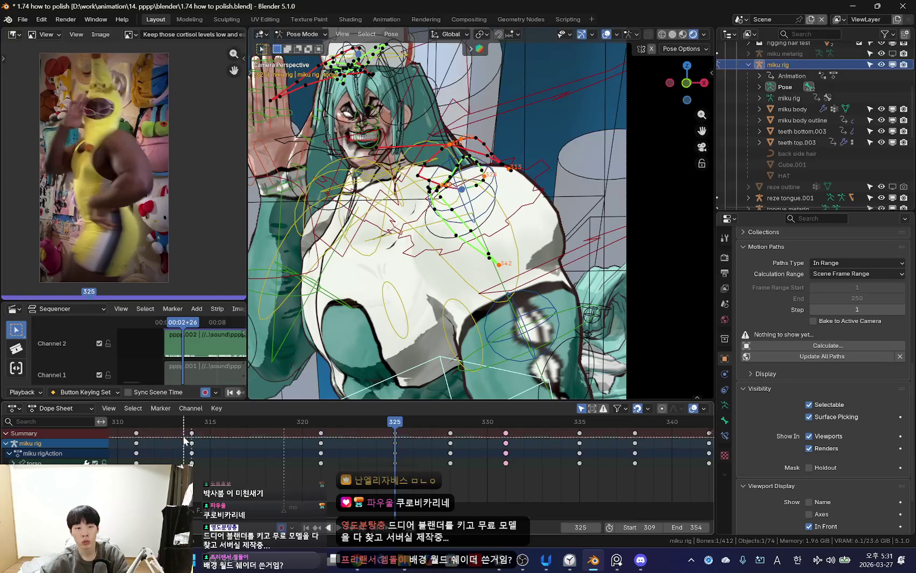
{"action": "left_click_drag", "start_coordinate": [258, 471], "coordinate": [446, 464]}
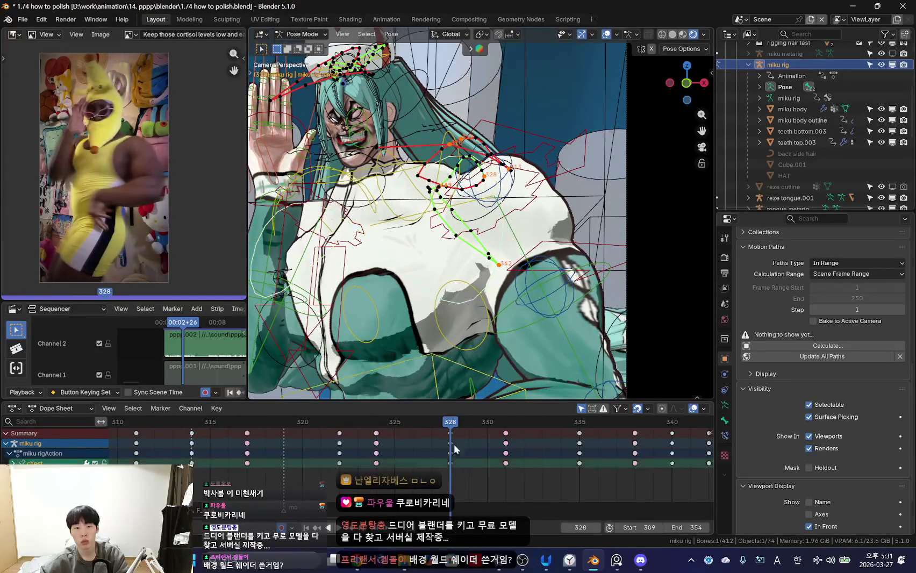
- Tilt the chest with three successive free rotations after scrubbing frames 319–331
{"action": "left_click_drag", "start_coordinate": [301, 447], "coordinate": [584, 457]}
{"action": "key", "text": "r"}
{"action": "key", "text": "r"}
{"action": "left_click", "coordinate": [382, 272]}
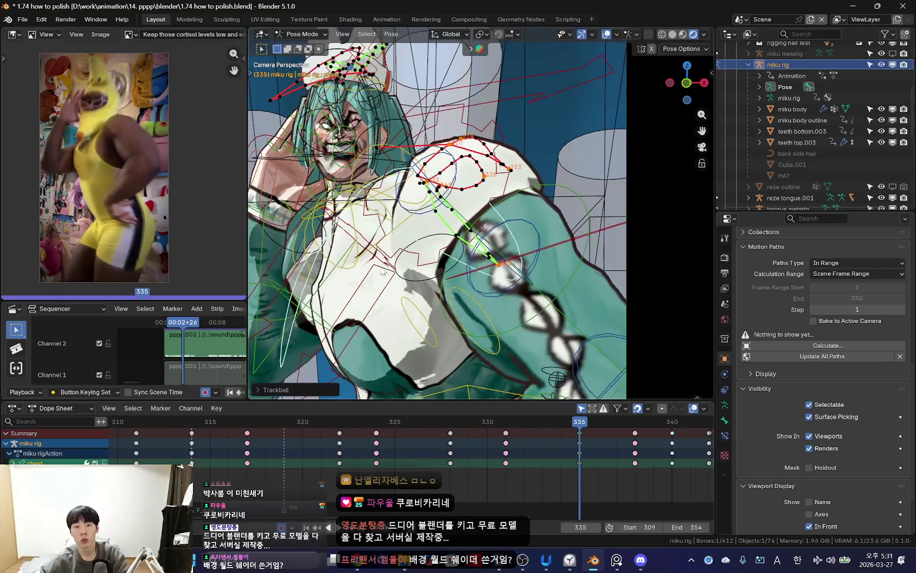
{"action": "scroll", "coordinate": [431, 326], "scroll_direction": "down", "scroll_amount": 5}
{"action": "key", "text": "r"}
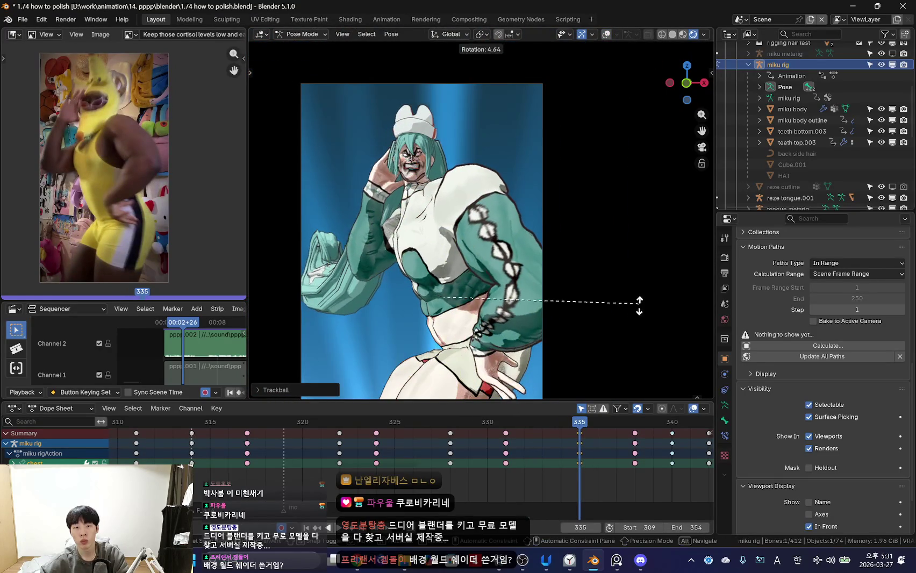
{"action": "left_click", "coordinate": [533, 295]}
{"action": "scroll", "coordinate": [534, 295], "scroll_direction": "up", "scroll_amount": 3}
{"action": "key", "text": "r"}
{"action": "key", "text": "r"}
{"action": "left_click", "coordinate": [467, 266]}
- Review the motion from frame 325 to 341 with overlays hidden
{"action": "left_click_drag", "start_coordinate": [428, 465], "coordinate": [688, 464]}
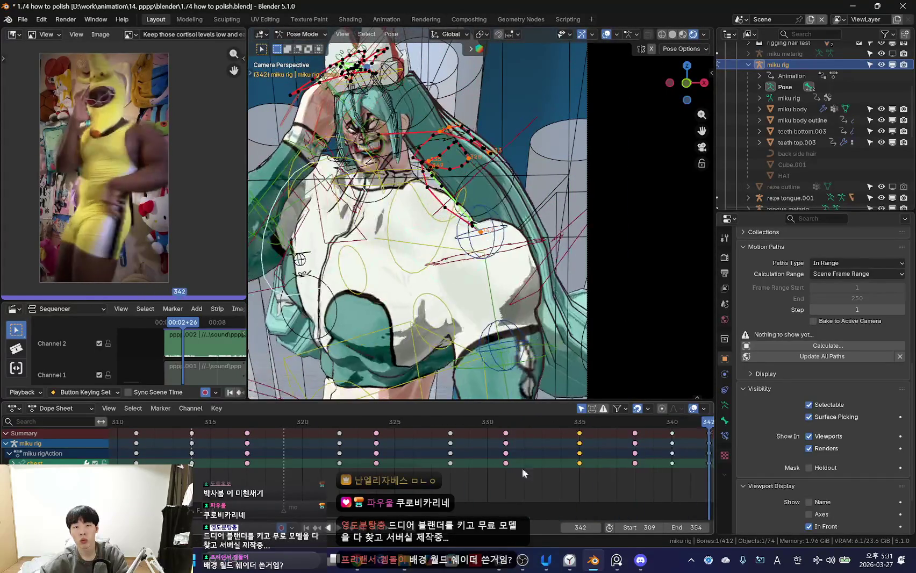
{"action": "left_click", "coordinate": [517, 471]}
{"action": "mouse_move", "coordinate": [517, 470]}
{"action": "left_mouse_down"}
{"action": "mouse_move", "coordinate": [629, 472]}
{"action": "mouse_move", "coordinate": [221, 468]}
{"action": "left_mouse_up"}
{"action": "key", "text": "shift+alt+z"}
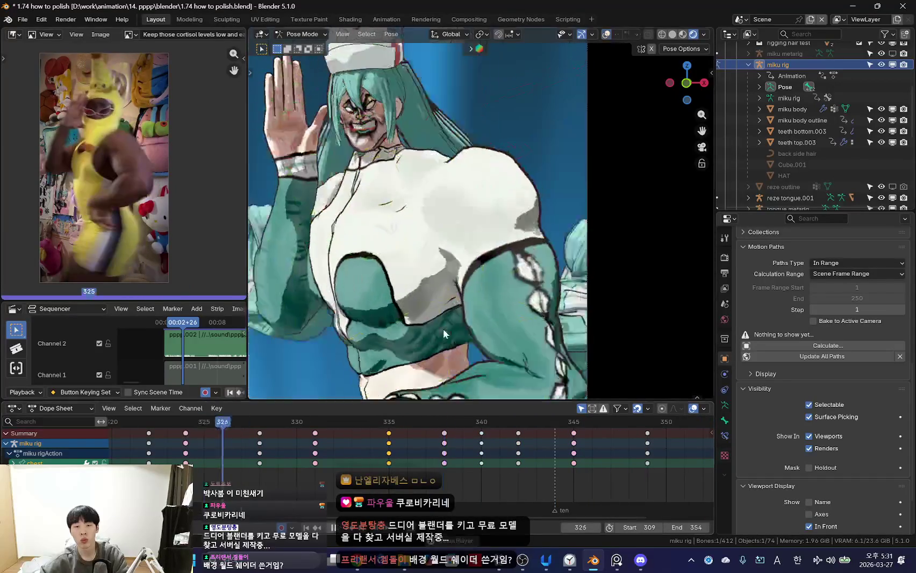
{"action": "key", "text": "space"}
{"action": "key", "text": "KP_0"}
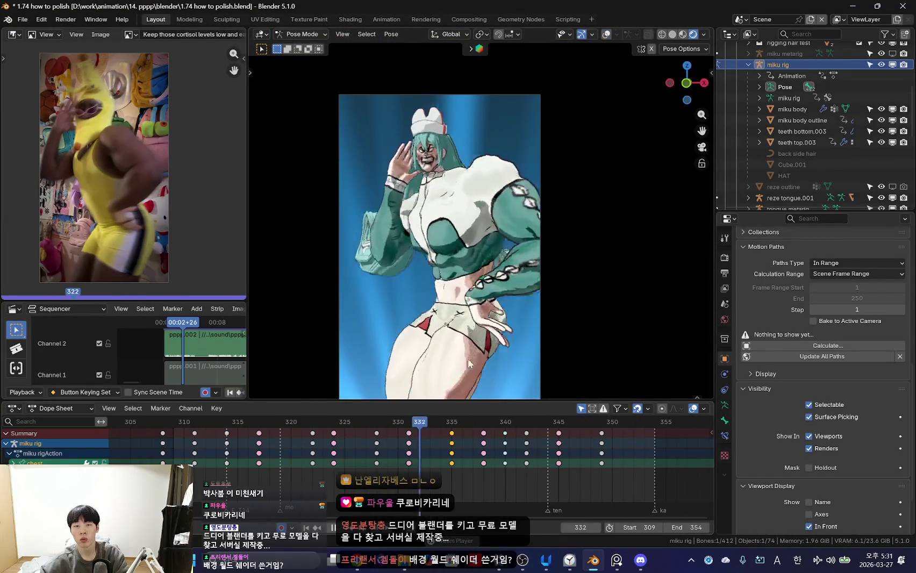
{"action": "mouse_move", "coordinate": [329, 453]}
{"action": "left_mouse_down"}
{"action": "mouse_move", "coordinate": [511, 470]}
{"action": "mouse_move", "coordinate": [501, 439]}
{"action": "left_mouse_up"}
{"action": "key", "text": "shift+alt+z"}
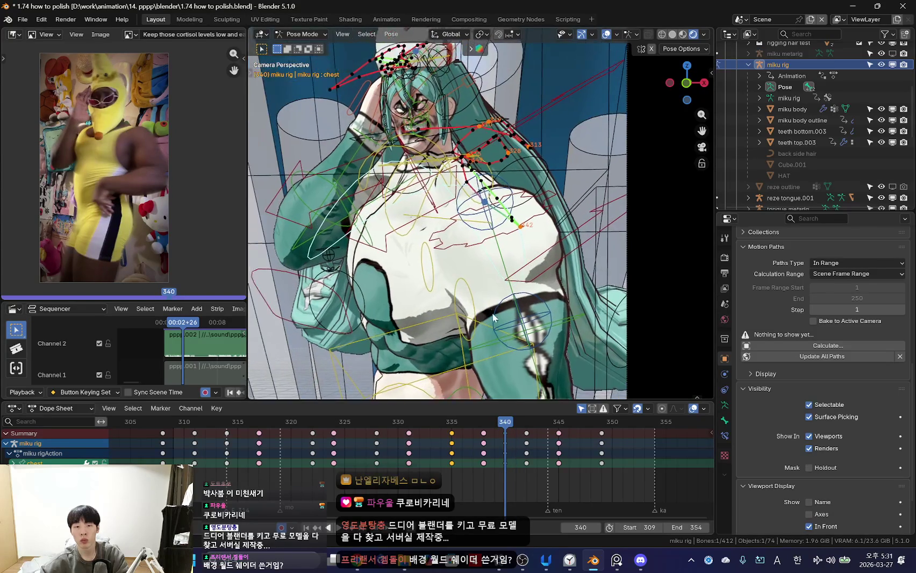
- Delete the keyframe at frame 340 and settle on frame 342
{"action": "right_click", "coordinate": [504, 440]}
{"action": "key", "text": "x"}
{"action": "left_click", "coordinate": [505, 439]}
{"action": "left_click_drag", "start_coordinate": [426, 456], "coordinate": [528, 465]}
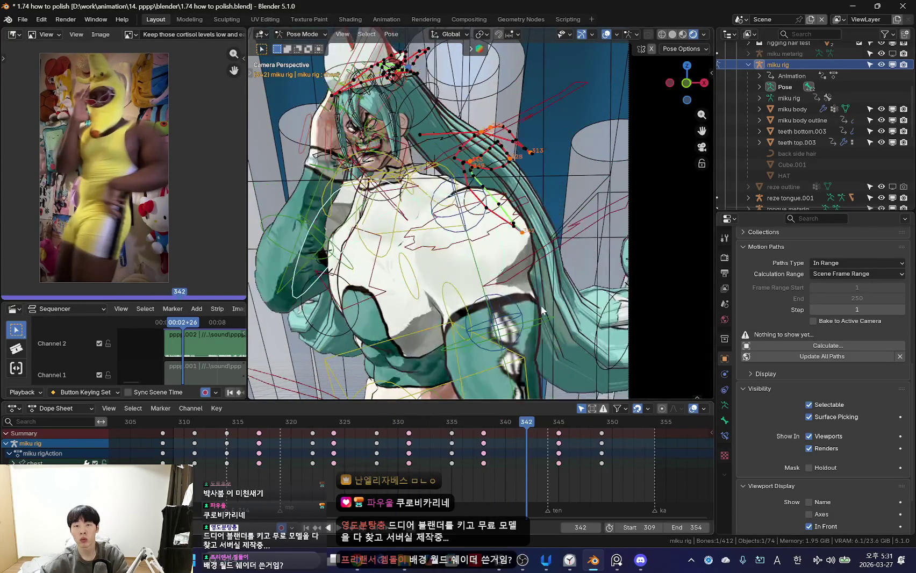
{"action": "key", "text": "Home"}
{"action": "key", "text": "shift+alt+z"}
{"action": "scroll", "coordinate": [497, 364], "scroll_direction": "up", "scroll_amount": 1}
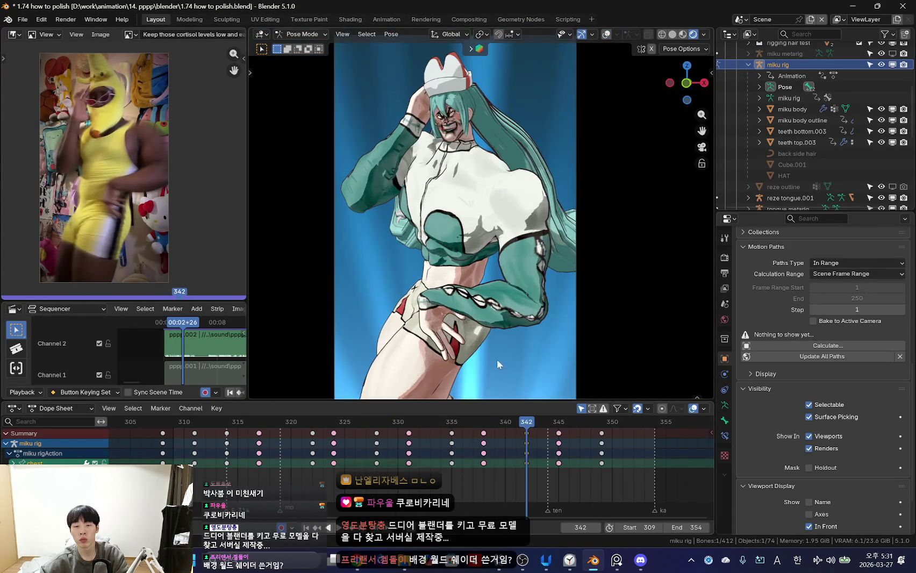
{"action": "key", "text": "Delete"}
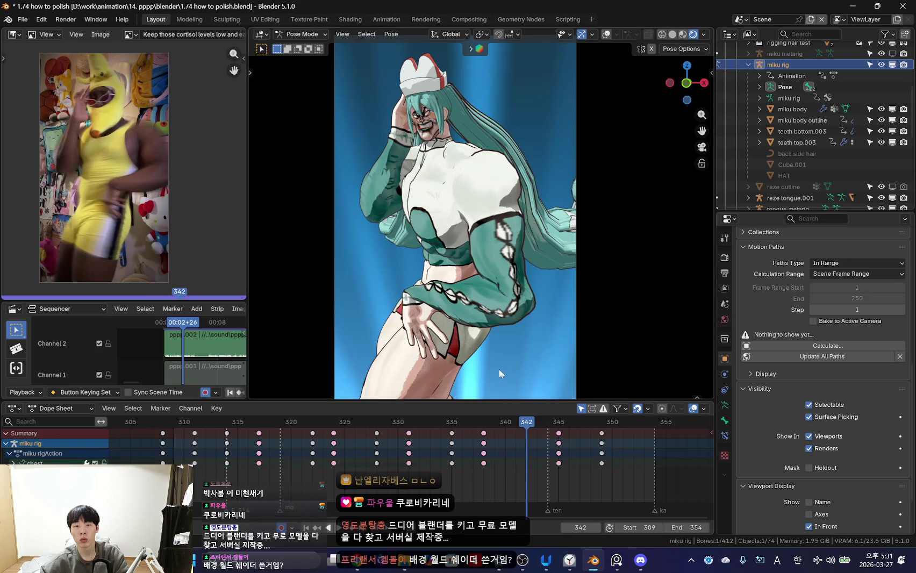
{"action": "key", "text": "ctrl+z"}
{"action": "key", "text": "shift+alt+z"}
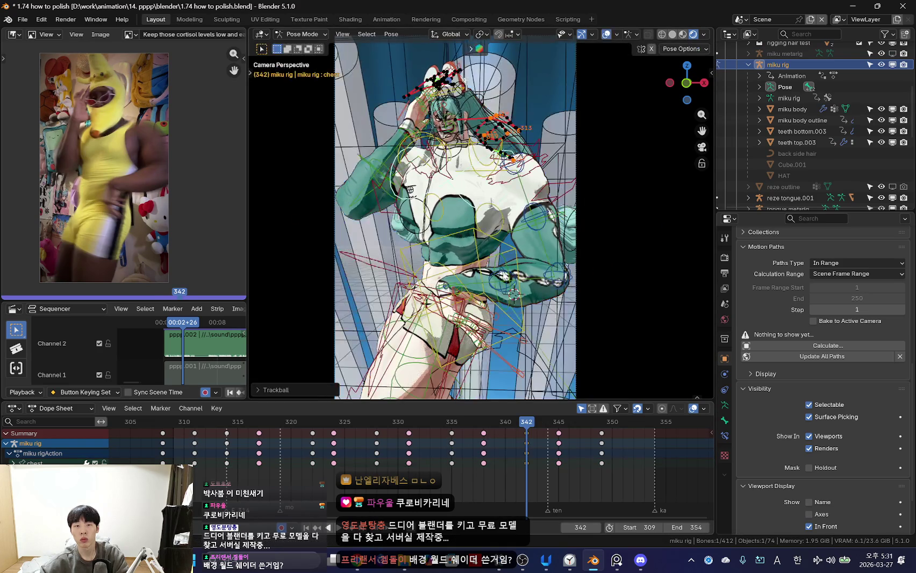
{"action": "scroll", "coordinate": [526, 299], "scroll_direction": "up", "scroll_amount": 2}
{"action": "key", "text": "Up"}
- Rotate and move the torso at frame 342, key the pose, and play it back
{"action": "key", "text": "r"}
{"action": "left_click", "coordinate": [494, 320]}
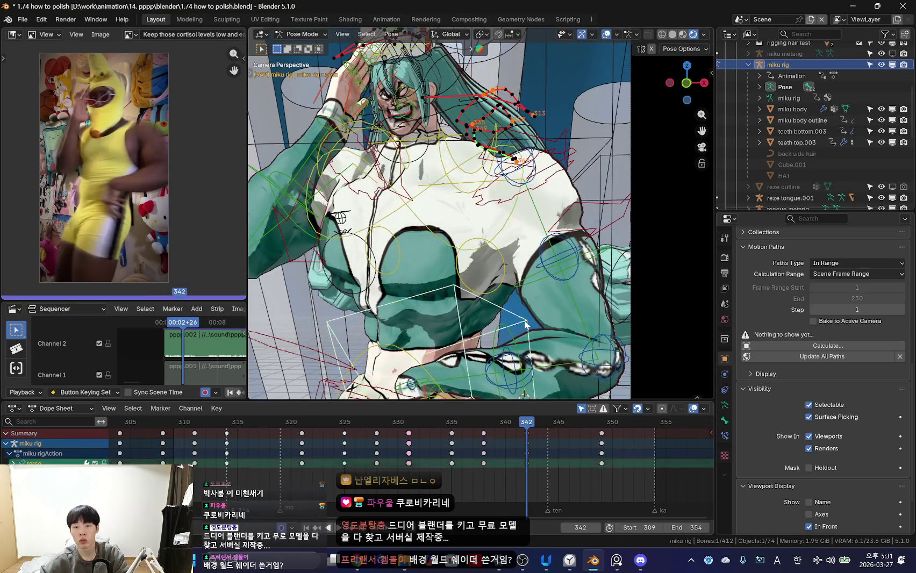
{"action": "key", "text": "space"}
{"action": "key", "text": "Escape"}
{"action": "key", "text": "g"}
{"action": "left_click", "coordinate": [522, 271]}
{"action": "key", "text": "shift+alt+z"}
{"action": "key", "text": "Home"}
{"action": "key", "text": "i"}
{"action": "key", "text": "space"}
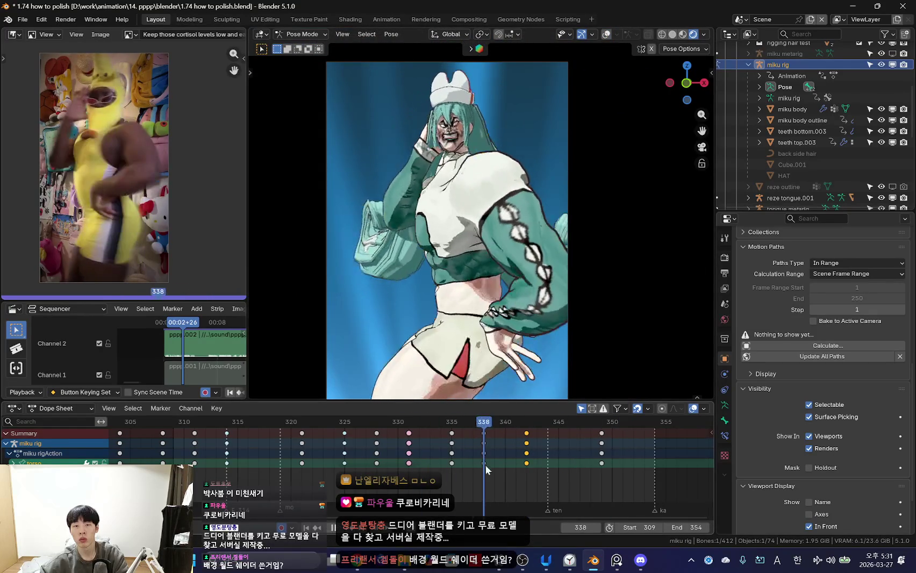
- Confirm and key the chest rotation near frame 331, then compare frames 336–341
{"action": "key", "text": "shift+alt+z"}
{"action": "scroll", "coordinate": [446, 215], "scroll_direction": "up", "scroll_amount": 3}
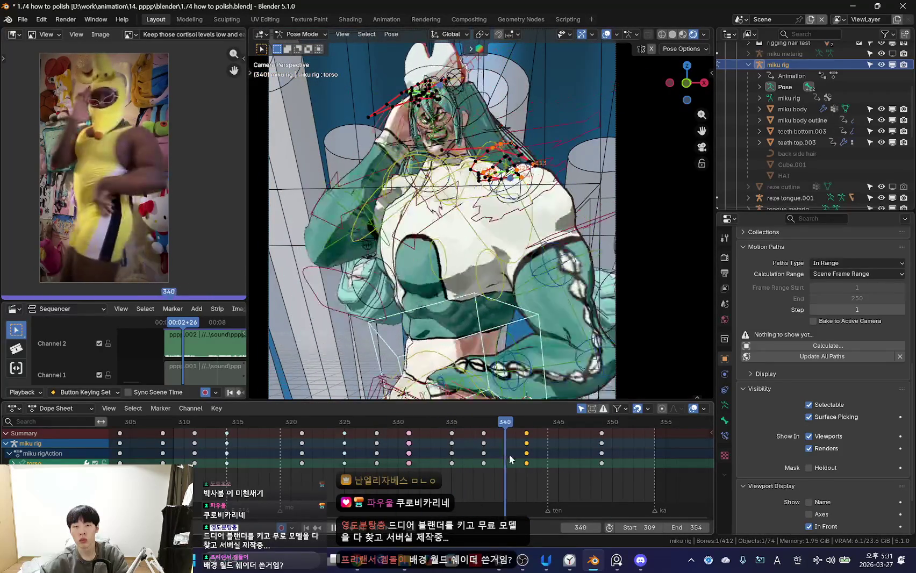
{"action": "mouse_move", "coordinate": [509, 454]}
{"action": "left_mouse_down"}
{"action": "mouse_move", "coordinate": [411, 469]}
{"action": "mouse_move", "coordinate": [472, 477]}
{"action": "mouse_move", "coordinate": [494, 473]}
{"action": "mouse_move", "coordinate": [375, 457]}
{"action": "mouse_move", "coordinate": [535, 476]}
{"action": "left_mouse_up"}
{"action": "left_click", "coordinate": [442, 295]}
{"action": "left_click_drag", "start_coordinate": [431, 463], "coordinate": [564, 461]}
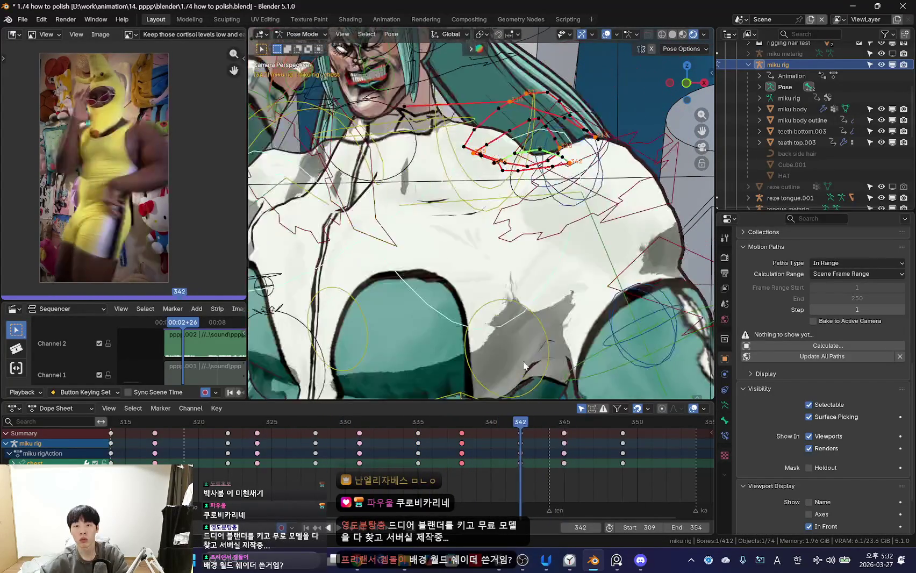
{"action": "scroll", "coordinate": [598, 343], "scroll_direction": "down", "scroll_amount": 6}
{"action": "scroll", "coordinate": [606, 282], "scroll_direction": "up", "scroll_amount": 2}
{"action": "scroll", "coordinate": [603, 274], "scroll_direction": "up", "scroll_amount": 2}
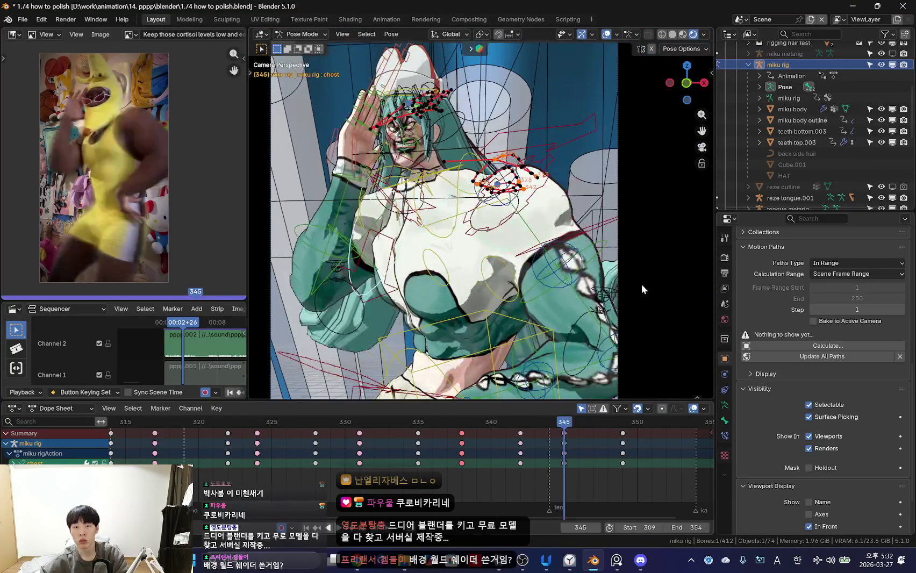
- Rotate the chest through frames 341–349 and play back the whole dance
{"action": "key", "text": "r"}
{"action": "key", "text": "r"}
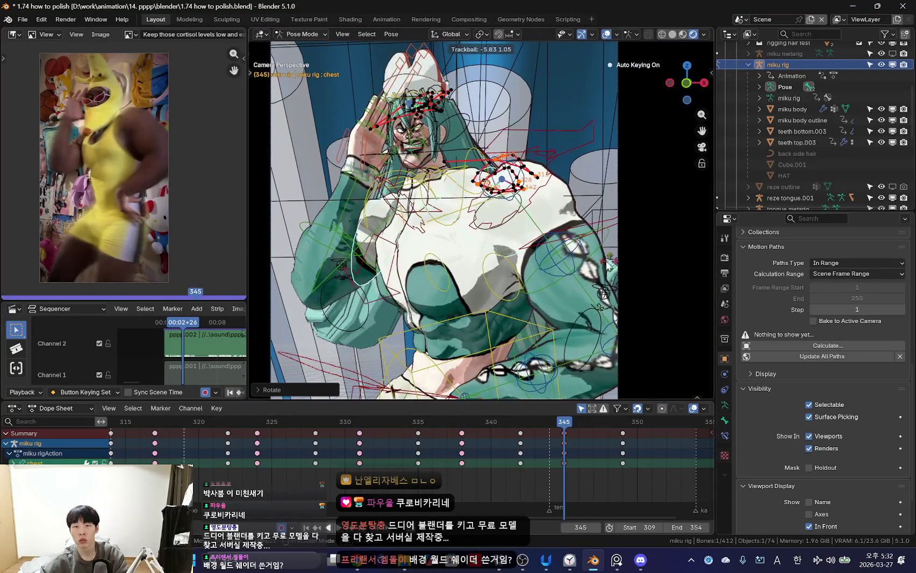
{"action": "left_click_drag", "start_coordinate": [492, 461], "coordinate": [622, 458]}
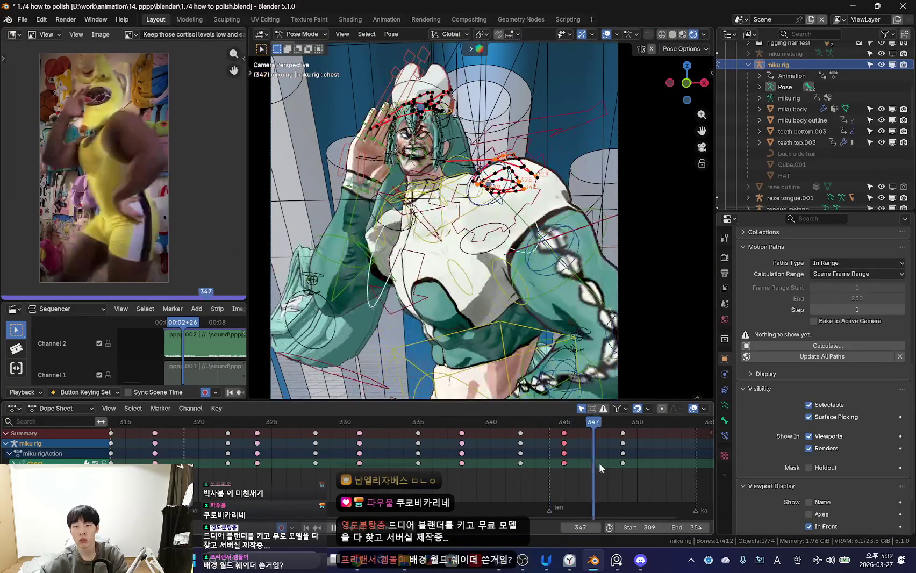
{"action": "scroll", "coordinate": [507, 295], "scroll_direction": "up", "scroll_amount": 2}
{"action": "key", "text": "r"}
{"action": "key", "text": "r"}
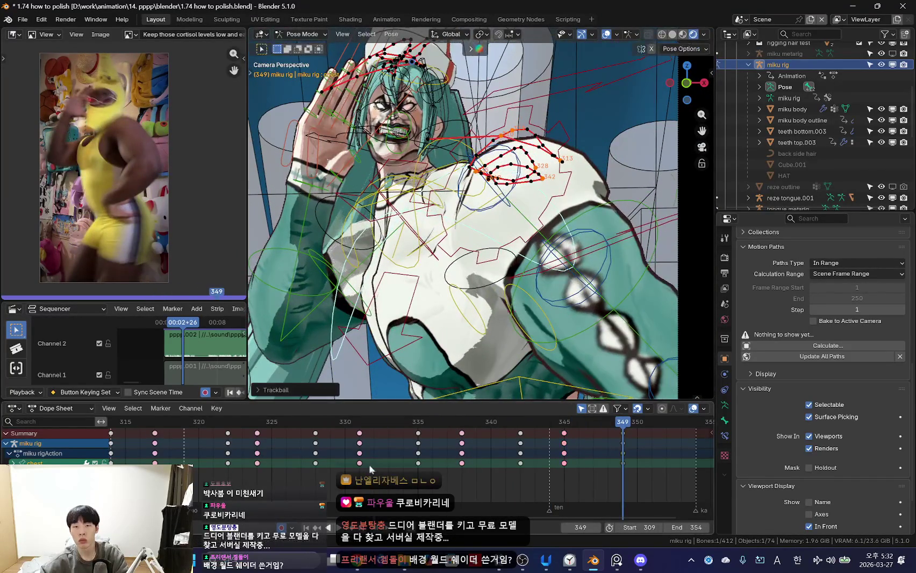
{"action": "key", "text": "space"}
{"action": "key", "text": "shift+alt+z"}
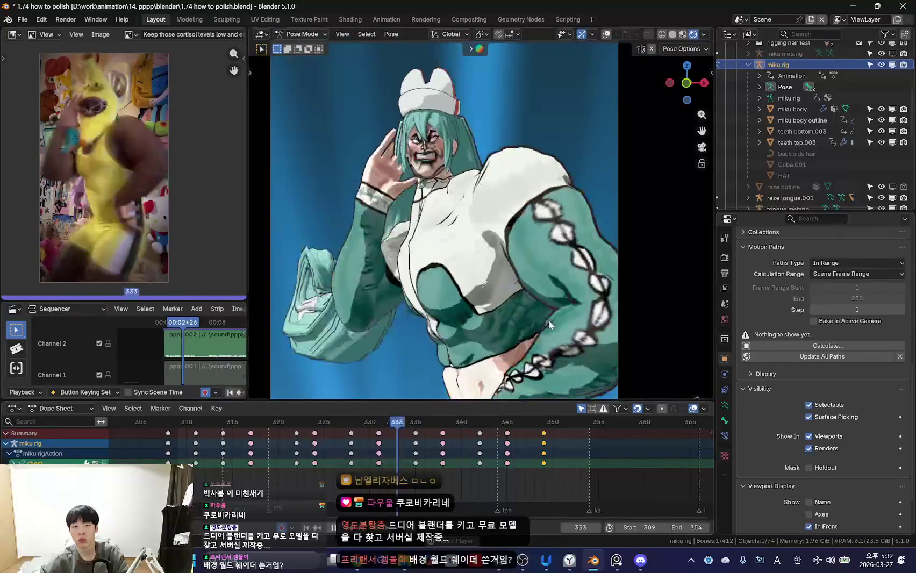
{"action": "scroll", "coordinate": [436, 242], "scroll_direction": "down", "scroll_amount": 3}
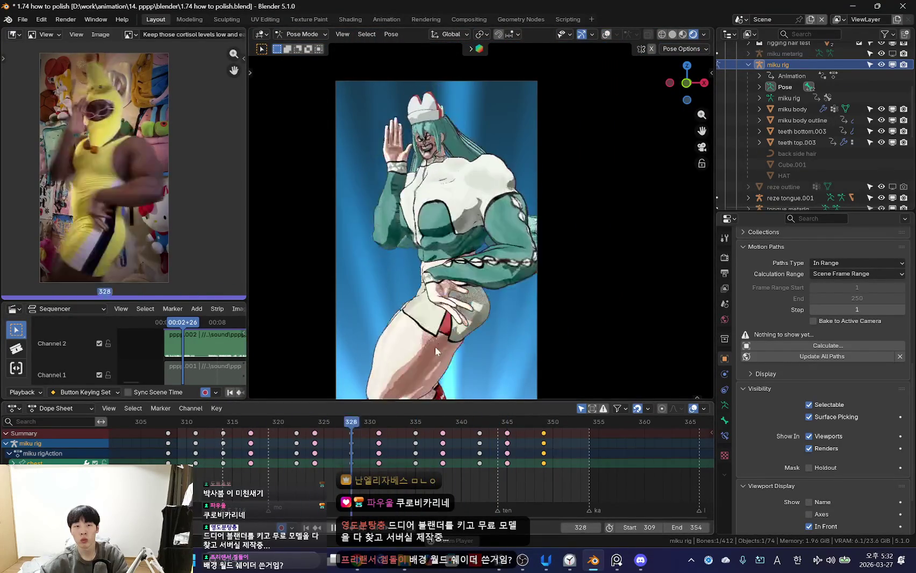
{"action": "scroll", "coordinate": [433, 350], "scroll_direction": "down", "scroll_amount": 3}
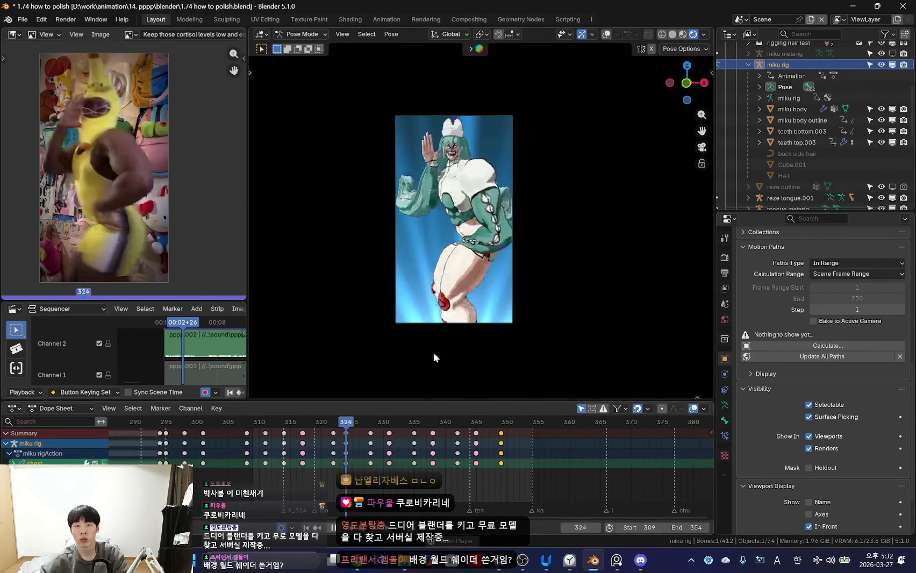
{"action": "scroll", "coordinate": [366, 386], "scroll_direction": "up", "scroll_amount": 2}
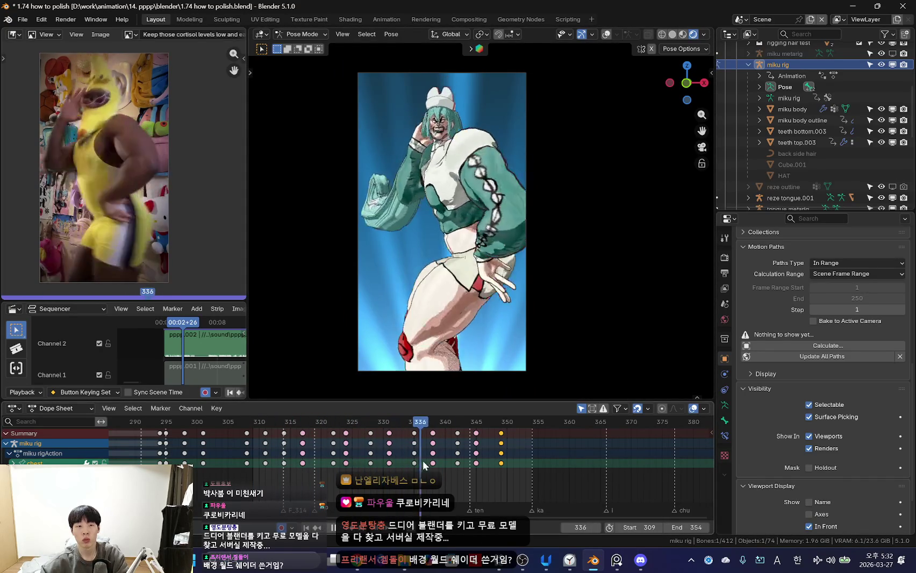
{"action": "key", "text": "shift+alt+z"}
{"action": "scroll", "coordinate": [492, 301], "scroll_direction": "up", "scroll_amount": 5}
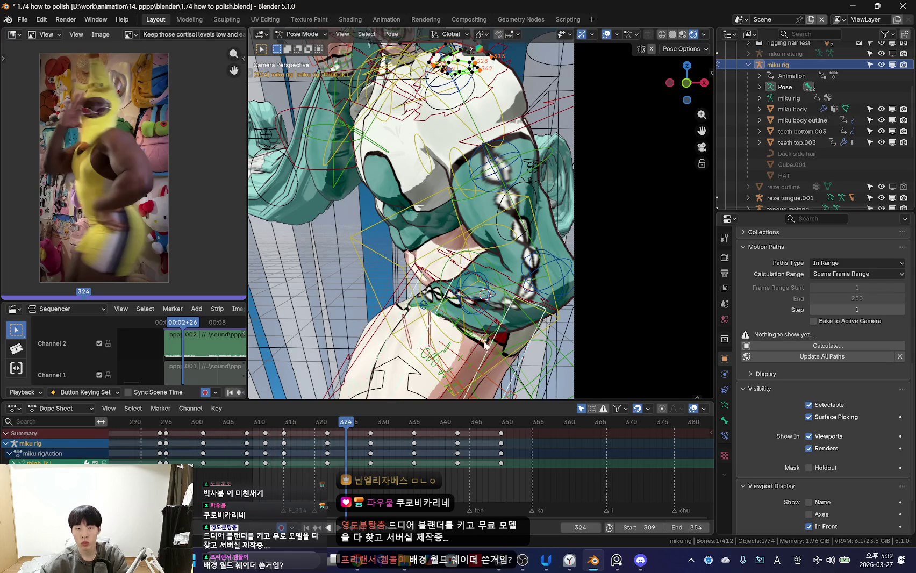
- Select the hips control and clear the bone motion paths
{"action": "scroll", "coordinate": [485, 345], "scroll_direction": "down", "scroll_amount": 2}
{"action": "left_click", "coordinate": [483, 312]}
{"action": "scroll", "coordinate": [483, 312], "scroll_direction": "down", "scroll_amount": 3}
{"action": "right_click", "coordinate": [482, 285]}
{"action": "left_click", "coordinate": [482, 293]}
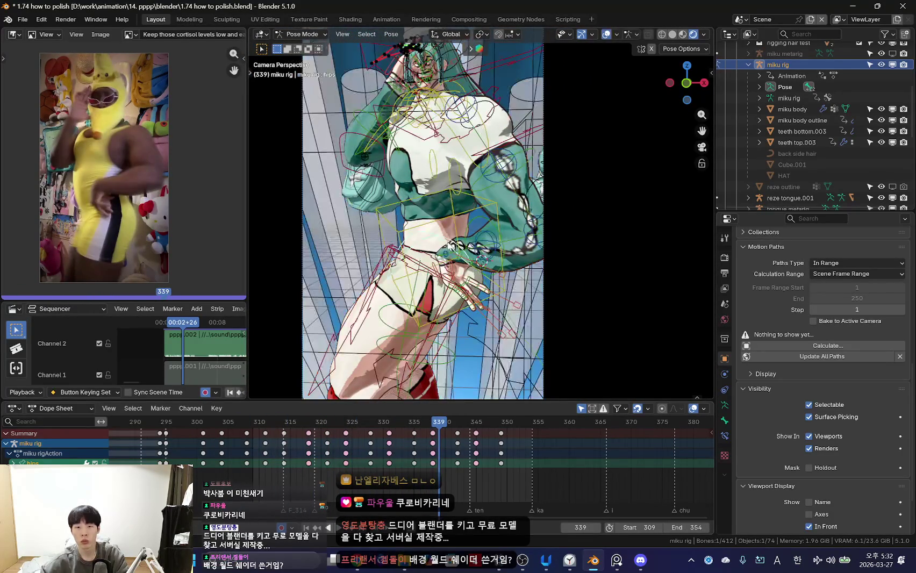
- Select the left hand FK control, stop at frame 321, and show the N sidebar
{"action": "mouse_move", "coordinate": [453, 265]}
{"action": "middle_mouse_down"}
{"action": "mouse_move", "coordinate": [499, 312]}
{"action": "mouse_move", "coordinate": [511, 352]}
{"action": "middle_mouse_up"}
{"action": "key", "text": "shift+alt+z"}
{"action": "key", "text": "shift+alt+z"}
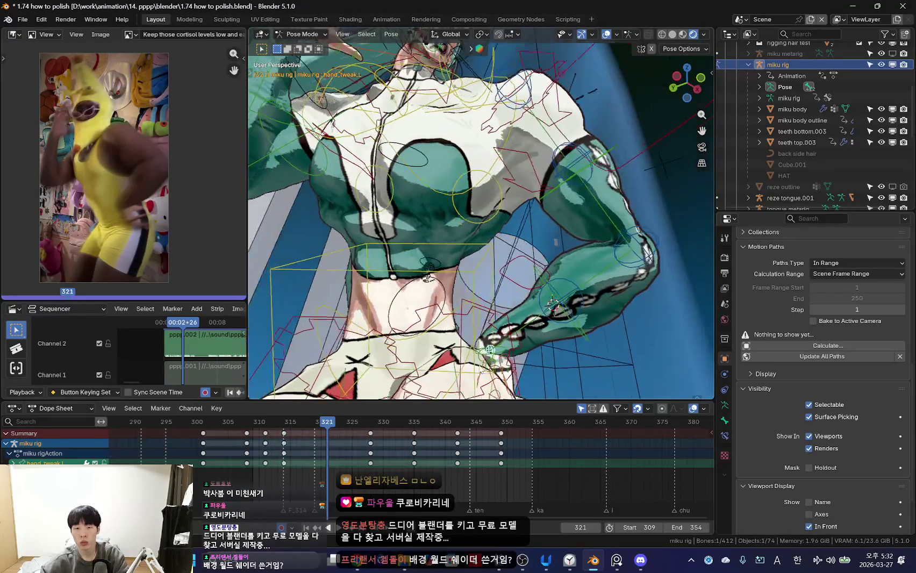
{"action": "left_click", "coordinate": [510, 352]}
{"action": "key", "text": "space"}
{"action": "key", "text": "shift+alt+z"}
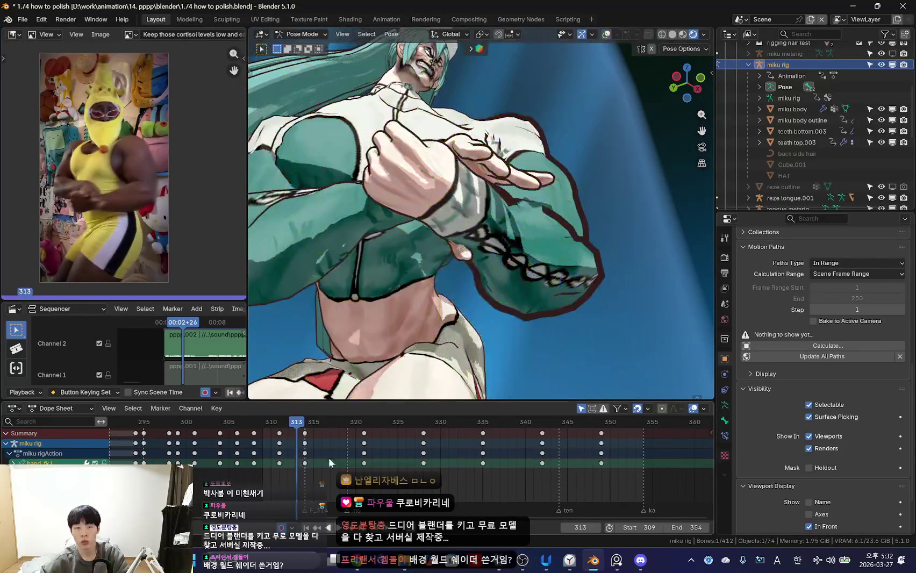
{"action": "key", "text": "Escape"}
{"action": "scroll", "coordinate": [560, 270], "scroll_direction": "down", "scroll_amount": 4}
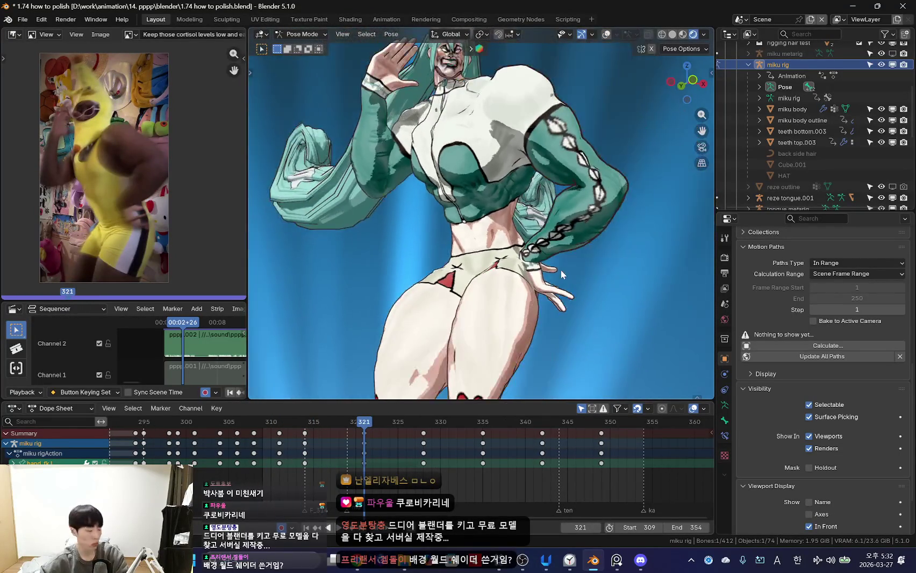
{"action": "key", "text": "n"}
{"action": "key", "text": "shift+alt+z"}
- Select the hand_ik.L control at frame 321 and view the character from the front
{"action": "middle_click_drag", "start_coordinate": [559, 269], "coordinate": [500, 253]}
{"action": "left_click", "coordinate": [489, 292]}
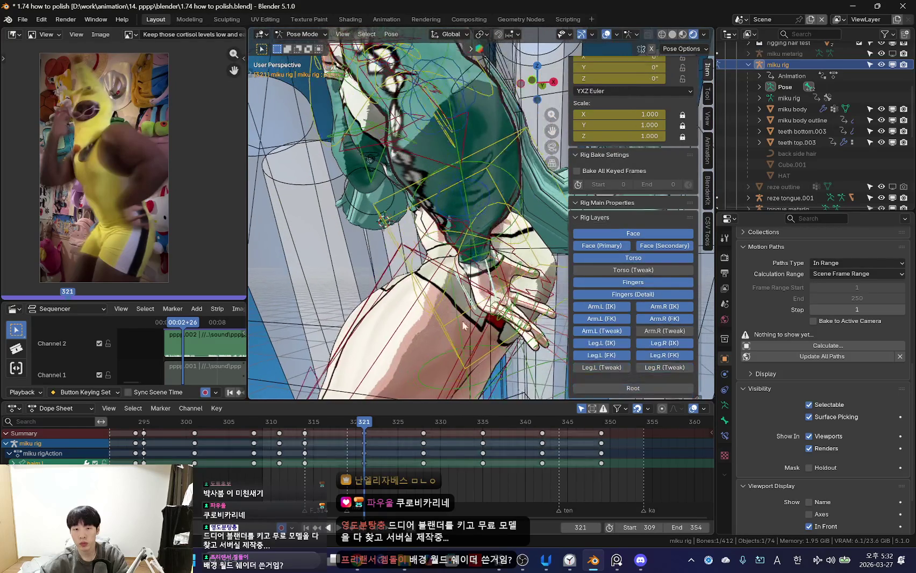
{"action": "middle_click_drag", "start_coordinate": [489, 291], "coordinate": [410, 227]}
{"action": "left_click", "coordinate": [410, 227]}
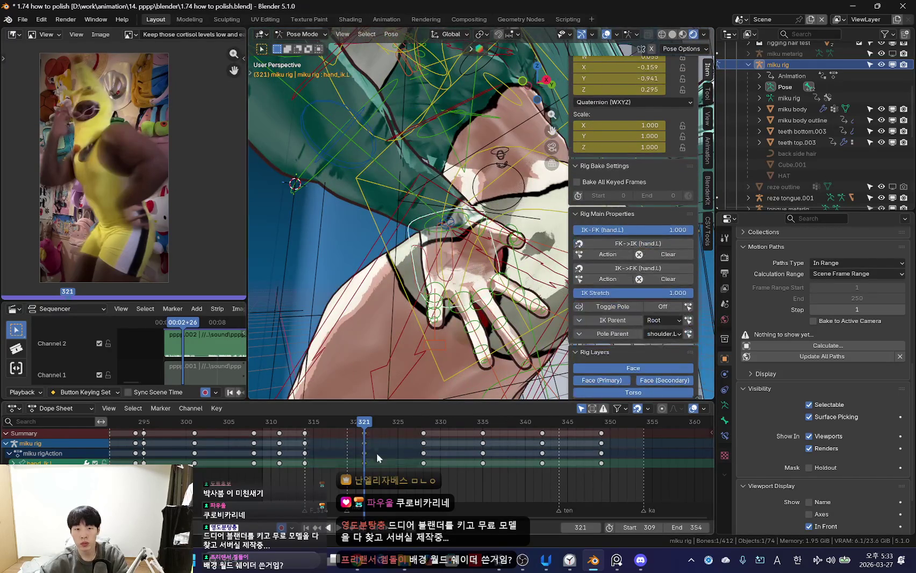
{"action": "left_click", "coordinate": [357, 456]}
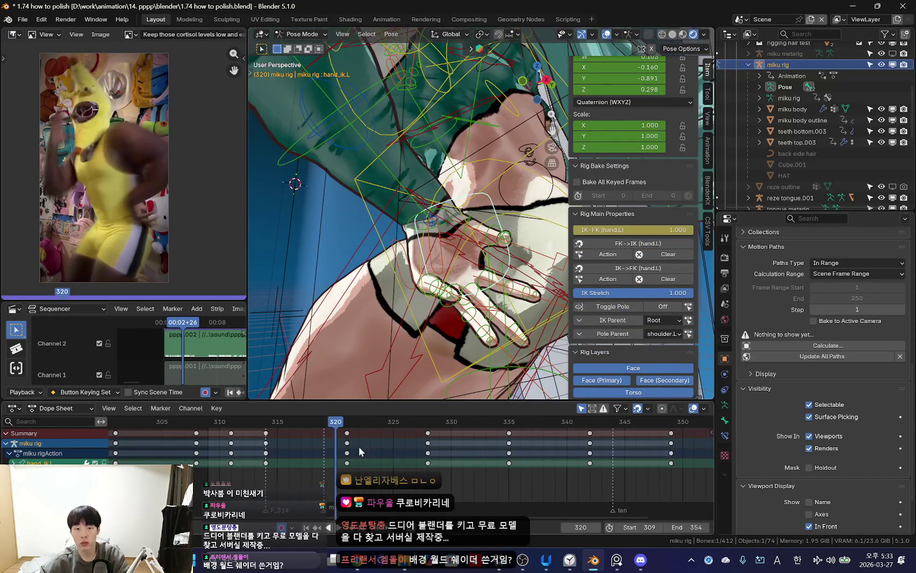
{"action": "key", "text": "Right"}
{"action": "middle_click_drag", "start_coordinate": [428, 267], "coordinate": [436, 266]}
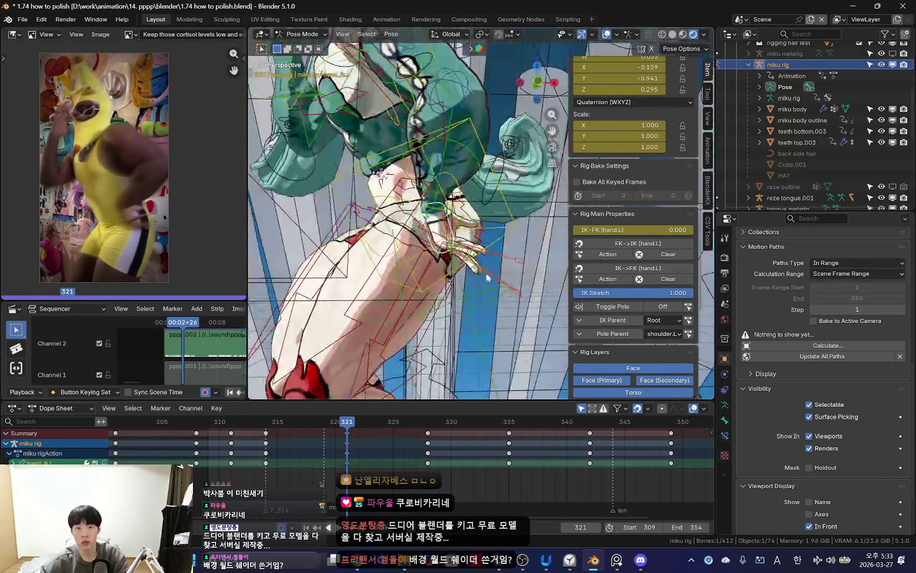
{"action": "scroll", "coordinate": [437, 266], "scroll_direction": "down", "scroll_amount": 3}
{"action": "key", "text": "shift+alt+z"}
{"action": "middle_click_drag", "start_coordinate": [534, 297], "coordinate": [569, 293]}
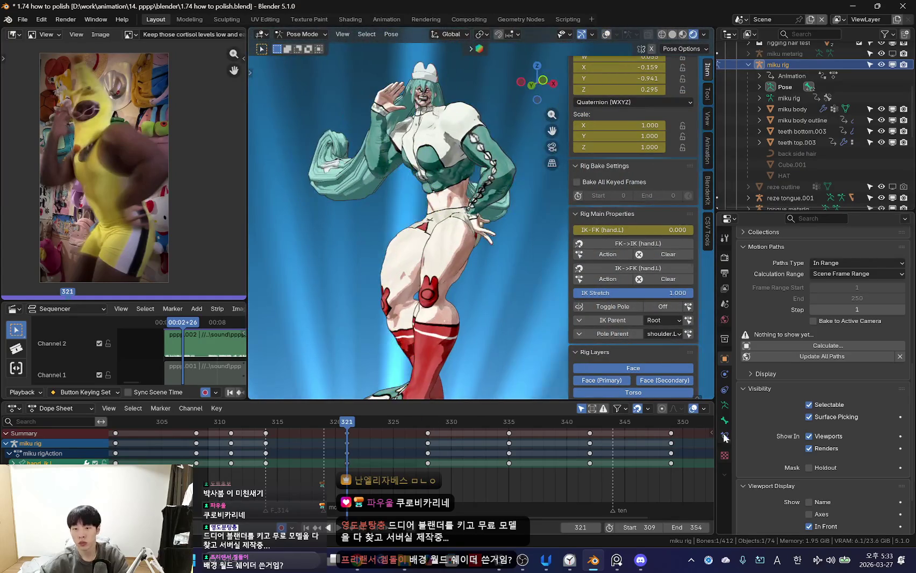
- Add a Child Of constraint to the left IK hand targeting the hips bone, influence keyed at frame 321
{"action": "left_click", "coordinate": [725, 435]}
{"action": "left_click", "coordinate": [805, 255]}
{"action": "left_click", "coordinate": [866, 309]}
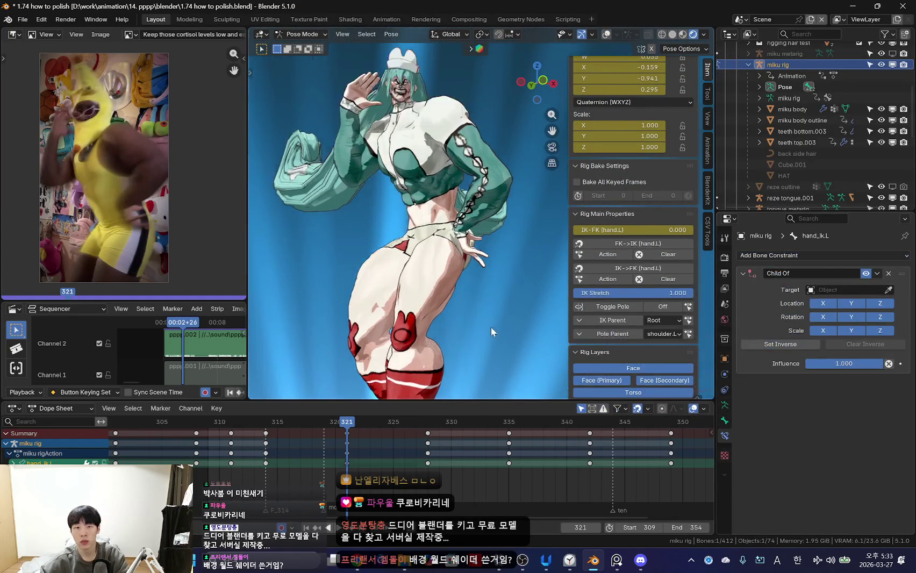
{"action": "scroll", "coordinate": [490, 327], "scroll_direction": "up", "scroll_amount": 3}
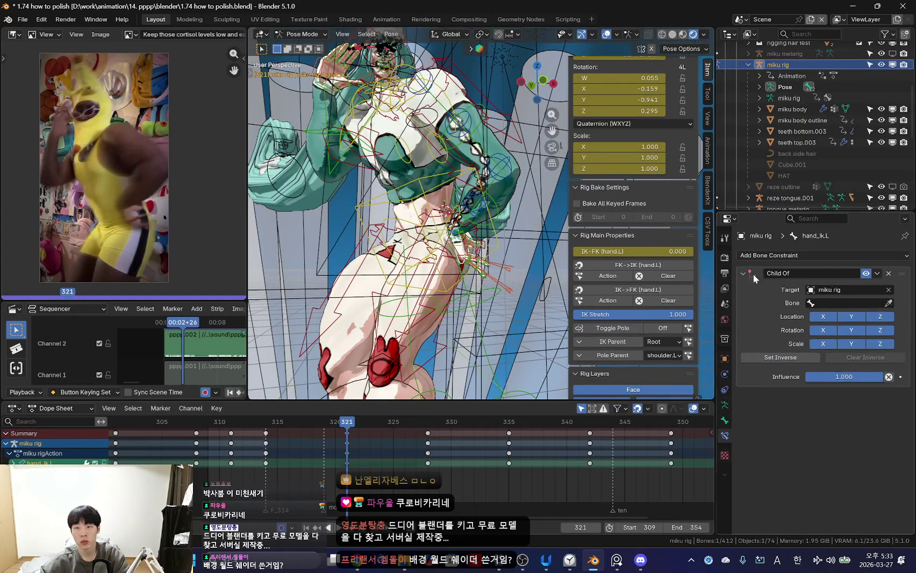
{"action": "left_click", "coordinate": [850, 303]}
{"action": "type", "text": "hips"}
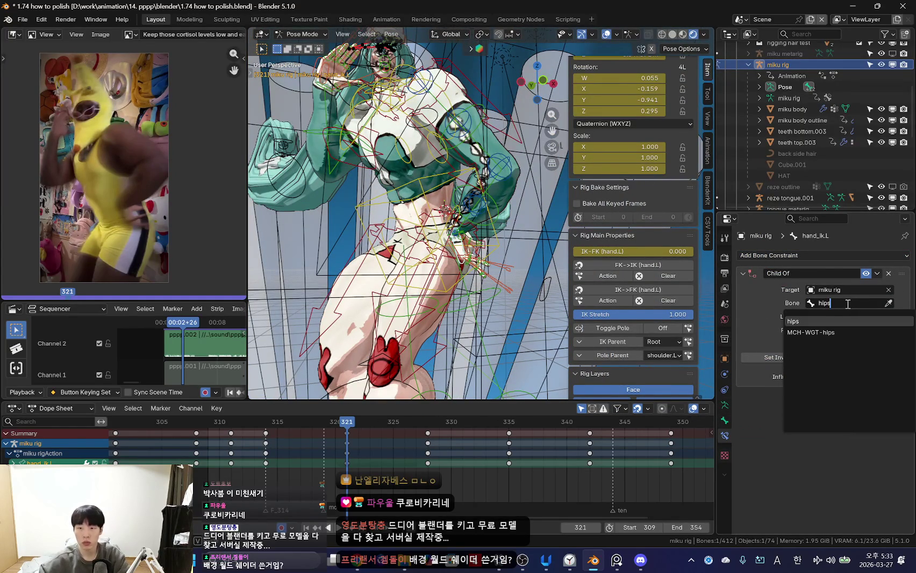
{"action": "left_click", "coordinate": [809, 322]}
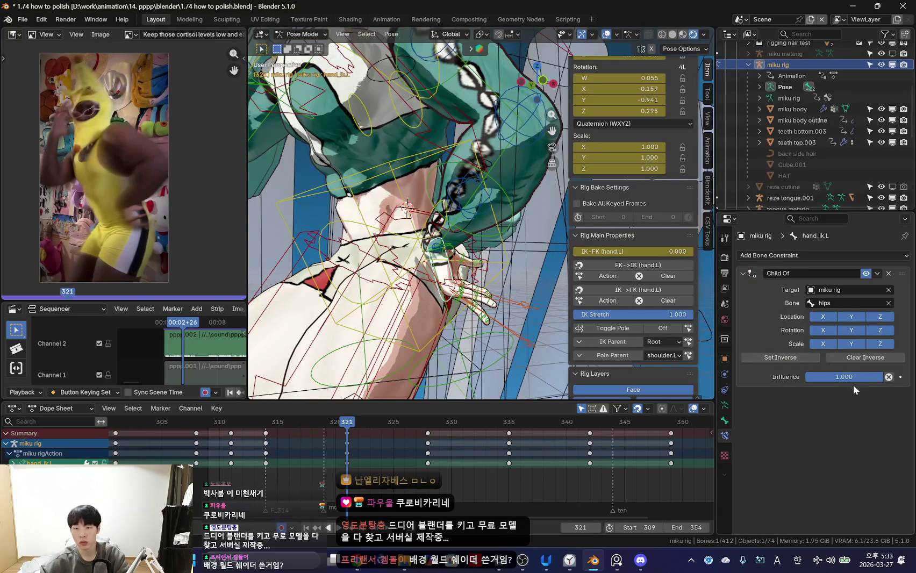
{"action": "key", "text": "i"}
- Play back to check the hand, return to frame 321 with overlays shown, and open the Pose context menu
{"action": "key", "text": "Left"}
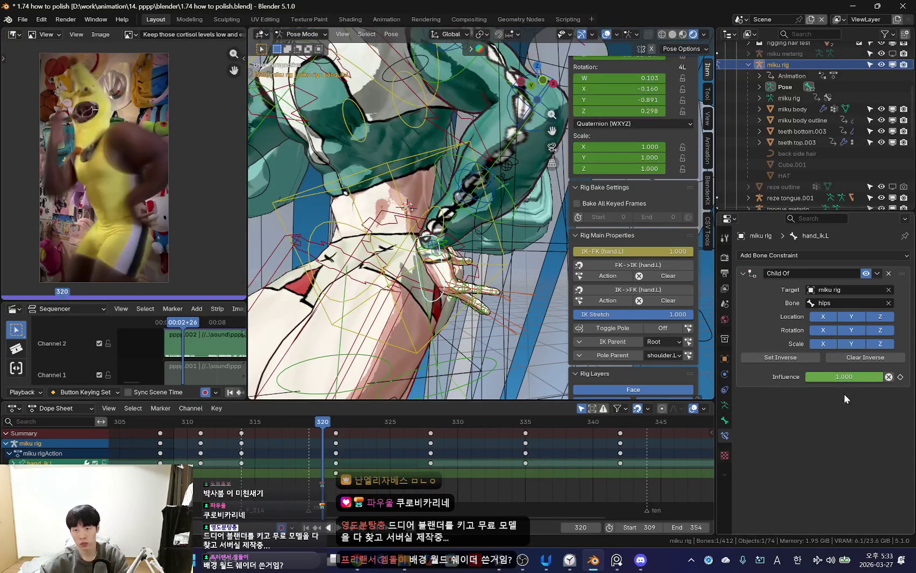
{"action": "scroll", "coordinate": [409, 221], "scroll_direction": "down", "scroll_amount": 4}
{"action": "key", "text": "n"}
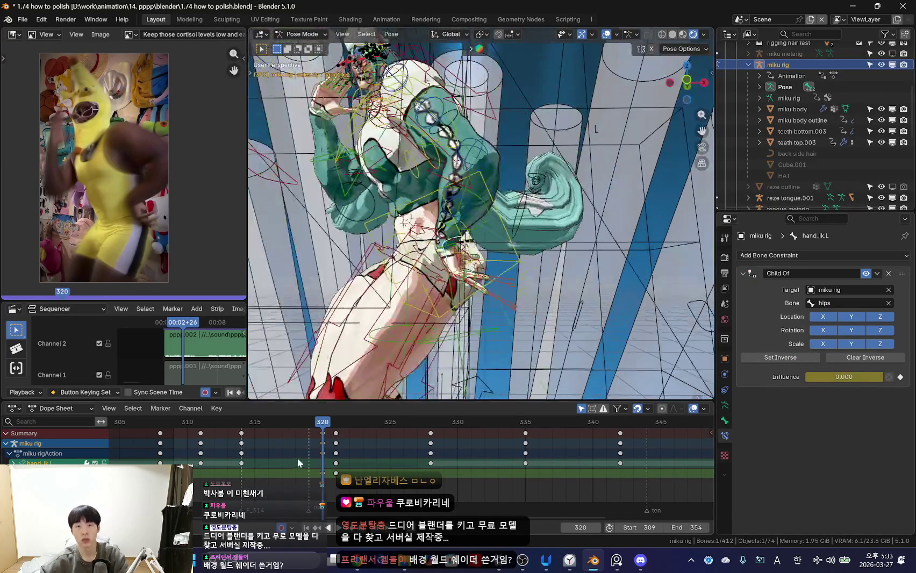
{"action": "key", "text": "space"}
{"action": "left_click", "coordinate": [371, 425]}
{"action": "scroll", "coordinate": [430, 454], "scroll_direction": "down", "scroll_amount": 2}
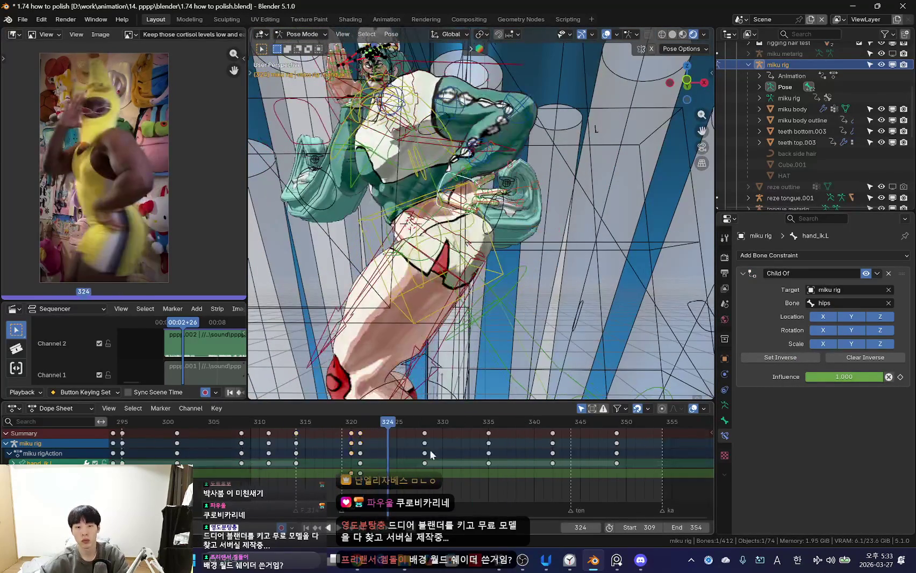
{"action": "key", "text": "shift+alt+z"}
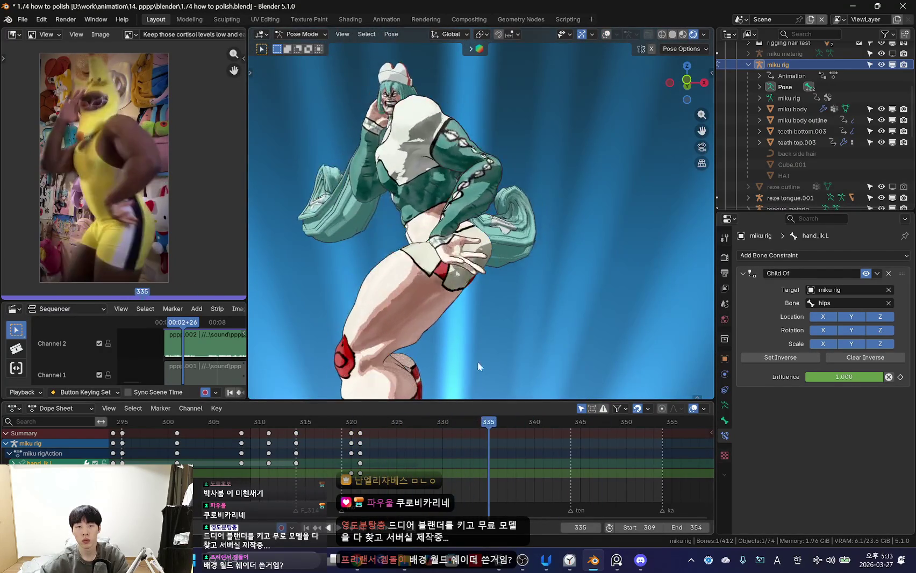
{"action": "key", "text": "Escape"}
{"action": "scroll", "coordinate": [500, 323], "scroll_direction": "up", "scroll_amount": 5}
{"action": "key", "text": "shift+alt+z"}
{"action": "right_click", "coordinate": [491, 306]}
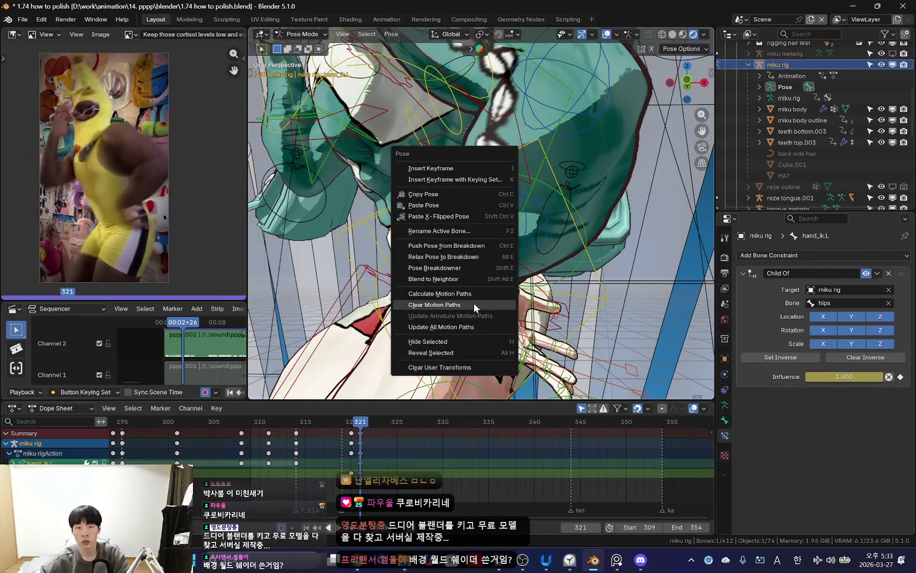
- Calculate motion paths for the selected bone and review the playback
{"action": "left_click", "coordinate": [436, 293]}
{"action": "left_click", "coordinate": [422, 341]}
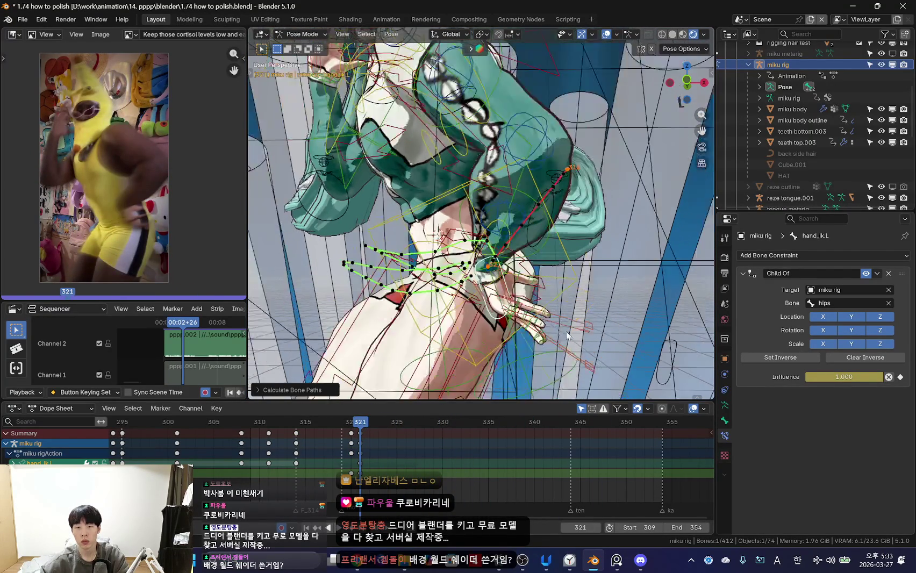
{"action": "key", "text": "space"}
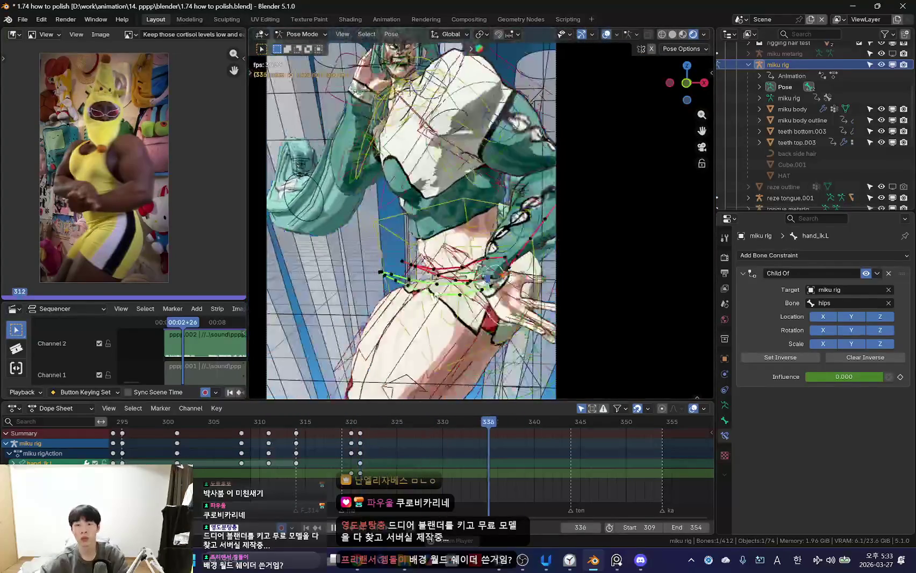
{"action": "key", "text": "space"}
{"action": "left_click_drag", "start_coordinate": [456, 444], "coordinate": [379, 443]}
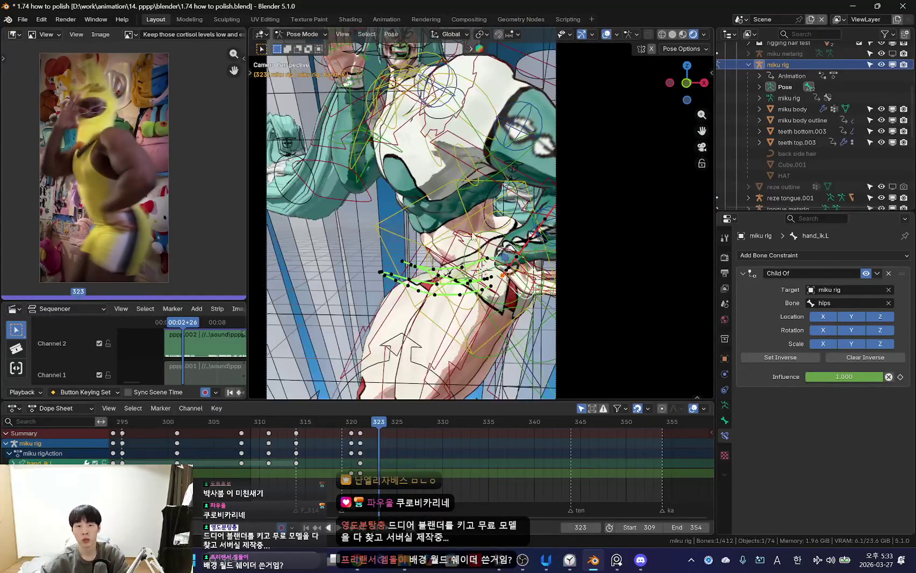
{"action": "left_click", "coordinate": [473, 256]}
{"action": "key", "text": "Down"}
{"action": "key", "text": "Down"}
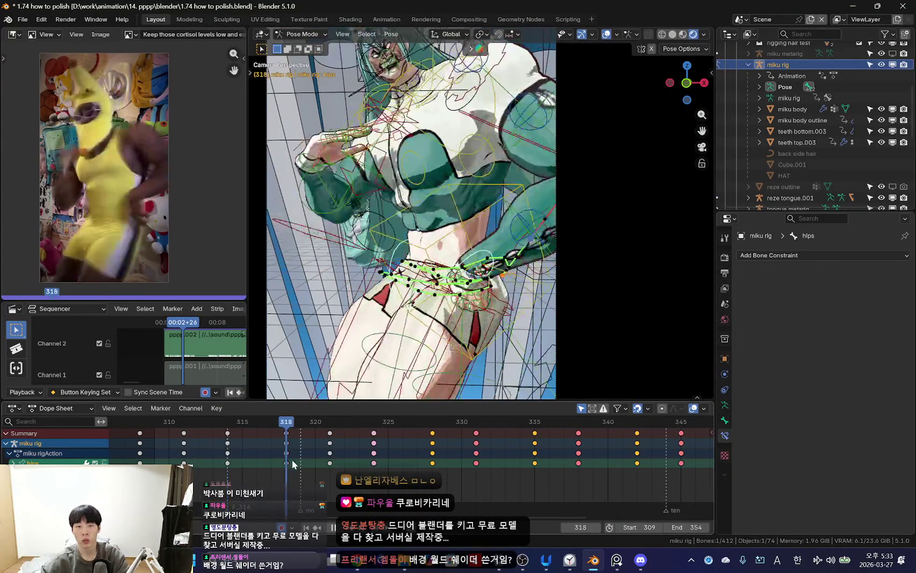
- Delete the arm IK keyframes from frame 328 through 349 and replay to check the change
{"action": "key", "text": "space"}
{"action": "key", "text": "shift+alt+z"}
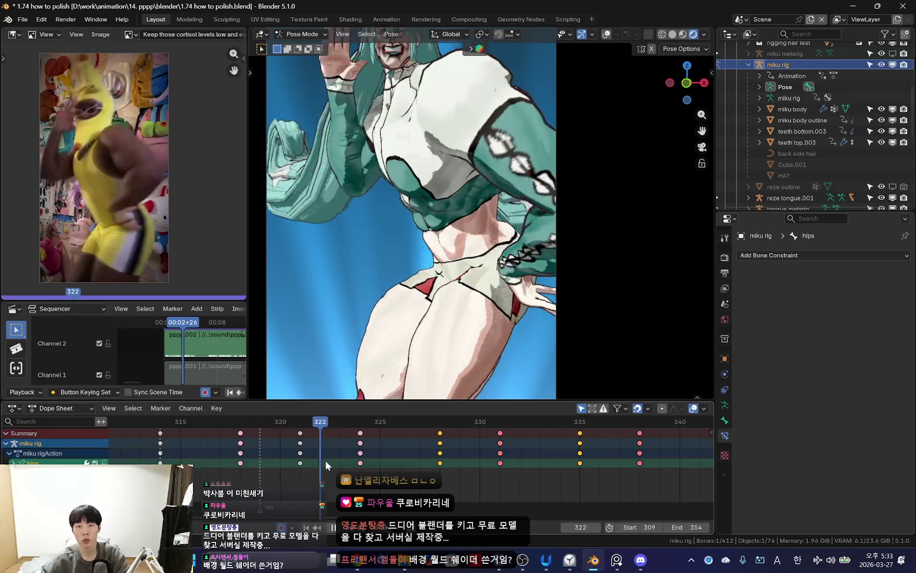
{"action": "left_click_drag", "start_coordinate": [324, 460], "coordinate": [440, 467]}
{"action": "key", "text": "space"}
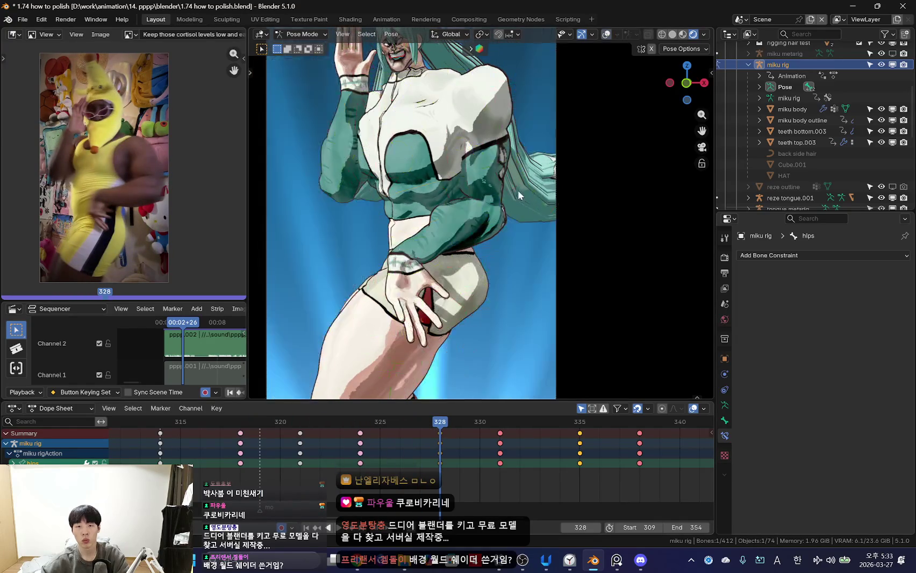
{"action": "key", "text": "shift+alt+z"}
{"action": "key", "text": "shift+alt+z"}
{"action": "scroll", "coordinate": [439, 461], "scroll_direction": "down", "scroll_amount": 4}
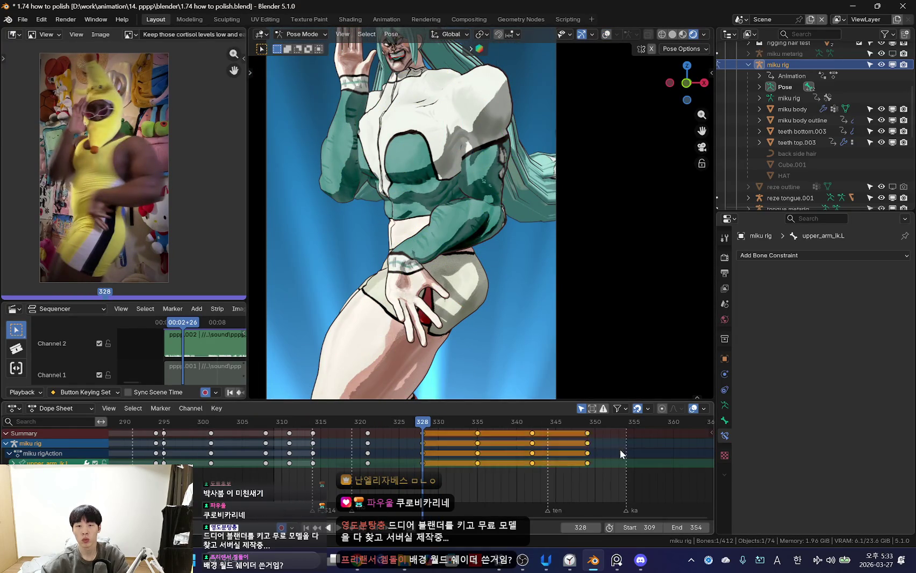
{"action": "key", "text": "Delete"}
{"action": "left_click", "coordinate": [314, 469]}
{"action": "key", "text": "space"}
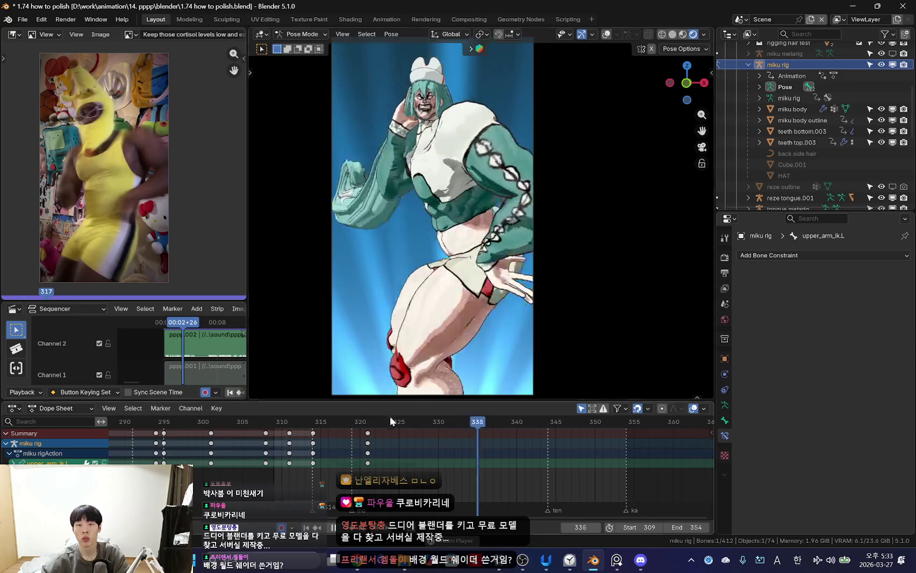
{"action": "scroll", "coordinate": [295, 471], "scroll_direction": "up", "scroll_amount": 2}
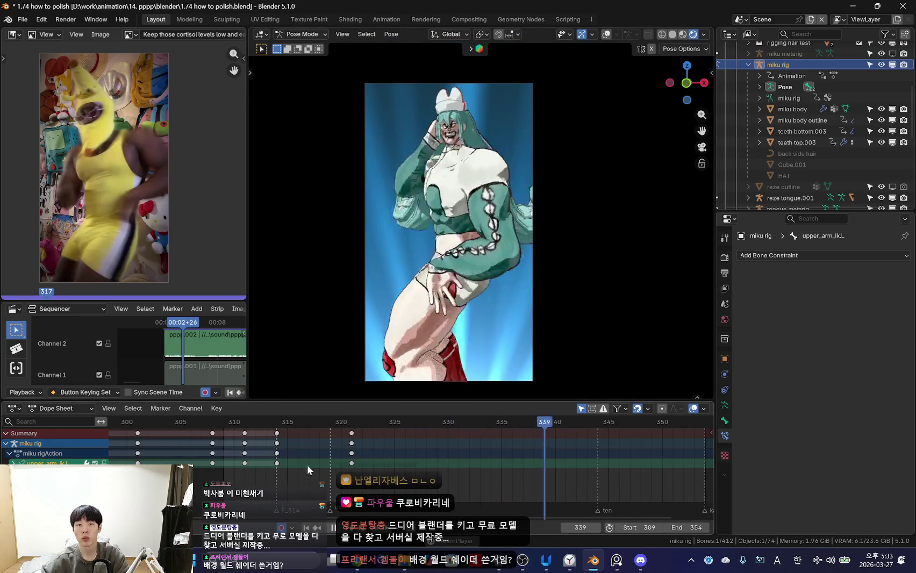
{"action": "scroll", "coordinate": [344, 469], "scroll_direction": "up", "scroll_amount": 2}
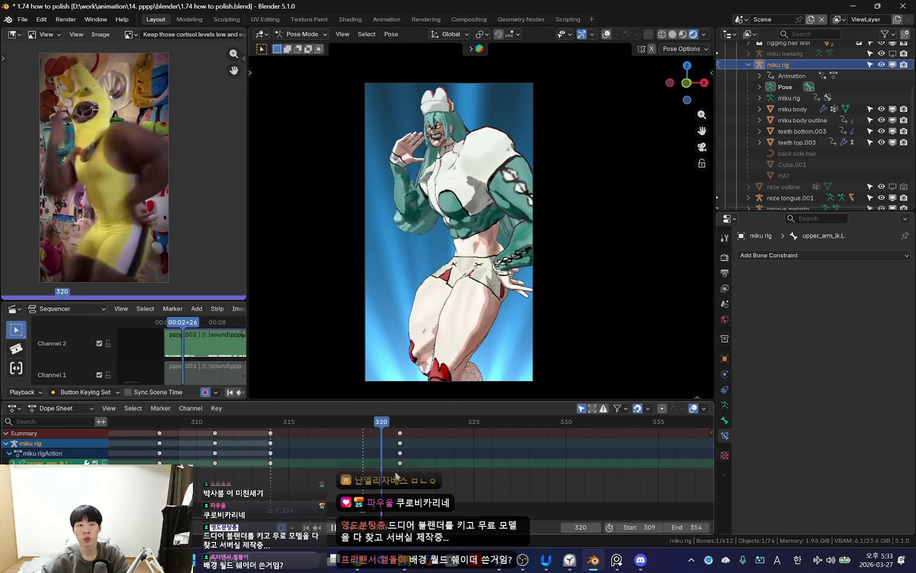
- Select hand_fk.R at frame 323 and move its frame-328 keys four frames earlier
{"action": "key", "text": "space"}
{"action": "left_click", "coordinate": [436, 253]}
{"action": "scroll", "coordinate": [498, 276], "scroll_direction": "up", "scroll_amount": 3}
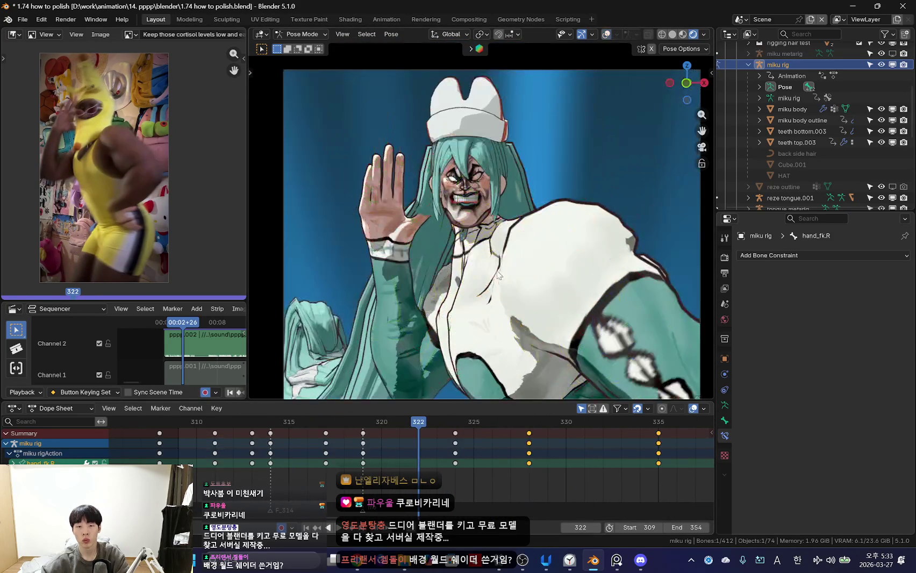
{"action": "key", "text": "Down"}
{"action": "key", "text": "Right"}
{"action": "key", "text": "Right"}
{"action": "key", "text": "shift+alt+z"}
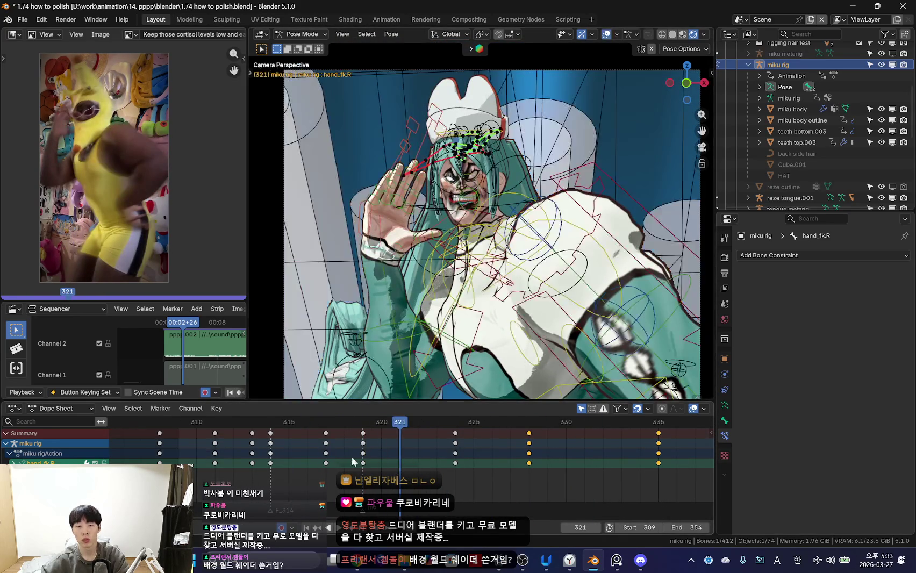
{"action": "left_click_drag", "start_coordinate": [353, 461], "coordinate": [437, 452]}
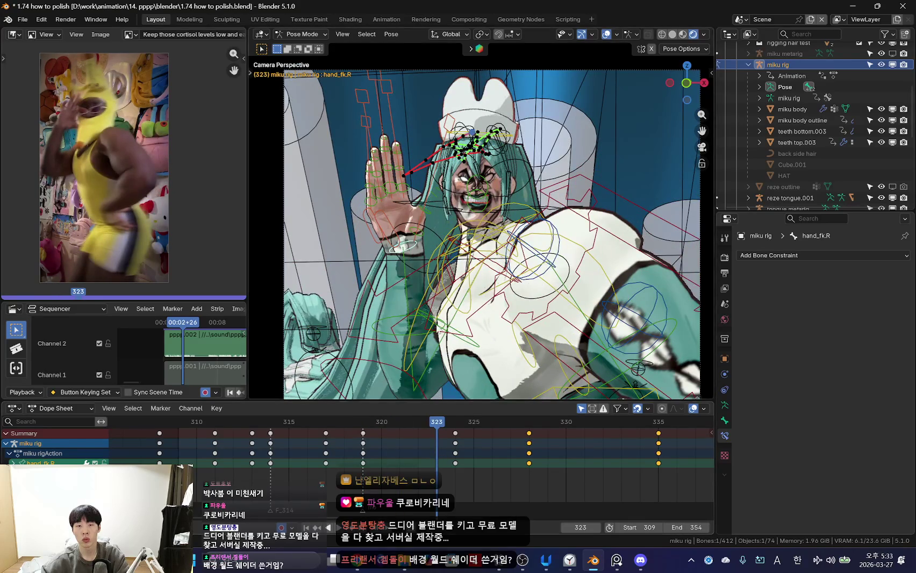
{"action": "middle_click_drag", "start_coordinate": [383, 309], "coordinate": [407, 272], "text": "shift"}
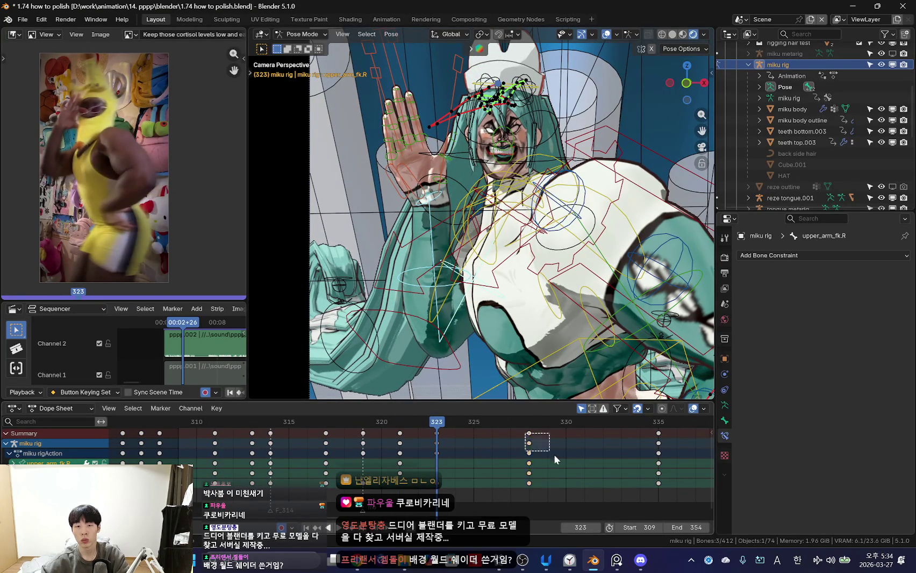
{"action": "key", "text": "g"}
{"action": "left_click", "coordinate": [458, 477]}
{"action": "key", "text": "shift+alt+z"}
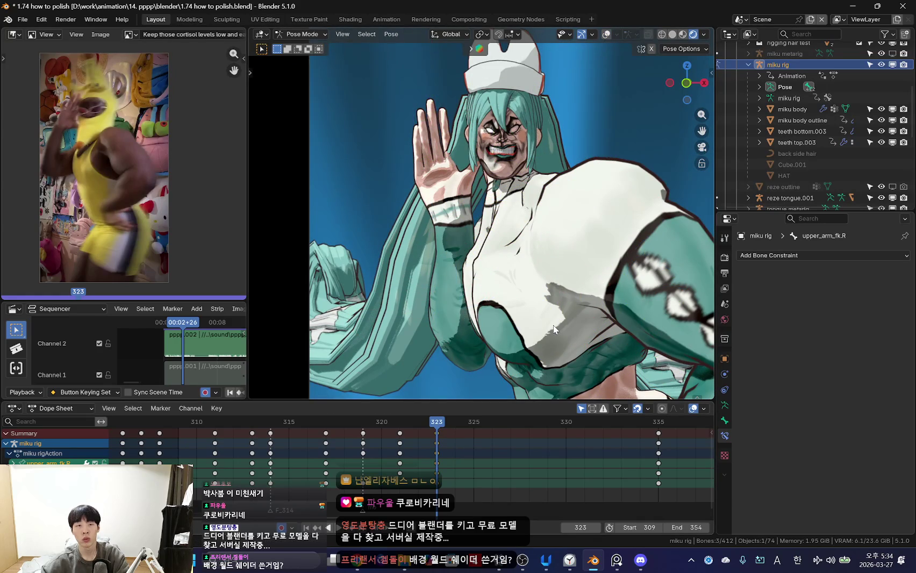
{"action": "key", "text": "shift+alt+z"}
- Rotate the right upper arm and forearm at frame 323, including a global X rotation
{"action": "key", "text": "shift+alt+z"}
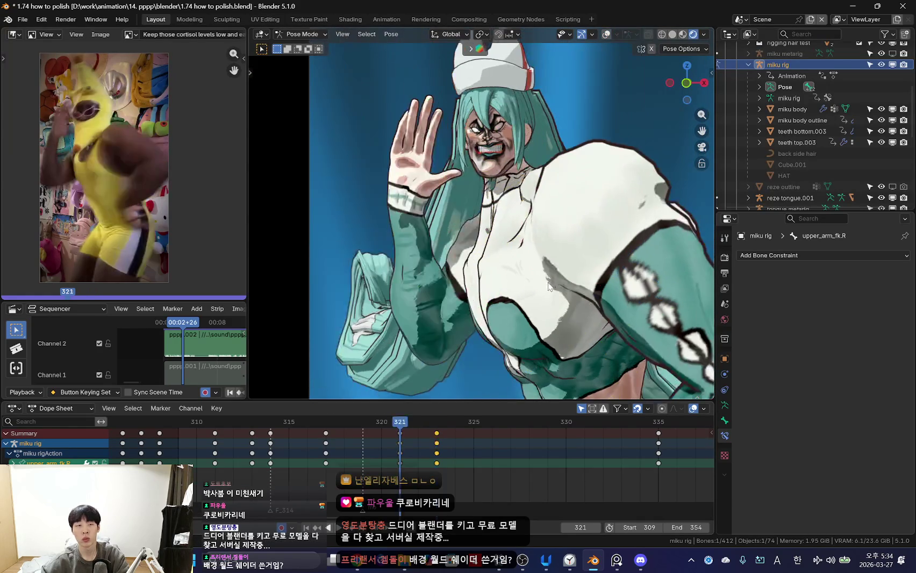
{"action": "key", "text": "r"}
{"action": "left_click", "coordinate": [540, 285]}
{"action": "key", "text": "shift+alt+z"}
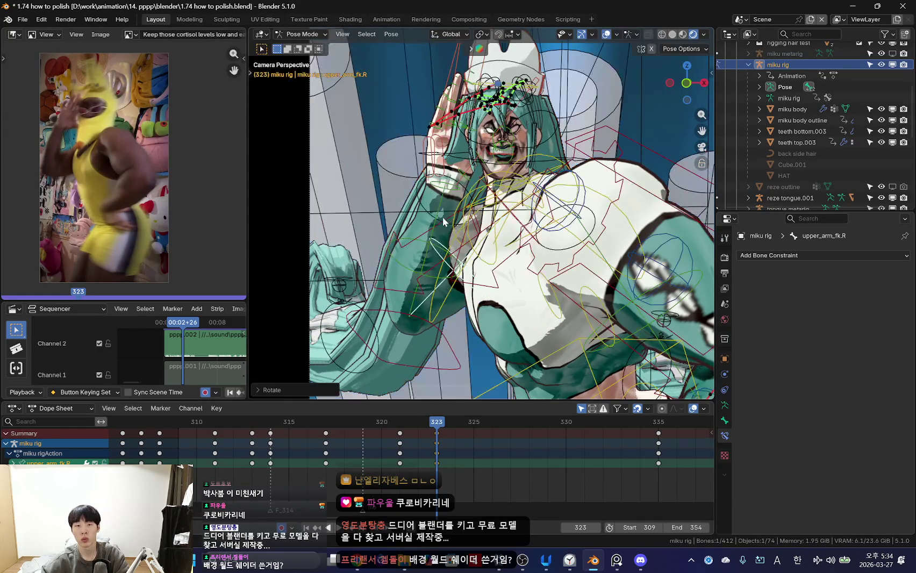
{"action": "key", "text": "shift+alt+z"}
{"action": "key", "text": "r"}
{"action": "key", "text": "x"}
{"action": "left_click", "coordinate": [592, 192]}
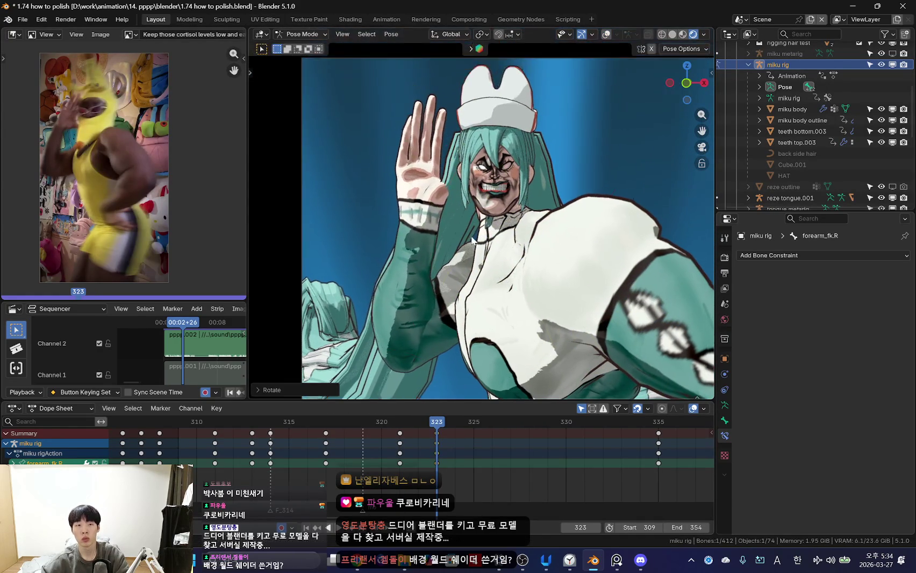
{"action": "key", "text": "shift+alt+z"}
- Rotate the right hand FK control into the raised wave pose
{"action": "left_click", "coordinate": [431, 218]}
{"action": "scroll", "coordinate": [548, 221], "scroll_direction": "up", "scroll_amount": 2}
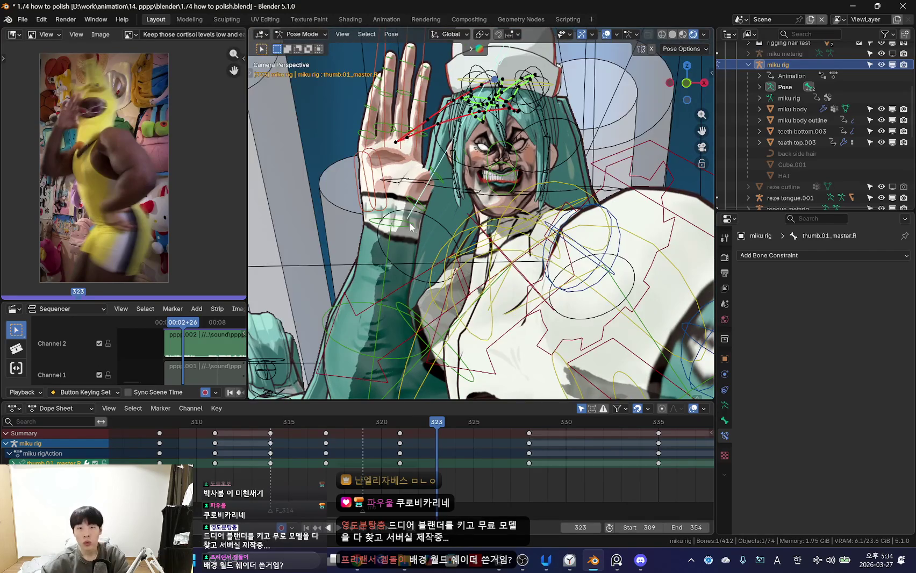
{"action": "left_click", "coordinate": [549, 221]}
{"action": "key", "text": "shift+alt+z"}
{"action": "key", "text": "r"}
{"action": "key", "text": "r"}
{"action": "left_click", "coordinate": [563, 215]}
{"action": "key", "text": "shift+alt+z"}
{"action": "scroll", "coordinate": [529, 249], "scroll_direction": "down", "scroll_amount": 2}
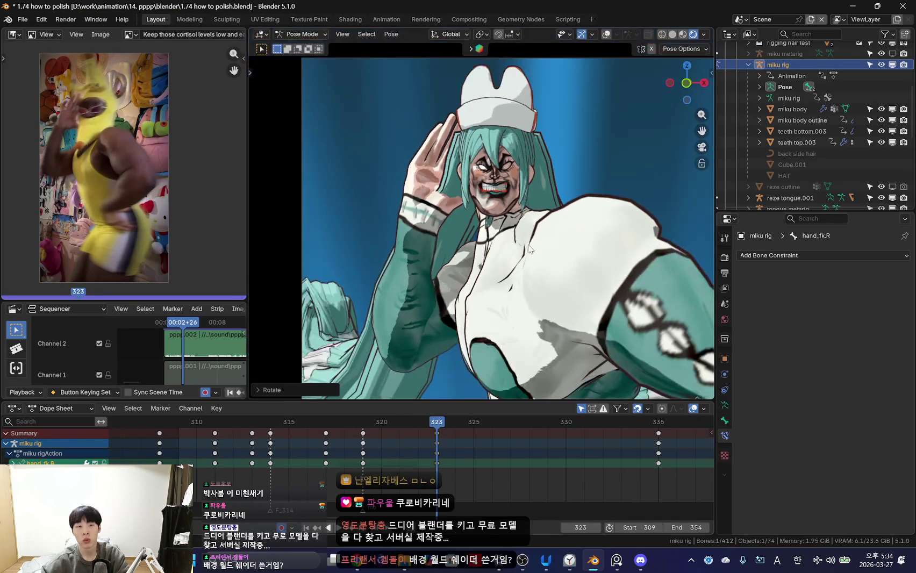
{"action": "left_click", "coordinate": [525, 221]}
{"action": "key", "text": "shift+alt+z"}
- Add a second Child Of constraint, target left empty, to hand_ik.R at frame 323
{"action": "key", "text": "n"}
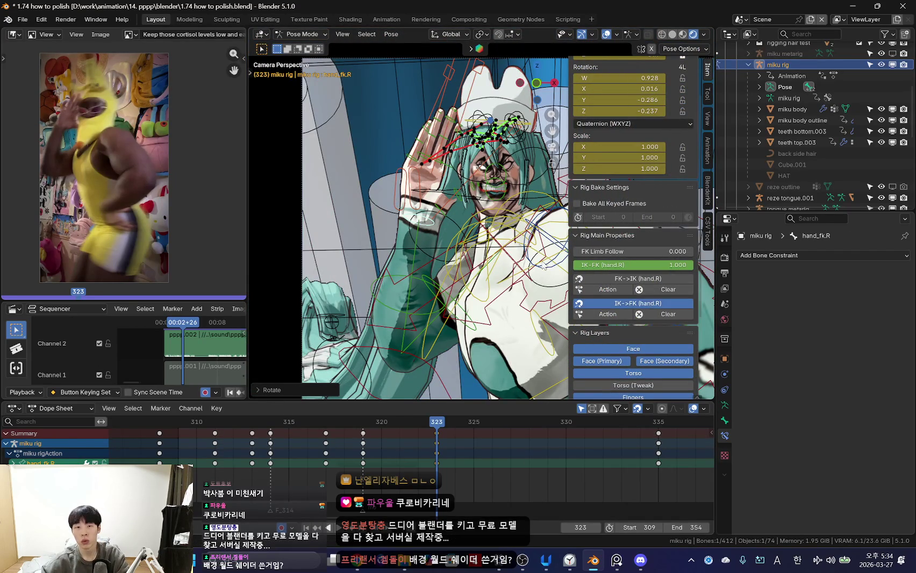
{"action": "left_click", "coordinate": [450, 225]}
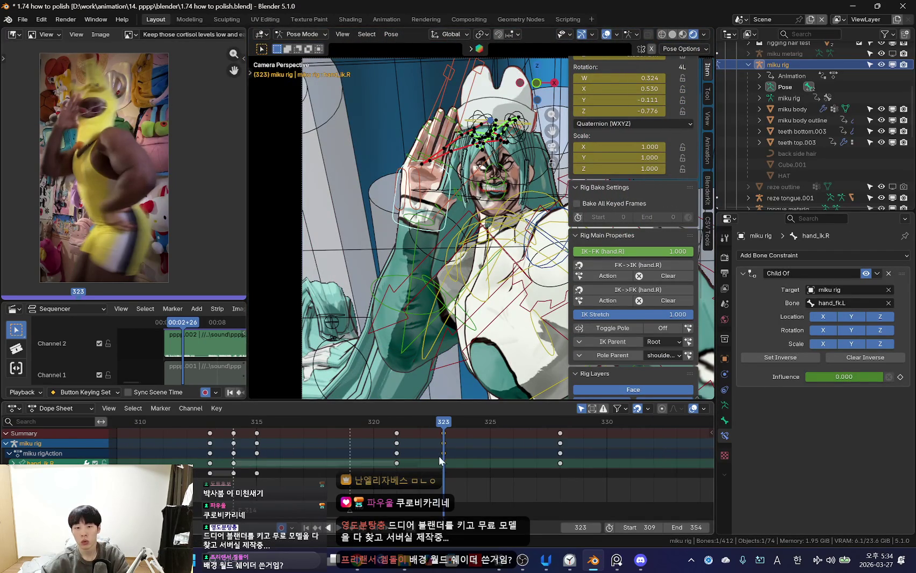
{"action": "key", "text": "Left"}
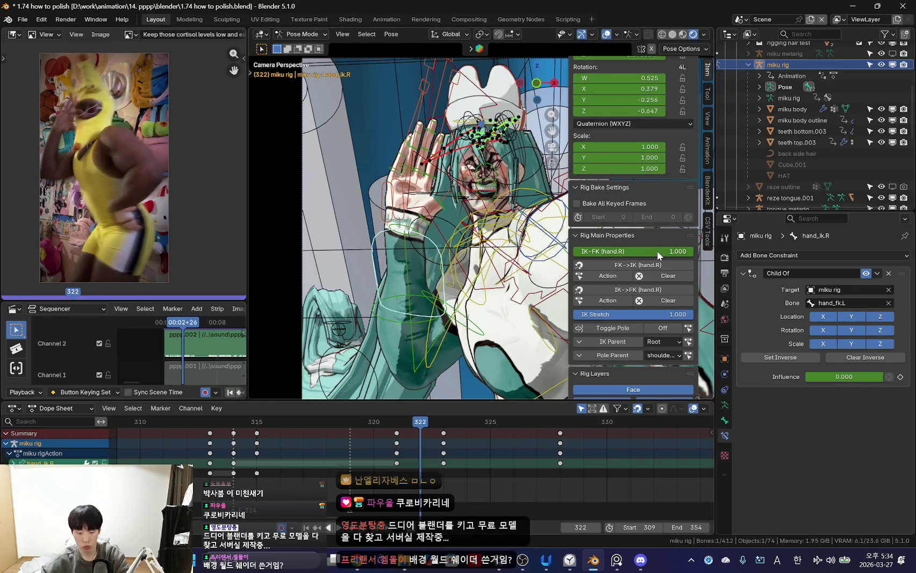
{"action": "key", "text": "Right"}
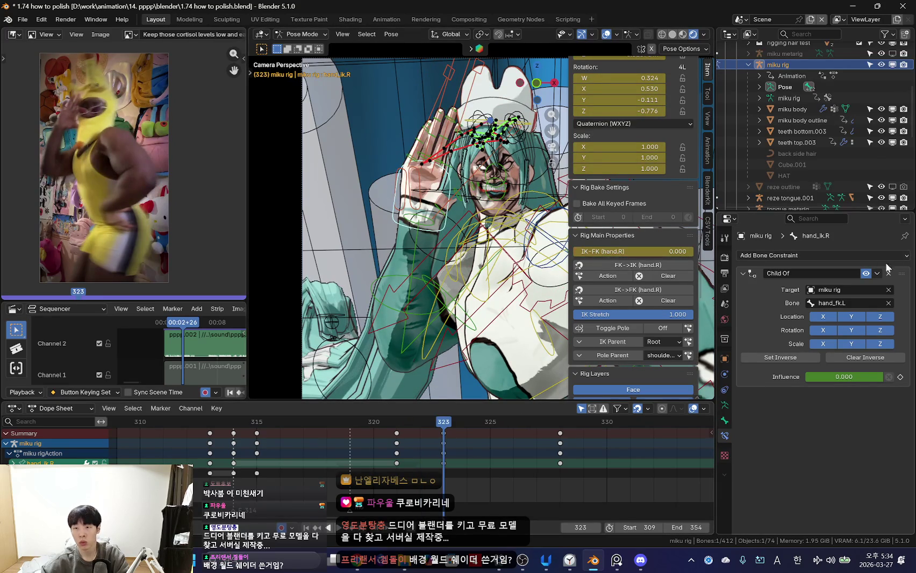
{"action": "left_click", "coordinate": [888, 256]}
{"action": "left_click", "coordinate": [865, 314]}
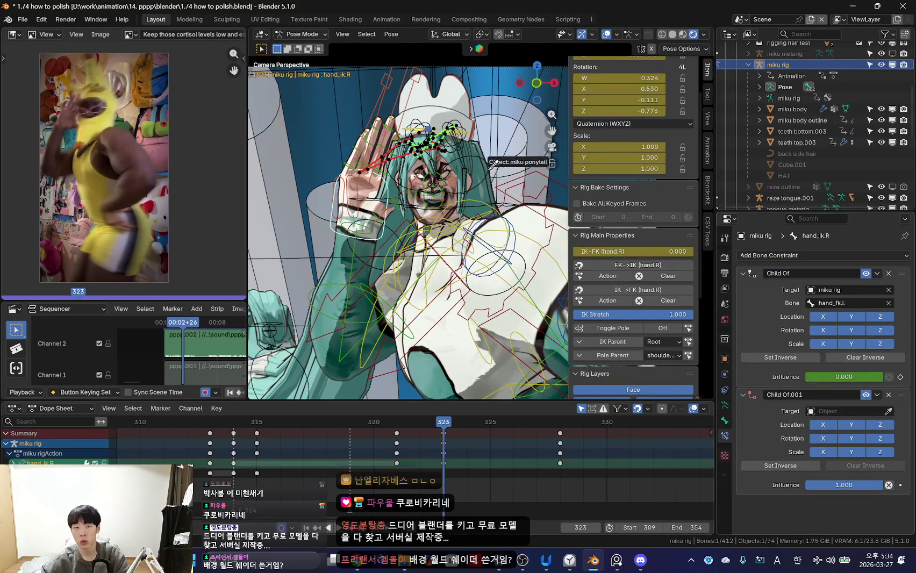
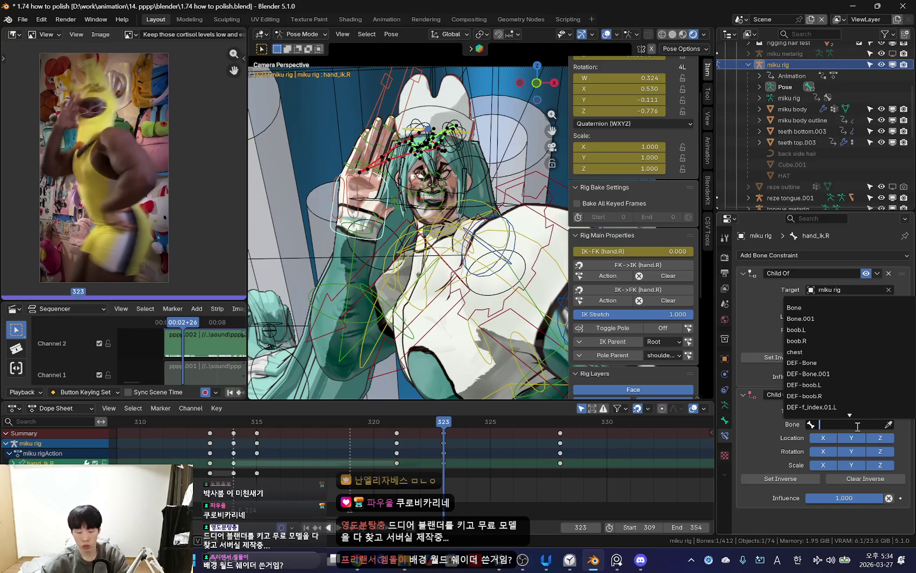
{"action": "type", "text": "head"}
- Parent Child Of.001 to the 'head' bone and key its influence 0 at frame 322, 1 at 323
{"action": "left_click", "coordinate": [800, 307]}
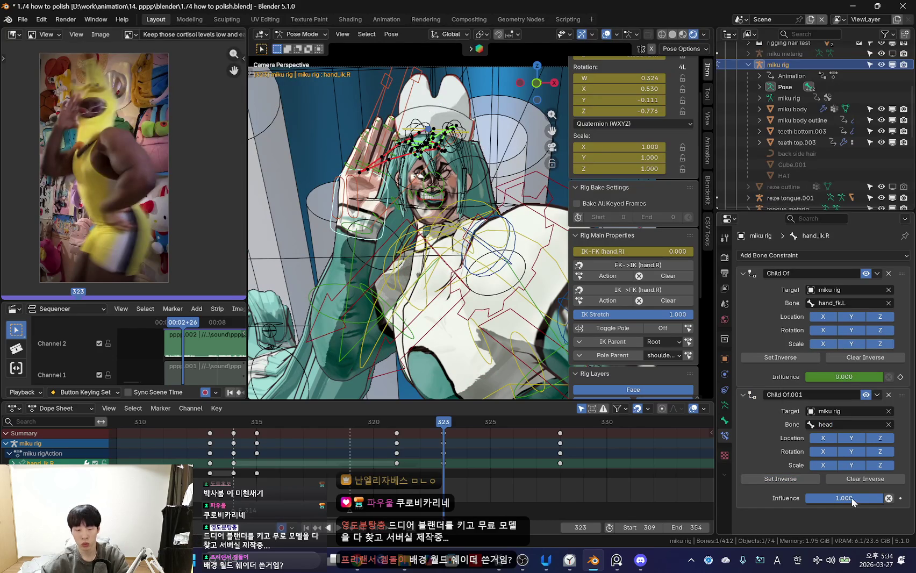
{"action": "key", "text": "Left"}
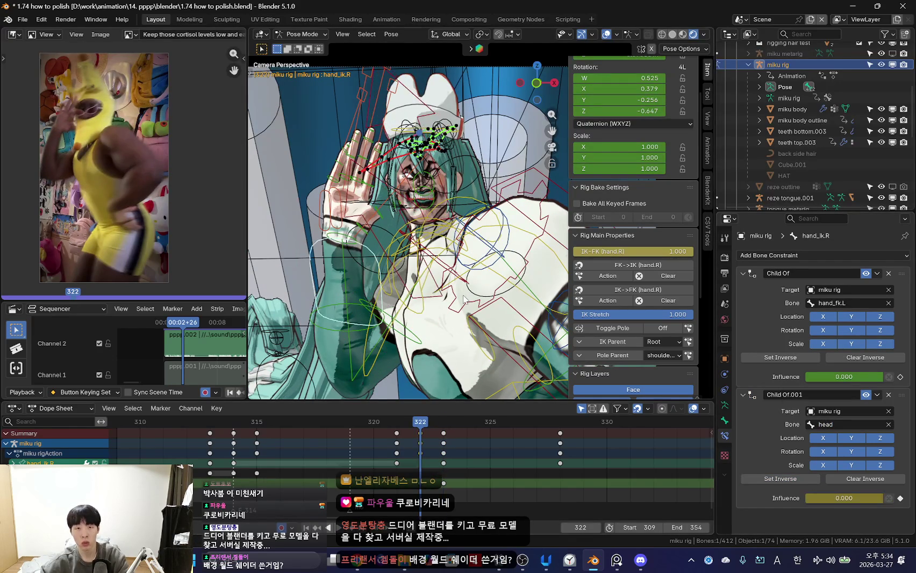
{"action": "scroll", "coordinate": [463, 300], "scroll_direction": "down", "scroll_amount": 3}
{"action": "key", "text": "n"}
{"action": "key", "text": "Right"}
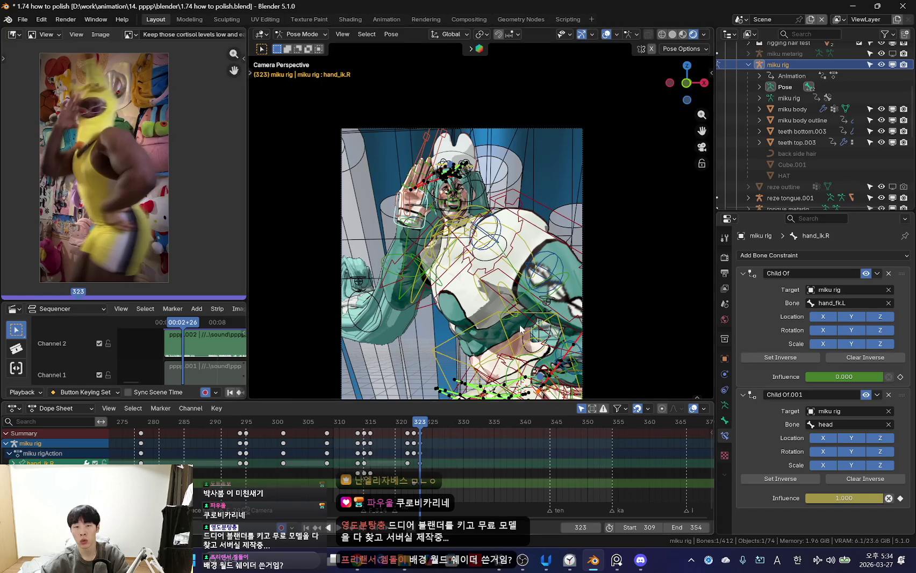
- Select the right upper arm IK control and review the dance playback through the scene camera
{"action": "scroll", "coordinate": [520, 329], "scroll_direction": "up", "scroll_amount": 3}
{"action": "left_click", "coordinate": [333, 334]}
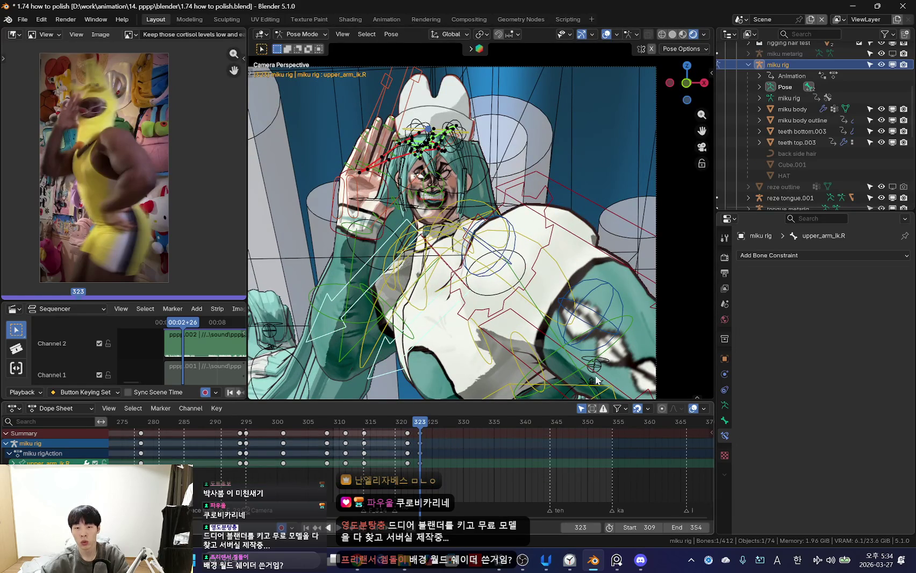
{"action": "key", "text": "space"}
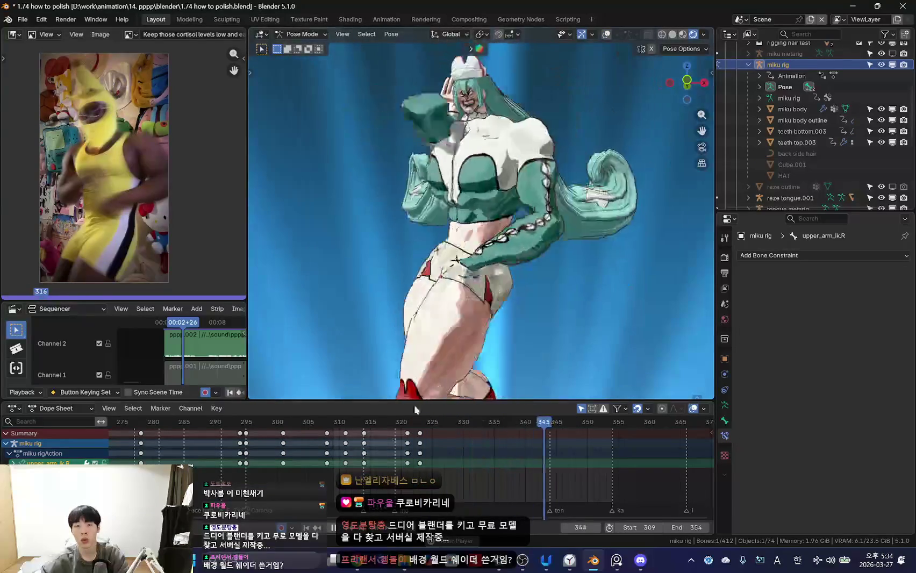
{"action": "key", "text": "space"}
{"action": "middle_click_drag", "start_coordinate": [440, 322], "coordinate": [461, 265]}
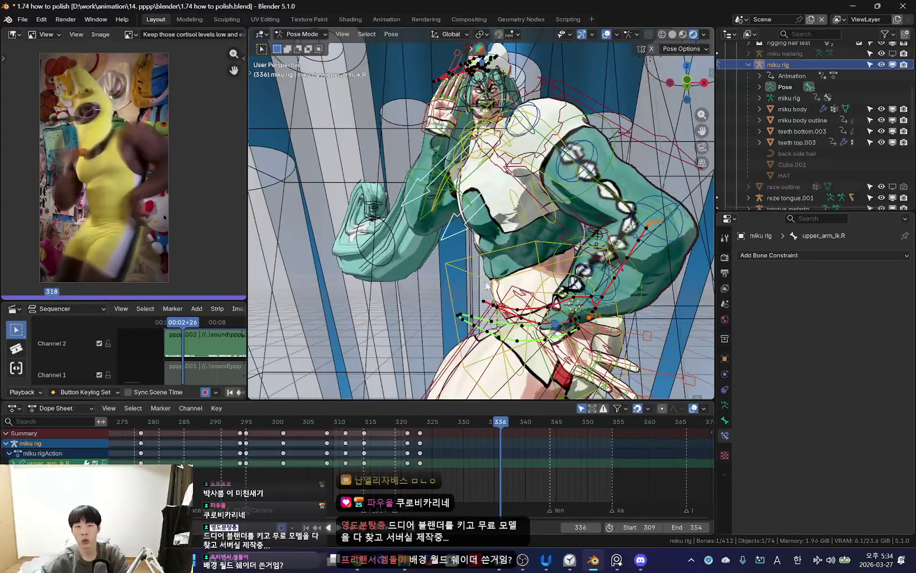
{"action": "key", "text": "space"}
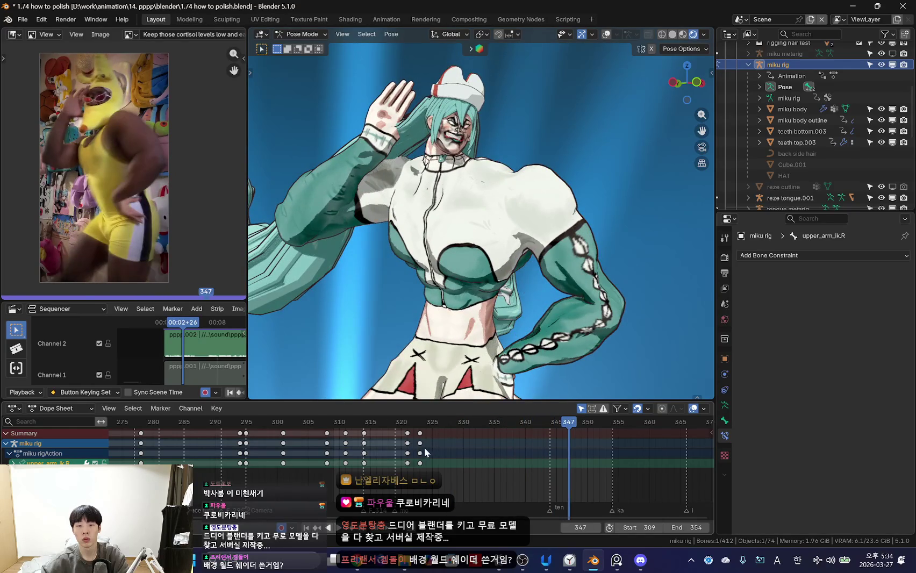
{"action": "key", "text": "KP_0"}
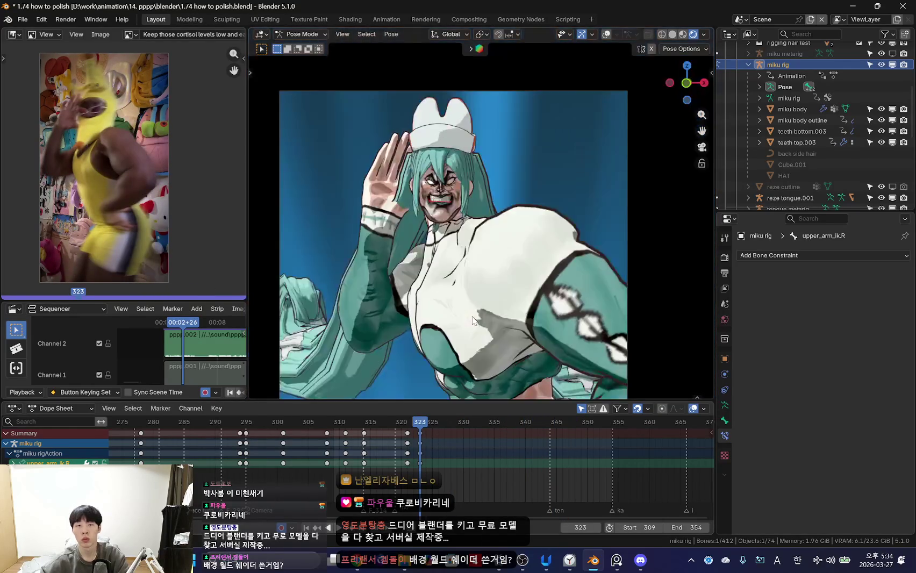
- Stop playback, hide the rig overlays, and go to the keyframe at frame 328
{"action": "scroll", "coordinate": [464, 454], "scroll_direction": "up", "scroll_amount": 3}
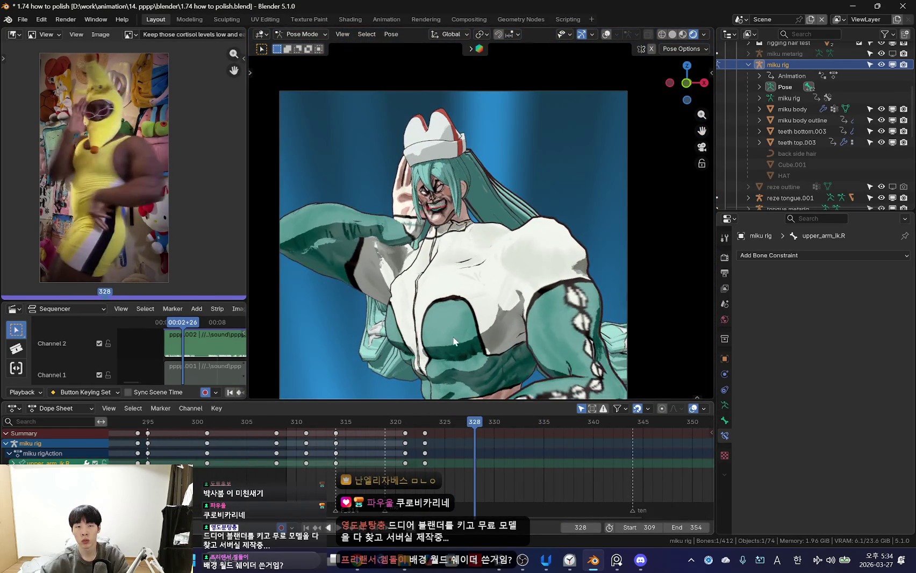
{"action": "key", "text": "Escape"}
{"action": "key", "text": "shift+alt+z"}
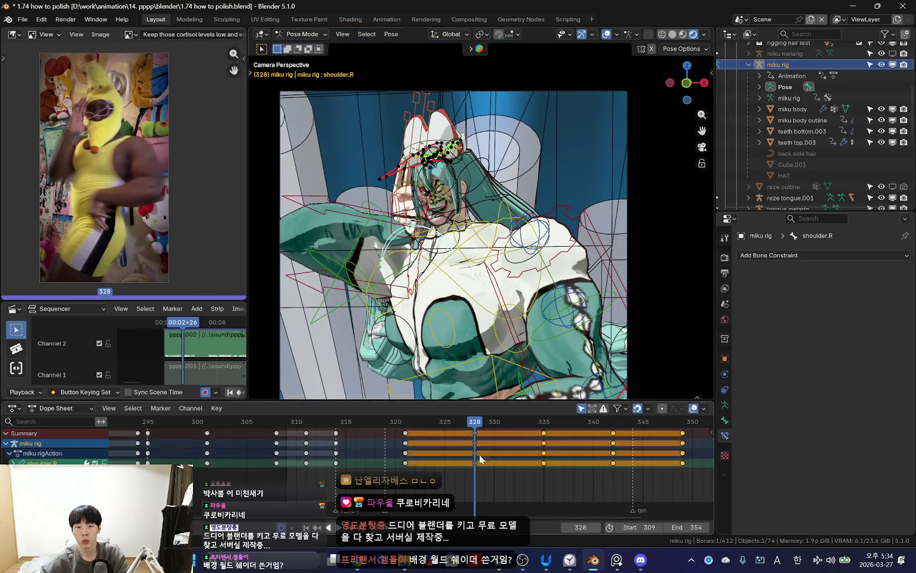
{"action": "key", "text": "shift+alt+z"}
{"action": "key", "text": "Up"}
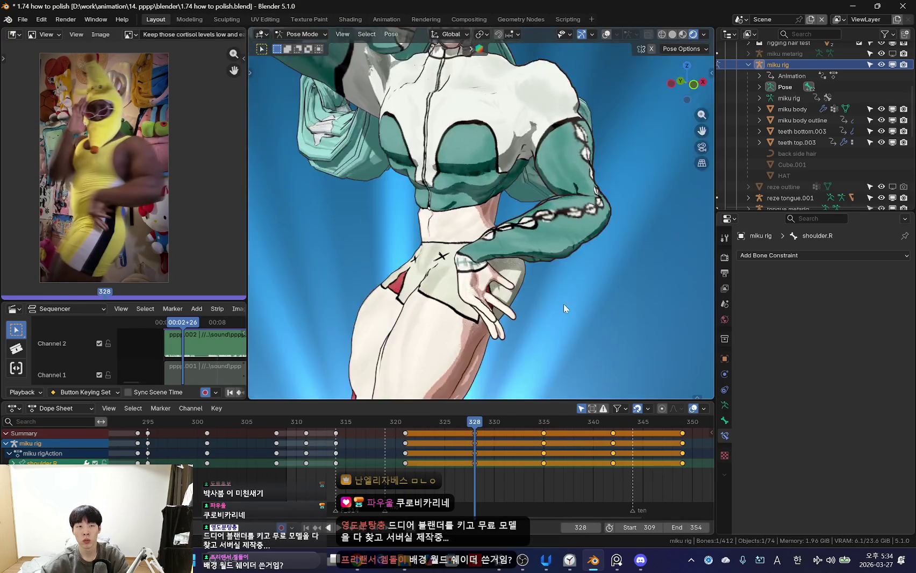
{"action": "mouse_move", "coordinate": [563, 301]}
{"action": "middle_mouse_down"}
{"action": "mouse_move", "coordinate": [505, 327]}
{"action": "mouse_move", "coordinate": [530, 290]}
{"action": "middle_mouse_up"}
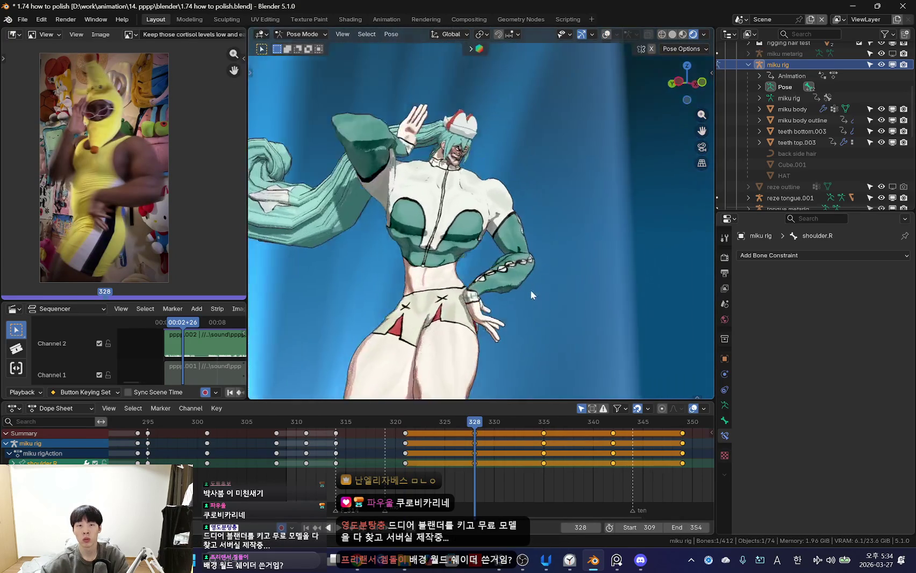
- Trackball-rotate the right shoulder at frame 328
{"action": "key", "text": "r"}
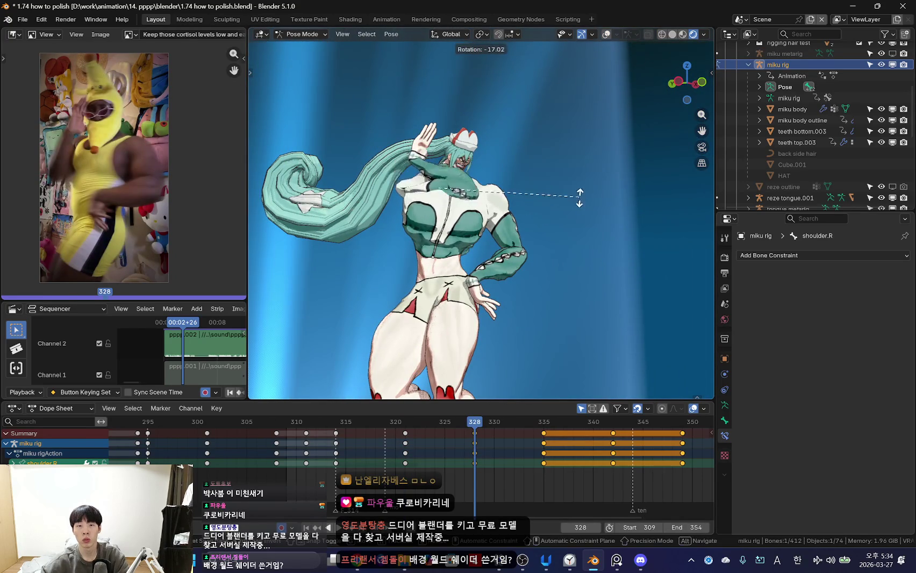
{"action": "key", "text": "r"}
{"action": "left_click", "coordinate": [516, 231]}
{"action": "mouse_move", "coordinate": [516, 231]}
{"action": "middle_mouse_down"}
{"action": "mouse_move", "coordinate": [484, 237]}
{"action": "mouse_move", "coordinate": [516, 252]}
{"action": "mouse_move", "coordinate": [514, 306]}
{"action": "middle_mouse_up"}
{"action": "key", "text": "shift+alt+z"}
- Move the right hand IK control up beside the head
{"action": "key", "text": "shift+alt+z"}
{"action": "key", "text": "shift+alt+z"}
{"action": "left_click", "coordinate": [430, 139]}
{"action": "key", "text": "shift+alt+z"}
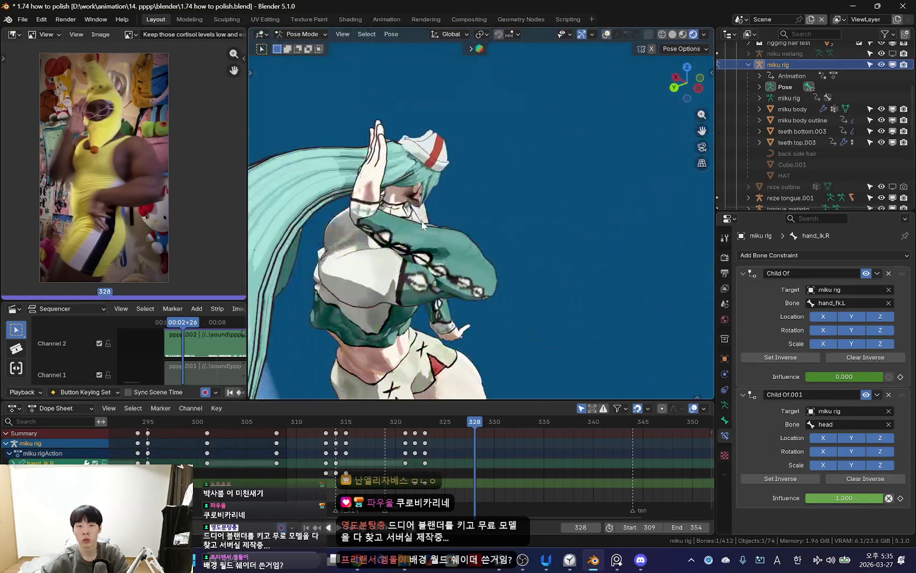
{"action": "key", "text": "g"}
{"action": "left_click", "coordinate": [446, 234]}
{"action": "middle_click_drag", "start_coordinate": [446, 235], "coordinate": [572, 225]}
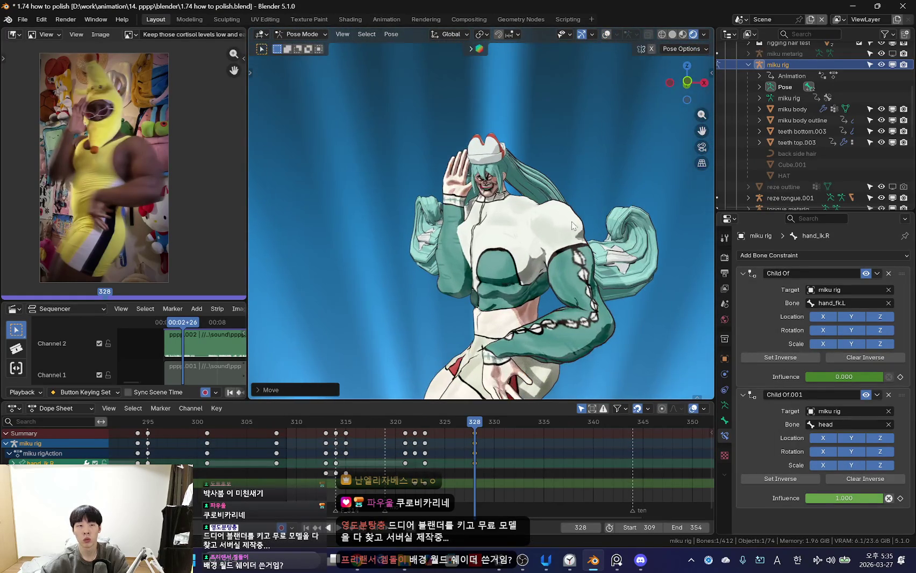
- Rotate the right upper arm IK control and key the arm pose at frame 328
{"action": "left_click", "coordinate": [540, 260]}
{"action": "key", "text": "shift+alt+z"}
{"action": "left_click", "coordinate": [542, 299]}
{"action": "key", "text": "shift+alt+z"}
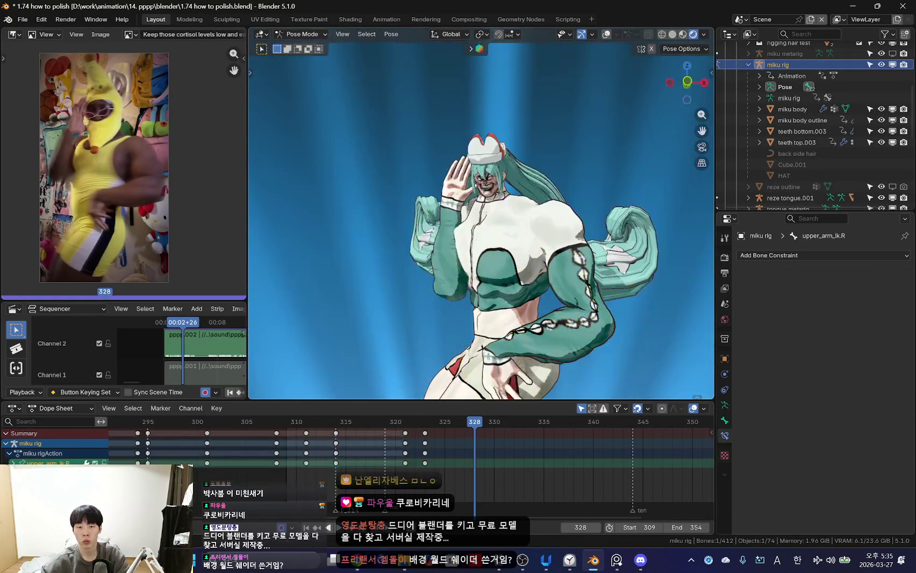
{"action": "left_click", "coordinate": [550, 314]}
{"action": "key", "text": "i"}
- Play the dance back through the scene camera
{"action": "key", "text": "space"}
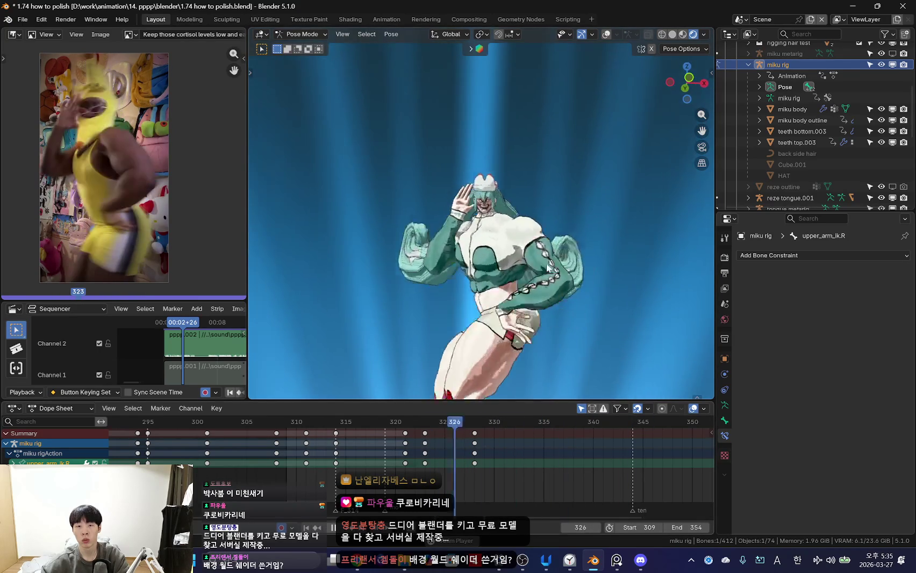
{"action": "key", "text": "KP_0"}
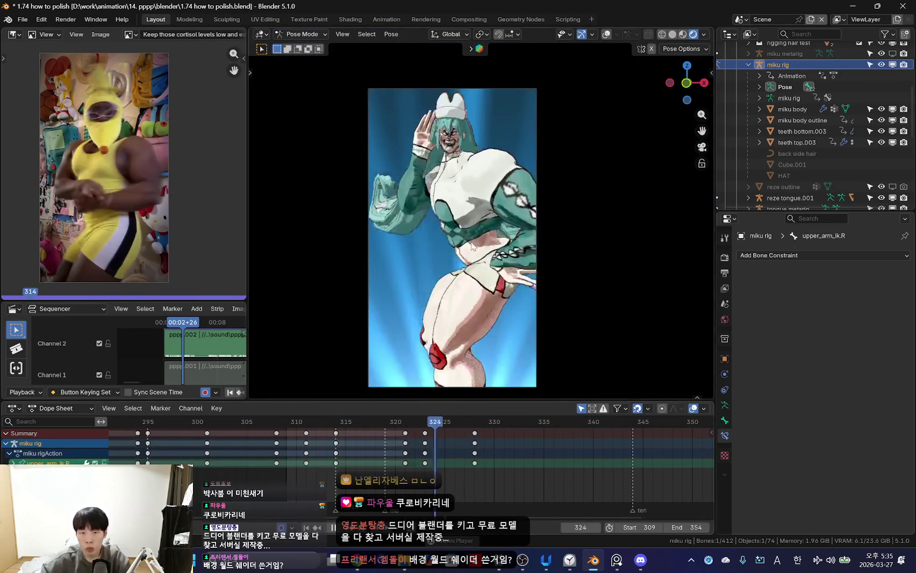
{"action": "scroll", "coordinate": [322, 457], "scroll_direction": "down", "scroll_amount": 3}
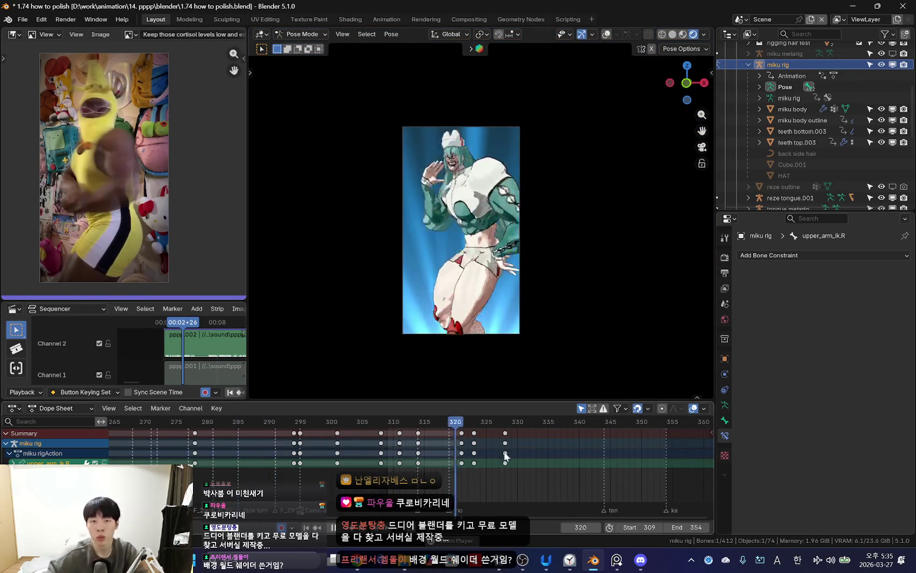
- Stop playback and select the miku rig's hips control bone
{"action": "scroll", "coordinate": [525, 312], "scroll_direction": "up", "scroll_amount": 2}
{"action": "scroll", "coordinate": [213, 458], "scroll_direction": "down", "scroll_amount": 2}
{"action": "scroll", "coordinate": [288, 462], "scroll_direction": "up", "scroll_amount": 5}
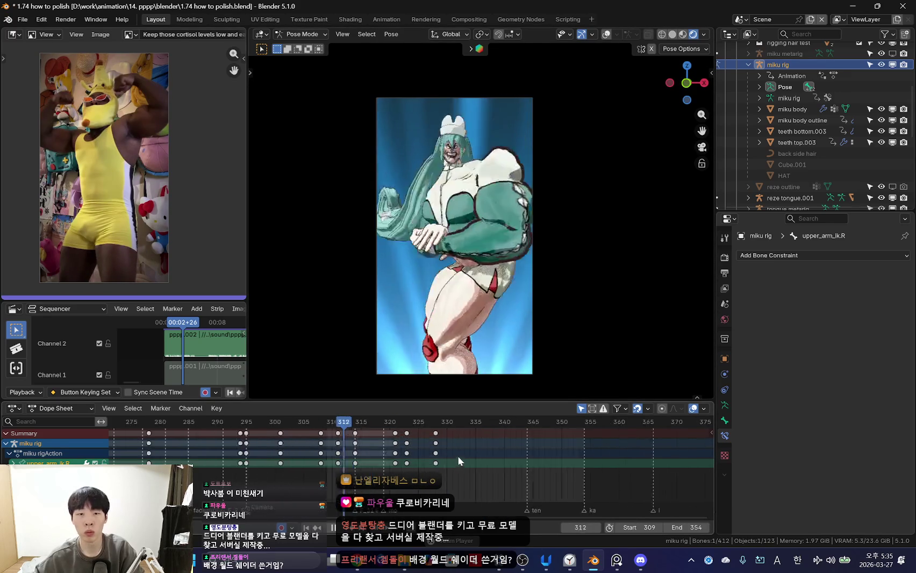
{"action": "key", "text": "a"}
{"action": "scroll", "coordinate": [400, 468], "scroll_direction": "up", "scroll_amount": 4}
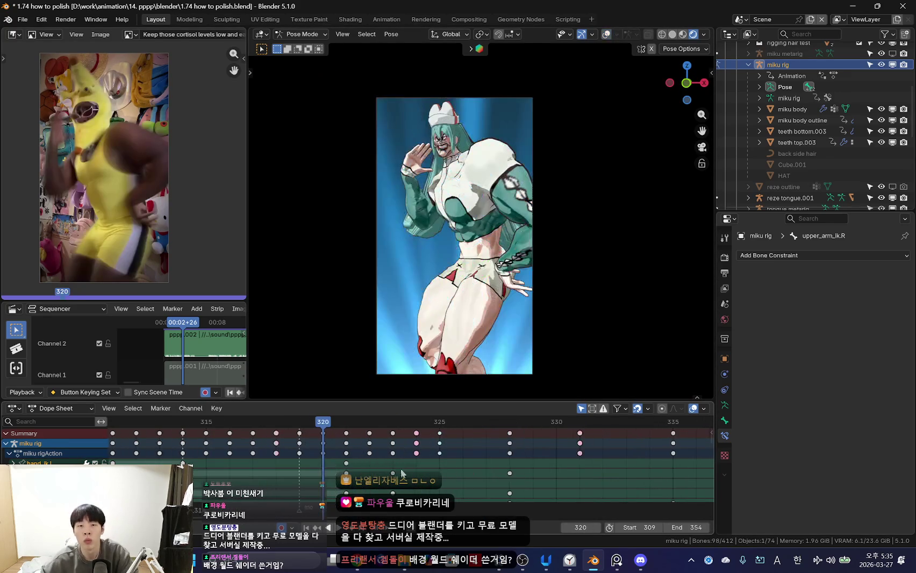
{"action": "key", "text": "space"}
{"action": "left_click", "coordinate": [473, 250]}
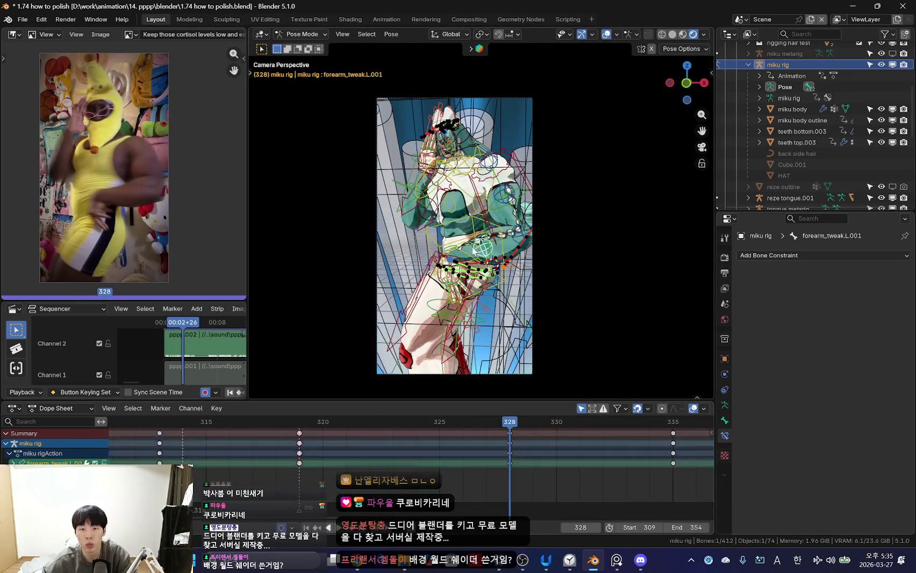
{"action": "left_click", "coordinate": [491, 268]}
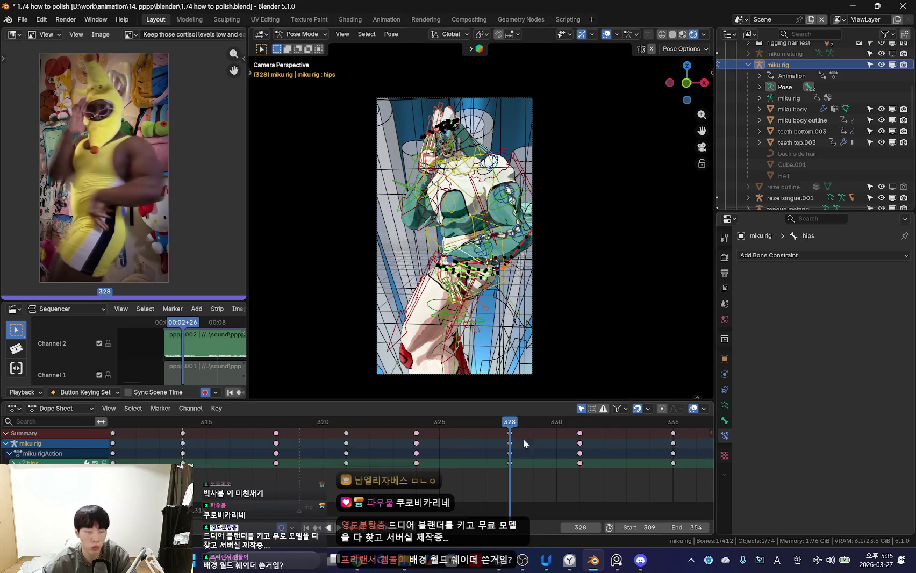
- Scrub frames 322–328 and trackball-rotate the hips at frames 326 and 328
{"action": "scroll", "coordinate": [521, 356], "scroll_direction": "up", "scroll_amount": 2}
{"action": "key", "text": "shift+alt+z"}
{"action": "key", "text": "space"}
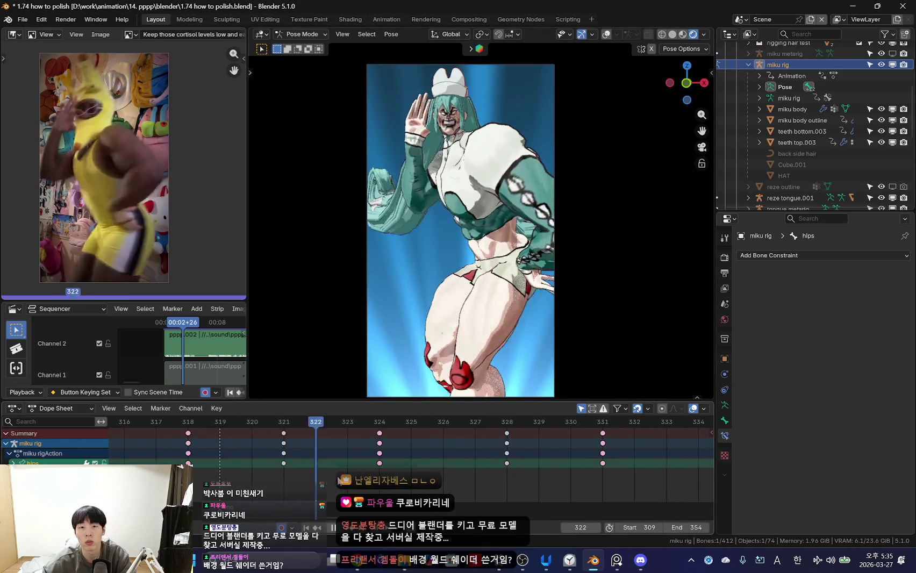
{"action": "mouse_move", "coordinate": [315, 467]}
{"action": "left_mouse_down"}
{"action": "mouse_move", "coordinate": [503, 466]}
{"action": "mouse_move", "coordinate": [224, 460]}
{"action": "mouse_move", "coordinate": [435, 474]}
{"action": "left_mouse_up"}
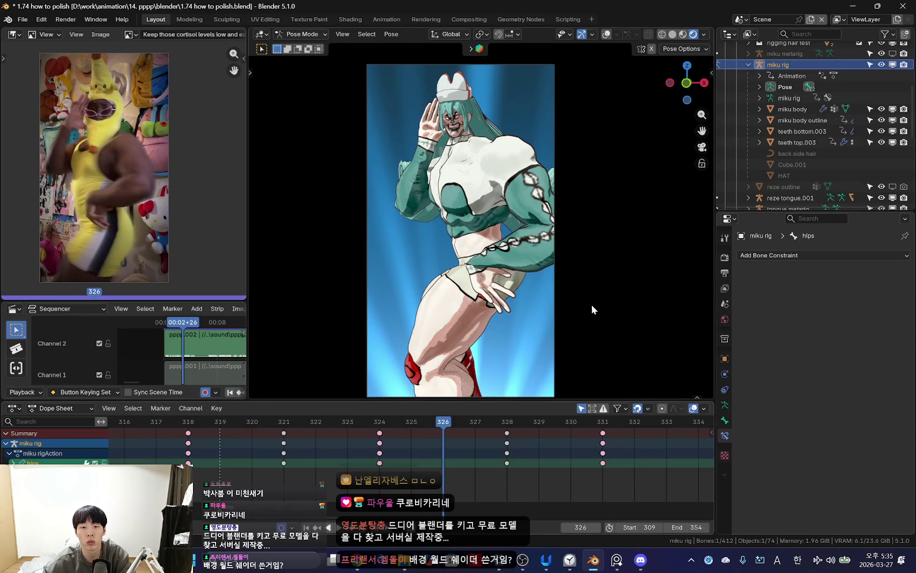
{"action": "key", "text": "r"}
{"action": "left_click", "coordinate": [536, 347]}
{"action": "left_click", "coordinate": [355, 467]}
{"action": "left_click_drag", "start_coordinate": [355, 467], "coordinate": [499, 464]}
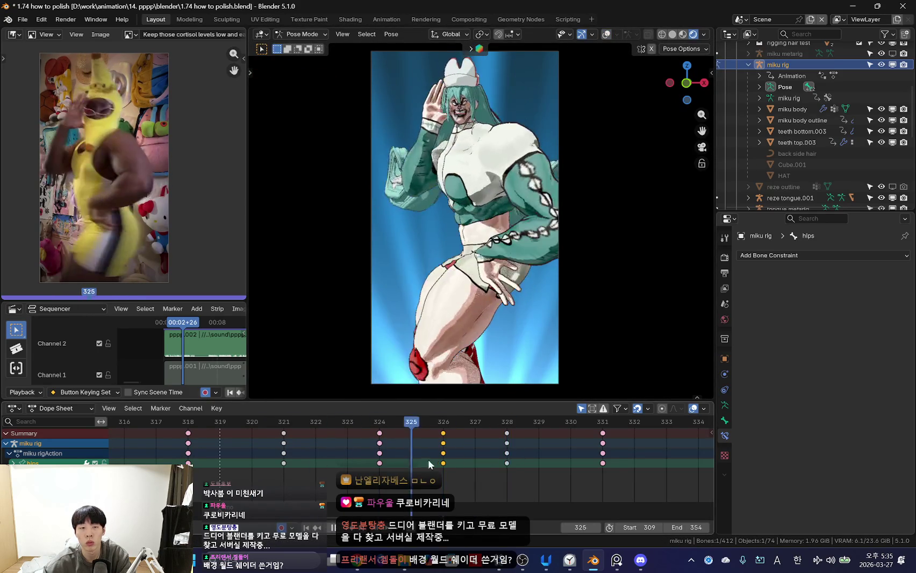
{"action": "left_click", "coordinate": [402, 313]}
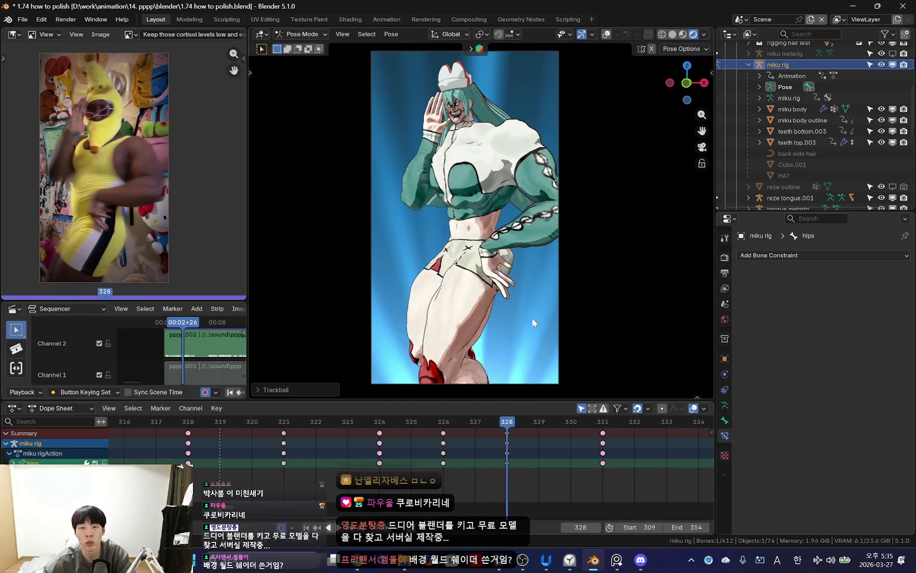
- Review frames 318–322 and rotate the hips into a new pose at frame 322
{"action": "key", "text": "Left"}
{"action": "key", "text": "Left"}
{"action": "key", "text": "Left"}
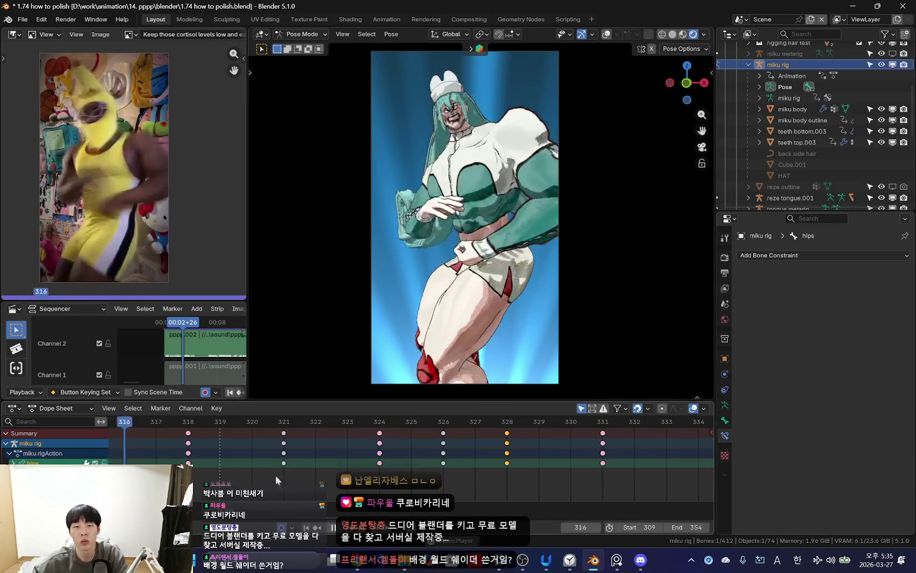
{"action": "scroll", "coordinate": [247, 468], "scroll_direction": "down", "scroll_amount": 2}
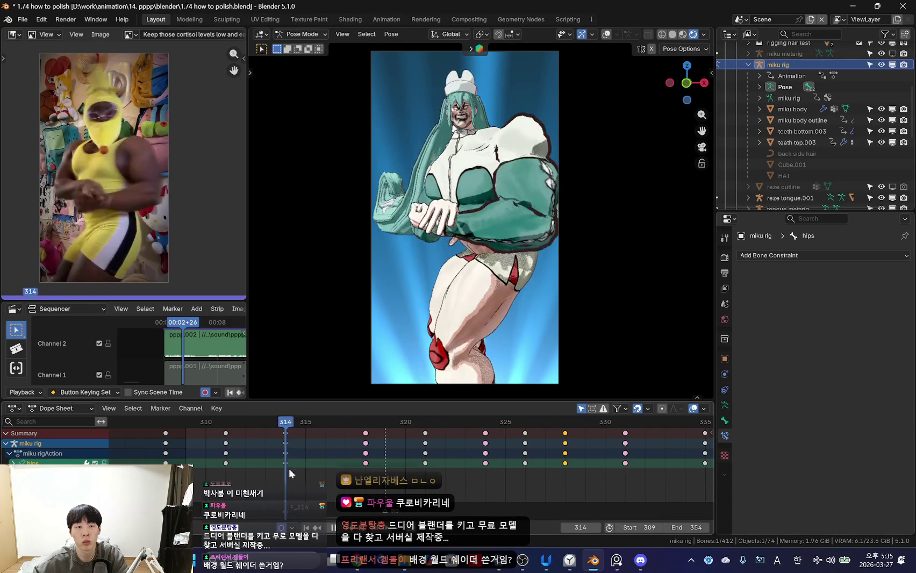
{"action": "mouse_move", "coordinate": [365, 464]}
{"action": "left_mouse_down"}
{"action": "mouse_move", "coordinate": [480, 465]}
{"action": "mouse_move", "coordinate": [347, 463]}
{"action": "left_mouse_up"}
{"action": "left_click_drag", "start_coordinate": [405, 466], "coordinate": [450, 467]}
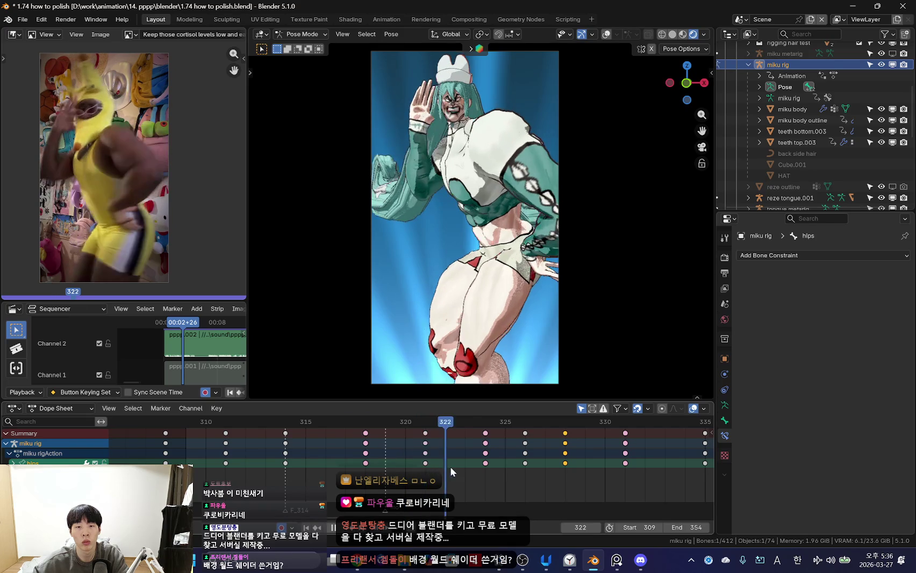
{"action": "key", "text": "r"}
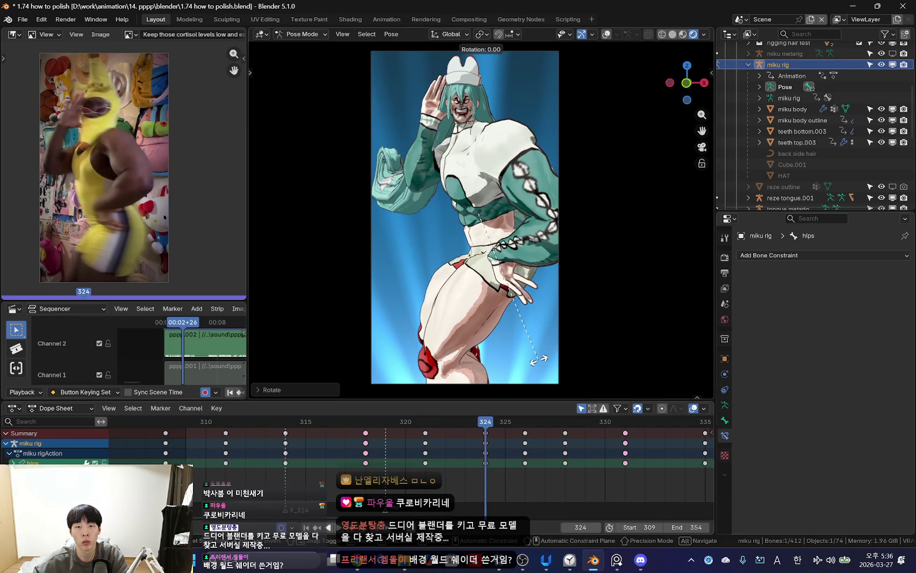
{"action": "left_click", "coordinate": [588, 336]}
{"action": "left_click", "coordinate": [432, 495]}
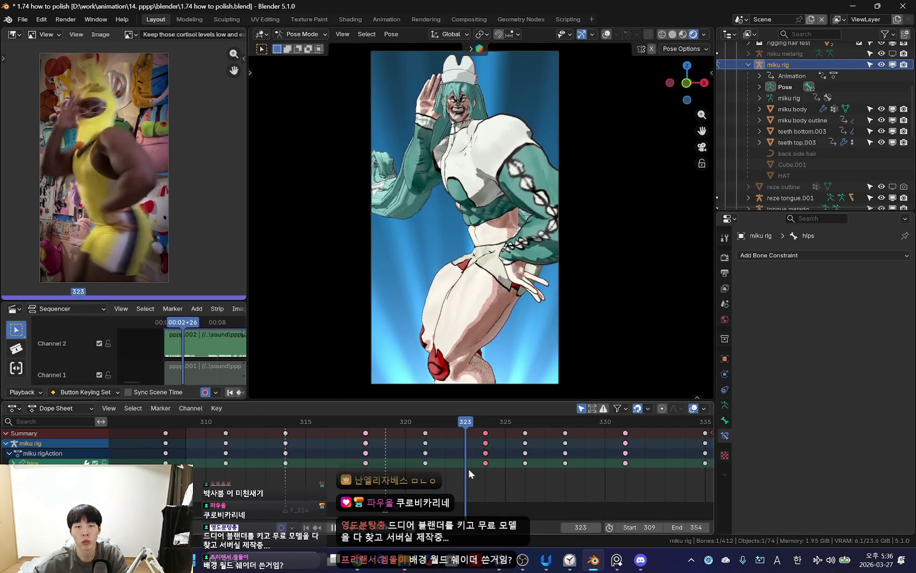
- Shift the hips keys one frame earlier and add hips keys at frame 321
{"action": "left_click", "coordinate": [461, 453]}
{"action": "key", "text": "Left"}
{"action": "key", "text": "Left"}
{"action": "key", "text": "Left"}
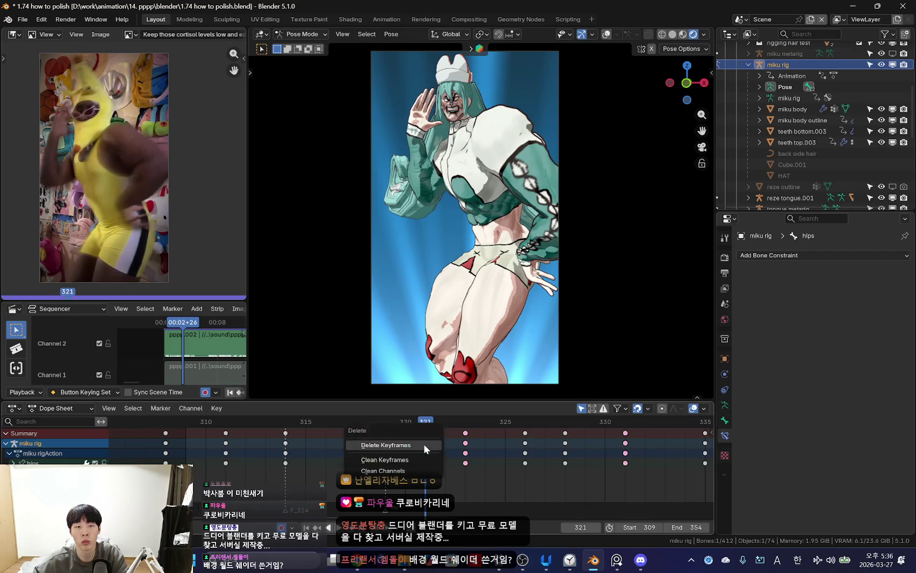
{"action": "key", "text": "Left"}
{"action": "key", "text": "Left"}
{"action": "key", "text": "Right"}
{"action": "key", "text": "Right"}
{"action": "key", "text": "Right"}
{"action": "key", "text": "Left"}
{"action": "key", "text": "i"}
- Compare neighbouring frames, move the hips at frame 321, and play it back
{"action": "key", "text": "Left"}
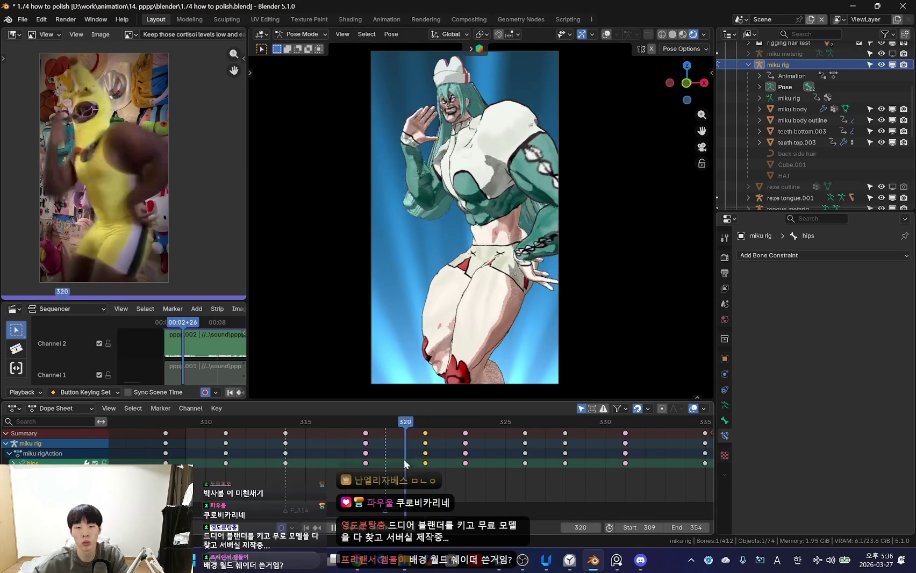
{"action": "key", "text": "Right"}
{"action": "key", "text": "Right"}
{"action": "key", "text": "Right"}
{"action": "key", "text": "Left"}
{"action": "key", "text": "Left"}
{"action": "key", "text": "Left"}
{"action": "key", "text": "Left"}
{"action": "key", "text": "Right"}
{"action": "key", "text": "Right"}
{"action": "key", "text": "Right"}
{"action": "key", "text": "Left"}
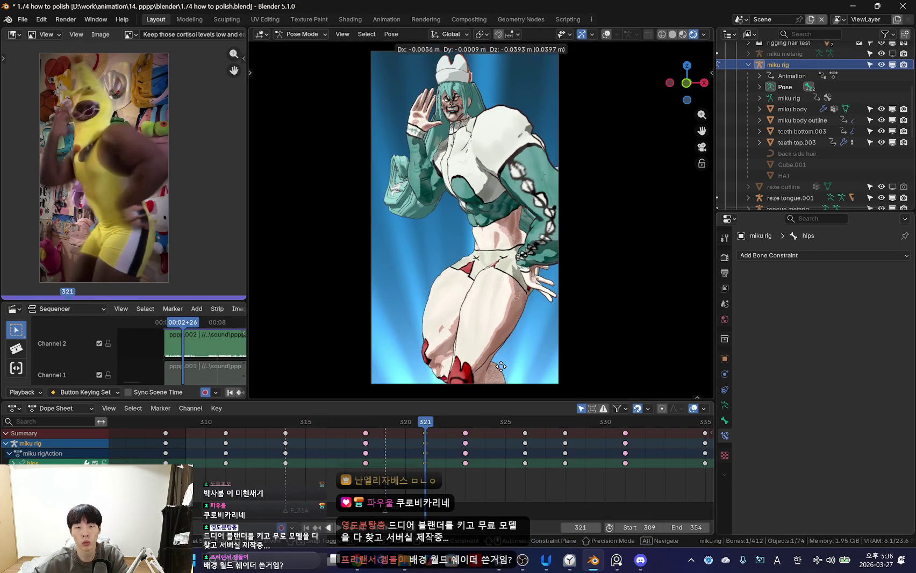
{"action": "left_click", "coordinate": [501, 376]}
{"action": "key", "text": "space"}
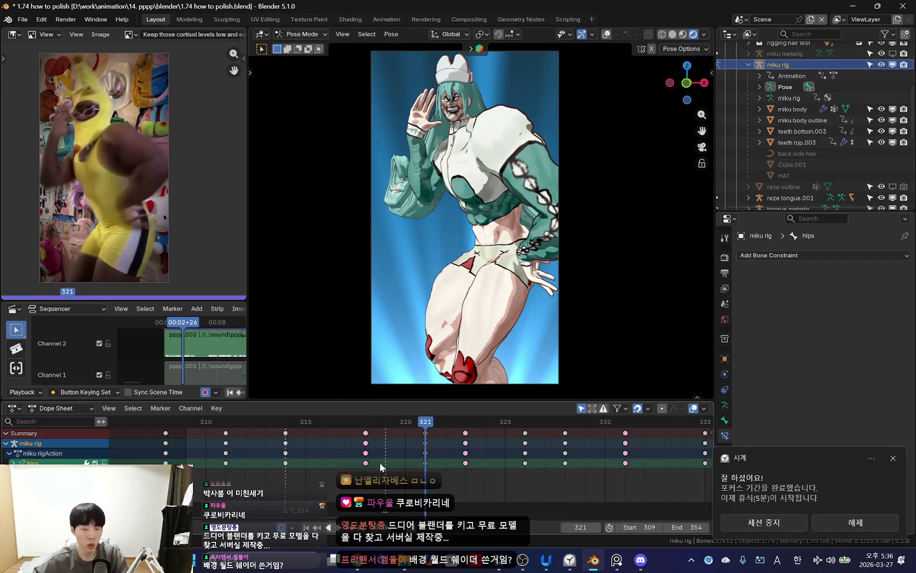
- Rotate the hips into a new pose at frame 323
{"action": "left_click_drag", "start_coordinate": [419, 458], "coordinate": [465, 473]}
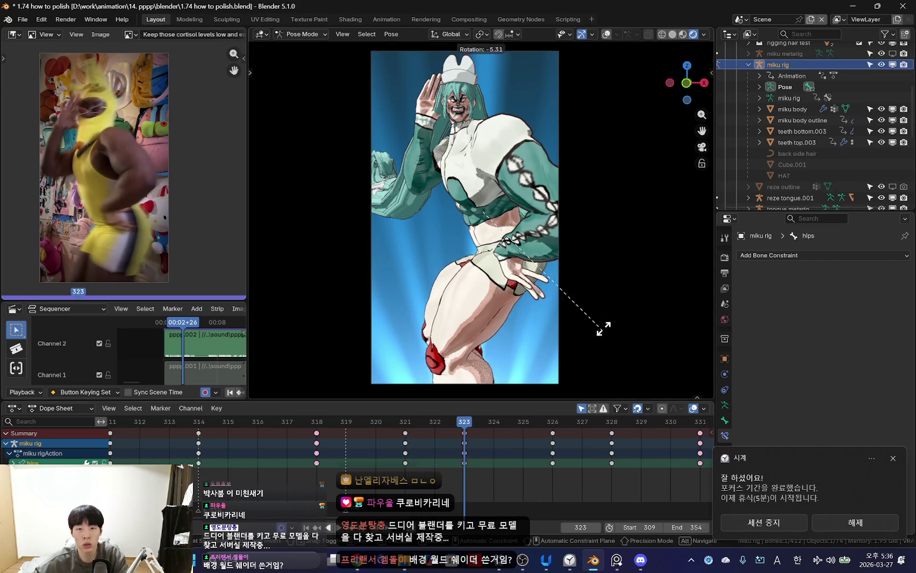
{"action": "left_click", "coordinate": [603, 328]}
{"action": "key", "text": "r"}
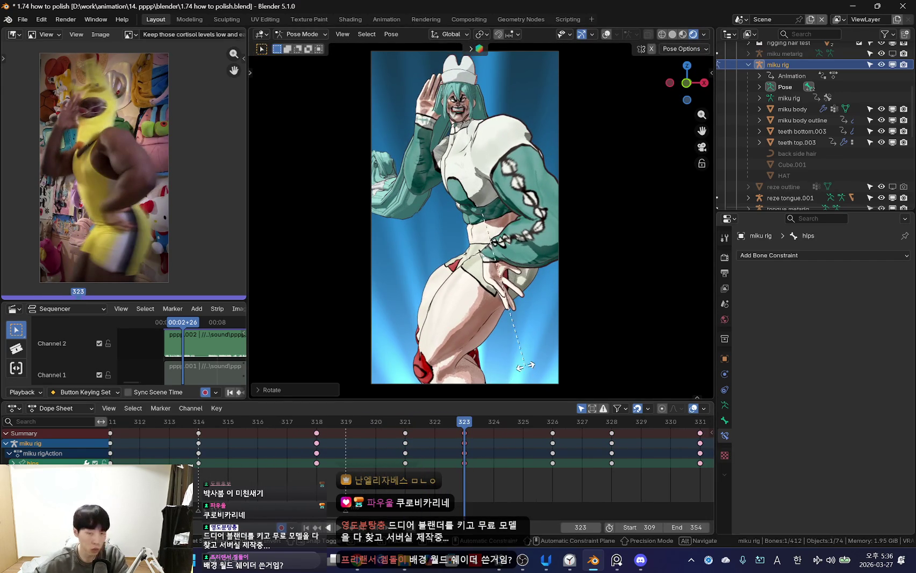
{"action": "key", "text": "r"}
- Select the left hand IK bone at frame 326 and replay the motion
{"action": "left_click_drag", "start_coordinate": [326, 461], "coordinate": [531, 461]}
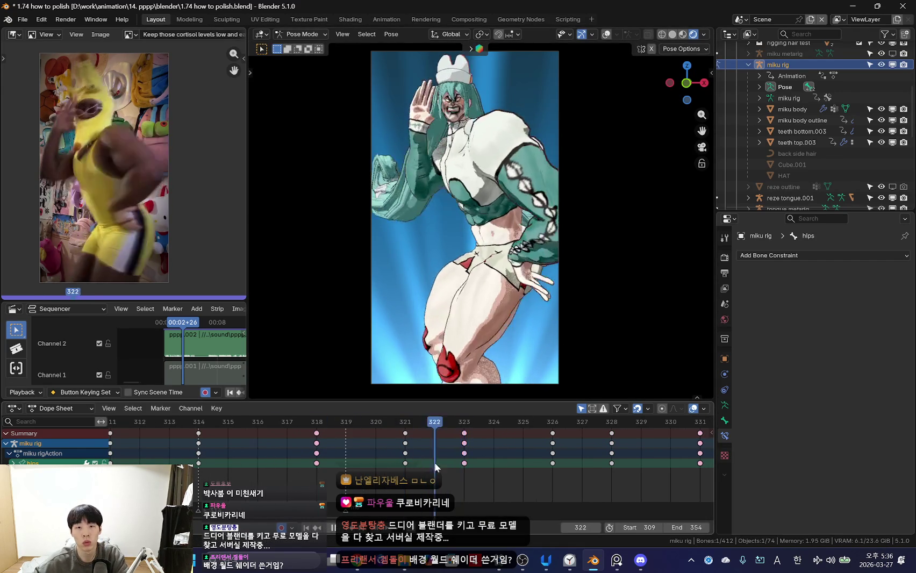
{"action": "key", "text": "Right"}
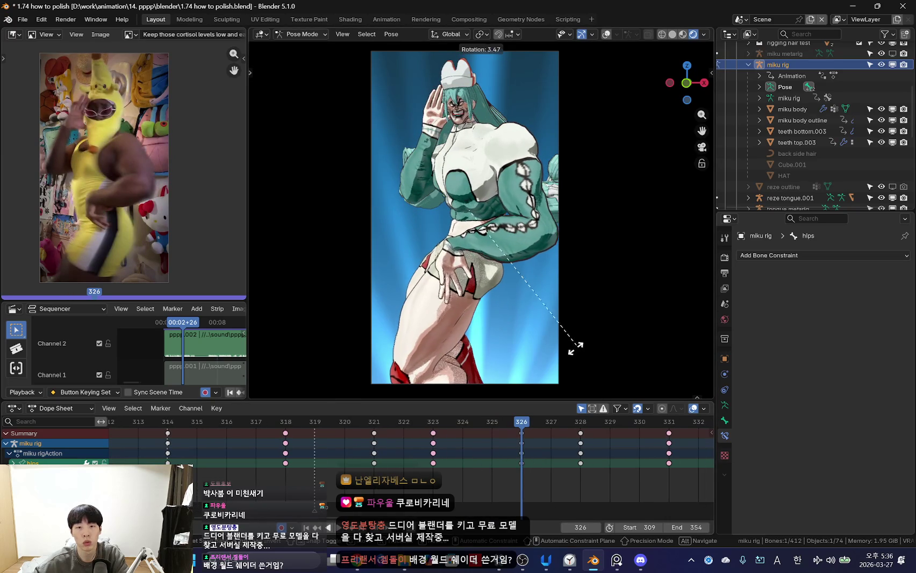
{"action": "key", "text": "shift+alt+z"}
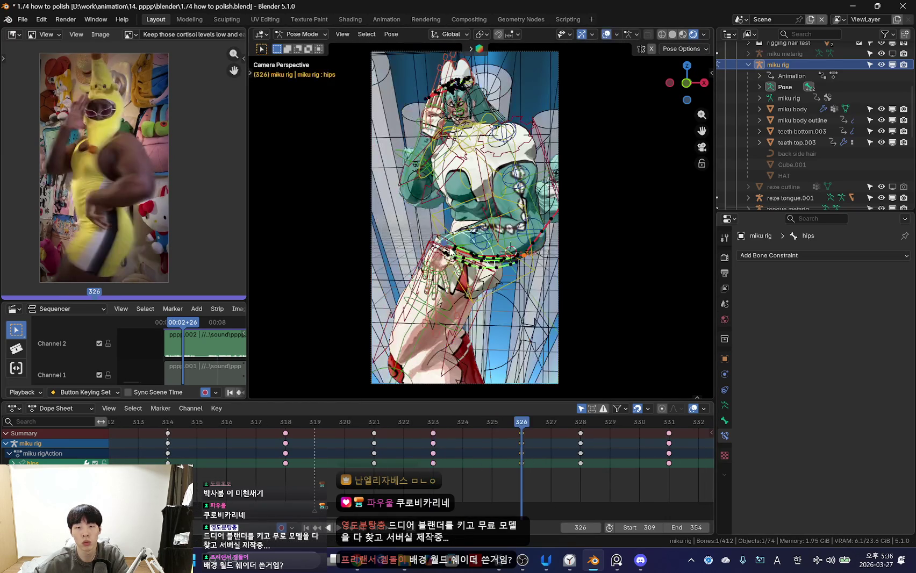
{"action": "left_click", "coordinate": [441, 348]}
{"action": "key", "text": "shift+alt+z"}
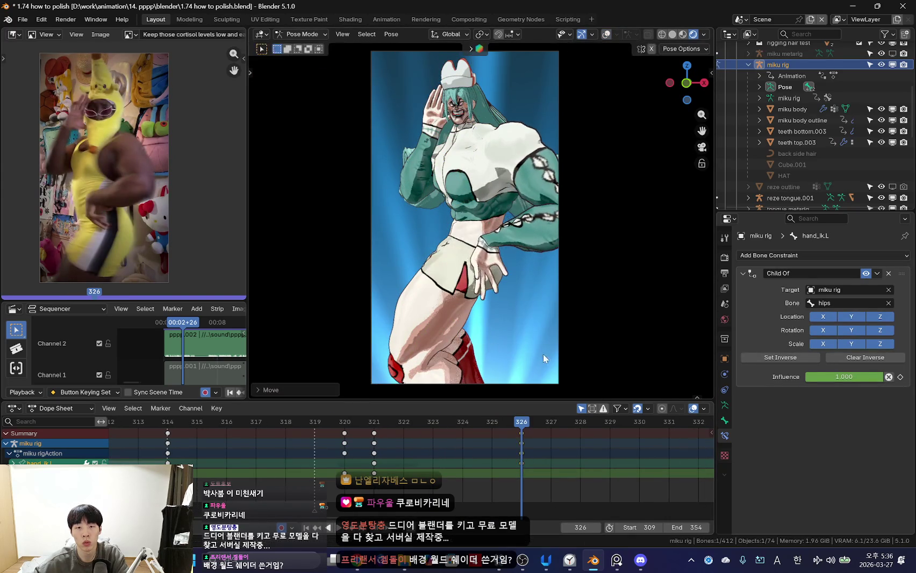
{"action": "key", "text": "space"}
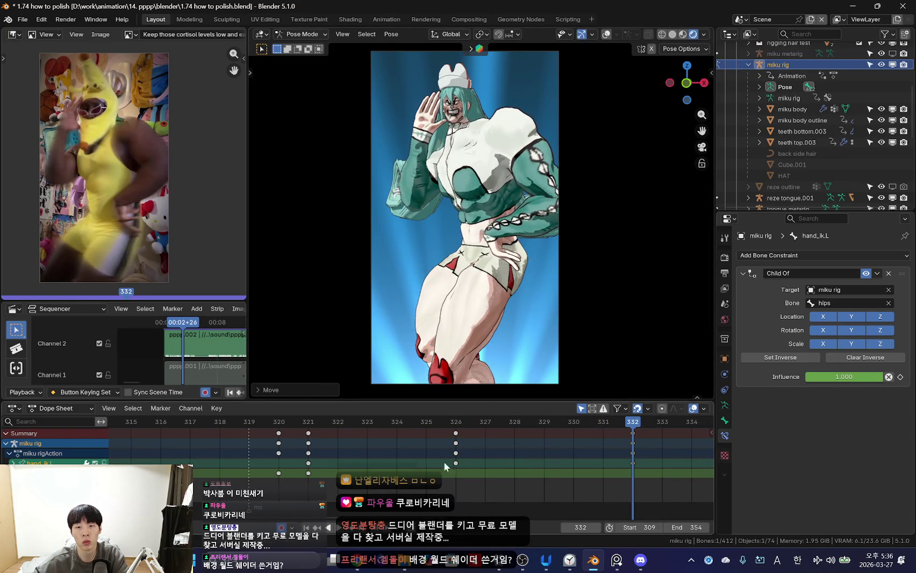
{"action": "scroll", "coordinate": [451, 457], "scroll_direction": "down", "scroll_amount": 2}
{"action": "scroll", "coordinate": [286, 462], "scroll_direction": "down", "scroll_amount": 3}
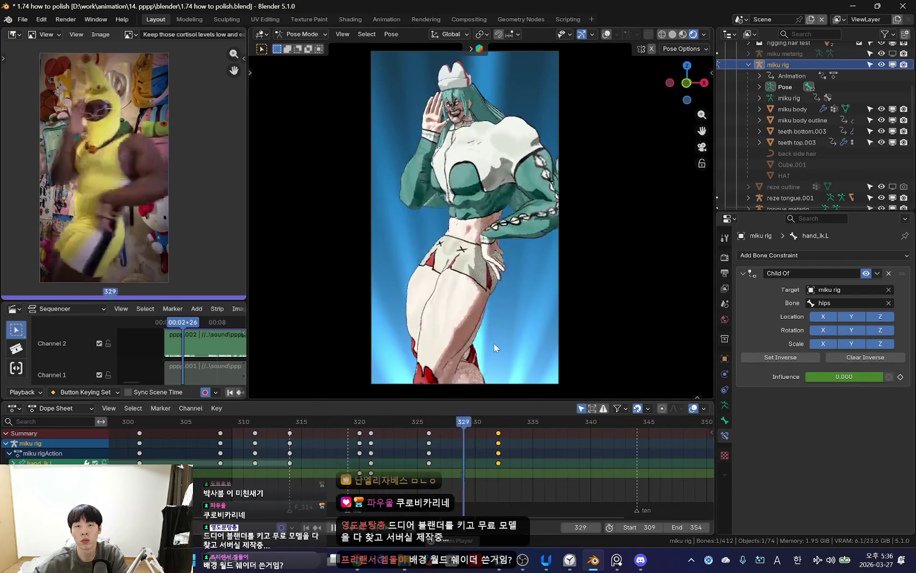
{"action": "left_click_drag", "start_coordinate": [406, 462], "coordinate": [568, 468]}
{"action": "key", "text": "shift+alt+z"}
{"action": "left_click", "coordinate": [560, 367]}
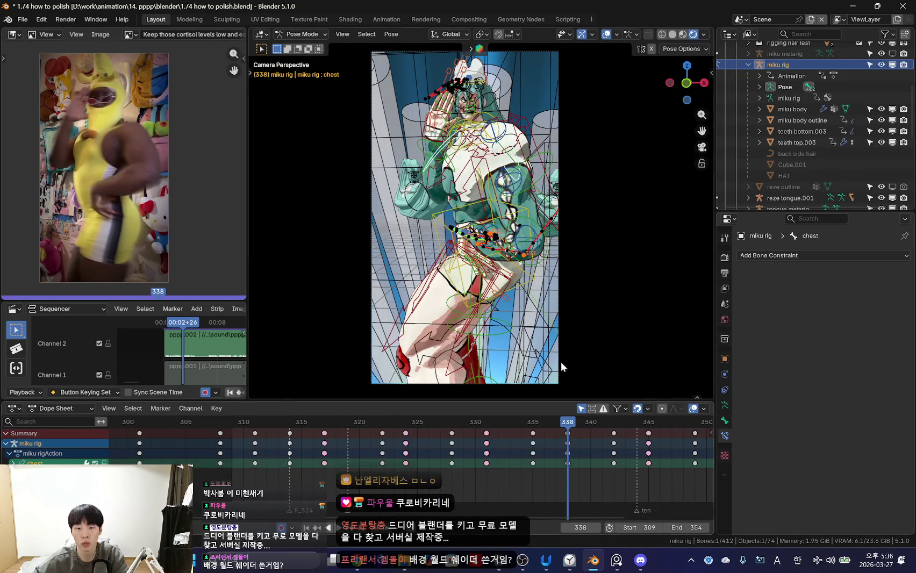
{"action": "key", "text": "shift+alt+z"}
{"action": "key", "text": "Down"}
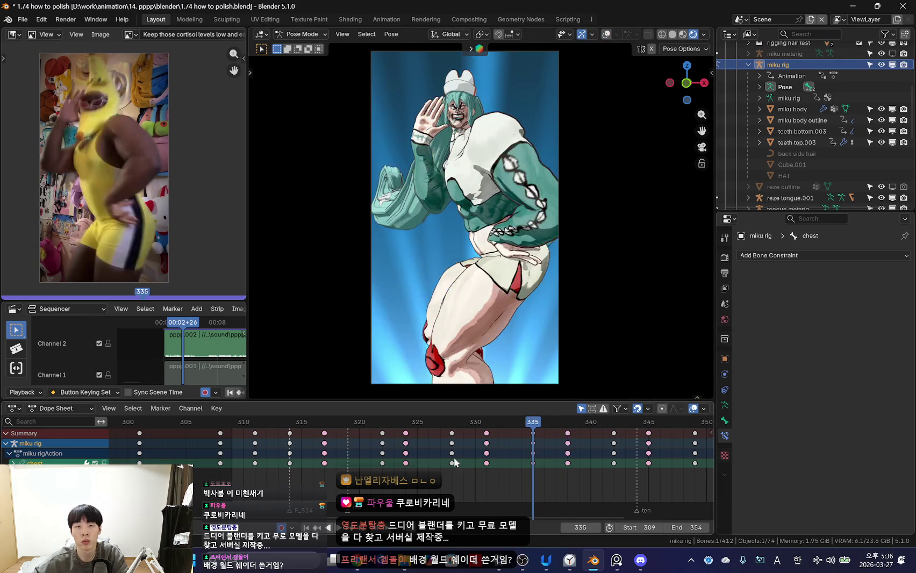
{"action": "key", "text": "shift+alt+z"}
{"action": "scroll", "coordinate": [559, 278], "scroll_direction": "up", "scroll_amount": 4}
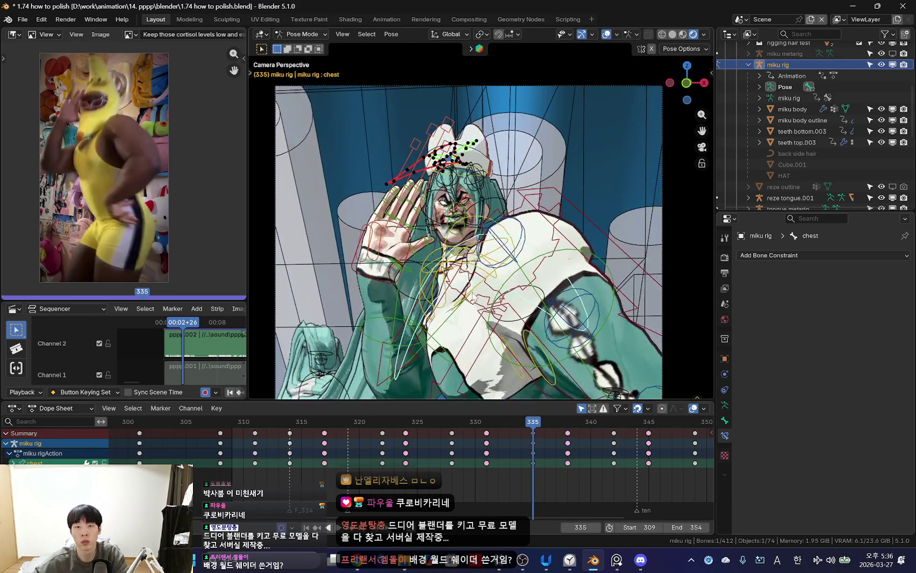
{"action": "left_click_drag", "start_coordinate": [380, 463], "coordinate": [371, 463]}
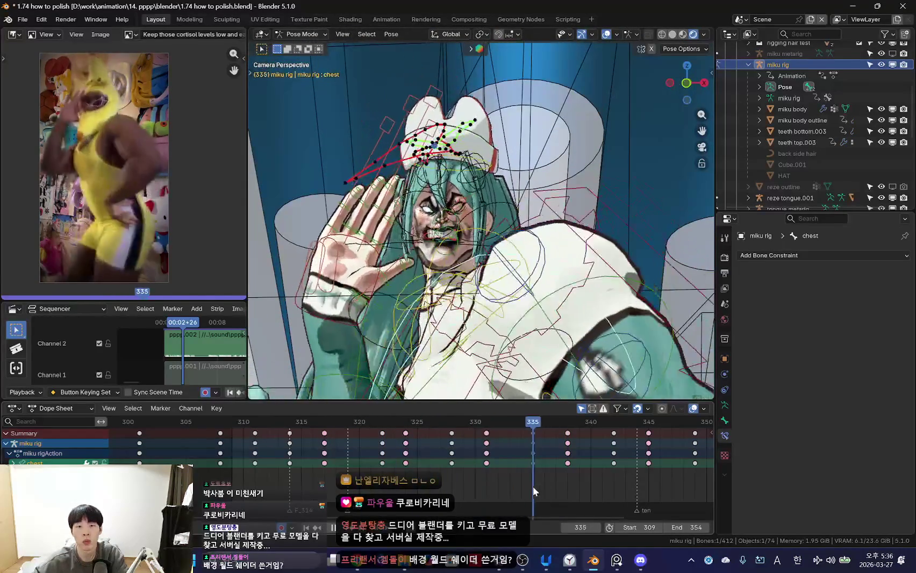
{"action": "left_click_drag", "start_coordinate": [548, 481], "coordinate": [329, 487]}
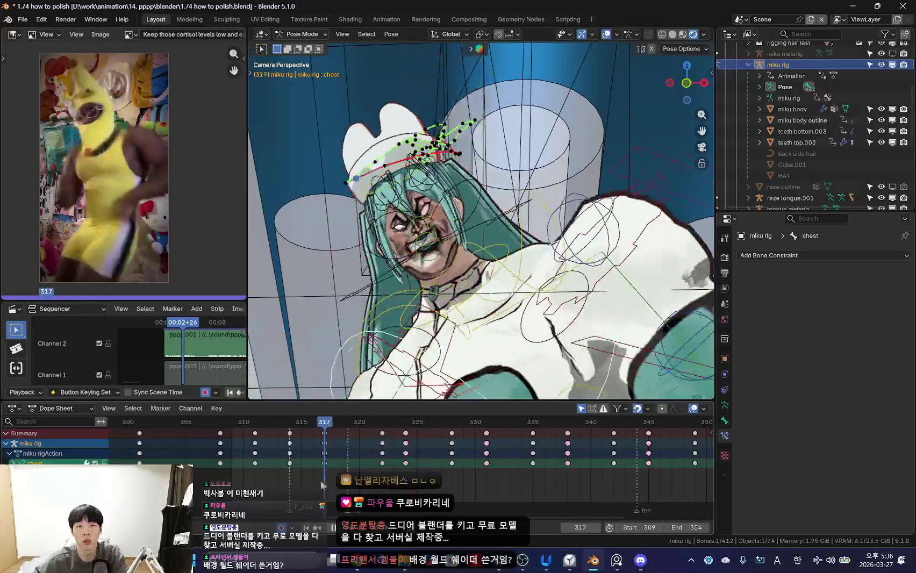
{"action": "key", "text": "Home"}
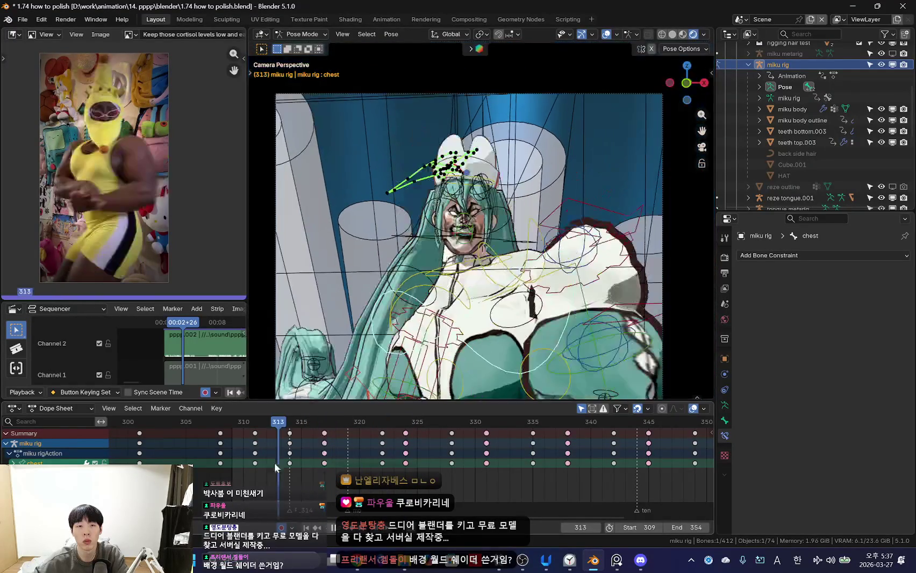
{"action": "key", "text": "shift+alt+z"}
{"action": "left_click_drag", "start_coordinate": [277, 462], "coordinate": [567, 470]}
{"action": "key", "text": "space"}
{"action": "key", "text": "shift+alt+z"}
{"action": "key", "text": "space"}
{"action": "scroll", "coordinate": [520, 363], "scroll_direction": "up", "scroll_amount": 3}
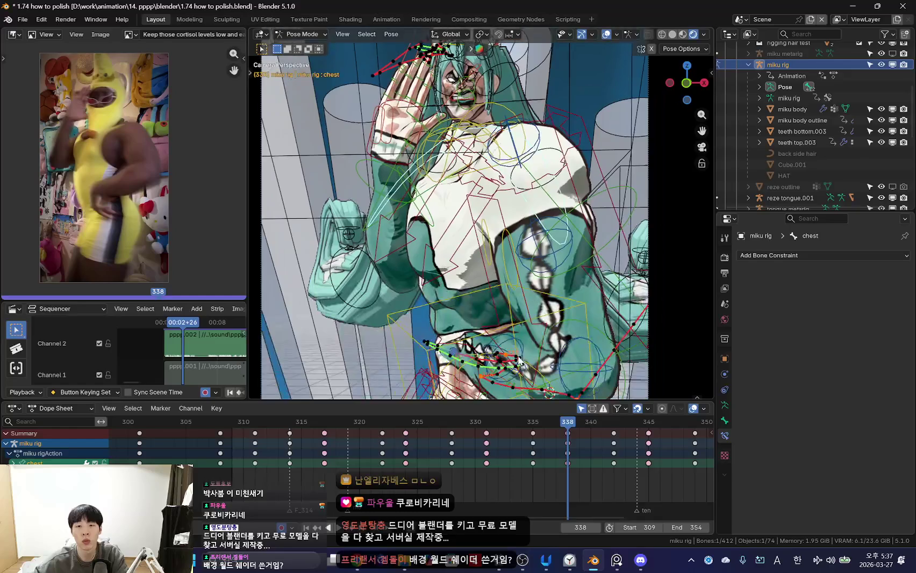
{"action": "key", "text": "shift+alt+z"}
{"action": "scroll", "coordinate": [554, 315], "scroll_direction": "down", "scroll_amount": 3}
{"action": "key", "text": "Down"}
- Compare frames 335 and 338, then move the torso bone at frame 338
{"action": "key", "text": "Up"}
{"action": "key", "text": "Down"}
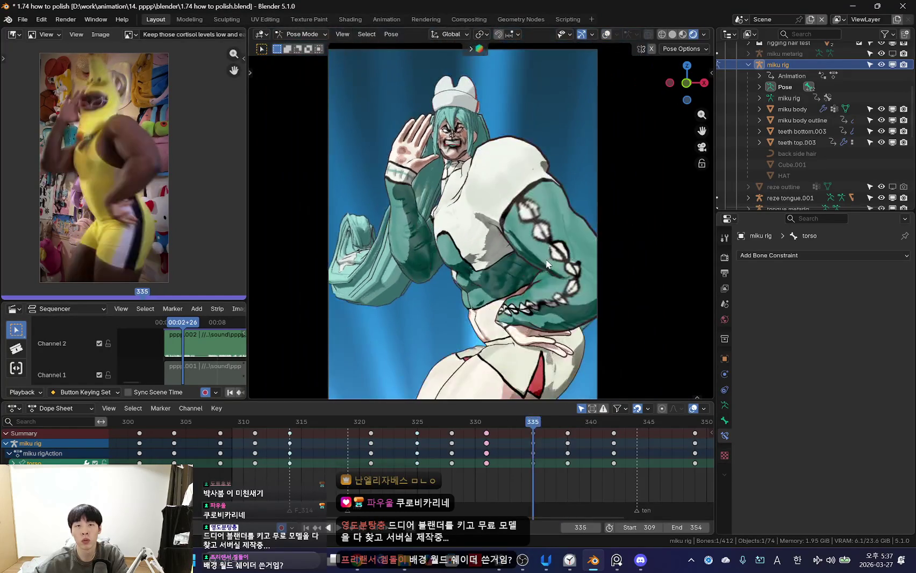
{"action": "key", "text": "Up"}
{"action": "key", "text": "Down"}
{"action": "key", "text": "Up"}
{"action": "key", "text": "Down"}
{"action": "key", "text": "Up"}
{"action": "key", "text": "Down"}
{"action": "key", "text": "Up"}
{"action": "key", "text": "Down"}
{"action": "key", "text": "Up"}
{"action": "key", "text": "Down"}
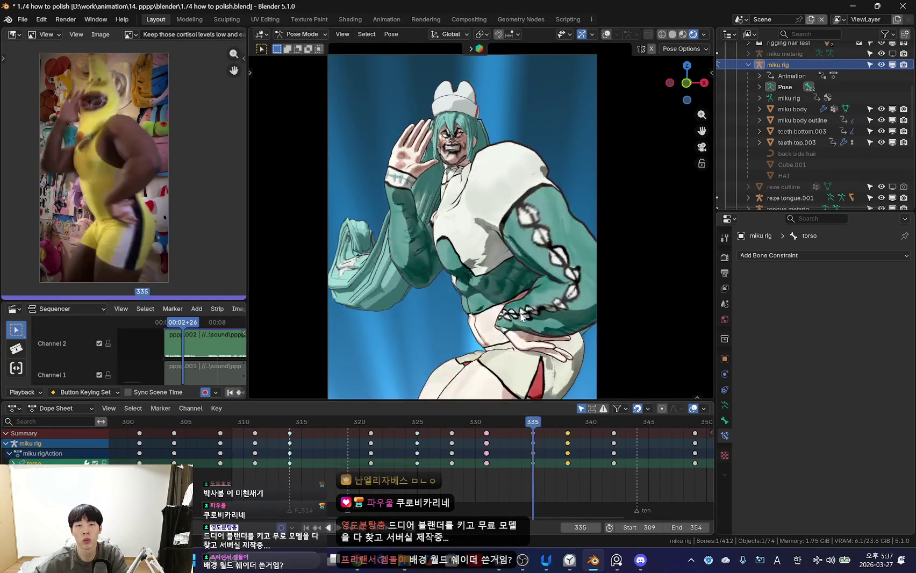
{"action": "key", "text": "Up"}
{"action": "key", "text": "g"}
{"action": "left_click", "coordinate": [544, 361]}
- Play back the torso motion, stop at frame 335, and nudge the torso slightly
{"action": "key", "text": "Right"}
{"action": "key", "text": "Right"}
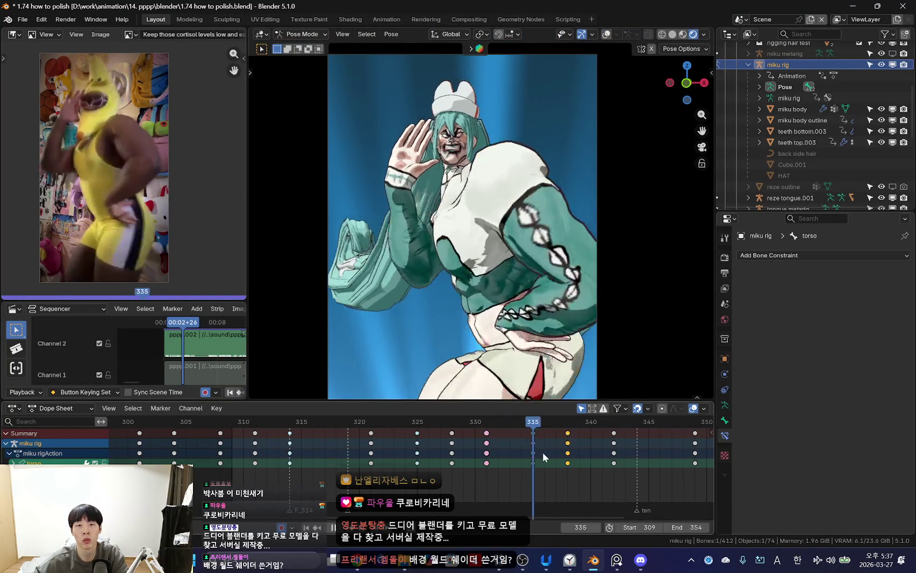
{"action": "key", "text": "space"}
{"action": "key", "text": "shift+alt+z"}
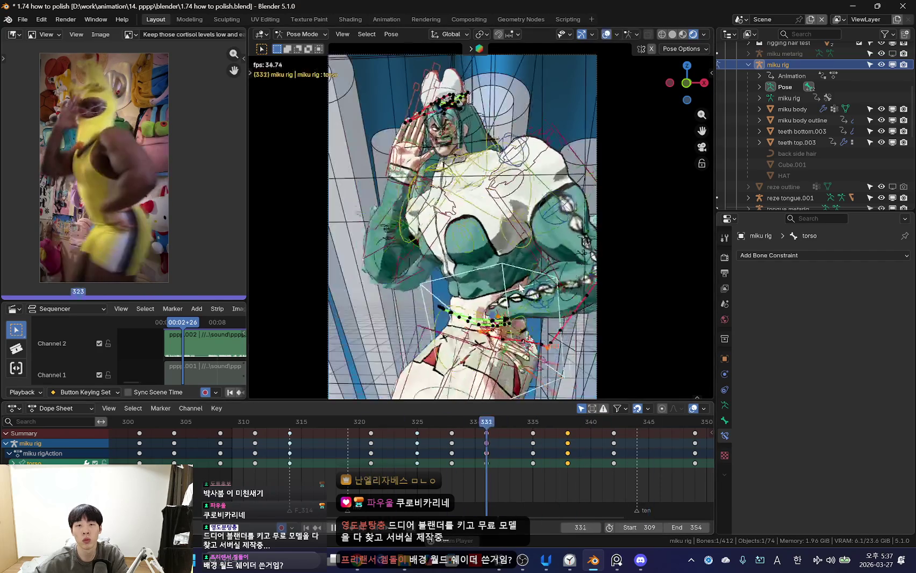
{"action": "scroll", "coordinate": [486, 298], "scroll_direction": "up", "scroll_amount": 2}
{"action": "key", "text": "space"}
{"action": "scroll", "coordinate": [537, 317], "scroll_direction": "up", "scroll_amount": 1}
{"action": "scroll", "coordinate": [575, 331], "scroll_direction": "up", "scroll_amount": 1}
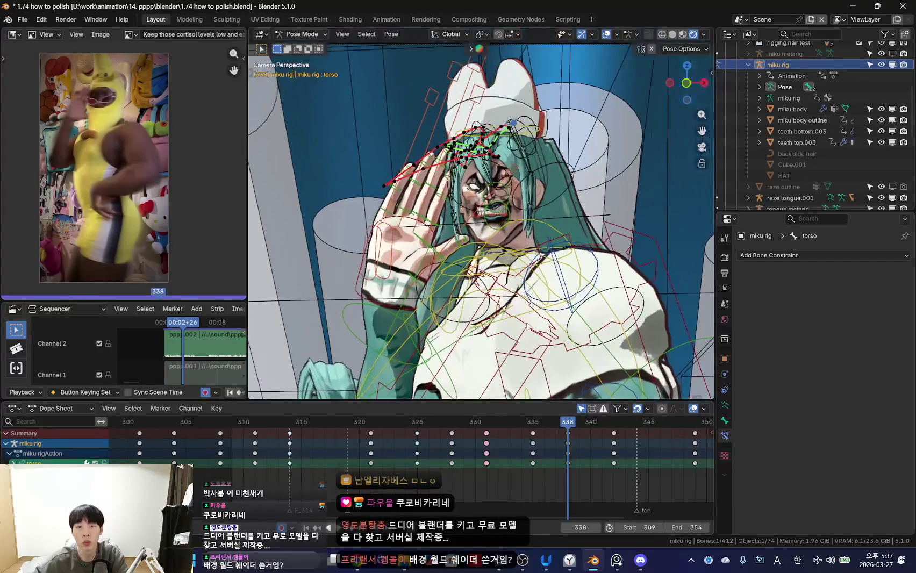
{"action": "key", "text": "g"}
{"action": "left_click", "coordinate": [588, 269]}
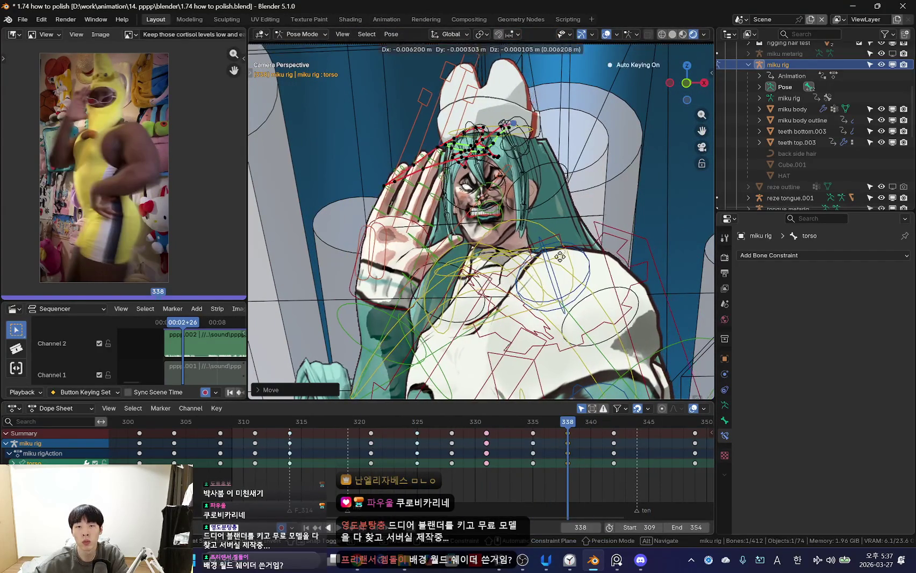
- Move the torso into a new position at frame 342
{"action": "key", "text": "Left"}
{"action": "mouse_move", "coordinate": [540, 465]}
{"action": "left_mouse_down"}
{"action": "mouse_move", "coordinate": [620, 467]}
{"action": "mouse_move", "coordinate": [599, 468]}
{"action": "mouse_move", "coordinate": [614, 470]}
{"action": "left_mouse_up"}
{"action": "key", "text": "g"}
{"action": "left_click", "coordinate": [524, 277]}
- Check frame 349, return to frame 342, and key the torso there
{"action": "scroll", "coordinate": [521, 305], "scroll_direction": "down", "scroll_amount": 4}
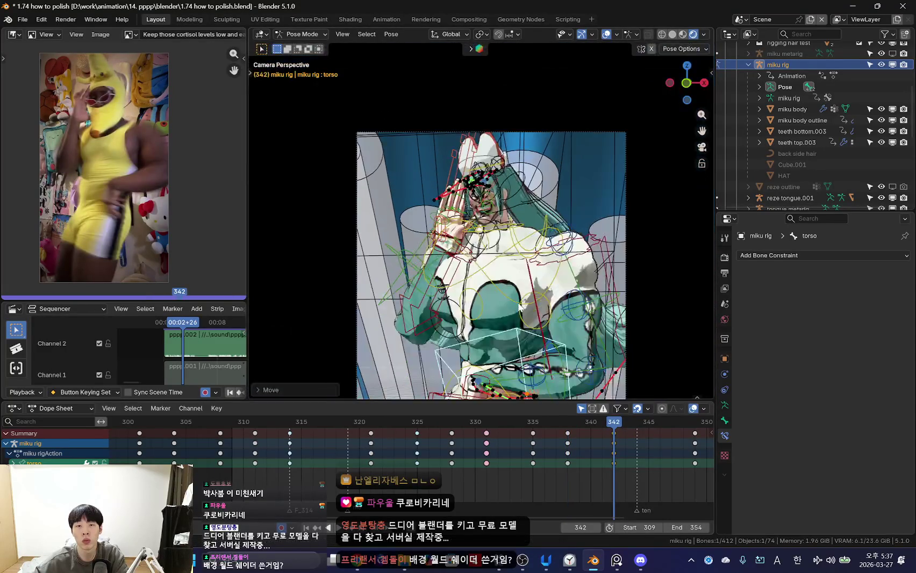
{"action": "left_click_drag", "start_coordinate": [562, 472], "coordinate": [656, 467]}
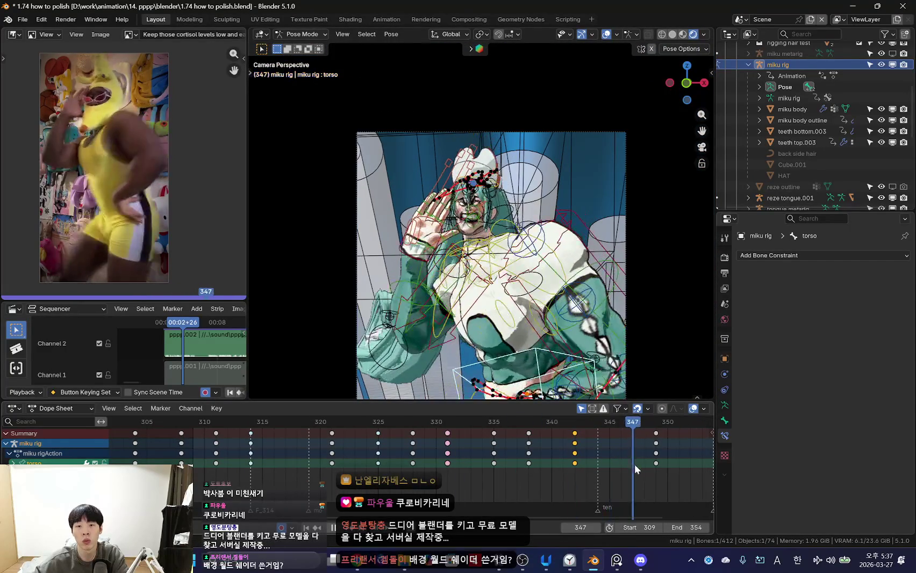
{"action": "key", "text": "Down"}
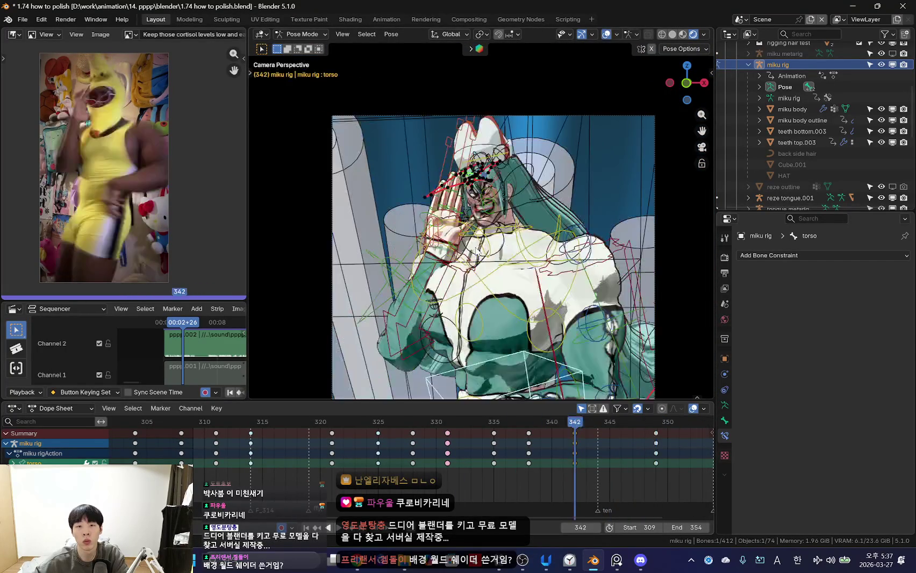
{"action": "scroll", "coordinate": [469, 286], "scroll_direction": "up", "scroll_amount": 4}
{"action": "scroll", "coordinate": [469, 285], "scroll_direction": "up", "scroll_amount": 3}
{"action": "key", "text": "i"}
- Move the torso at frame 349, shifting the upper body right and down
{"action": "mouse_move", "coordinate": [630, 458]}
{"action": "left_mouse_down"}
{"action": "mouse_move", "coordinate": [596, 463]}
{"action": "mouse_move", "coordinate": [654, 465]}
{"action": "left_mouse_up"}
{"action": "key", "text": "g"}
{"action": "left_click", "coordinate": [501, 303]}
{"action": "key", "text": "g"}
{"action": "left_click", "coordinate": [700, 379]}
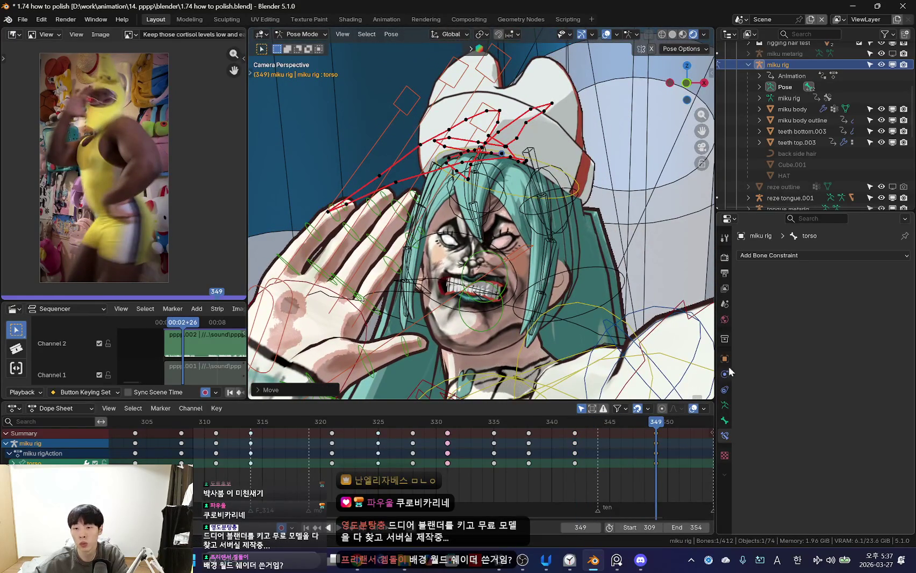
- Calculate bone motion paths over the scene frame range
{"action": "right_click", "coordinate": [559, 173]}
{"action": "left_click", "coordinate": [618, 171]}
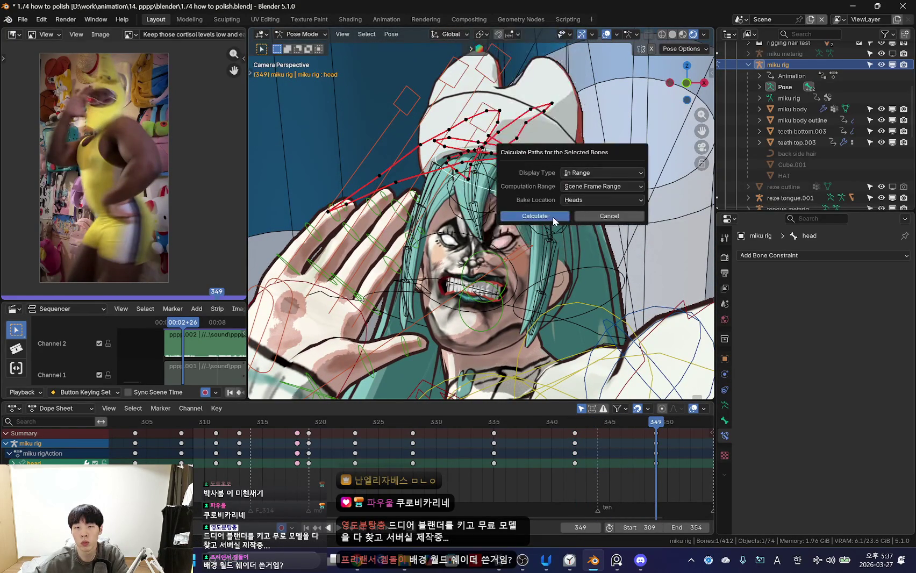
{"action": "left_click", "coordinate": [618, 218]}
{"action": "scroll", "coordinate": [549, 255], "scroll_direction": "down", "scroll_amount": 4}
{"action": "scroll", "coordinate": [501, 200], "scroll_direction": "up", "scroll_amount": 4}
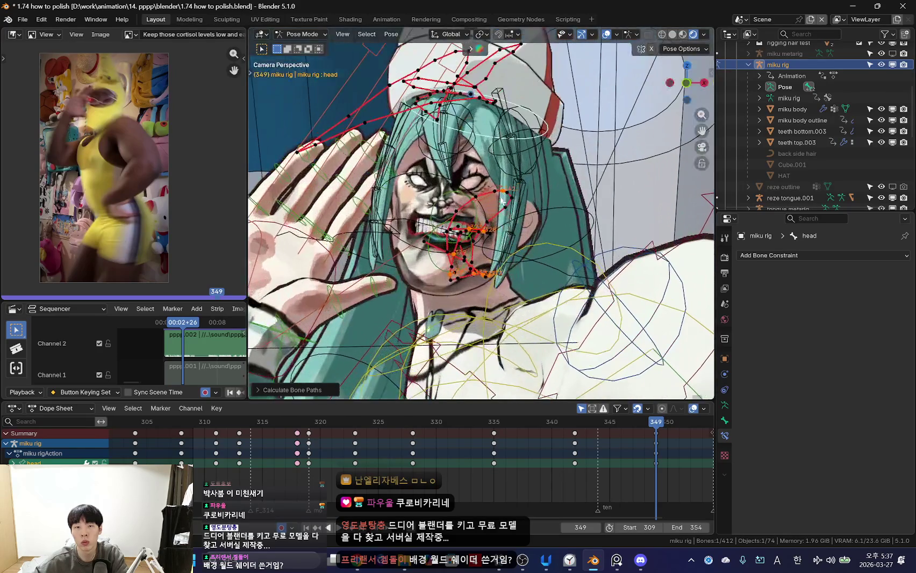
- Select the HAT object and orbit up to inspect its motion paths
{"action": "left_click", "coordinate": [529, 89]}
{"action": "scroll", "coordinate": [796, 459], "scroll_direction": "down", "scroll_amount": 5}
{"action": "scroll", "coordinate": [795, 458], "scroll_direction": "down", "scroll_amount": 5}
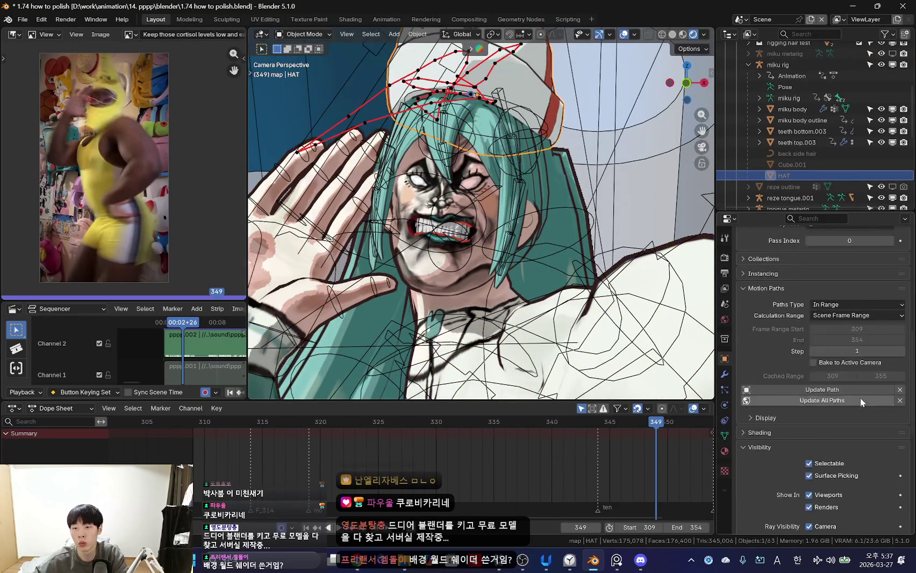
{"action": "middle_click_drag", "start_coordinate": [484, 226], "coordinate": [475, 257]}
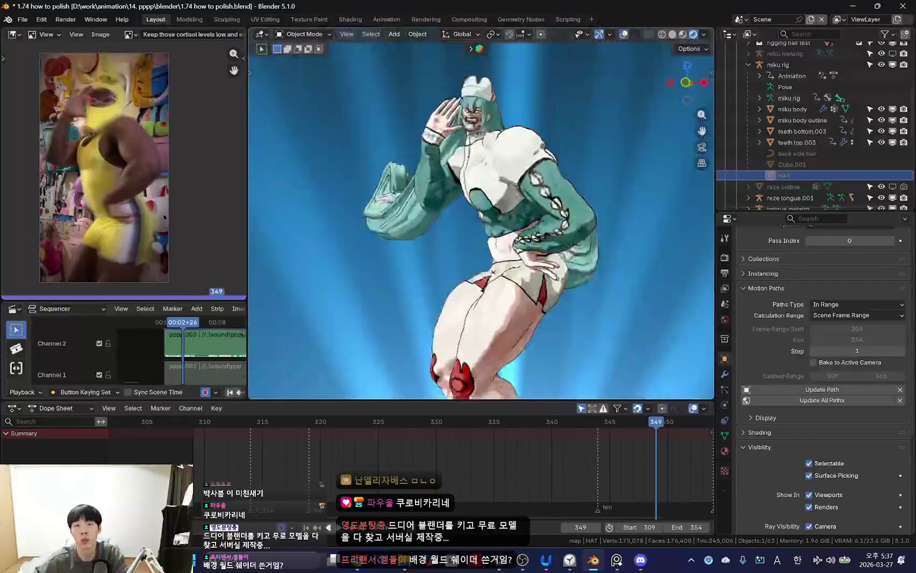
- Play the dance through the camera view, stop at frame 328, and select the hips bone
{"action": "key", "text": "space"}
{"action": "key", "text": "KP_0"}
{"action": "key", "text": "KP_0"}
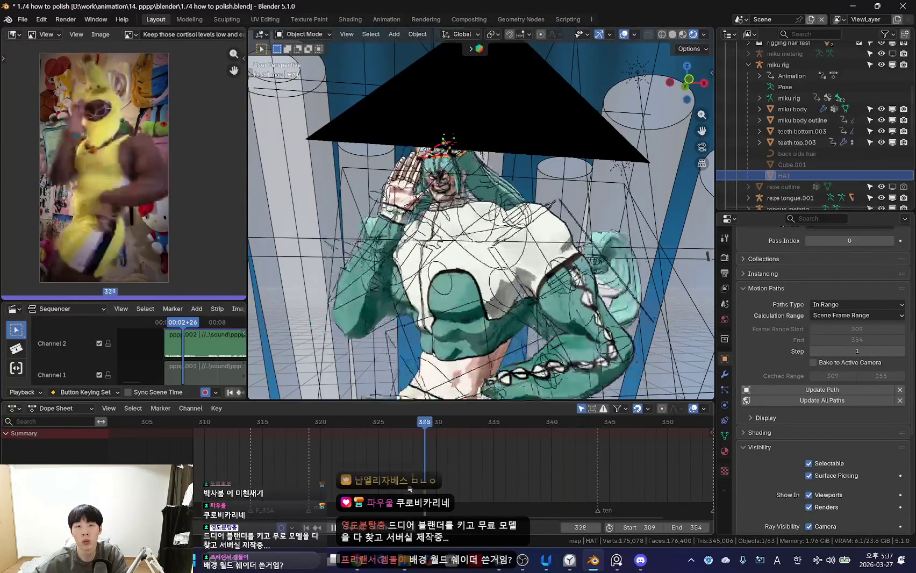
{"action": "key", "text": "KP_0"}
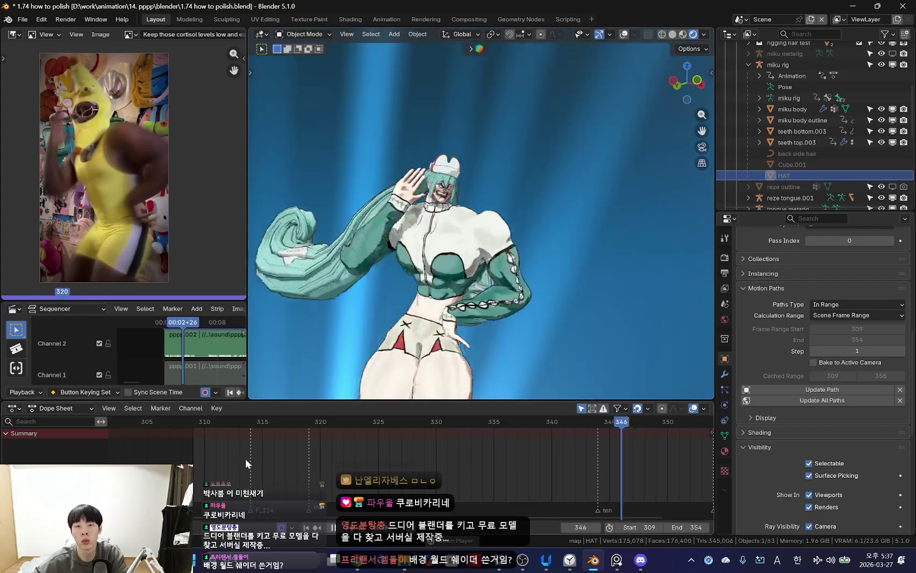
{"action": "scroll", "coordinate": [448, 439], "scroll_direction": "down", "scroll_amount": 2}
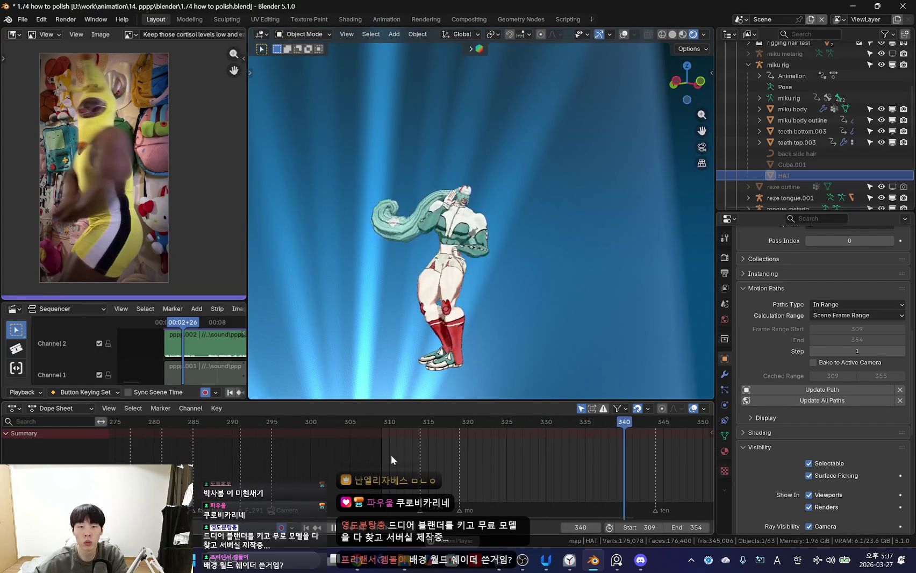
{"action": "key", "text": "KP_0"}
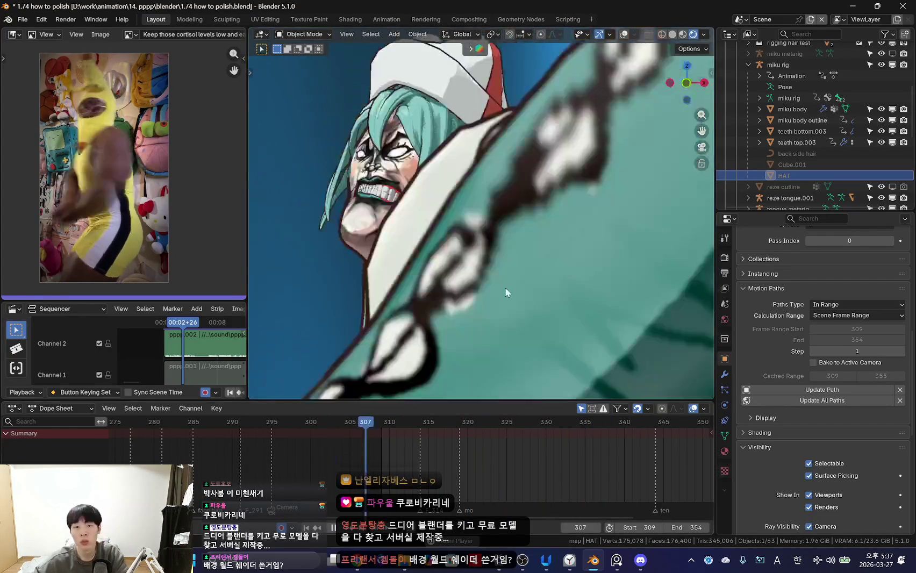
{"action": "scroll", "coordinate": [425, 291], "scroll_direction": "down", "scroll_amount": 8}
{"action": "scroll", "coordinate": [445, 236], "scroll_direction": "up", "scroll_amount": 1}
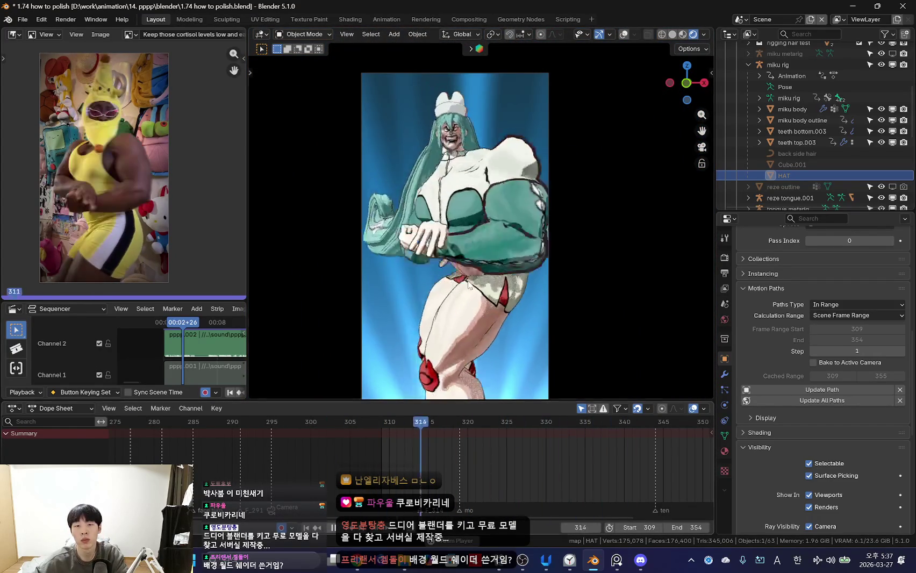
{"action": "scroll", "coordinate": [456, 376], "scroll_direction": "down", "scroll_amount": 1}
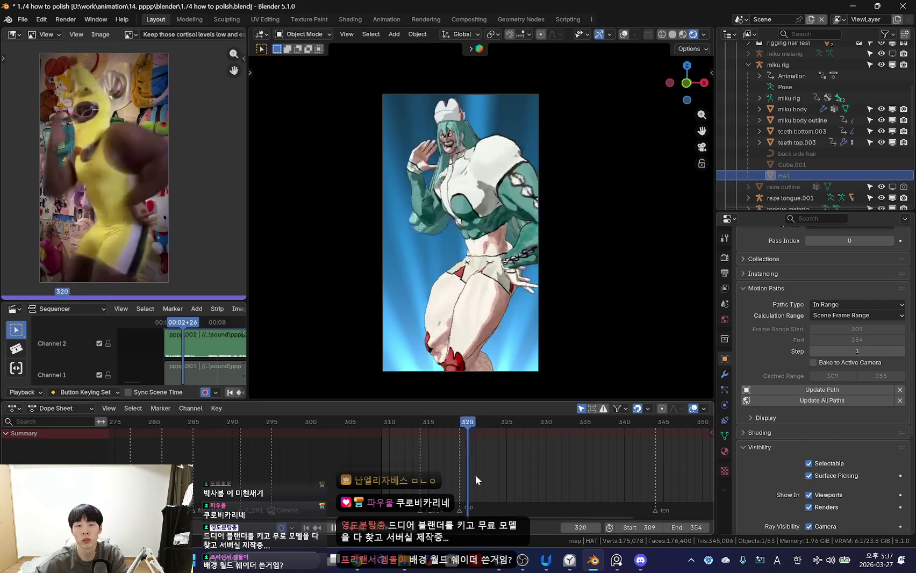
{"action": "key", "text": "space"}
{"action": "left_click", "coordinate": [785, 86]}
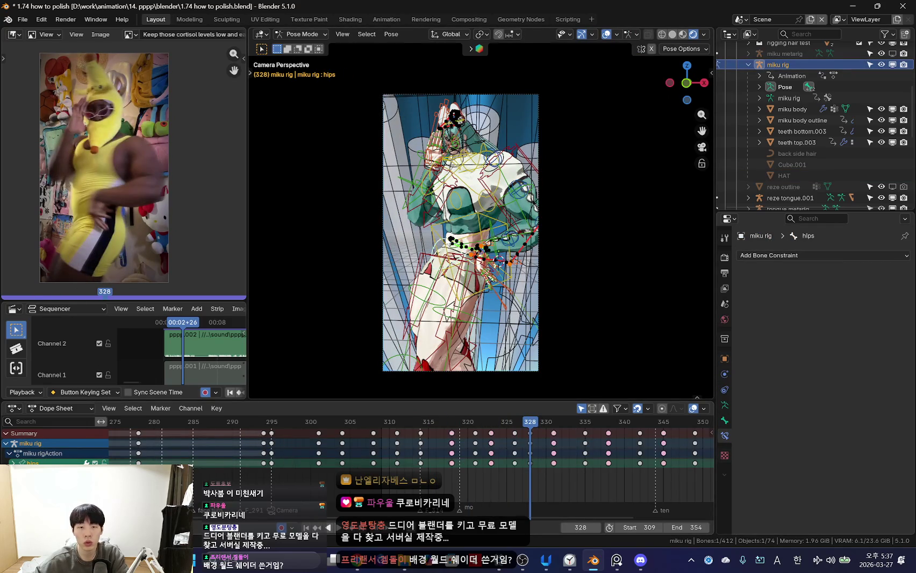
- Hide overlays, review playback, and rotate the hips into a new pose at frame 316
{"action": "key", "text": "shift+alt+z"}
{"action": "scroll", "coordinate": [454, 349], "scroll_direction": "up", "scroll_amount": 1}
{"action": "scroll", "coordinate": [478, 434], "scroll_direction": "up", "scroll_amount": 2}
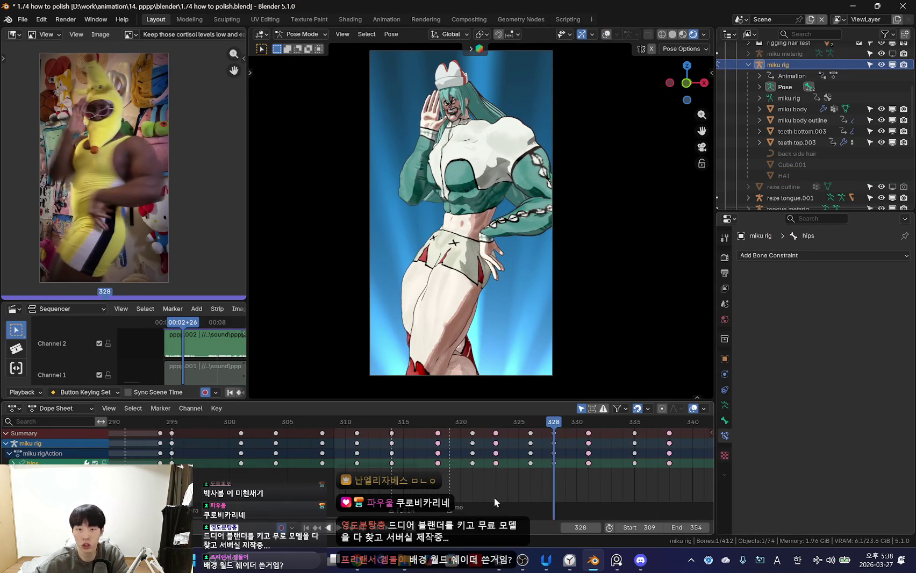
{"action": "key", "text": "space"}
{"action": "scroll", "coordinate": [414, 466], "scroll_direction": "up", "scroll_amount": 2}
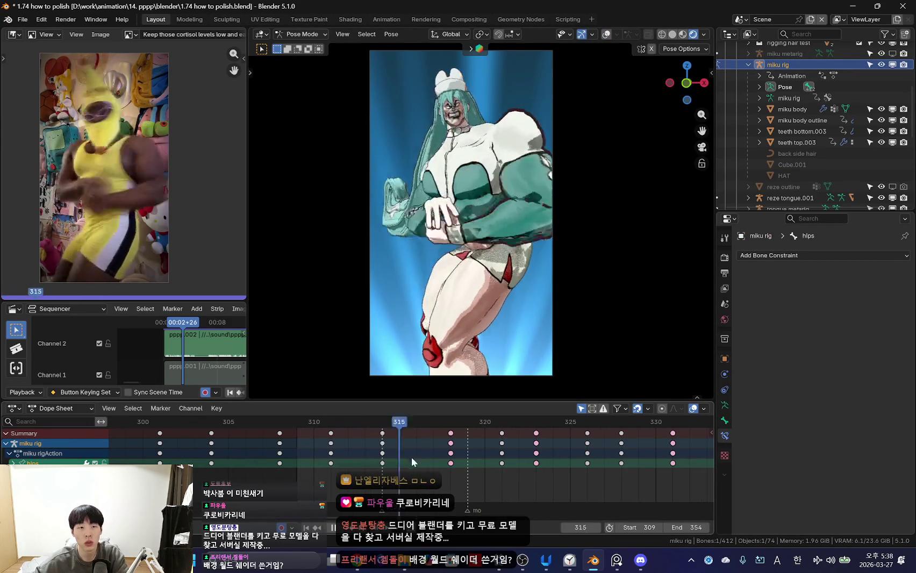
{"action": "key", "text": "space"}
{"action": "key", "text": "Left"}
{"action": "key", "text": "Left"}
{"action": "key", "text": "Left"}
{"action": "key", "text": "r"}
{"action": "left_click", "coordinate": [572, 323]}
{"action": "mouse_move", "coordinate": [433, 478]}
{"action": "left_mouse_down"}
{"action": "mouse_move", "coordinate": [515, 468]}
{"action": "mouse_move", "coordinate": [371, 467]}
{"action": "mouse_move", "coordinate": [443, 457]}
{"action": "mouse_move", "coordinate": [484, 462]}
{"action": "mouse_move", "coordinate": [433, 460]}
{"action": "mouse_move", "coordinate": [484, 464]}
{"action": "mouse_move", "coordinate": [388, 456]}
{"action": "mouse_move", "coordinate": [497, 470]}
{"action": "mouse_move", "coordinate": [427, 447]}
{"action": "mouse_move", "coordinate": [473, 462]}
{"action": "mouse_move", "coordinate": [484, 452]}
{"action": "left_mouse_up"}
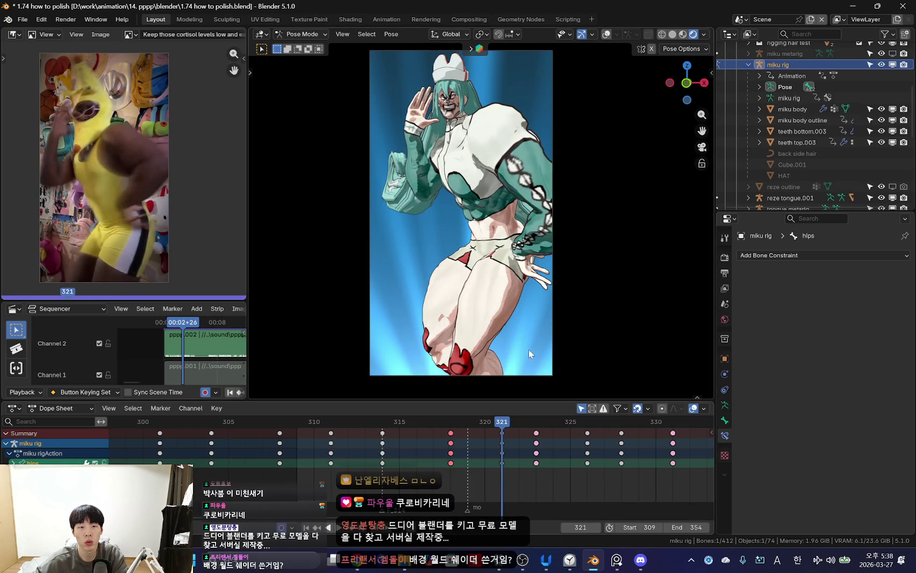
- Select the torso bone and move it to a new position keyed at frame 318
{"action": "key", "text": "shift+alt+z"}
{"action": "left_click", "coordinate": [543, 287]}
{"action": "key", "text": "shift+alt+z"}
{"action": "mouse_move", "coordinate": [500, 465]}
{"action": "left_mouse_down"}
{"action": "mouse_move", "coordinate": [398, 468]}
{"action": "mouse_move", "coordinate": [450, 467]}
{"action": "left_mouse_up"}
{"action": "key", "text": "g"}
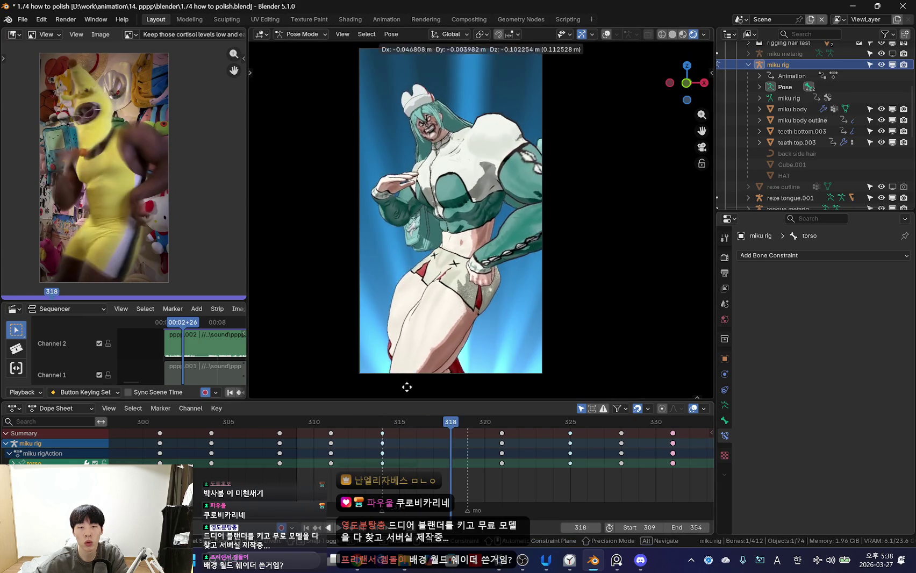
{"action": "left_click", "coordinate": [407, 387]}
{"action": "key", "text": "space"}
{"action": "key", "text": "Escape"}
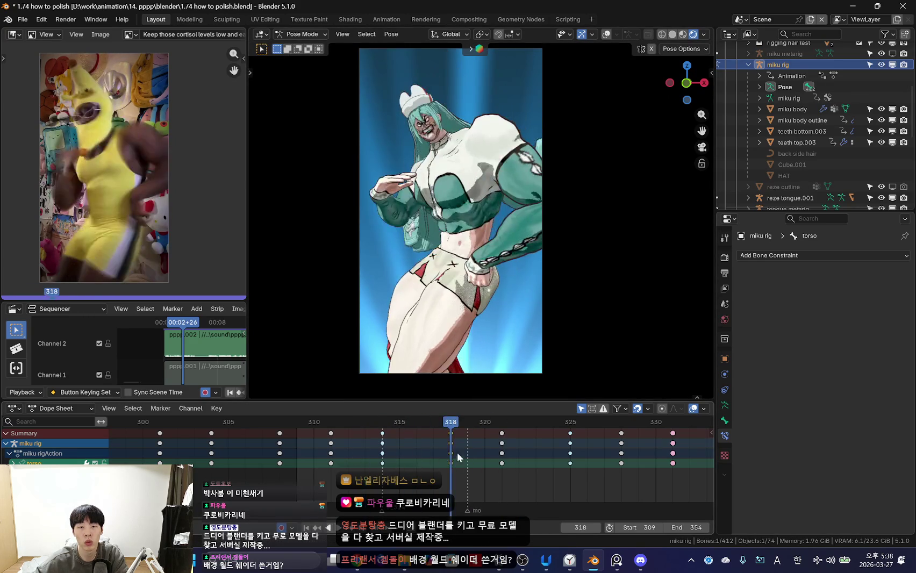
{"action": "mouse_move", "coordinate": [449, 442]}
{"action": "left_mouse_down"}
{"action": "mouse_move", "coordinate": [368, 452]}
{"action": "mouse_move", "coordinate": [452, 454]}
{"action": "mouse_move", "coordinate": [414, 470]}
{"action": "mouse_move", "coordinate": [375, 455]}
{"action": "mouse_move", "coordinate": [437, 466]}
{"action": "mouse_move", "coordinate": [456, 400]}
{"action": "left_mouse_up"}
{"action": "key", "text": "g"}
{"action": "left_click", "coordinate": [584, 335]}
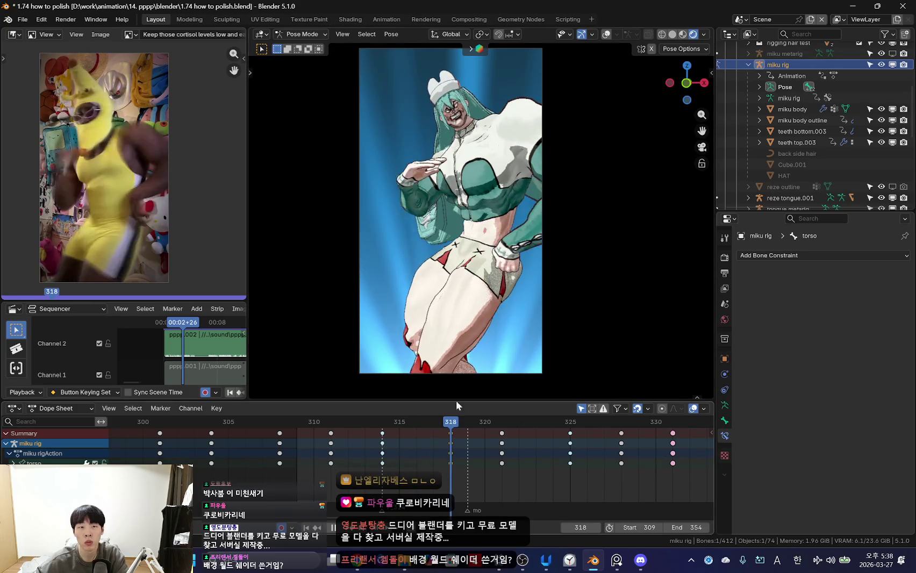
{"action": "mouse_move", "coordinate": [360, 463]}
{"action": "left_mouse_down"}
{"action": "mouse_move", "coordinate": [507, 477]}
{"action": "mouse_move", "coordinate": [454, 452]}
{"action": "mouse_move", "coordinate": [565, 464]}
{"action": "mouse_move", "coordinate": [454, 454]}
{"action": "mouse_move", "coordinate": [545, 457]}
{"action": "mouse_move", "coordinate": [479, 477]}
{"action": "mouse_move", "coordinate": [521, 472]}
{"action": "mouse_move", "coordinate": [447, 454]}
{"action": "mouse_move", "coordinate": [536, 462]}
{"action": "left_mouse_up"}
- Key the pose at frame 323 and play back around frame 322 to review
{"action": "key", "text": "r"}
{"action": "left_click", "coordinate": [613, 337]}
{"action": "key", "text": "Left"}
{"action": "key", "text": "Left"}
{"action": "mouse_move", "coordinate": [419, 437]}
{"action": "left_mouse_down"}
{"action": "mouse_move", "coordinate": [460, 461]}
{"action": "mouse_move", "coordinate": [554, 456]}
{"action": "mouse_move", "coordinate": [371, 373]}
{"action": "left_mouse_up"}
{"action": "key", "text": "space"}
{"action": "scroll", "coordinate": [546, 328], "scroll_direction": "down", "scroll_amount": 2}
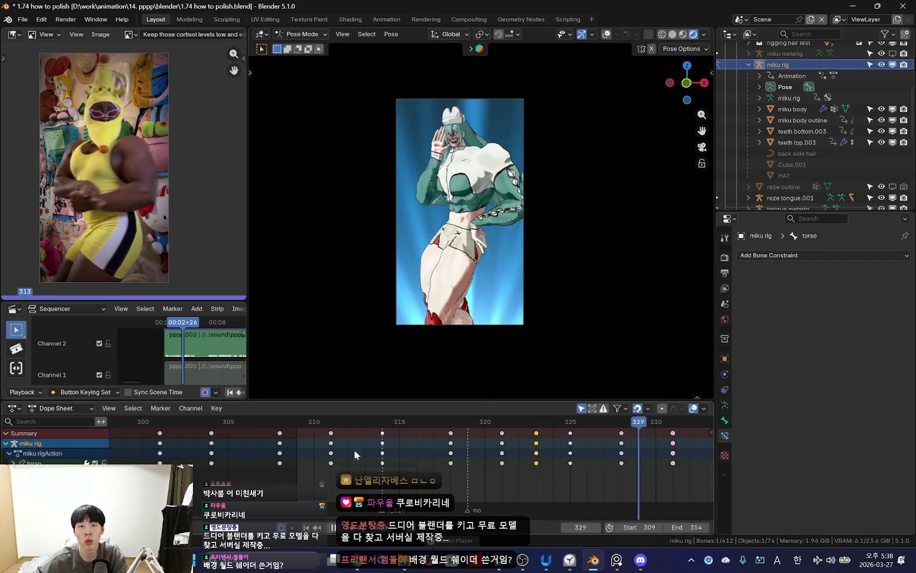
{"action": "scroll", "coordinate": [519, 430], "scroll_direction": "down", "scroll_amount": 2}
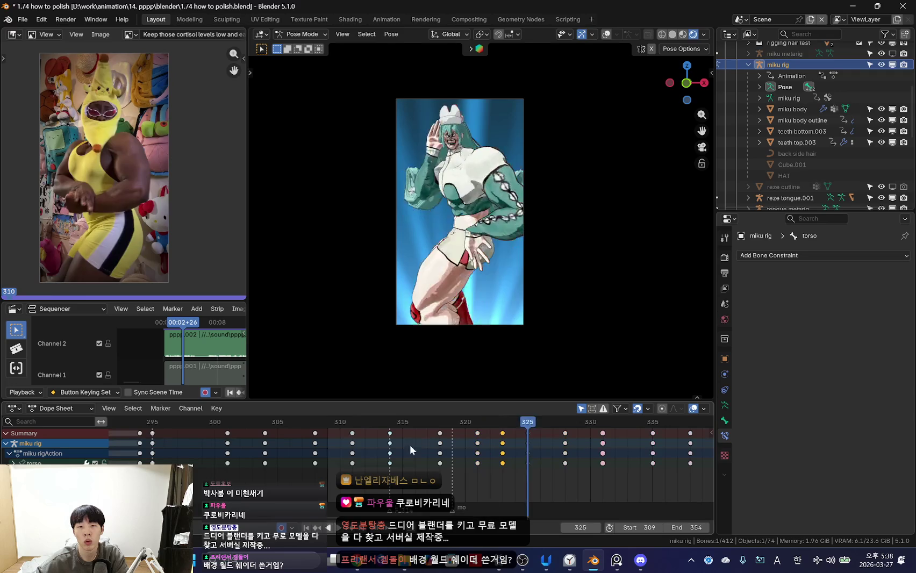
{"action": "key", "text": "space"}
- Delete the unwanted torso keyframe at frame 323 and replay from frame 307
{"action": "left_click_drag", "start_coordinate": [409, 445], "coordinate": [502, 451]}
{"action": "left_click", "coordinate": [436, 442]}
{"action": "key", "text": "x"}
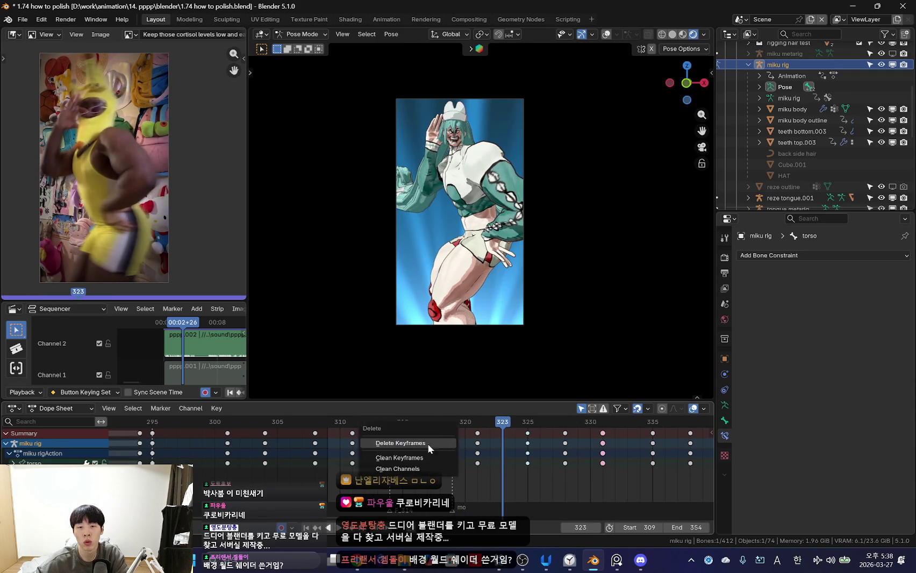
{"action": "left_click", "coordinate": [427, 443]}
{"action": "scroll", "coordinate": [446, 445], "scroll_direction": "down", "scroll_amount": 2}
{"action": "key", "text": "space"}
{"action": "left_click", "coordinate": [322, 446]}
{"action": "scroll", "coordinate": [321, 445], "scroll_direction": "down", "scroll_amount": 2}
{"action": "left_click", "coordinate": [317, 446]}
{"action": "middle_click_drag", "start_coordinate": [491, 311], "coordinate": [518, 253]}
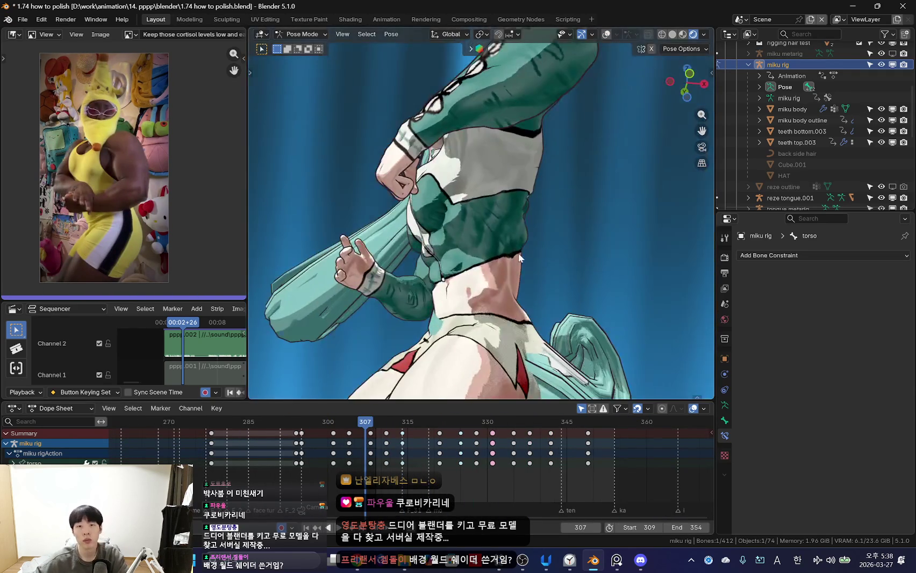
{"action": "key", "text": "KP_0"}
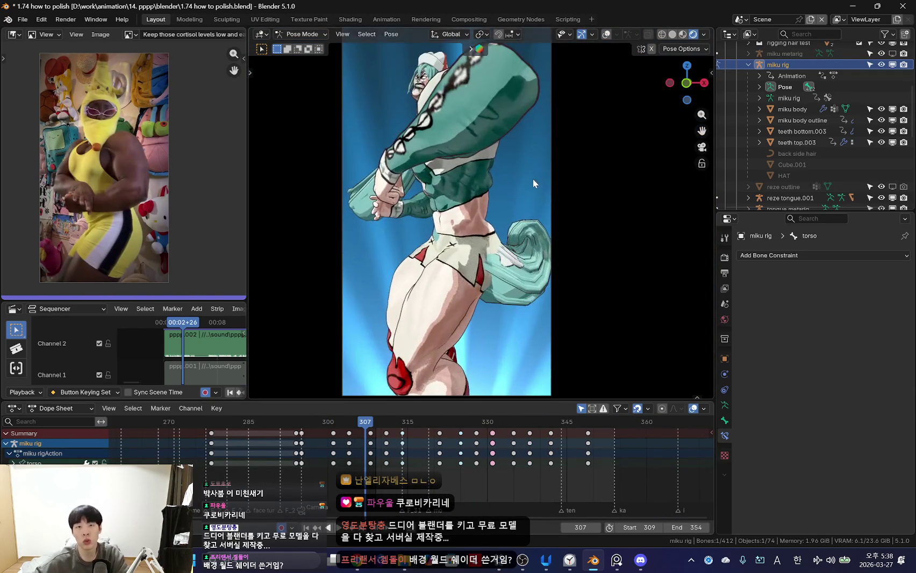
- Save as '1.75 how to make it mine.blend' and play with the timeline showing frames 165–420
{"action": "left_click", "coordinate": [21, 19]}
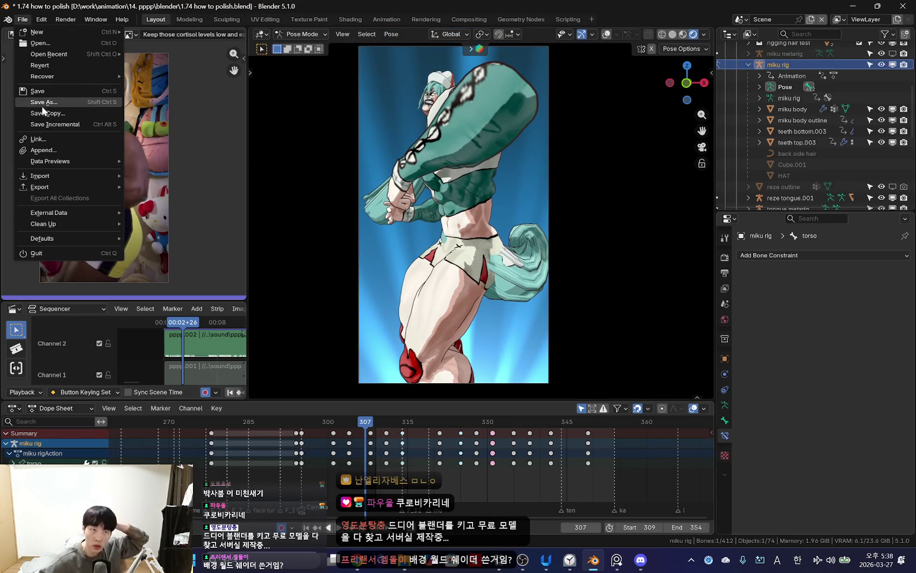
{"action": "left_click", "coordinate": [32, 103]}
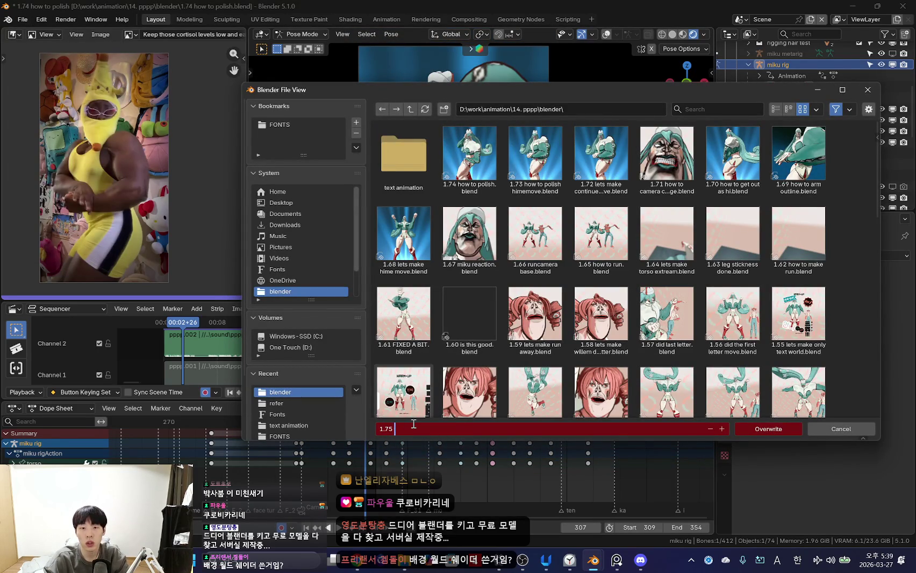
{"action": "type", "text": "1.75 how to make it m"}
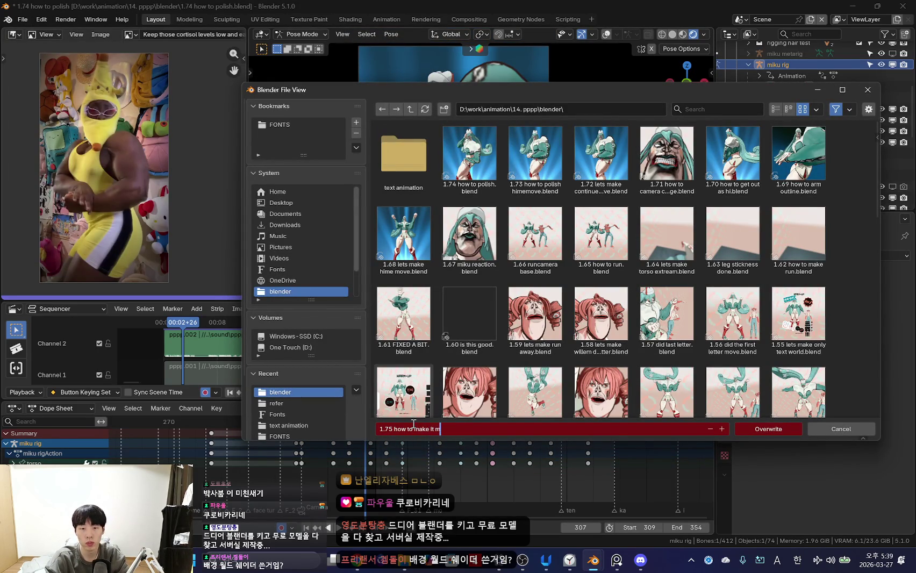
{"action": "type", "text": "ine"}
{"action": "key", "text": "Return"}
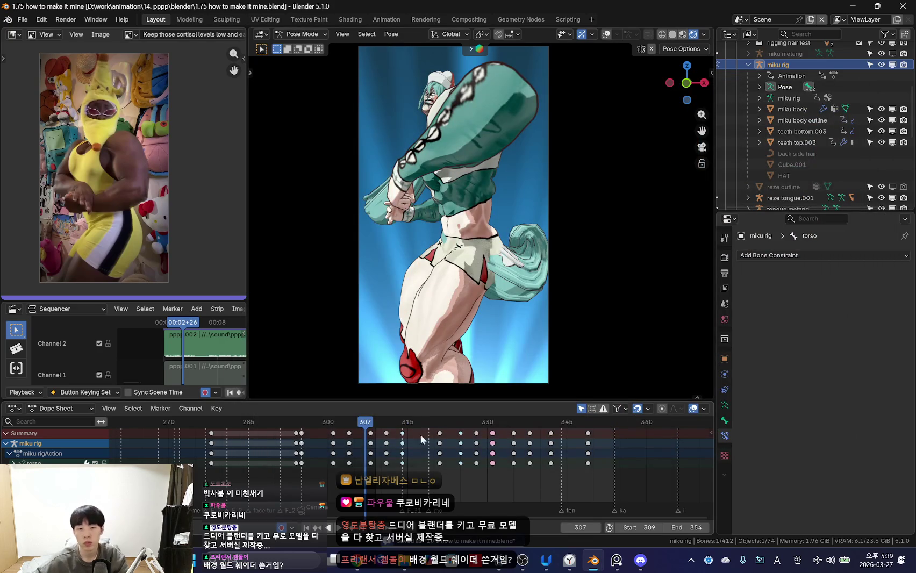
{"action": "key", "text": "space"}
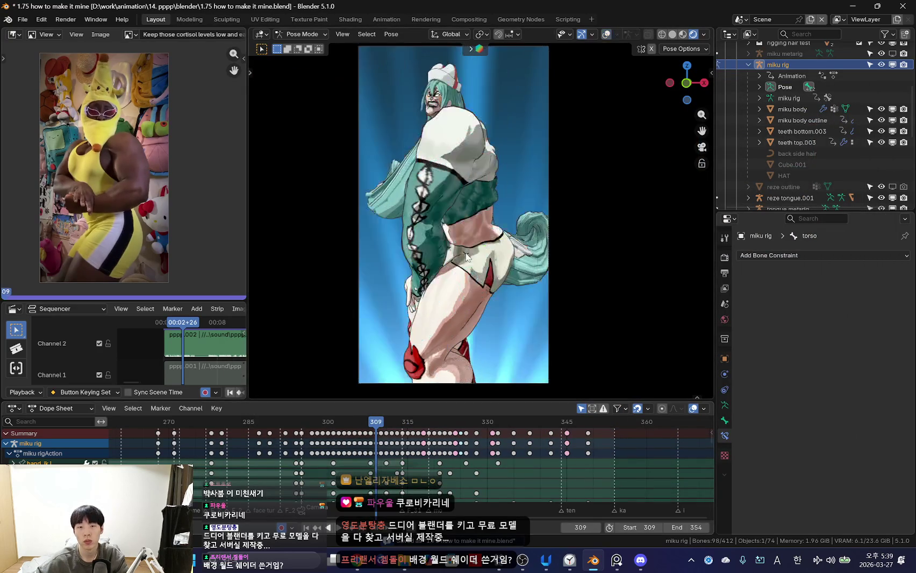
{"action": "mouse_move", "coordinate": [459, 408]}
{"action": "middle_mouse_down", "text": "ctrl"}
{"action": "mouse_move", "coordinate": [473, 473]}
{"action": "mouse_move", "coordinate": [455, 472]}
{"action": "middle_mouse_up", "text": "ctrl"}
- Leave Pose Mode and select the camera with overlays hidden
{"action": "scroll", "coordinate": [456, 472], "scroll_direction": "up", "scroll_amount": 2}
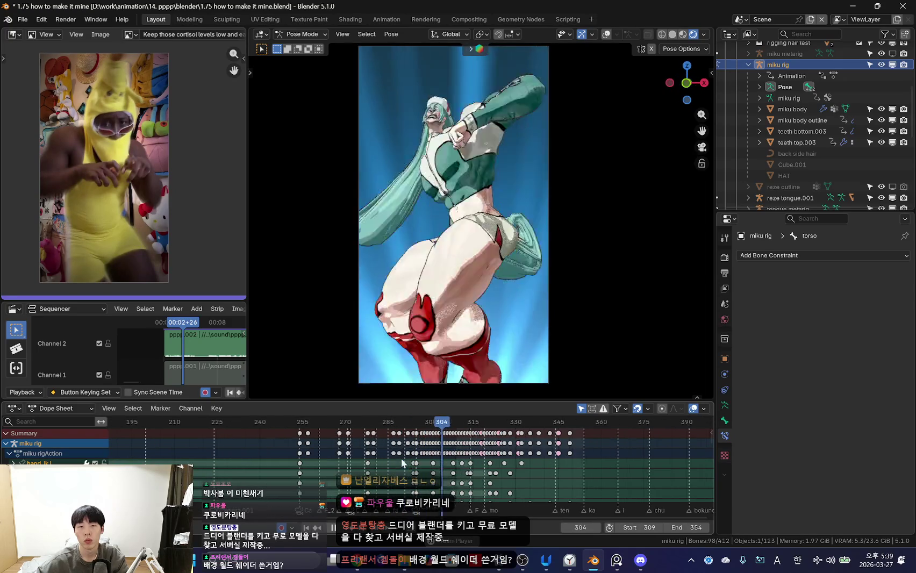
{"action": "scroll", "coordinate": [459, 347], "scroll_direction": "down", "scroll_amount": 2}
{"action": "key", "text": "ctrl+Tab"}
{"action": "key", "text": "shift+alt+z"}
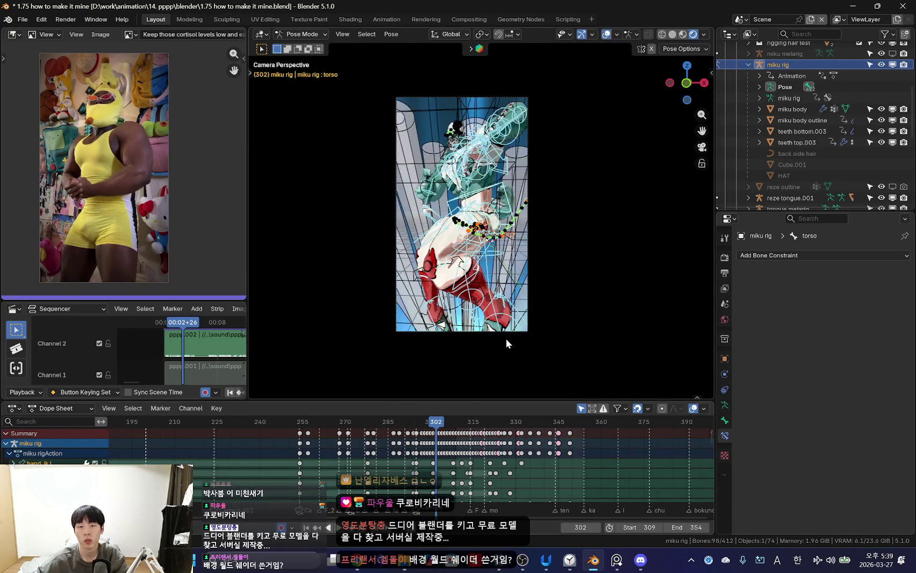
{"action": "left_click", "coordinate": [490, 331]}
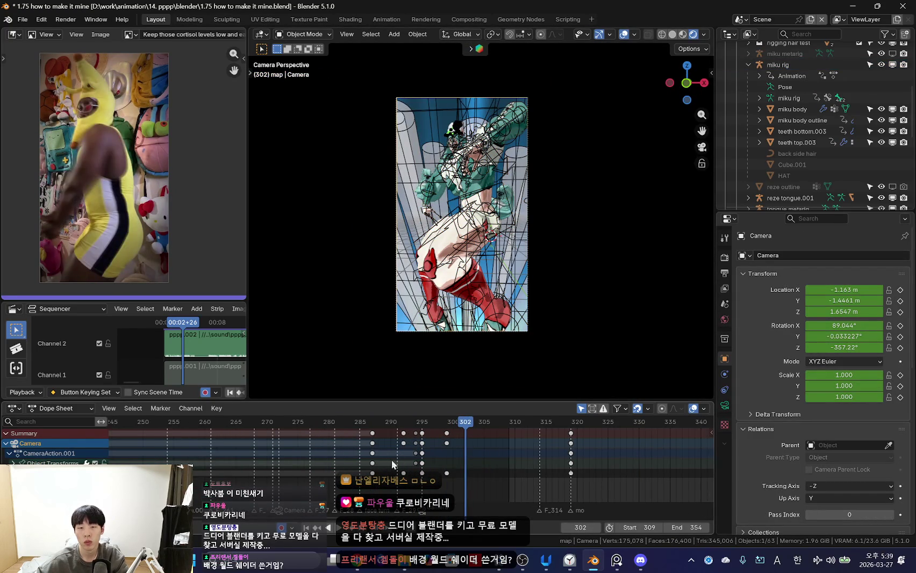
{"action": "key", "text": "shift+alt+z"}
- Replay the dance from frame 315 to 327 and switch back to Pose Mode on the miku rig
{"action": "scroll", "coordinate": [435, 439], "scroll_direction": "down", "scroll_amount": 3}
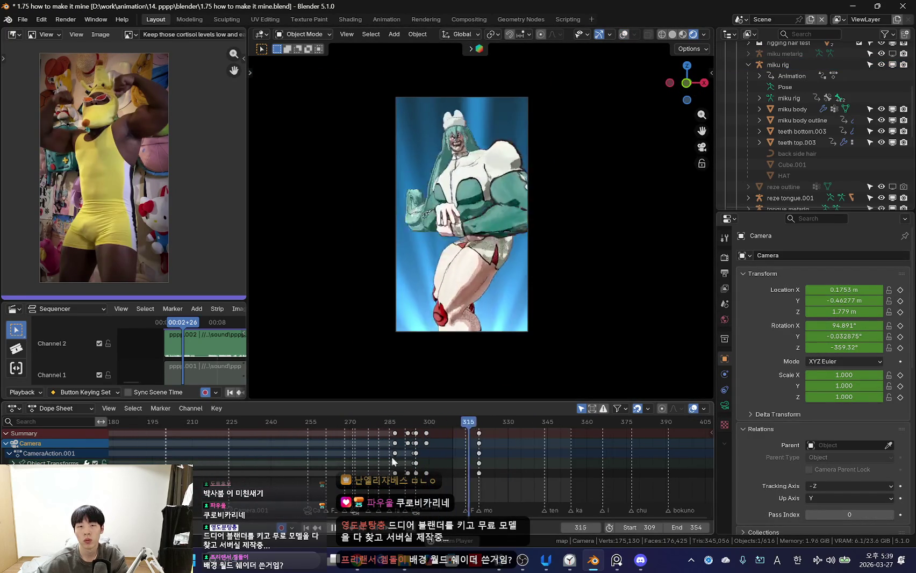
{"action": "key", "text": "Home"}
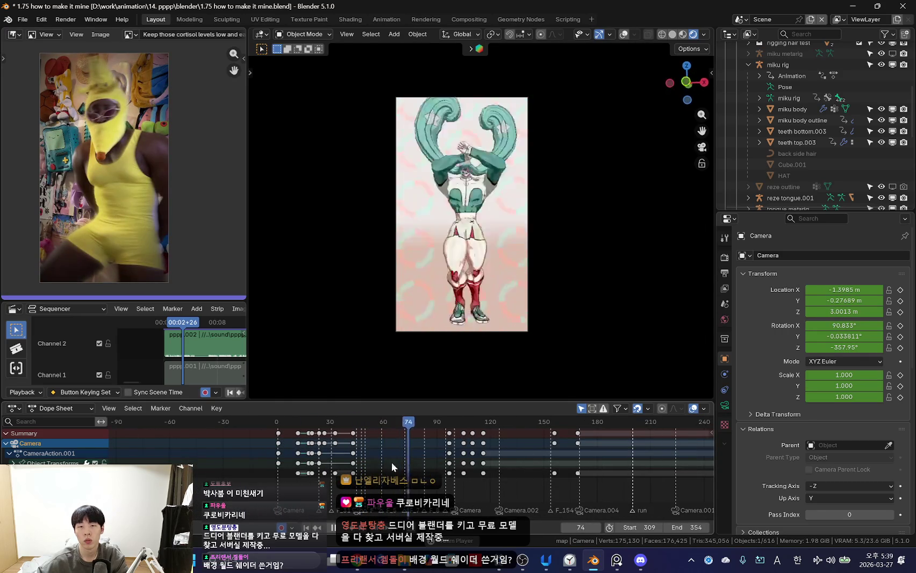
{"action": "key", "text": "Escape"}
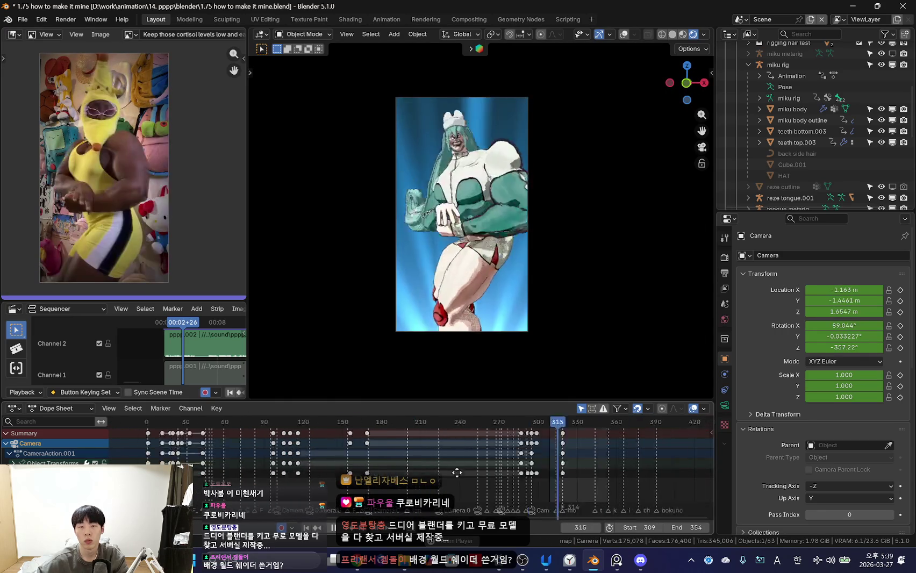
{"action": "key", "text": "space"}
{"action": "scroll", "coordinate": [414, 445], "scroll_direction": "up", "scroll_amount": 5}
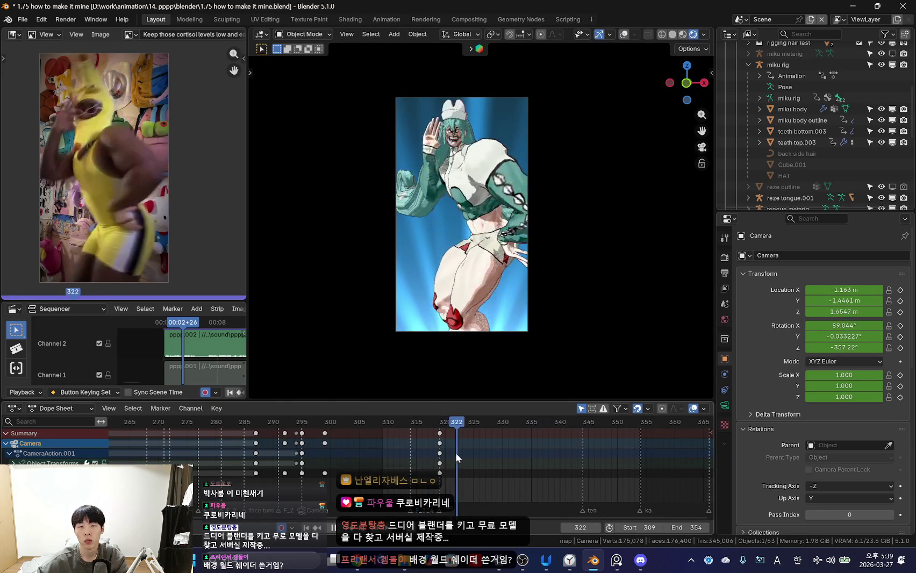
{"action": "key", "text": "ctrl+Tab"}
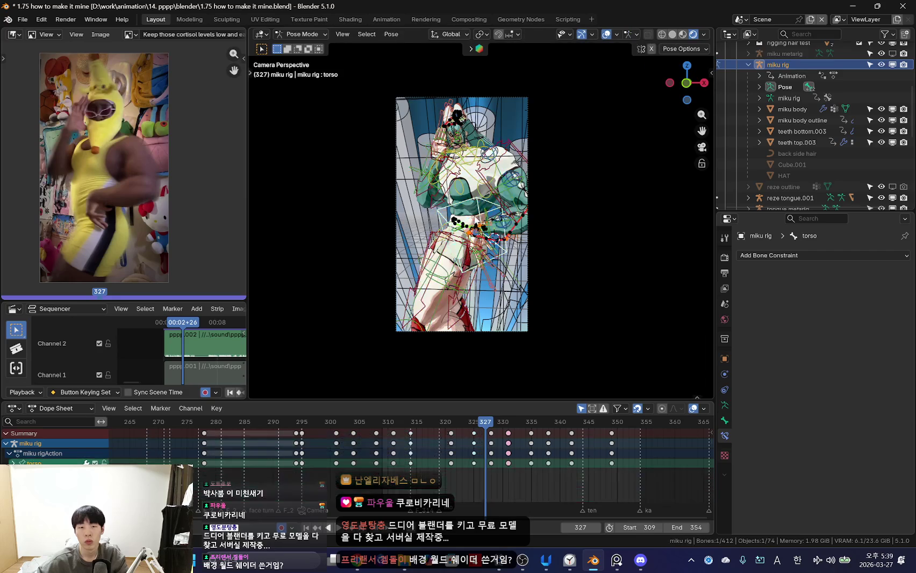
- Hide overlays and replay the dance from frame 315, stopping at frame 321
{"action": "key", "text": "shift+alt+z"}
{"action": "mouse_move", "coordinate": [443, 450]}
{"action": "left_mouse_down"}
{"action": "mouse_move", "coordinate": [430, 444]}
{"action": "mouse_move", "coordinate": [483, 447]}
{"action": "mouse_move", "coordinate": [416, 449]}
{"action": "left_mouse_up"}
{"action": "key", "text": "space"}
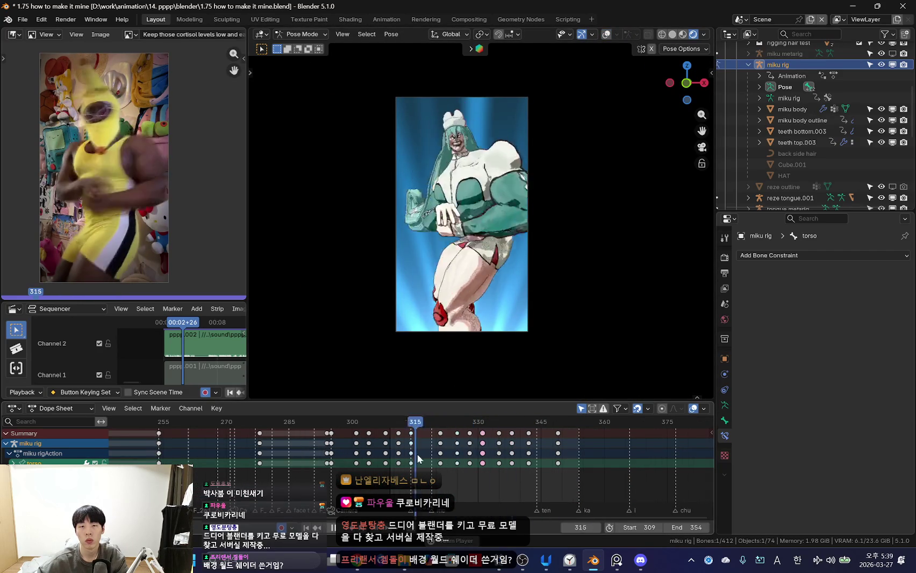
{"action": "scroll", "coordinate": [430, 456], "scroll_direction": "down", "scroll_amount": 2}
{"action": "key", "text": "Escape"}
{"action": "key", "text": "space"}
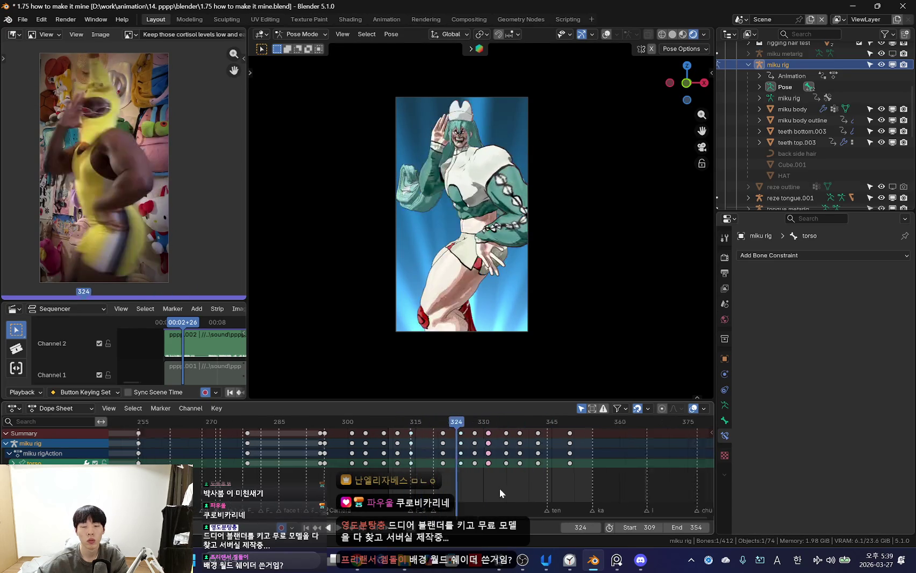
{"action": "scroll", "coordinate": [415, 454], "scroll_direction": "up", "scroll_amount": 3}
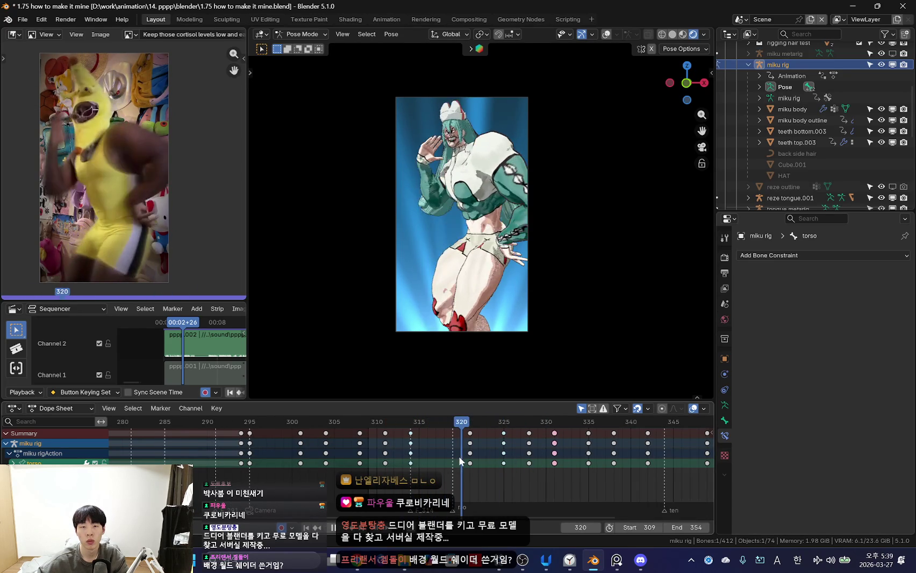
{"action": "key", "text": "space"}
- Try and cancel chest rotations, deselect all bones, and stop playback at frame 322
{"action": "key", "text": "r"}
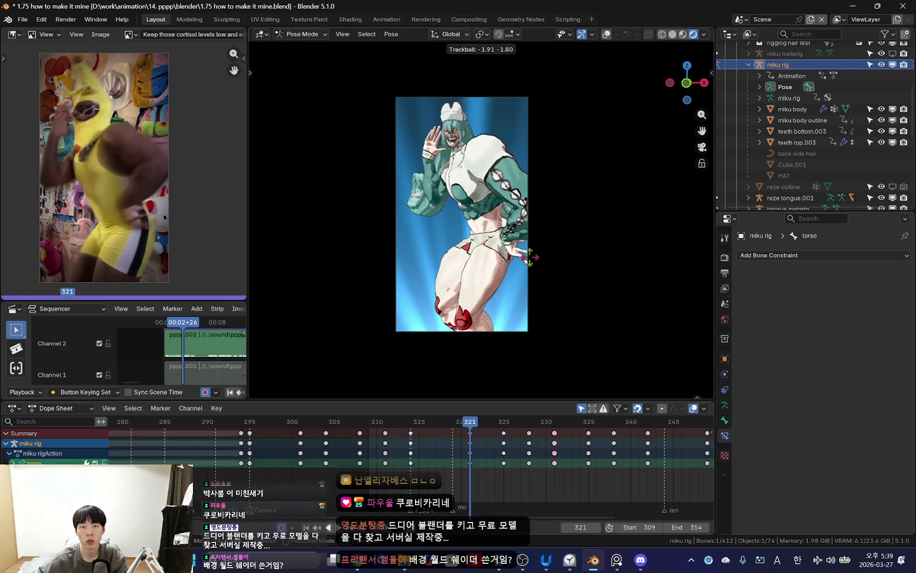
{"action": "key", "text": "Escape"}
{"action": "key", "text": "shift+alt+z"}
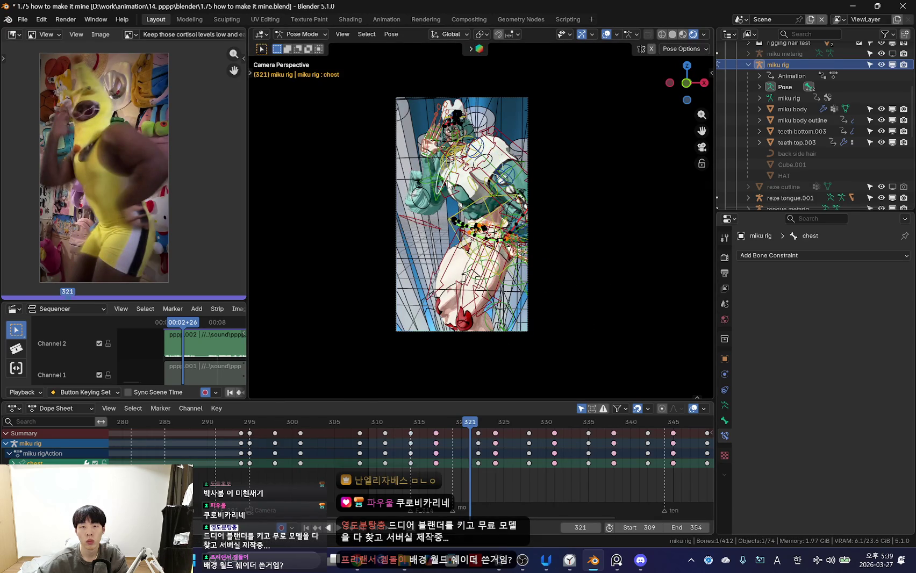
{"action": "key", "text": "shift+alt+z"}
{"action": "key", "text": "shift+ctrl+space"}
{"action": "scroll", "coordinate": [424, 457], "scroll_direction": "up", "scroll_amount": 3}
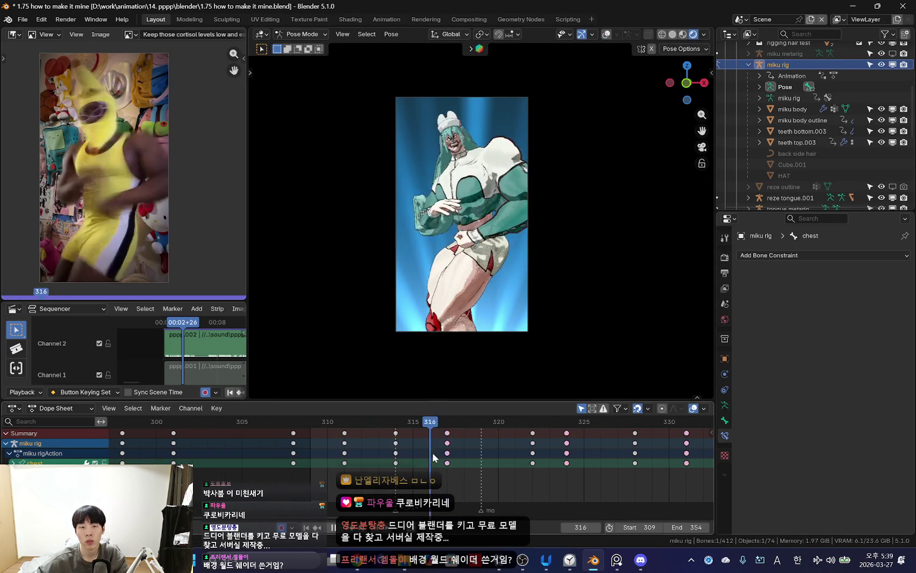
{"action": "key", "text": "Escape"}
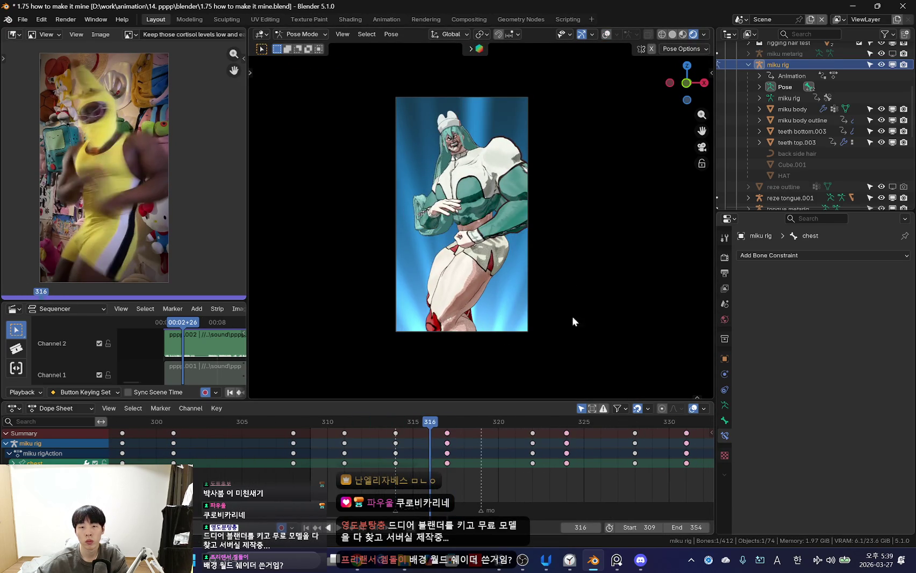
{"action": "key", "text": "r"}
{"action": "key", "text": "Escape"}
{"action": "left_click", "coordinate": [558, 375]}
{"action": "key", "text": "space"}
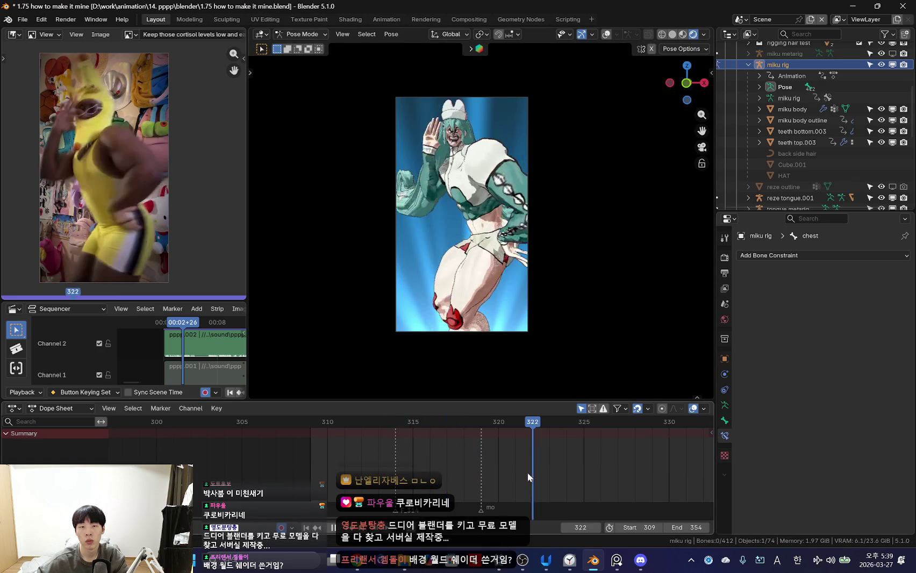
{"action": "key", "text": "space"}
- Select the chest bone, free-rotate it, and key the chest pose at frame 322
{"action": "key", "text": "shift+alt+z"}
{"action": "key", "text": "a"}
{"action": "key", "text": "shift+alt+z"}
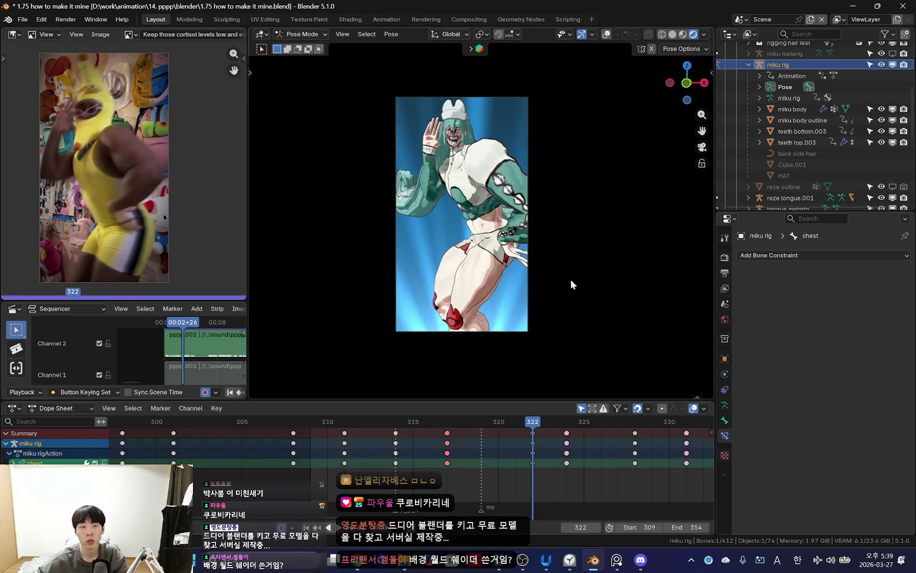
{"action": "key", "text": "r"}
{"action": "key", "text": "r"}
{"action": "left_click", "coordinate": [363, 291]}
{"action": "key", "text": "i"}
{"action": "key", "text": "space"}
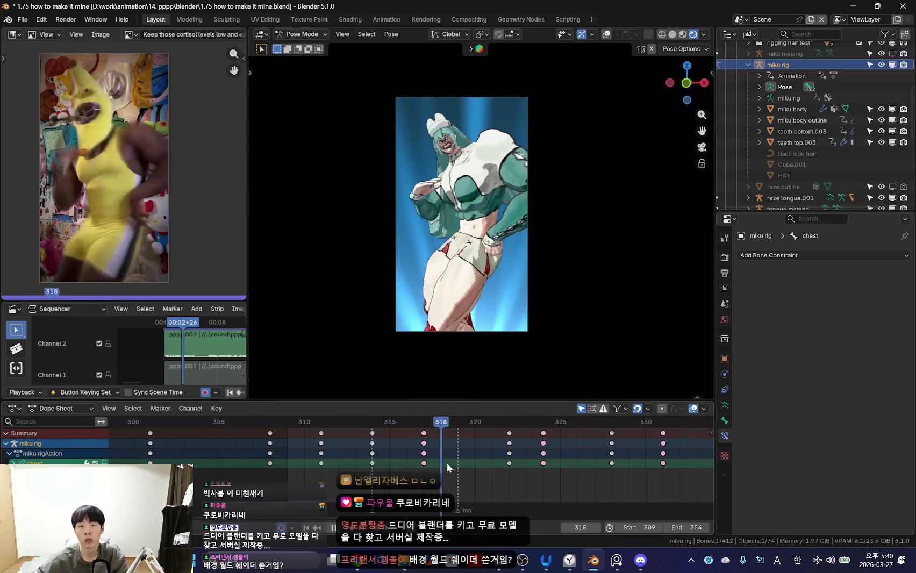
- Delete the chest keys at frame 324 after comparing poses between frames 322 and 328
{"action": "key", "text": "r"}
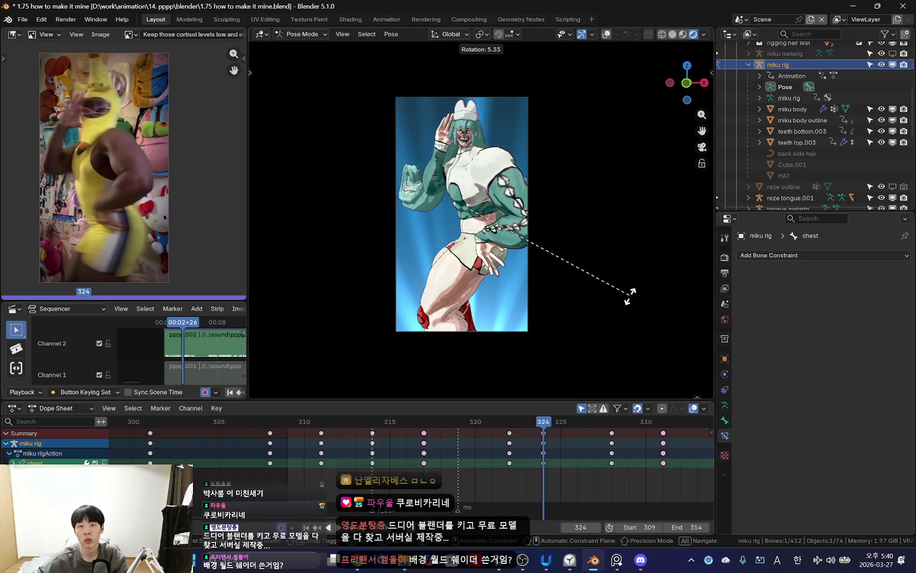
{"action": "left_click", "coordinate": [606, 321]}
{"action": "key", "text": "Escape"}
{"action": "mouse_move", "coordinate": [521, 476]}
{"action": "left_mouse_down"}
{"action": "mouse_move", "coordinate": [596, 449]}
{"action": "mouse_move", "coordinate": [521, 457]}
{"action": "mouse_move", "coordinate": [578, 484]}
{"action": "mouse_move", "coordinate": [354, 475]}
{"action": "mouse_move", "coordinate": [570, 481]}
{"action": "mouse_move", "coordinate": [456, 471]}
{"action": "mouse_move", "coordinate": [543, 477]}
{"action": "mouse_move", "coordinate": [403, 452]}
{"action": "mouse_move", "coordinate": [523, 468]}
{"action": "mouse_move", "coordinate": [389, 460]}
{"action": "mouse_move", "coordinate": [525, 474]}
{"action": "mouse_move", "coordinate": [303, 455]}
{"action": "mouse_move", "coordinate": [404, 462]}
{"action": "left_mouse_up"}
{"action": "key", "text": "x"}
{"action": "left_click", "coordinate": [535, 441]}
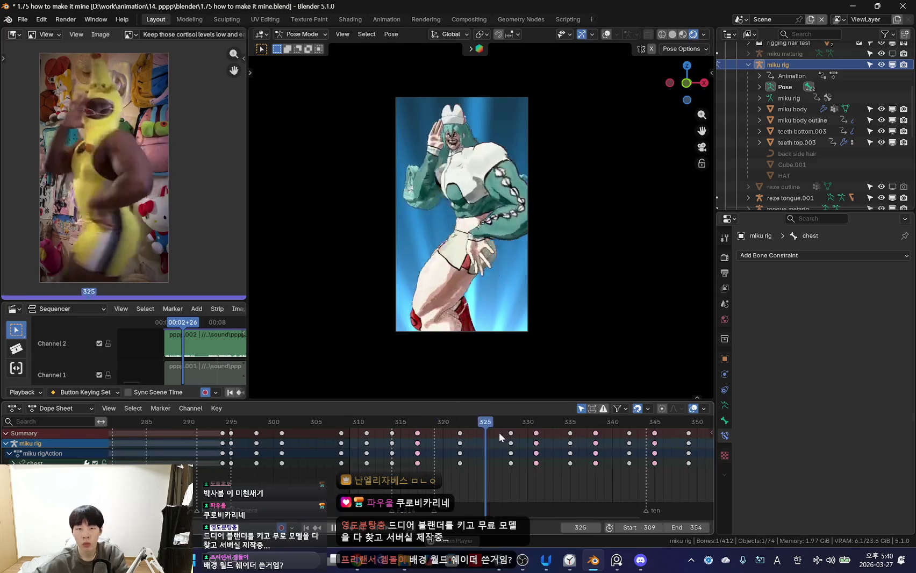
- Mark the frame-317 keys as Extreme and select the torso bone at frame 318
{"action": "scroll", "coordinate": [404, 463], "scroll_direction": "down", "scroll_amount": 5}
{"action": "scroll", "coordinate": [368, 459], "scroll_direction": "up", "scroll_amount": 3}
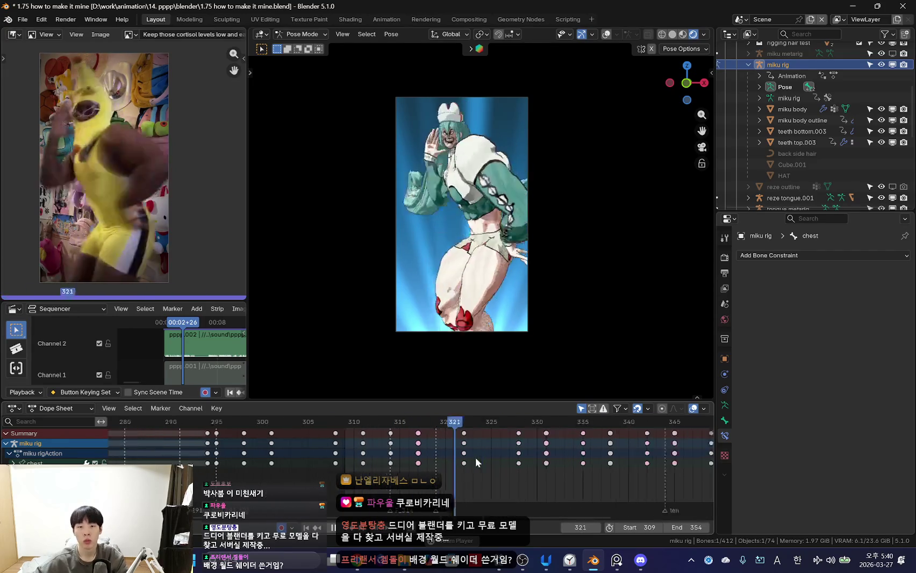
{"action": "right_click", "coordinate": [300, 463]}
{"action": "left_click", "coordinate": [387, 484]}
{"action": "key", "text": "Right"}
{"action": "scroll", "coordinate": [440, 471], "scroll_direction": "up", "scroll_amount": 1}
{"action": "key", "text": "shift+alt+z"}
{"action": "left_click", "coordinate": [484, 241]}
{"action": "key", "text": "shift+alt+z"}
{"action": "key", "text": "shift+alt+z"}
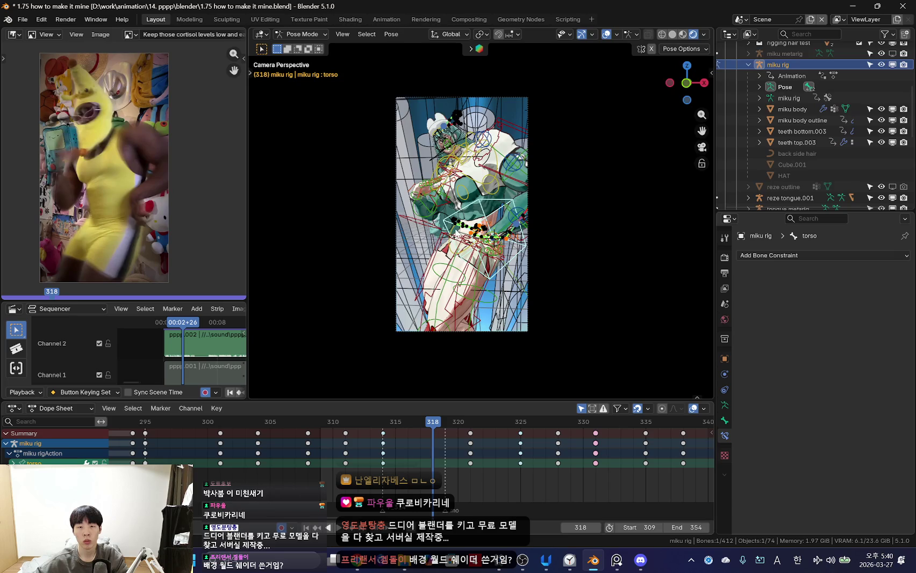
- Review playback around frames 313–328 and select the chest bone
{"action": "left_click", "coordinate": [456, 234]}
{"action": "key", "text": "Left"}
{"action": "key", "text": "Left"}
{"action": "key", "text": "Left"}
{"action": "key", "text": "shift+alt+z"}
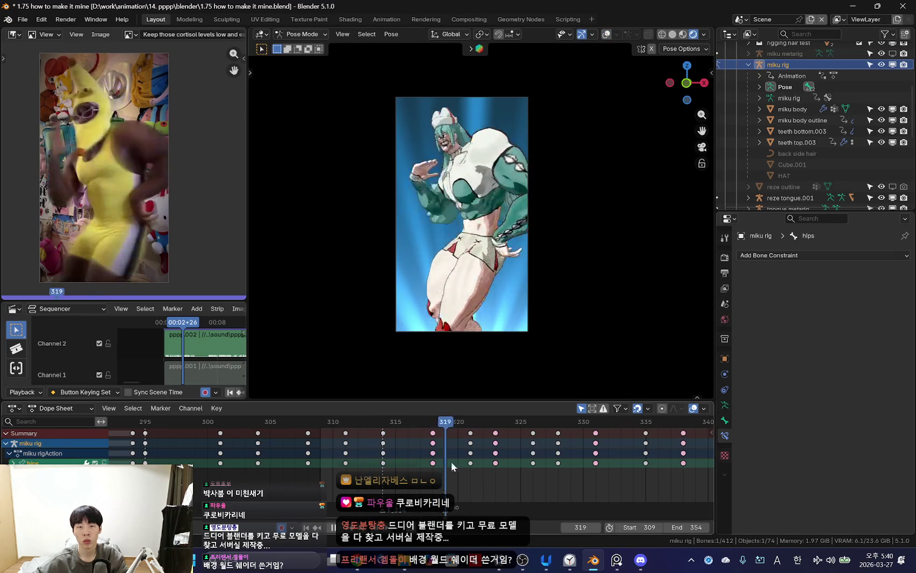
{"action": "key", "text": "space"}
{"action": "key", "text": "space"}
{"action": "scroll", "coordinate": [432, 462], "scroll_direction": "down", "scroll_amount": 2}
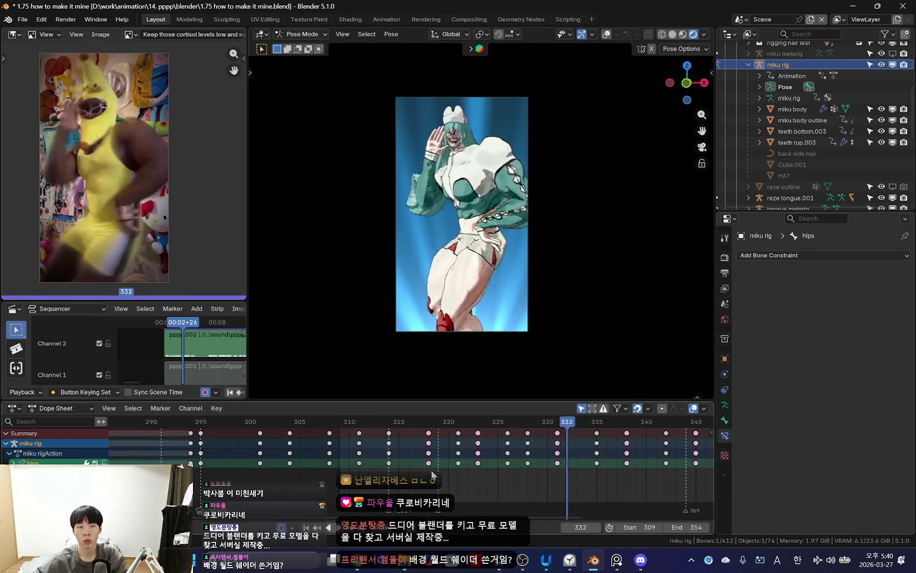
{"action": "key", "text": "space"}
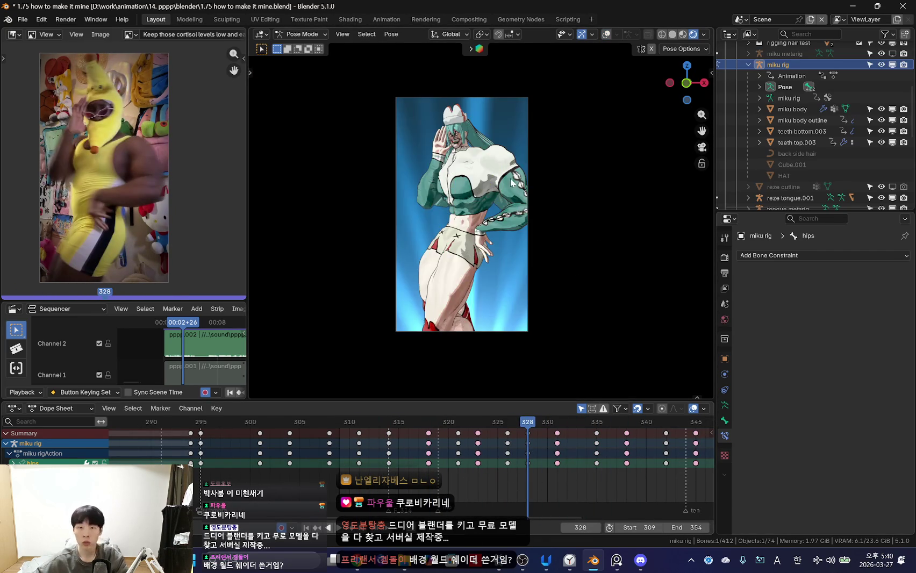
{"action": "key", "text": "shift+alt+z"}
{"action": "left_click", "coordinate": [463, 178]}
- Rotate the chest bone at frame 317 and key the pose
{"action": "key", "text": "space"}
{"action": "scroll", "coordinate": [371, 469], "scroll_direction": "up", "scroll_amount": 2}
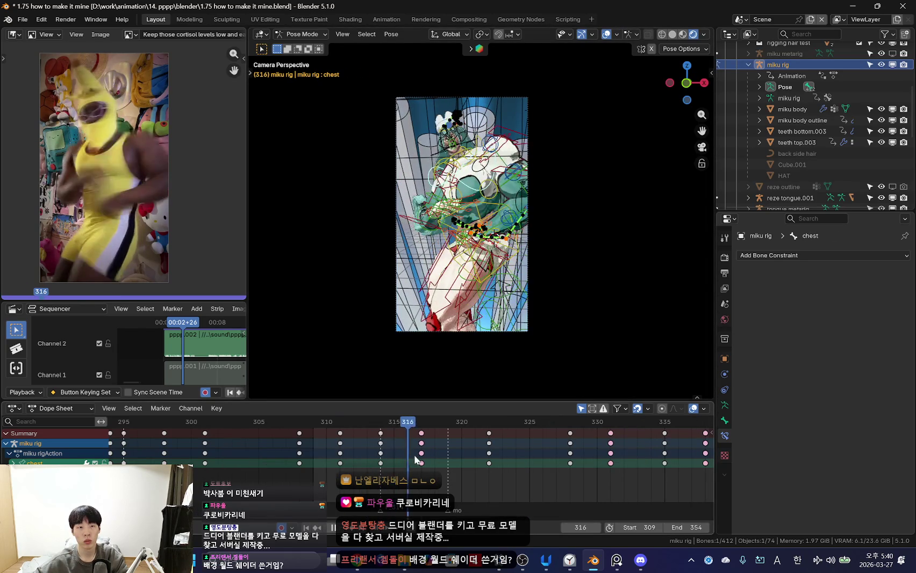
{"action": "key", "text": "space"}
{"action": "key", "text": "shift+alt+z"}
{"action": "key", "text": "r"}
{"action": "key", "text": "r"}
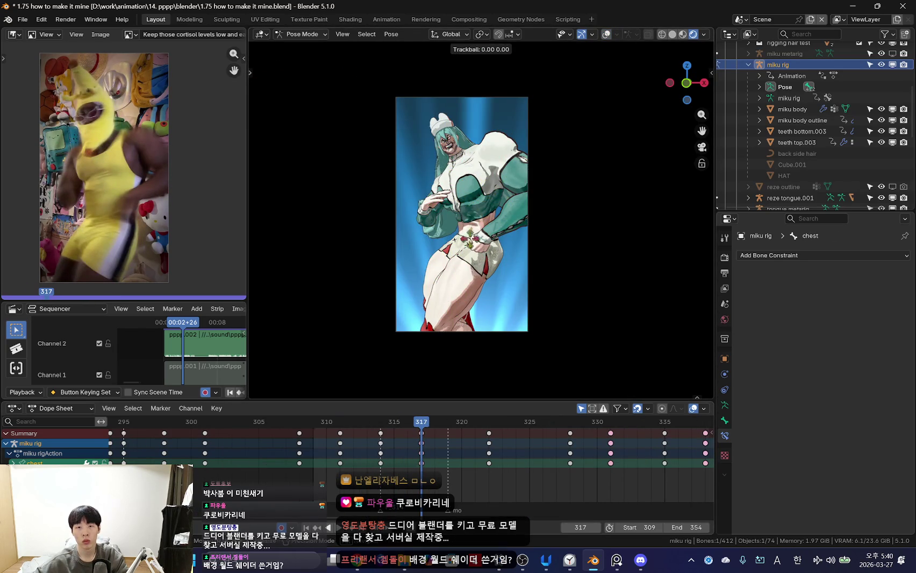
{"action": "left_click", "coordinate": [557, 367]}
{"action": "key", "text": "space"}
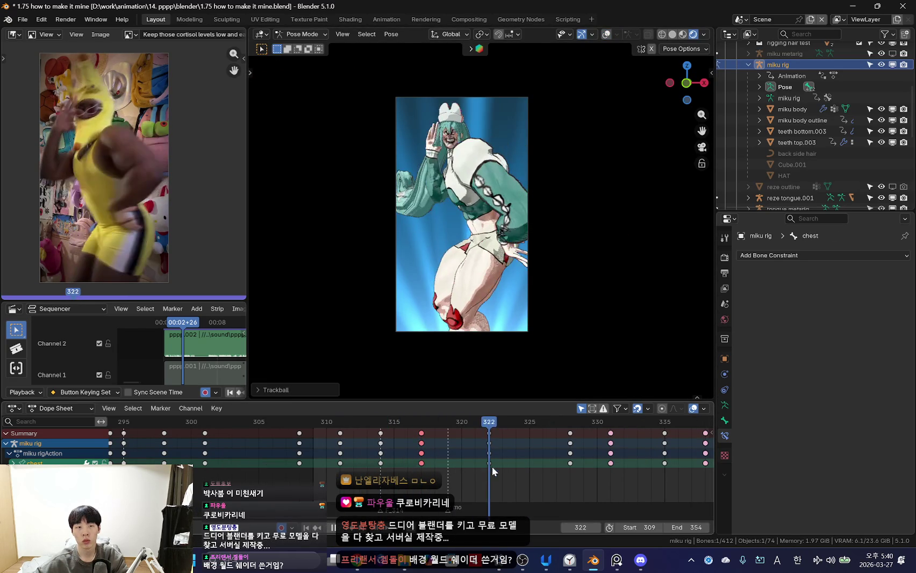
- Rotate the chest bone again at frames 322 and 328
{"action": "left_click_drag", "start_coordinate": [496, 467], "coordinate": [487, 471]}
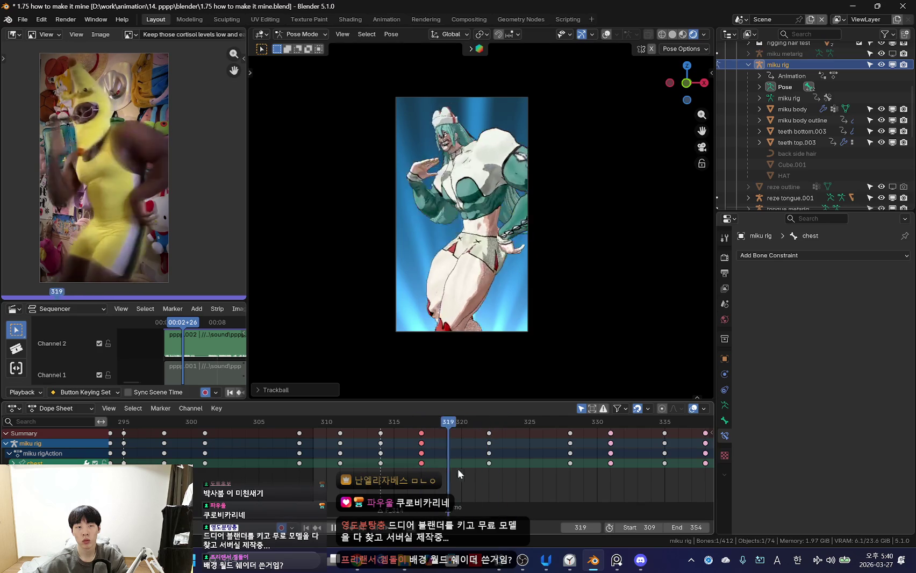
{"action": "key", "text": "r"}
{"action": "key", "text": "r"}
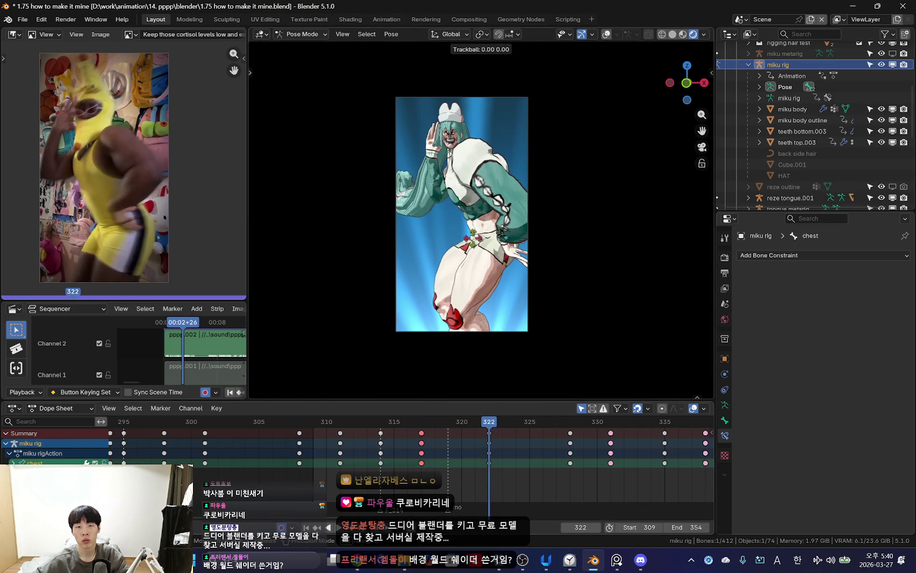
{"action": "left_click", "coordinate": [520, 192]}
{"action": "mouse_move", "coordinate": [488, 485]}
{"action": "left_mouse_down"}
{"action": "mouse_move", "coordinate": [462, 486]}
{"action": "mouse_move", "coordinate": [525, 489]}
{"action": "mouse_move", "coordinate": [556, 471]}
{"action": "mouse_move", "coordinate": [570, 478]}
{"action": "left_mouse_up"}
{"action": "key", "text": "r"}
{"action": "key", "text": "r"}
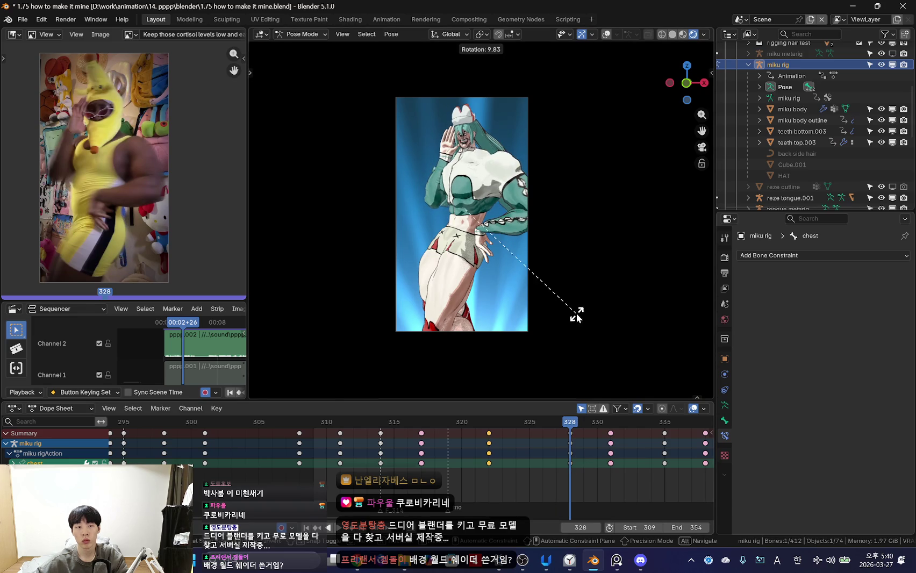
{"action": "left_click", "coordinate": [607, 321]}
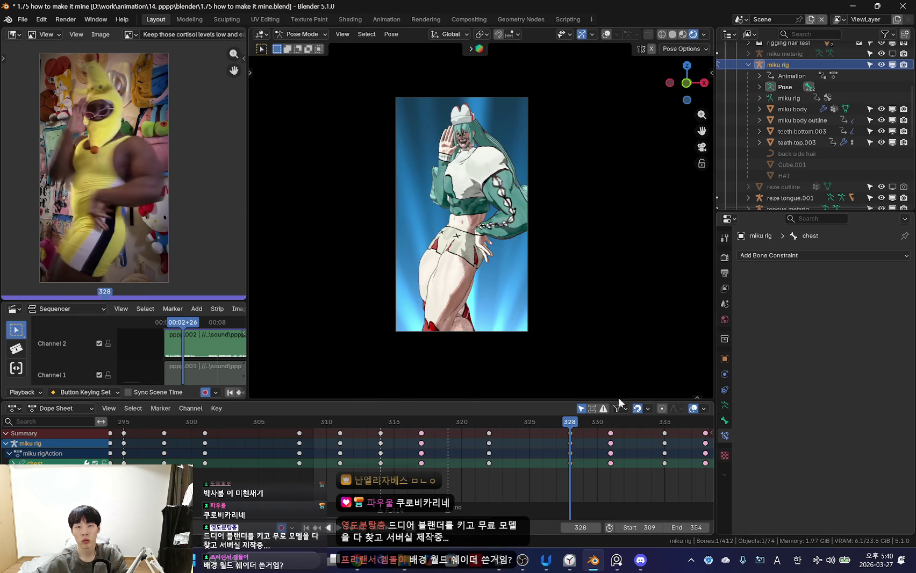
- Replay from frame 309 and adjust the chest tilt around frames 312–318
{"action": "key", "text": "shift+Left"}
{"action": "key", "text": "space"}
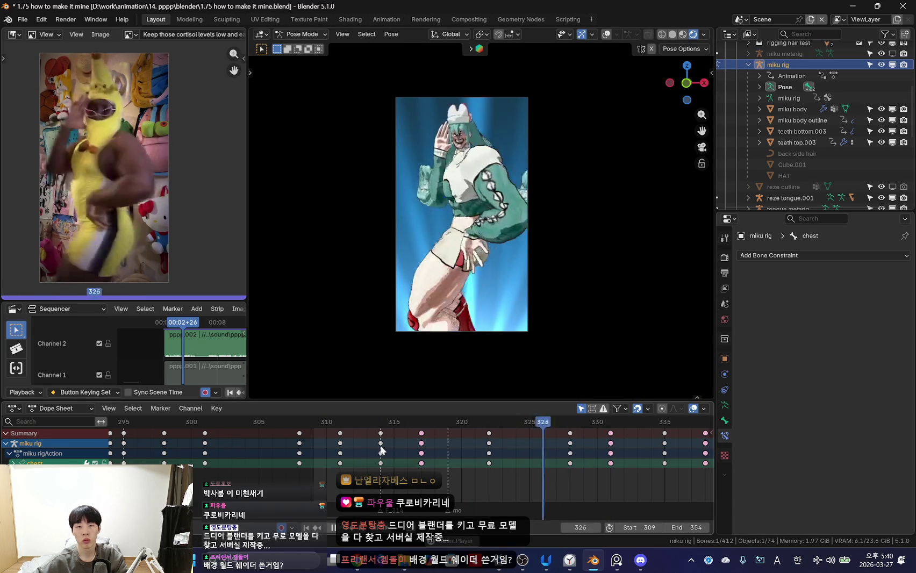
{"action": "scroll", "coordinate": [454, 428], "scroll_direction": "down", "scroll_amount": 2}
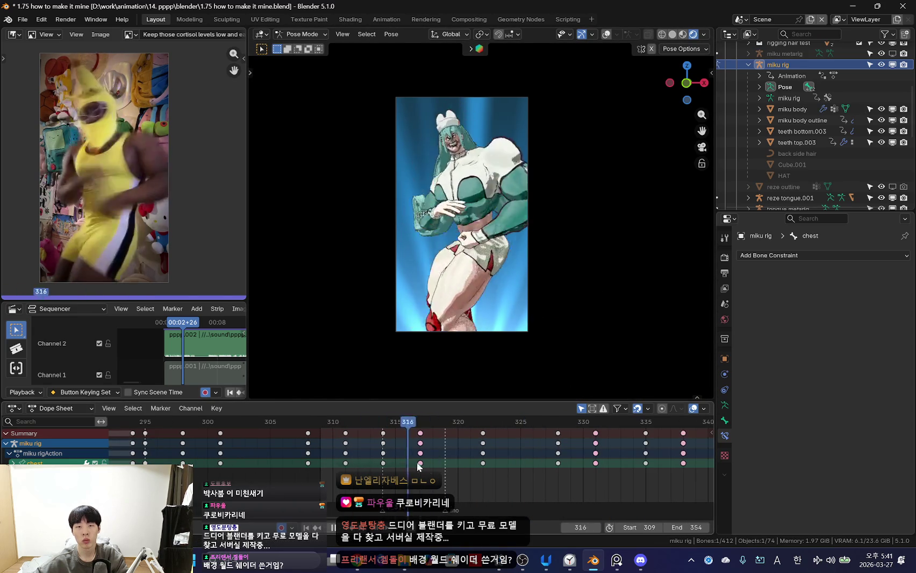
{"action": "scroll", "coordinate": [405, 467], "scroll_direction": "up", "scroll_amount": 2}
{"action": "left_click_drag", "start_coordinate": [404, 467], "coordinate": [421, 457]}
{"action": "key", "text": "r"}
{"action": "left_click", "coordinate": [611, 301]}
- Shift the chest bone's position at frame 317 and review frames 319–326
{"action": "mouse_move", "coordinate": [368, 456]}
{"action": "left_mouse_down"}
{"action": "mouse_move", "coordinate": [474, 473]}
{"action": "mouse_move", "coordinate": [362, 457]}
{"action": "mouse_move", "coordinate": [484, 473]}
{"action": "mouse_move", "coordinate": [383, 452]}
{"action": "mouse_move", "coordinate": [482, 451]}
{"action": "left_mouse_up"}
{"action": "key", "text": "space"}
{"action": "left_click_drag", "start_coordinate": [472, 315], "coordinate": [388, 487]}
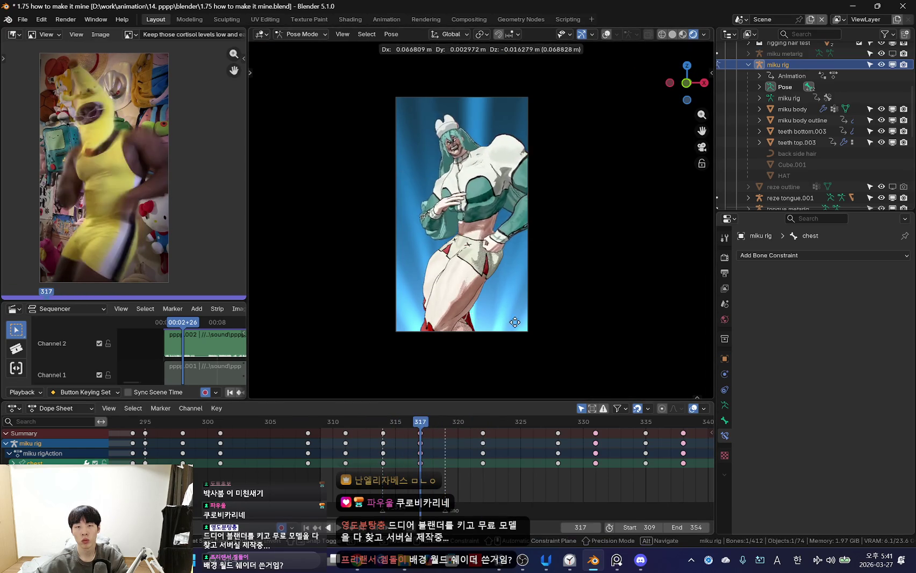
{"action": "left_click_drag", "start_coordinate": [458, 478], "coordinate": [540, 470]}
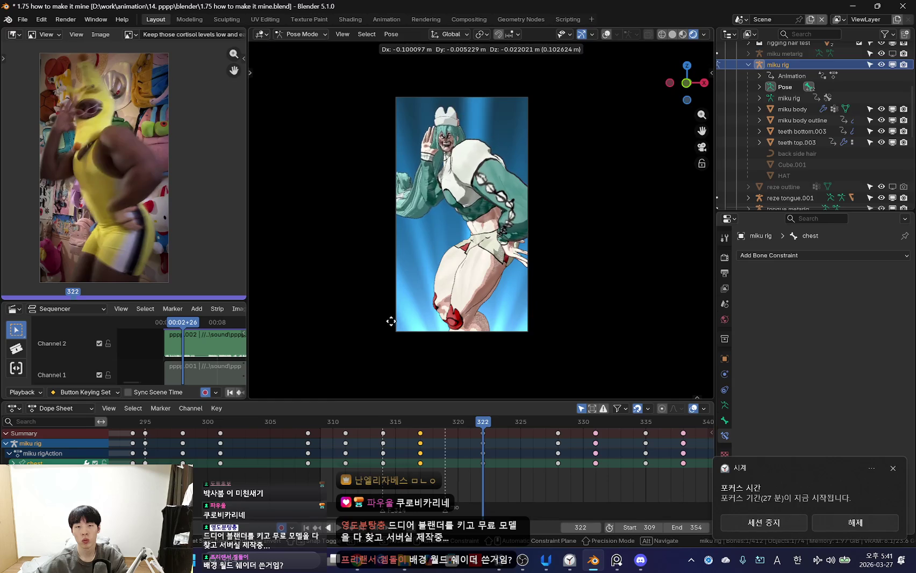
{"action": "mouse_move", "coordinate": [452, 490]}
{"action": "left_mouse_down"}
{"action": "mouse_move", "coordinate": [540, 494]}
{"action": "mouse_move", "coordinate": [408, 461]}
{"action": "mouse_move", "coordinate": [347, 475]}
{"action": "mouse_move", "coordinate": [517, 487]}
{"action": "left_mouse_up"}
{"action": "scroll", "coordinate": [404, 460], "scroll_direction": "down", "scroll_amount": 2}
{"action": "scroll", "coordinate": [346, 476], "scroll_direction": "up", "scroll_amount": 2}
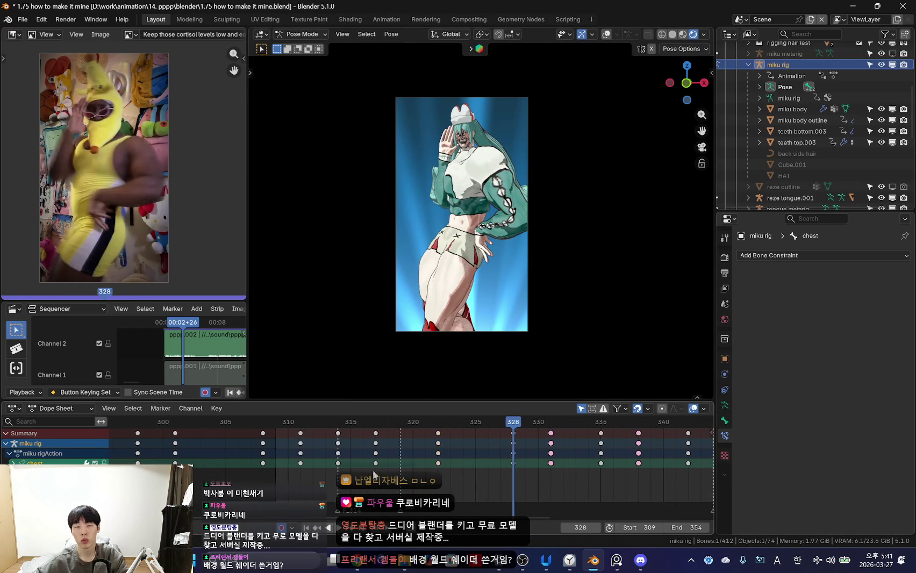
{"action": "key", "text": "space"}
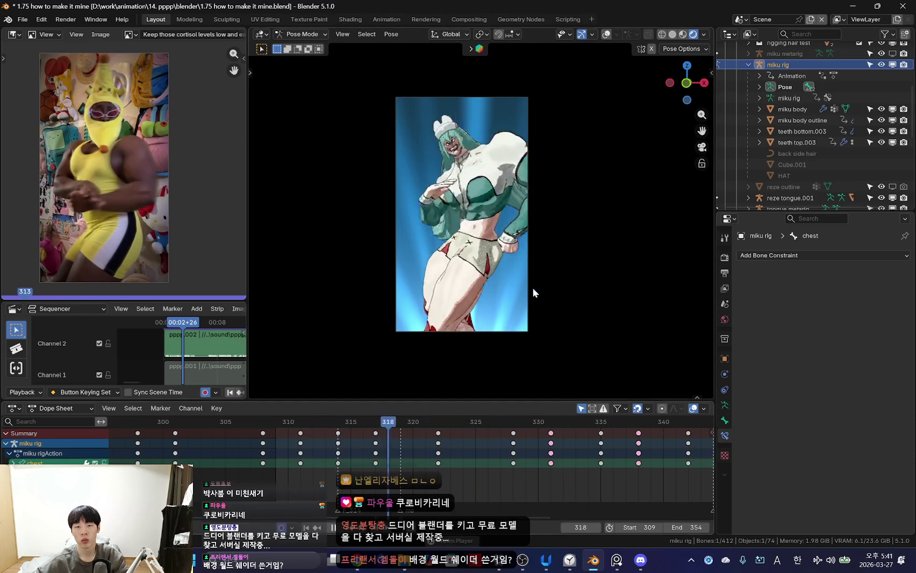
- Toggle bone overlays to inspect the torso and boob.L bones while replaying the section
{"action": "key", "text": "shift+alt+z"}
{"action": "left_click", "coordinate": [345, 463]}
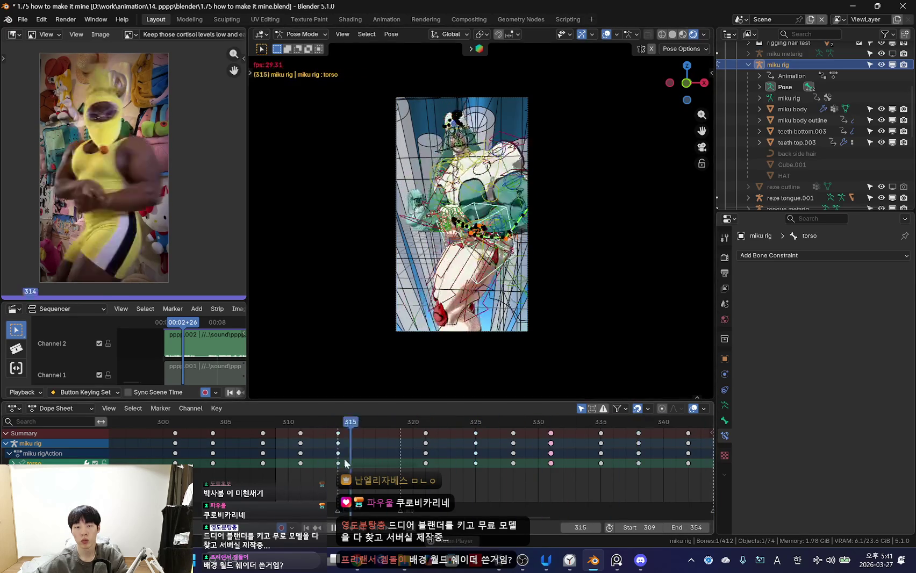
{"action": "scroll", "coordinate": [358, 455], "scroll_direction": "down", "scroll_amount": 3}
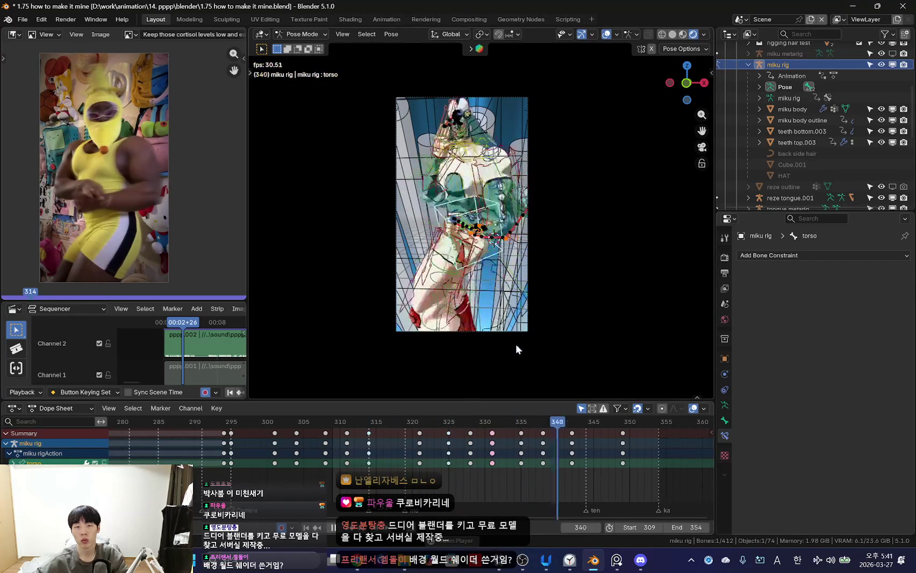
{"action": "key", "text": "shift+alt+z"}
{"action": "left_click", "coordinate": [370, 456]}
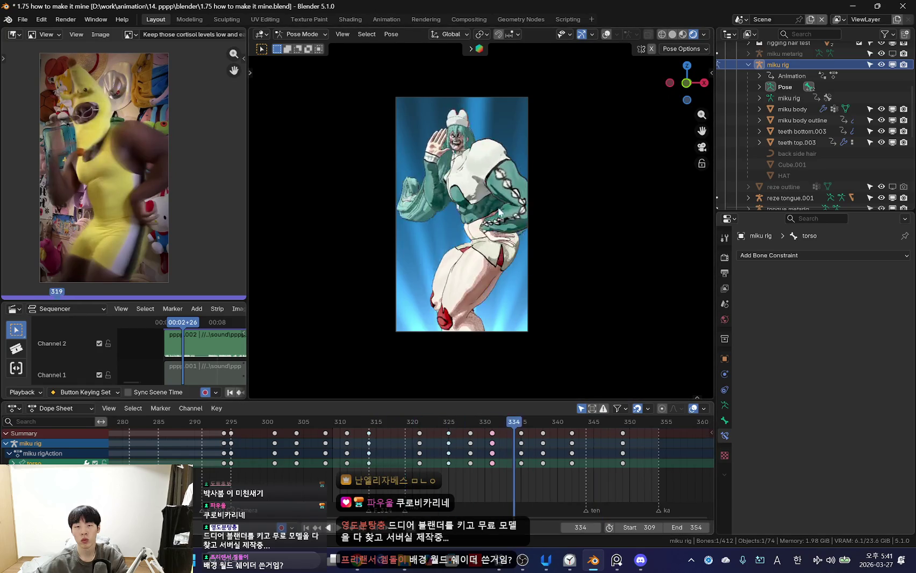
{"action": "key", "text": "shift+alt+z"}
{"action": "key", "text": "shift+alt+z"}
{"action": "key", "text": "shift+alt+z"}
{"action": "left_click", "coordinate": [444, 206]}
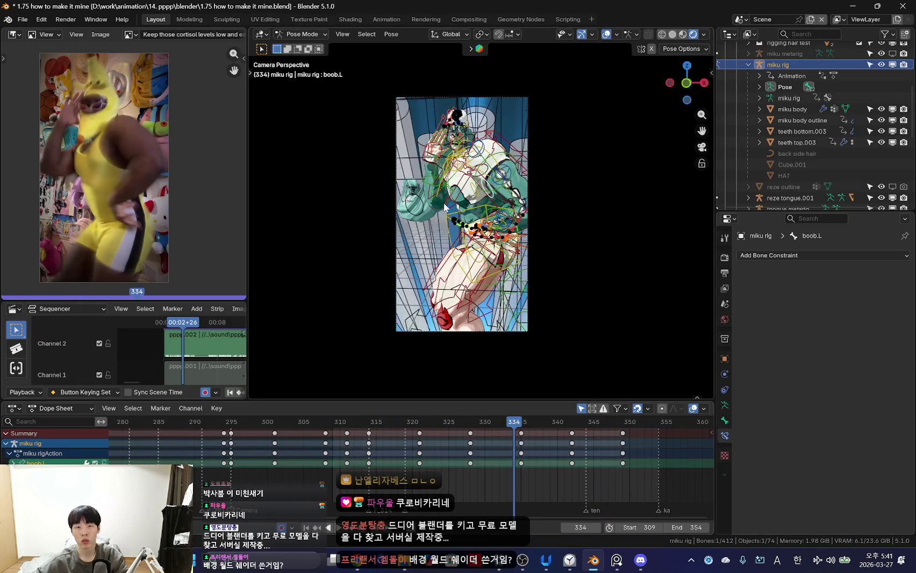
{"action": "key", "text": "shift+alt+z"}
{"action": "key", "text": "shift+alt+z"}
{"action": "scroll", "coordinate": [476, 162], "scroll_direction": "up", "scroll_amount": 5}
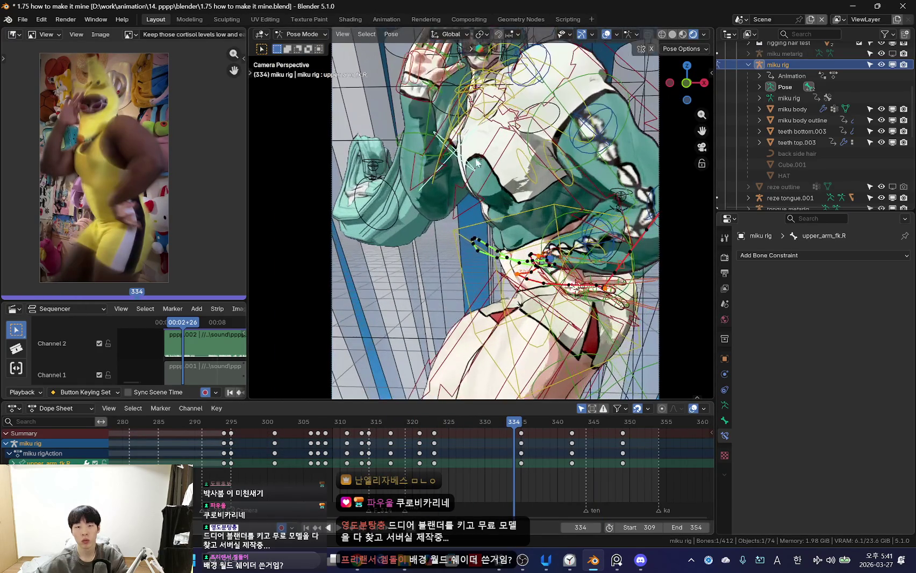
{"action": "key", "text": "shift+alt+z"}
{"action": "scroll", "coordinate": [572, 199], "scroll_direction": "down", "scroll_amount": 5}
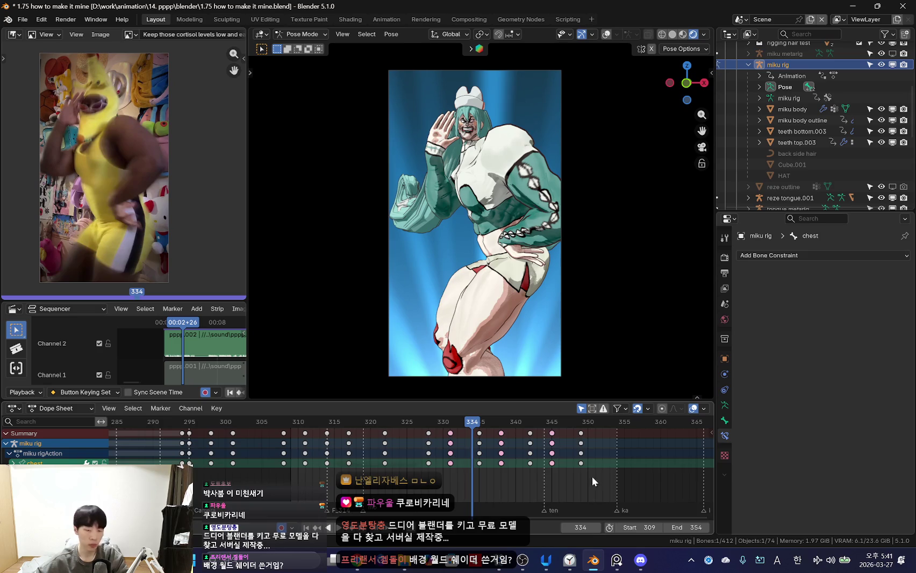
{"action": "scroll", "coordinate": [461, 474], "scroll_direction": "up", "scroll_amount": 3}
- Scrub frames 320–330 and select the keyframes at frame 328
{"action": "left_click_drag", "start_coordinate": [460, 474], "coordinate": [435, 465]}
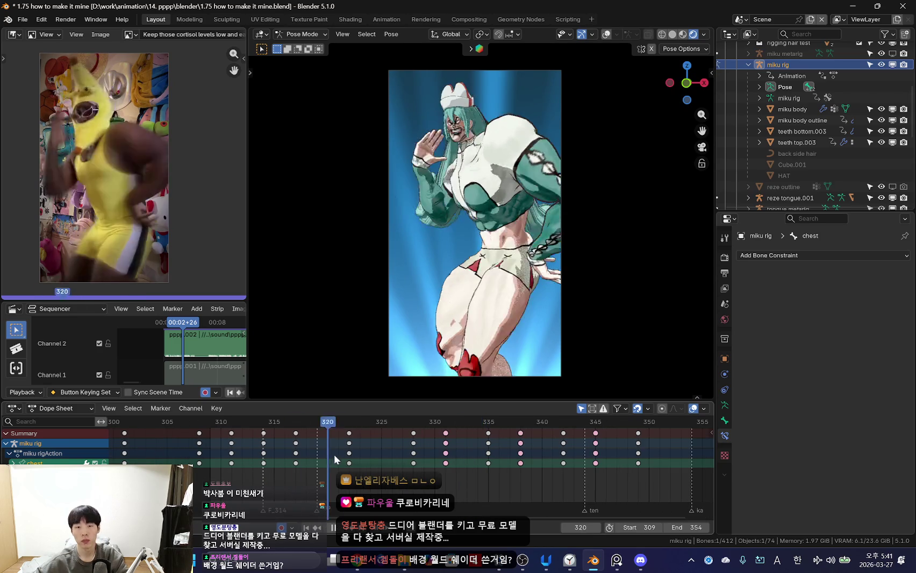
{"action": "mouse_move", "coordinate": [346, 466]}
{"action": "left_mouse_down"}
{"action": "mouse_move", "coordinate": [337, 467]}
{"action": "mouse_move", "coordinate": [444, 480]}
{"action": "mouse_move", "coordinate": [466, 466]}
{"action": "mouse_move", "coordinate": [357, 455]}
{"action": "mouse_move", "coordinate": [439, 463]}
{"action": "mouse_move", "coordinate": [424, 460]}
{"action": "left_mouse_up"}
{"action": "left_click", "coordinate": [413, 453]}
{"action": "mouse_move", "coordinate": [344, 466]}
{"action": "left_mouse_down"}
{"action": "mouse_move", "coordinate": [456, 465]}
{"action": "mouse_move", "coordinate": [413, 461]}
{"action": "left_mouse_up"}
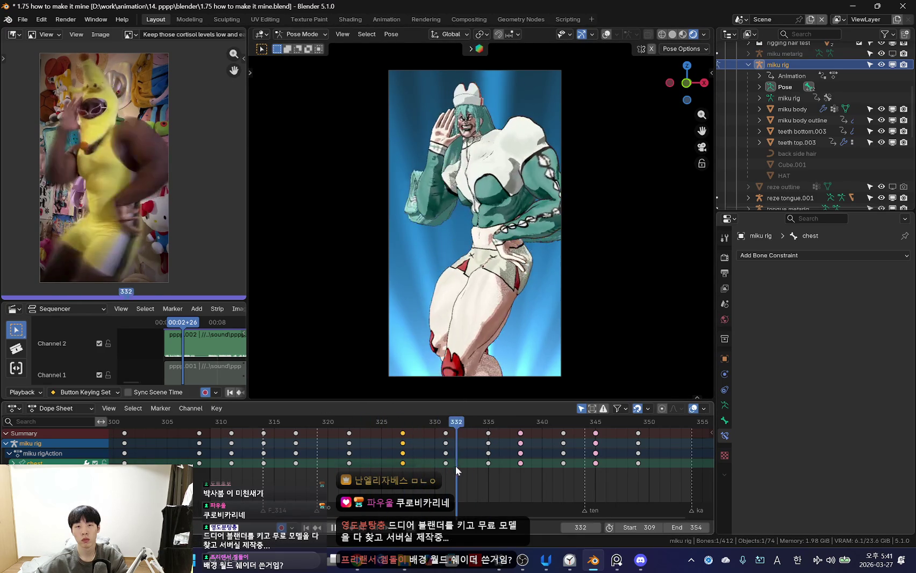
{"action": "key", "text": "Left"}
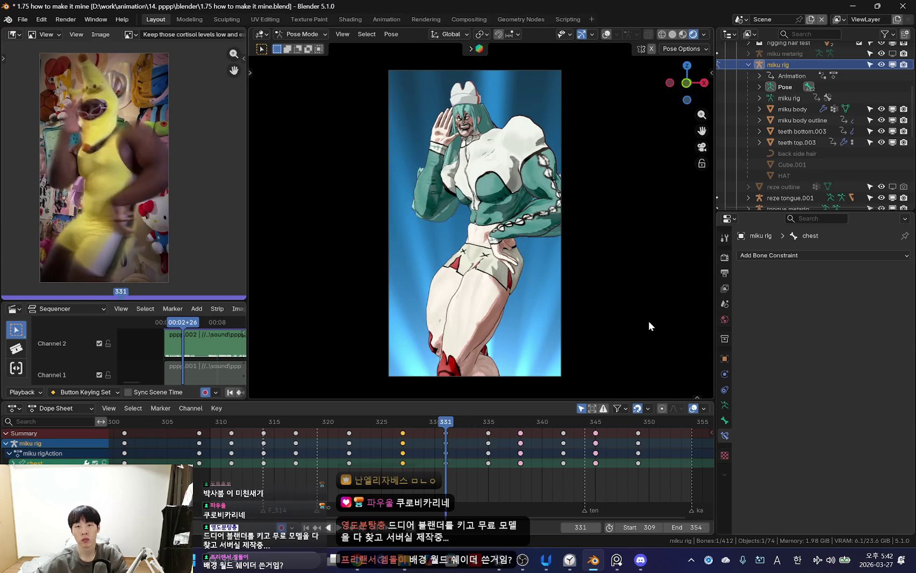
- Rotate the chest bone at frames 335 and 338
{"action": "key", "text": "r"}
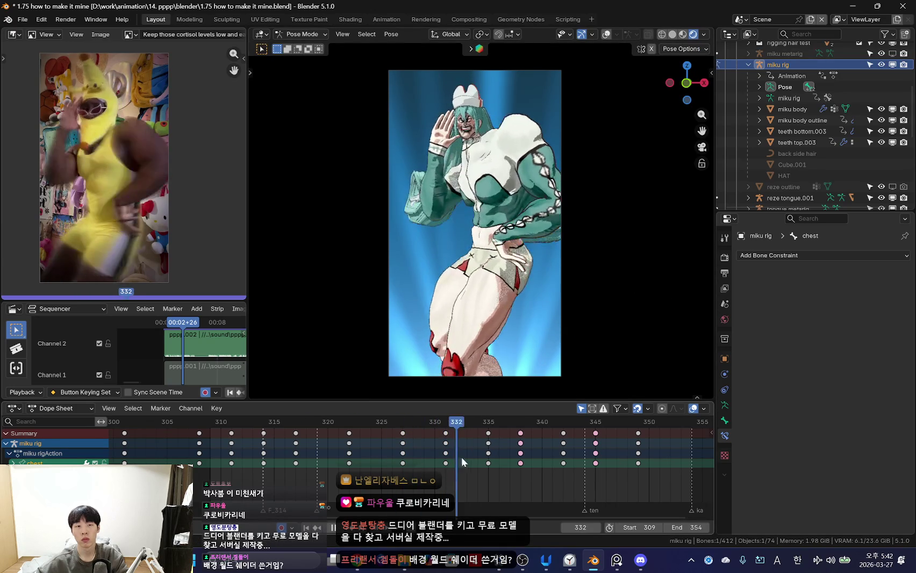
{"action": "mouse_move", "coordinate": [488, 456]}
{"action": "left_mouse_down"}
{"action": "mouse_move", "coordinate": [449, 460]}
{"action": "mouse_move", "coordinate": [474, 456]}
{"action": "left_mouse_up"}
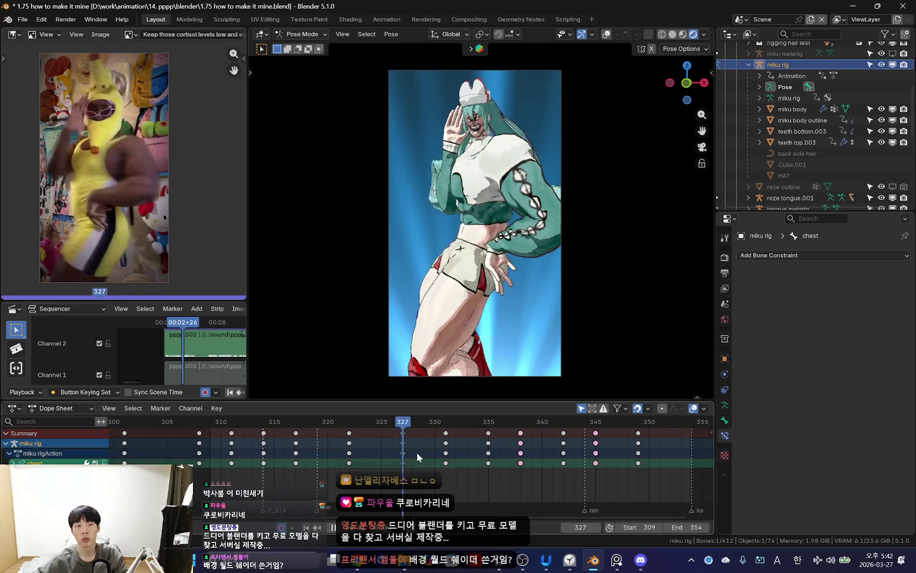
{"action": "left_click_drag", "start_coordinate": [473, 469], "coordinate": [483, 464]}
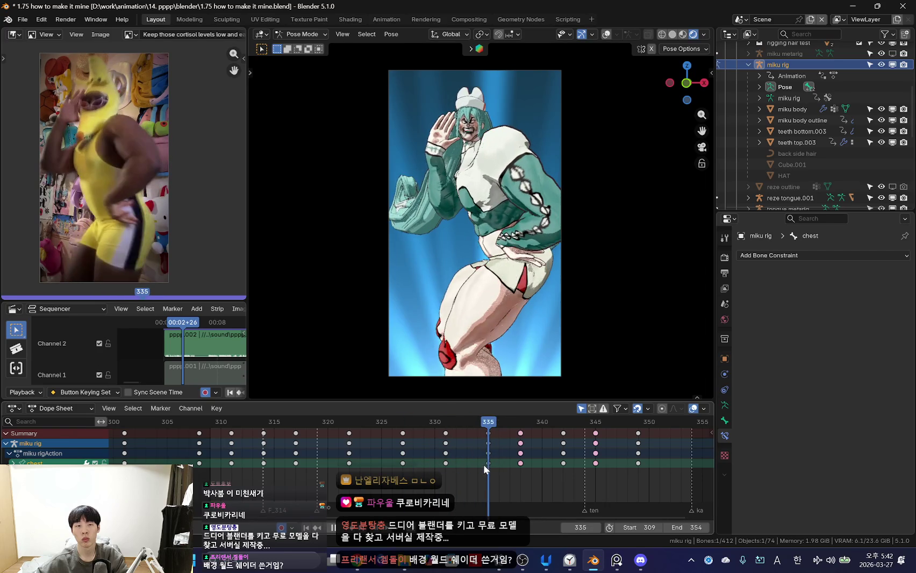
{"action": "left_click", "coordinate": [534, 336]}
{"action": "key", "text": "Down"}
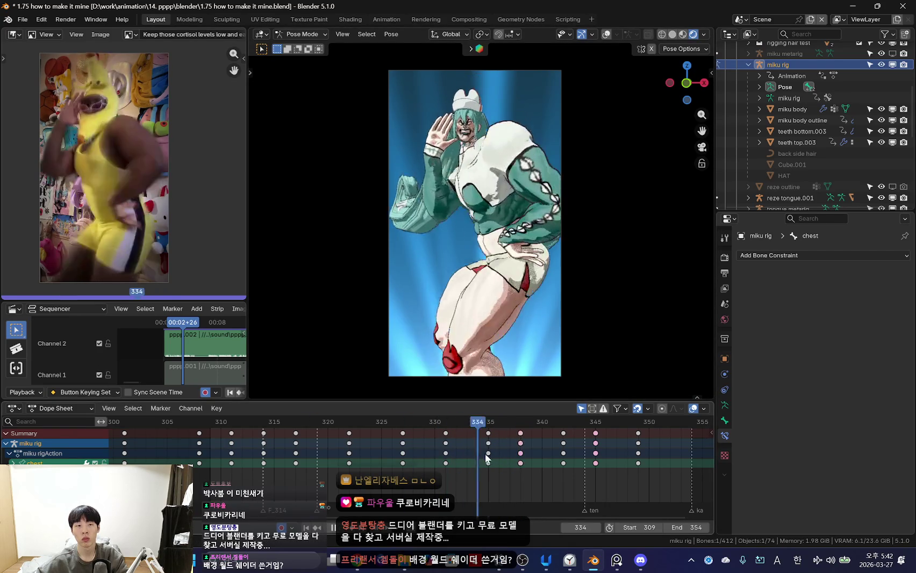
{"action": "mouse_move", "coordinate": [528, 462]}
{"action": "left_mouse_down"}
{"action": "mouse_move", "coordinate": [489, 456]}
{"action": "mouse_move", "coordinate": [520, 463]}
{"action": "mouse_move", "coordinate": [524, 479]}
{"action": "mouse_move", "coordinate": [432, 458]}
{"action": "mouse_move", "coordinate": [504, 471]}
{"action": "mouse_move", "coordinate": [370, 461]}
{"action": "mouse_move", "coordinate": [469, 470]}
{"action": "mouse_move", "coordinate": [507, 456]}
{"action": "mouse_move", "coordinate": [361, 457]}
{"action": "mouse_move", "coordinate": [501, 474]}
{"action": "mouse_move", "coordinate": [413, 449]}
{"action": "mouse_move", "coordinate": [486, 460]}
{"action": "mouse_move", "coordinate": [400, 437]}
{"action": "mouse_move", "coordinate": [481, 470]}
{"action": "mouse_move", "coordinate": [526, 476]}
{"action": "mouse_move", "coordinate": [452, 458]}
{"action": "mouse_move", "coordinate": [514, 471]}
{"action": "mouse_move", "coordinate": [551, 457]}
{"action": "mouse_move", "coordinate": [377, 457]}
{"action": "mouse_move", "coordinate": [490, 460]}
{"action": "mouse_move", "coordinate": [434, 453]}
{"action": "left_mouse_up"}
{"action": "left_click", "coordinate": [551, 302]}
- Refine the chest rotation once more at frames 335 and 338
{"action": "key", "text": "r"}
{"action": "left_click", "coordinate": [590, 276]}
{"action": "key", "text": "r"}
{"action": "left_click", "coordinate": [484, 279]}
- Frame the timeline on frames 280–390 and scrub to frame 327
{"action": "scroll", "coordinate": [535, 458], "scroll_direction": "down", "scroll_amount": 4}
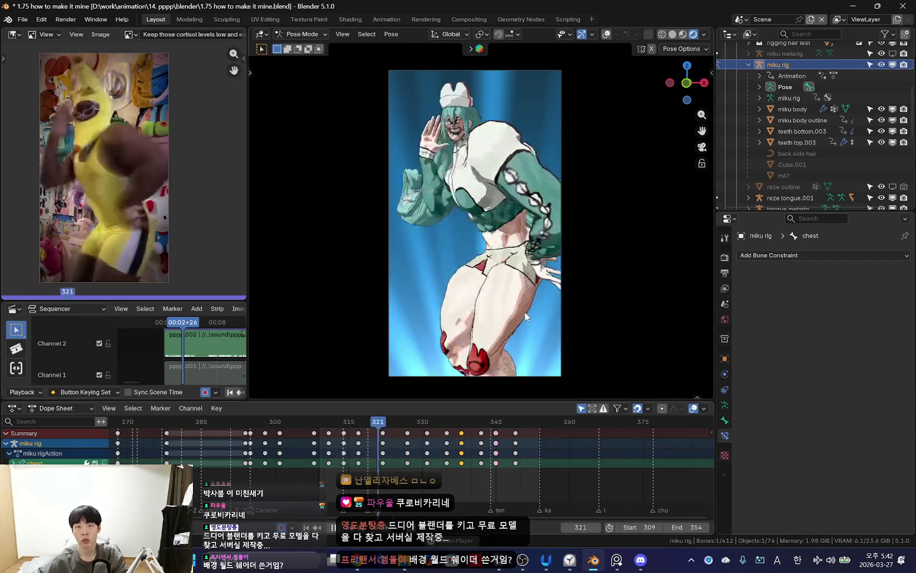
{"action": "scroll", "coordinate": [512, 423], "scroll_direction": "down", "scroll_amount": 4}
{"action": "scroll", "coordinate": [530, 461], "scroll_direction": "up", "scroll_amount": 1}
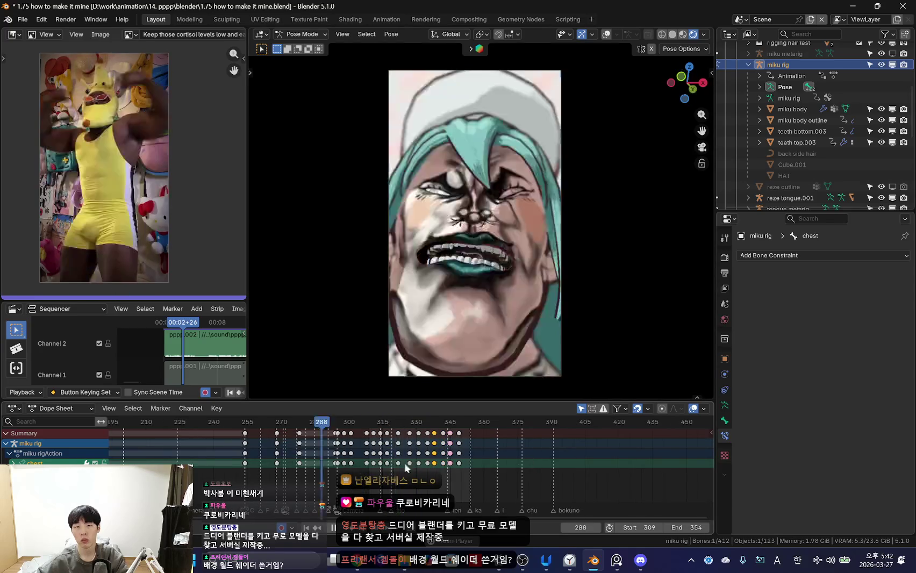
{"action": "left_click_drag", "start_coordinate": [507, 469], "coordinate": [419, 470]}
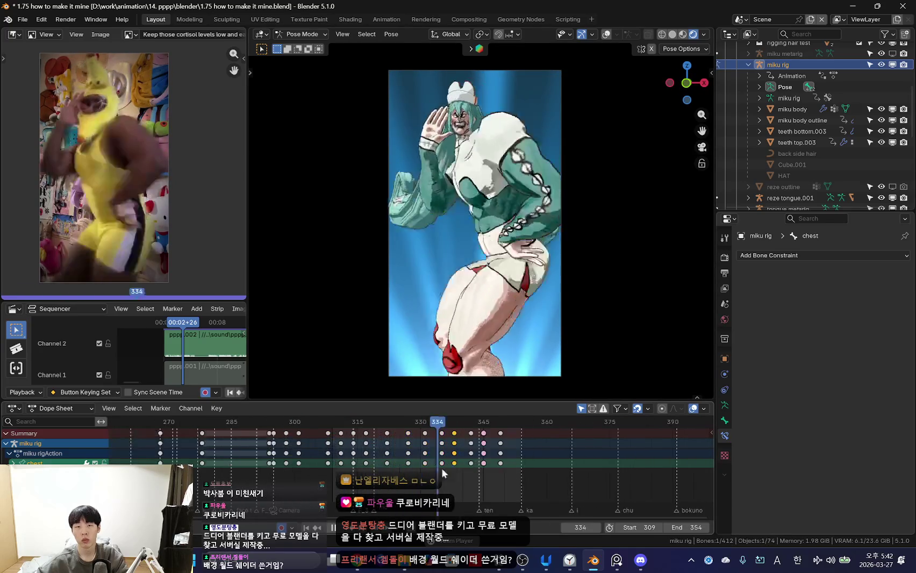
{"action": "scroll", "coordinate": [424, 476], "scroll_direction": "up", "scroll_amount": 4}
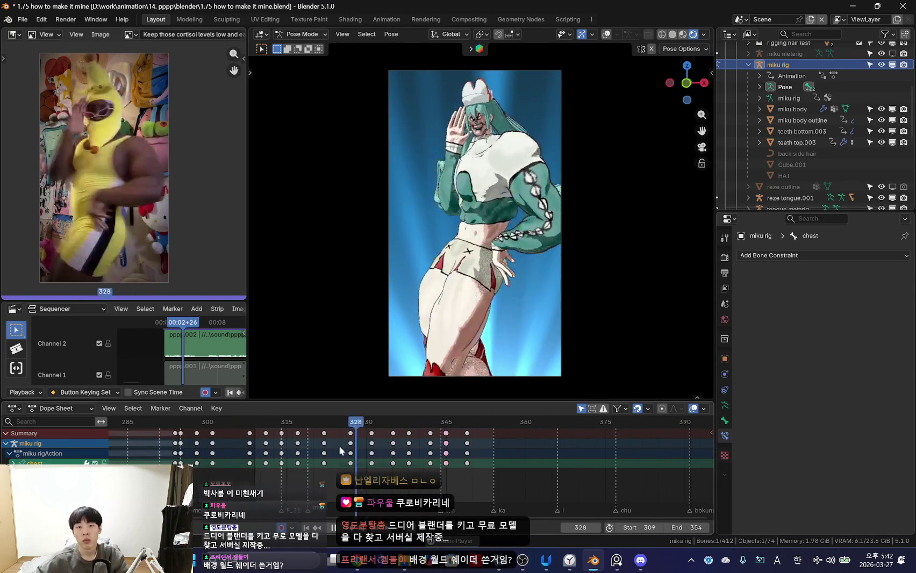
{"action": "middle_click_drag", "start_coordinate": [339, 446], "coordinate": [292, 456]}
{"action": "scroll", "coordinate": [334, 457], "scroll_direction": "up", "scroll_amount": 2}
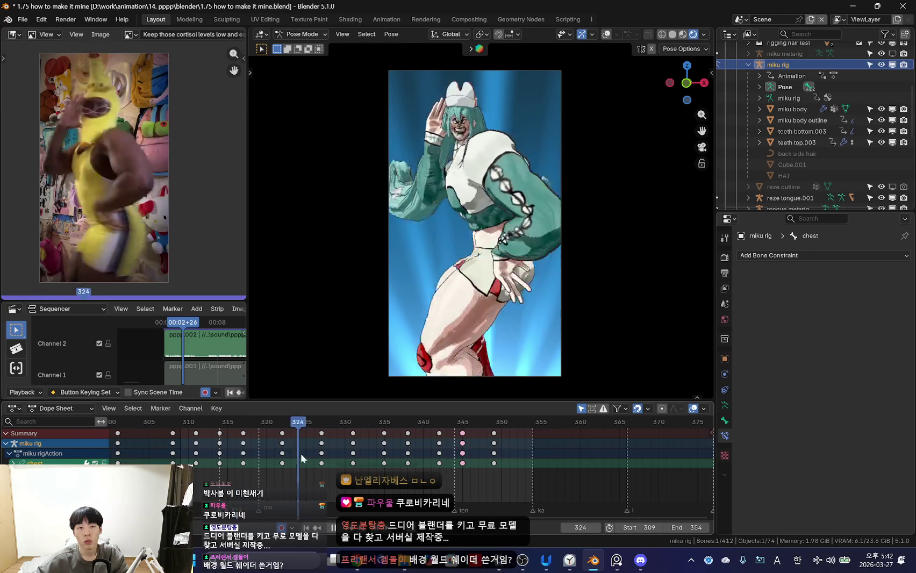
{"action": "scroll", "coordinate": [355, 453], "scroll_direction": "up", "scroll_amount": 2}
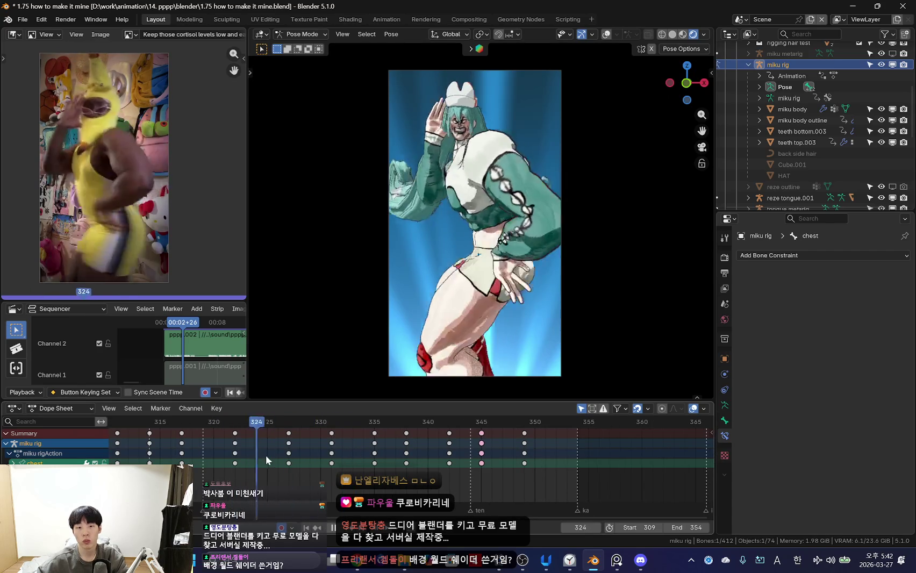
{"action": "mouse_move", "coordinate": [314, 456]}
{"action": "left_mouse_down"}
{"action": "mouse_move", "coordinate": [243, 453]}
{"action": "mouse_move", "coordinate": [293, 454]}
{"action": "left_mouse_up"}
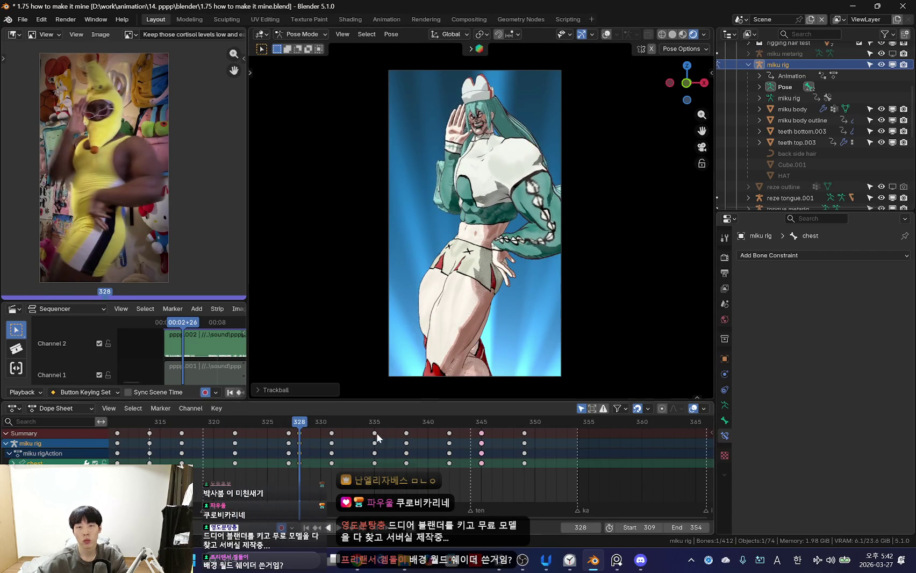
- Delete the frame-328 keyframes and replay the loop up to frame 338
{"action": "key", "text": "i"}
{"action": "key", "text": "space"}
{"action": "scroll", "coordinate": [376, 436], "scroll_direction": "down", "scroll_amount": 1}
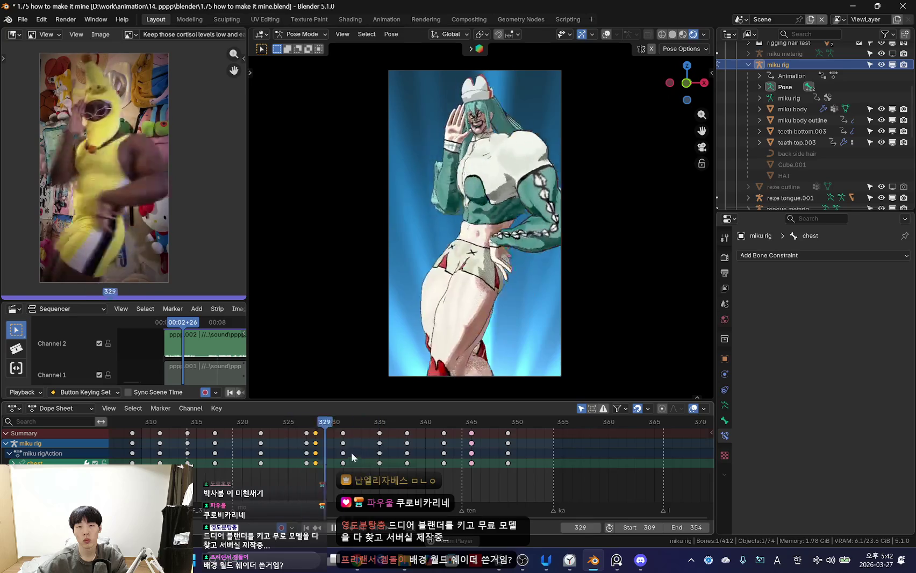
{"action": "key", "text": "Escape"}
{"action": "scroll", "coordinate": [333, 438], "scroll_direction": "down", "scroll_amount": 1}
{"action": "key", "text": "x"}
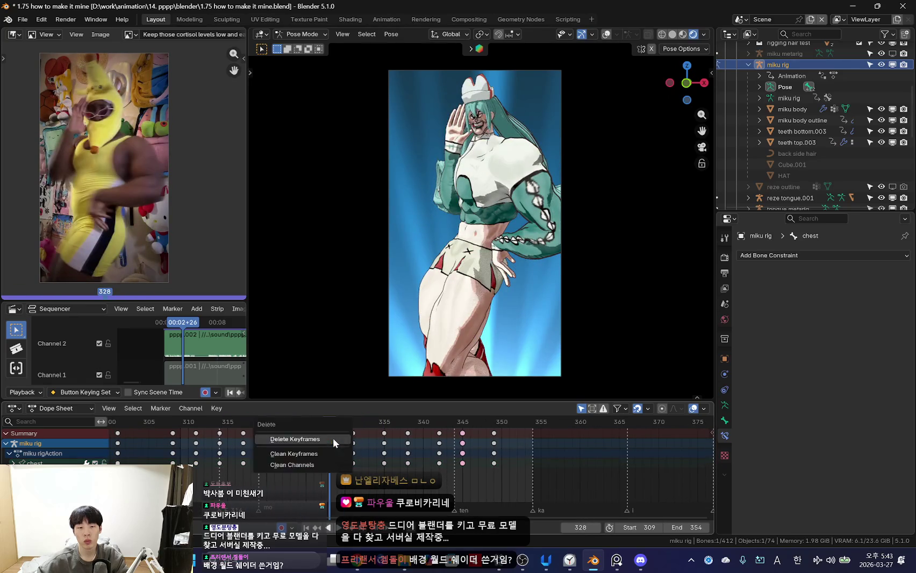
{"action": "left_click", "coordinate": [333, 436]}
{"action": "key", "text": "x"}
{"action": "left_click", "coordinate": [329, 441]}
{"action": "key", "text": "space"}
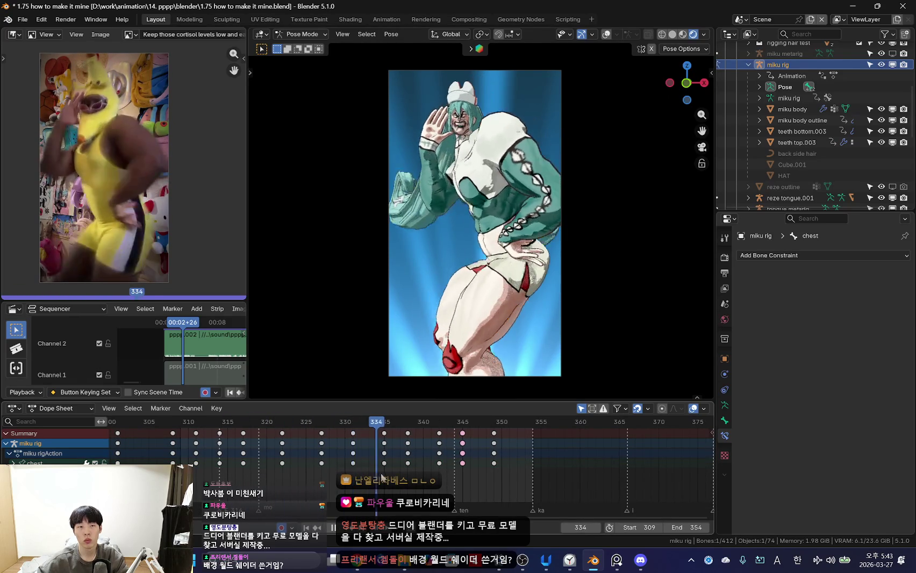
{"action": "key", "text": "space"}
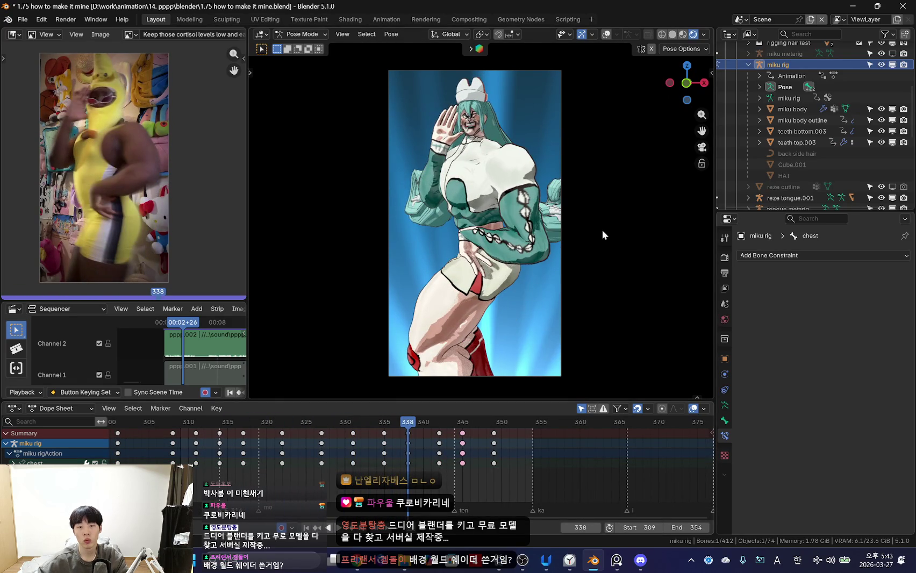
- Confirm the pose at frame 341 and delete the stray keyframe at frame 342
{"action": "mouse_move", "coordinate": [407, 458]}
{"action": "left_mouse_down"}
{"action": "mouse_move", "coordinate": [401, 474]}
{"action": "mouse_move", "coordinate": [419, 476]}
{"action": "left_mouse_up"}
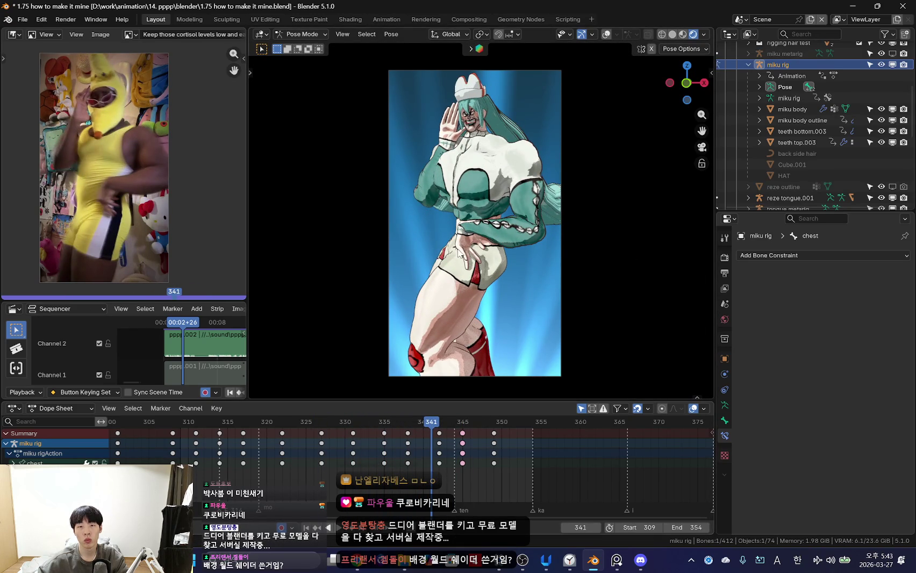
{"action": "left_click", "coordinate": [618, 245]}
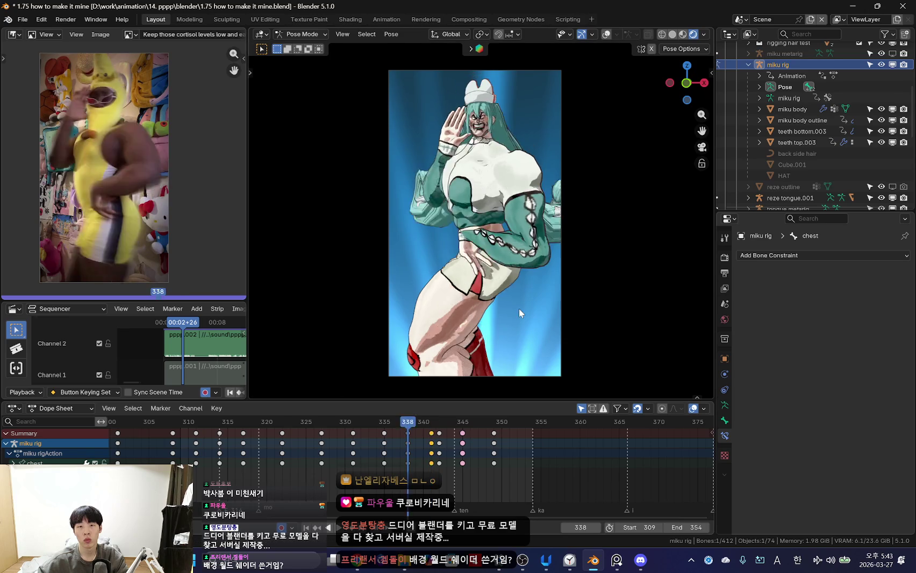
{"action": "key", "text": "x"}
{"action": "mouse_move", "coordinate": [442, 438]}
{"action": "left_mouse_down"}
{"action": "mouse_move", "coordinate": [414, 445]}
{"action": "mouse_move", "coordinate": [439, 439]}
{"action": "mouse_move", "coordinate": [384, 470]}
{"action": "mouse_move", "coordinate": [343, 476]}
{"action": "mouse_move", "coordinate": [407, 479]}
{"action": "left_mouse_up"}
{"action": "key", "text": "x"}
{"action": "left_click", "coordinate": [439, 439]}
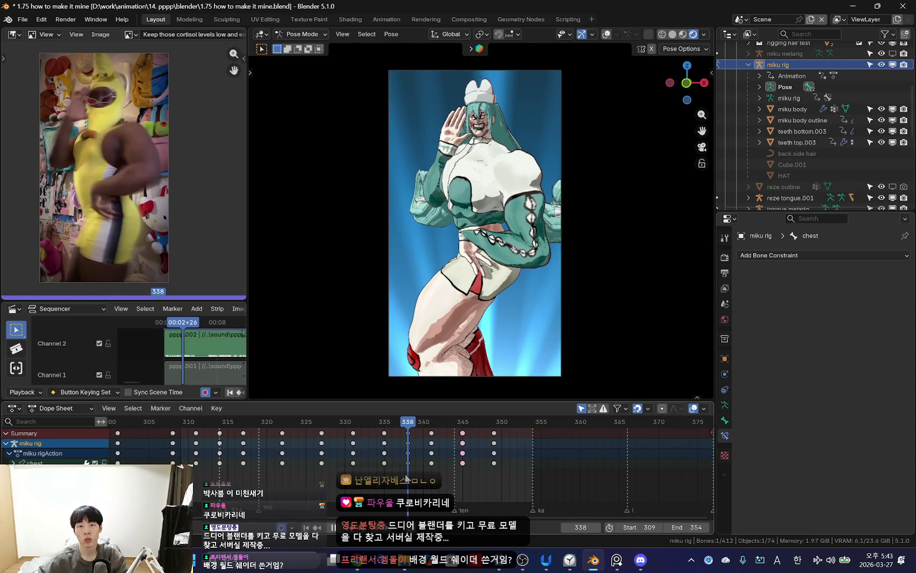
- Re-rotate the chest bone between frames 341 and 346, then play the dance back
{"action": "left_click", "coordinate": [590, 230]}
{"action": "left_click_drag", "start_coordinate": [409, 473], "coordinate": [435, 458]}
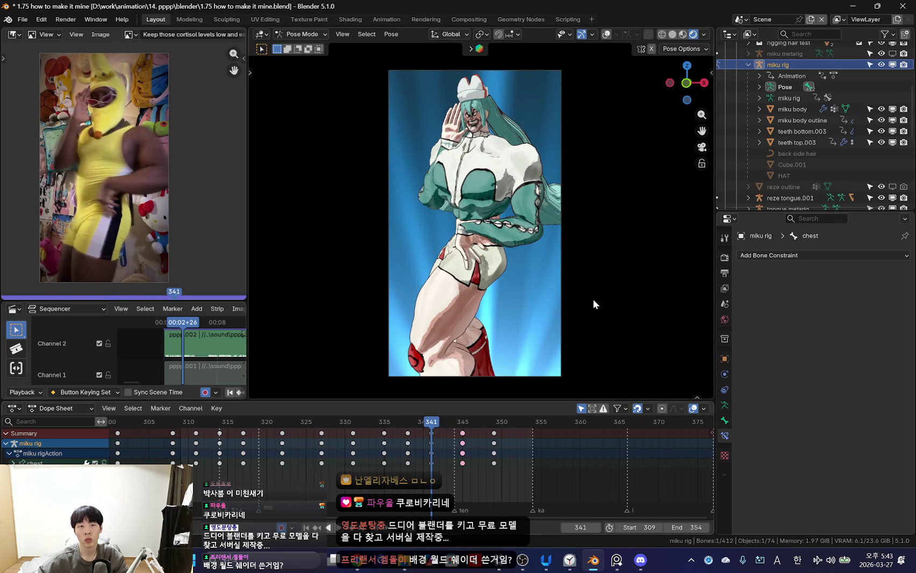
{"action": "mouse_move", "coordinate": [432, 438]}
{"action": "left_mouse_down"}
{"action": "mouse_move", "coordinate": [454, 462]}
{"action": "mouse_move", "coordinate": [444, 471]}
{"action": "left_mouse_up"}
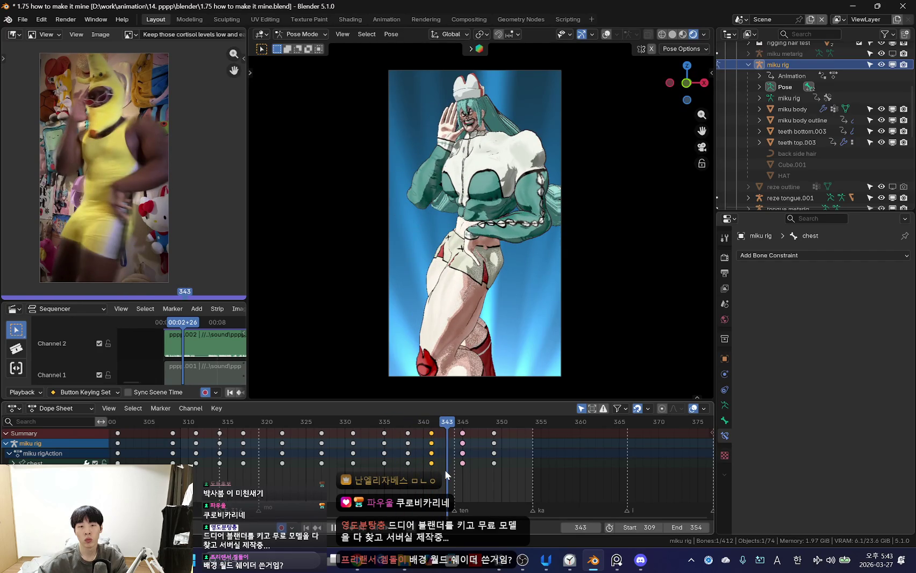
{"action": "key", "text": "r"}
{"action": "left_click_drag", "start_coordinate": [411, 463], "coordinate": [452, 462]}
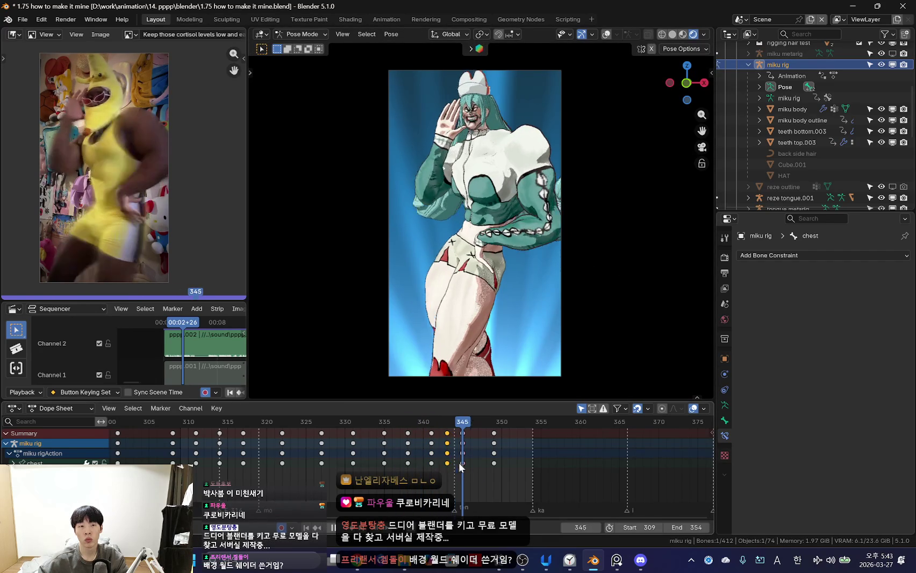
{"action": "left_click_drag", "start_coordinate": [452, 462], "coordinate": [482, 458]}
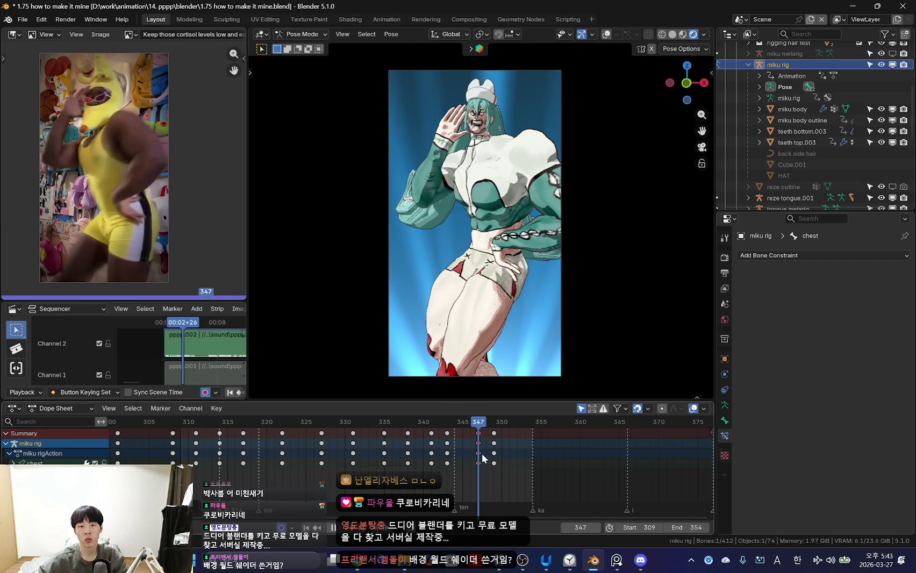
{"action": "left_click", "coordinate": [376, 334]}
{"action": "key", "text": "space"}
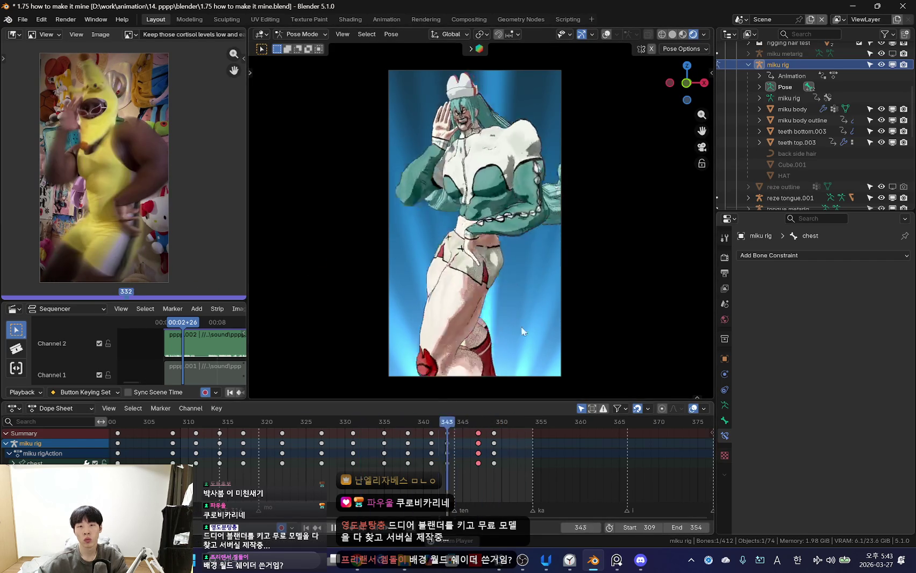
{"action": "scroll", "coordinate": [285, 445], "scroll_direction": "down", "scroll_amount": 4}
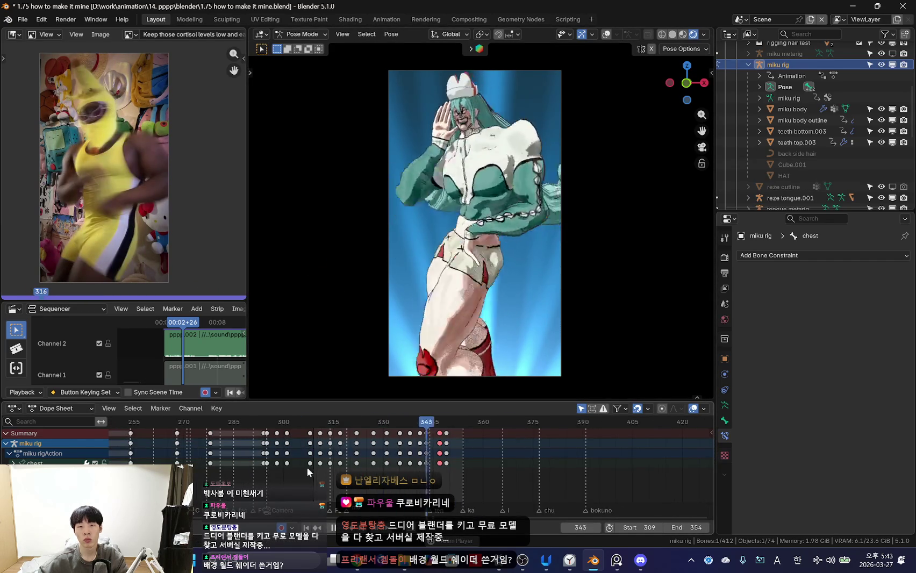
- Play back the dance, stop at frame 318 and rotate the hips bone
{"action": "scroll", "coordinate": [427, 458], "scroll_direction": "down", "scroll_amount": 4}
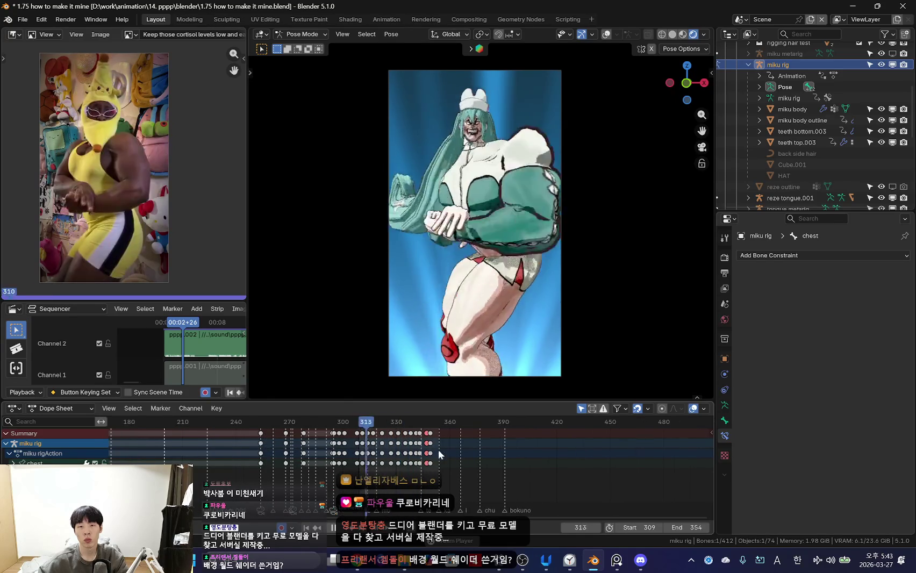
{"action": "scroll", "coordinate": [414, 468], "scroll_direction": "up", "scroll_amount": 1}
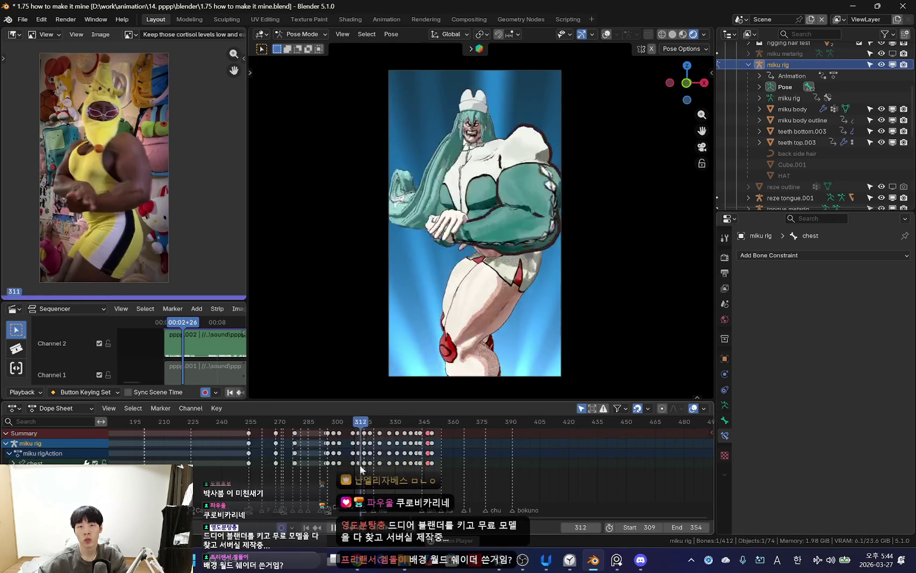
{"action": "scroll", "coordinate": [433, 482], "scroll_direction": "up", "scroll_amount": 2}
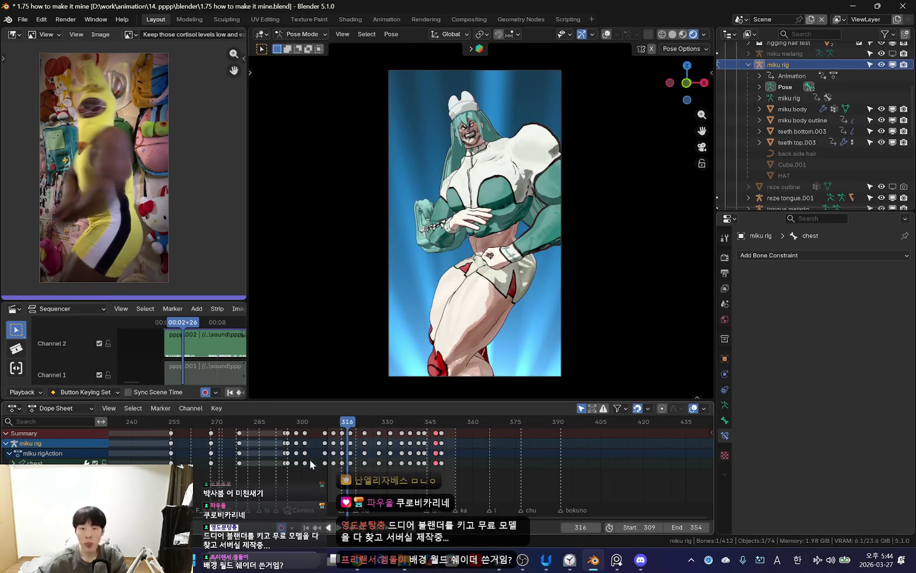
{"action": "scroll", "coordinate": [344, 453], "scroll_direction": "up", "scroll_amount": 2}
{"action": "key", "text": "space"}
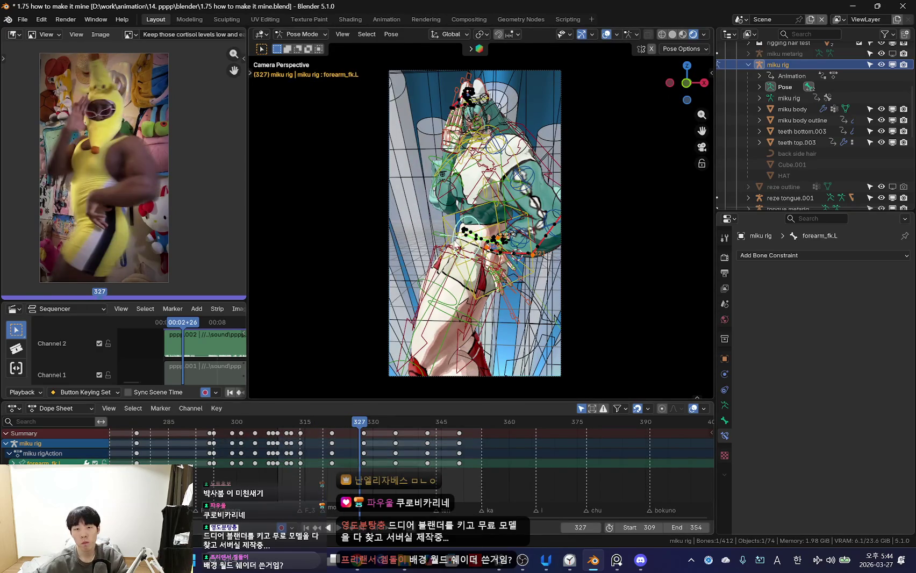
{"action": "scroll", "coordinate": [398, 454], "scroll_direction": "up", "scroll_amount": 2}
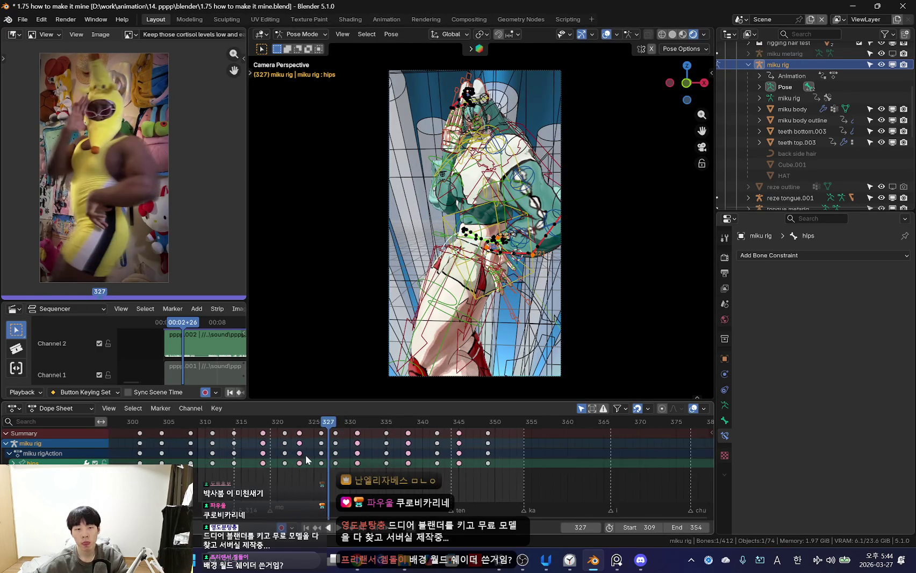
{"action": "key", "text": "space"}
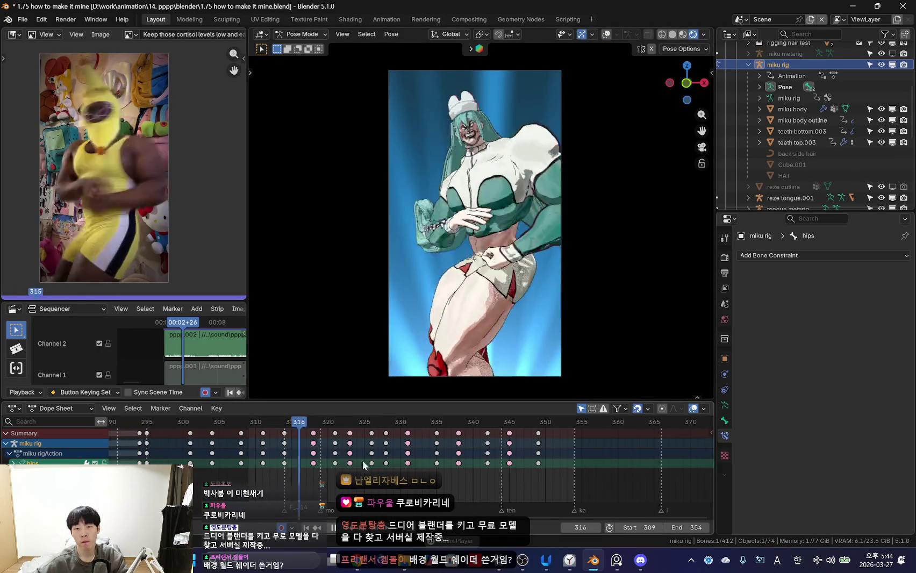
{"action": "scroll", "coordinate": [418, 464], "scroll_direction": "down", "scroll_amount": 2}
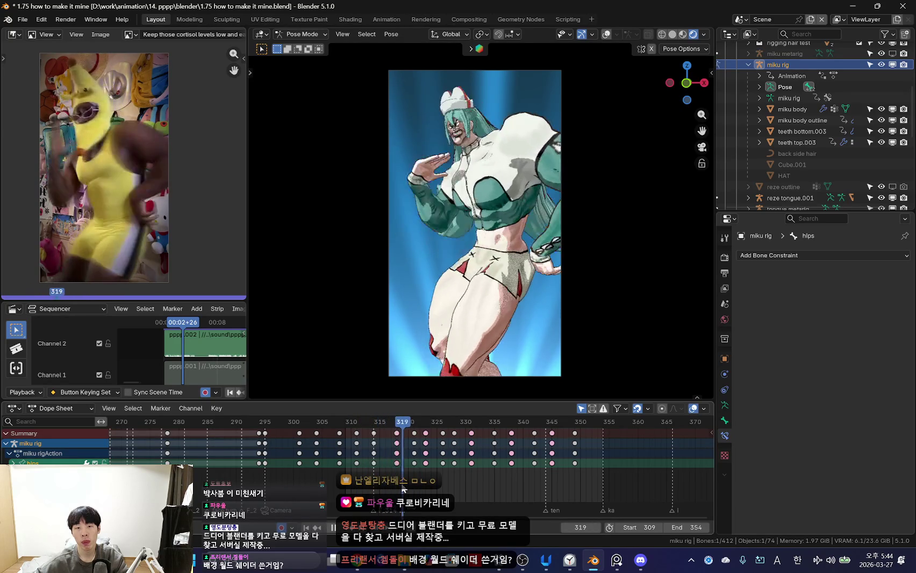
{"action": "key", "text": "space"}
{"action": "scroll", "coordinate": [581, 312], "scroll_direction": "up", "scroll_amount": 2}
{"action": "key", "text": "r"}
{"action": "key", "text": "r"}
{"action": "left_click", "coordinate": [580, 312]}
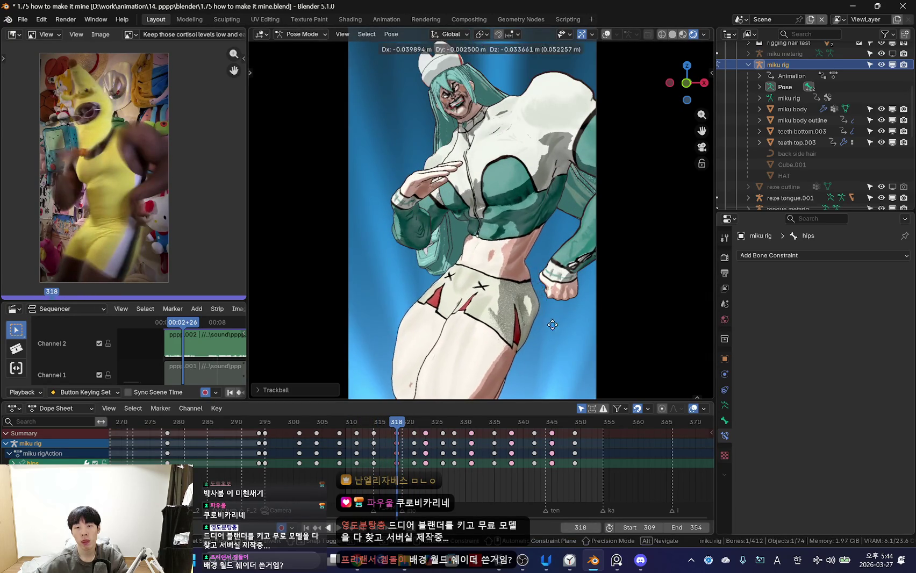
- Compare neighbouring frames and rotate the hips at frame 321
{"action": "scroll", "coordinate": [554, 376], "scroll_direction": "down", "scroll_amount": 4}
{"action": "scroll", "coordinate": [346, 462], "scroll_direction": "up", "scroll_amount": 2}
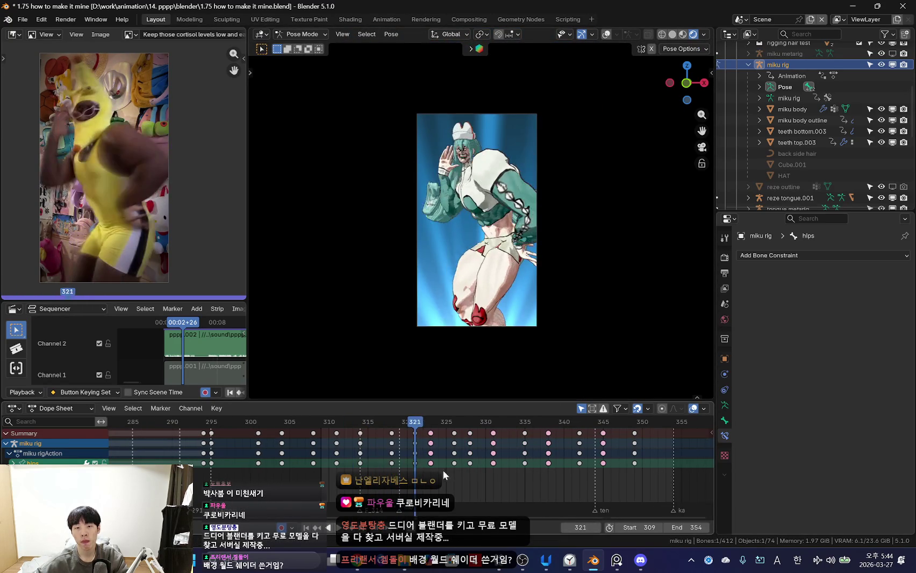
{"action": "key", "text": "Right"}
{"action": "key", "text": "Left"}
{"action": "key", "text": "Left"}
{"action": "key", "text": "Right"}
{"action": "key", "text": "Right"}
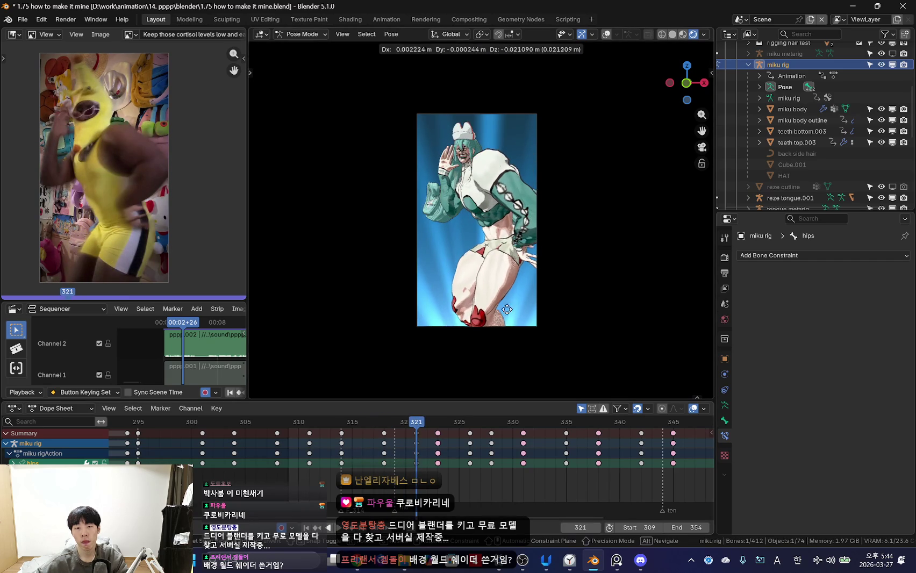
{"action": "key", "text": "r"}
{"action": "left_click", "coordinate": [554, 374]}
- Shift the hips bone at frame 323 to key a new position
{"action": "scroll", "coordinate": [558, 374], "scroll_direction": "up", "scroll_amount": 3}
{"action": "mouse_move", "coordinate": [416, 461]}
{"action": "left_mouse_down"}
{"action": "mouse_move", "coordinate": [378, 460]}
{"action": "mouse_move", "coordinate": [442, 459]}
{"action": "left_mouse_up"}
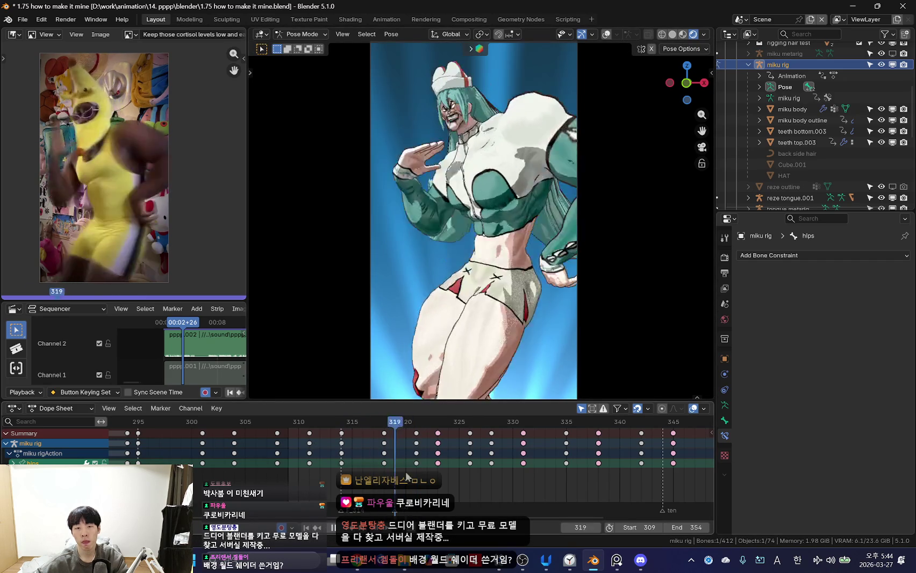
{"action": "left_click_drag", "start_coordinate": [357, 464], "coordinate": [438, 463]}
{"action": "key", "text": "g"}
{"action": "left_click", "coordinate": [624, 279]}
- Rotate the hips at frame 326, review frames 323–330, and insert hips keys at 326
{"action": "left_click_drag", "start_coordinate": [383, 479], "coordinate": [477, 479]}
{"action": "key", "text": "r"}
{"action": "key", "text": "r"}
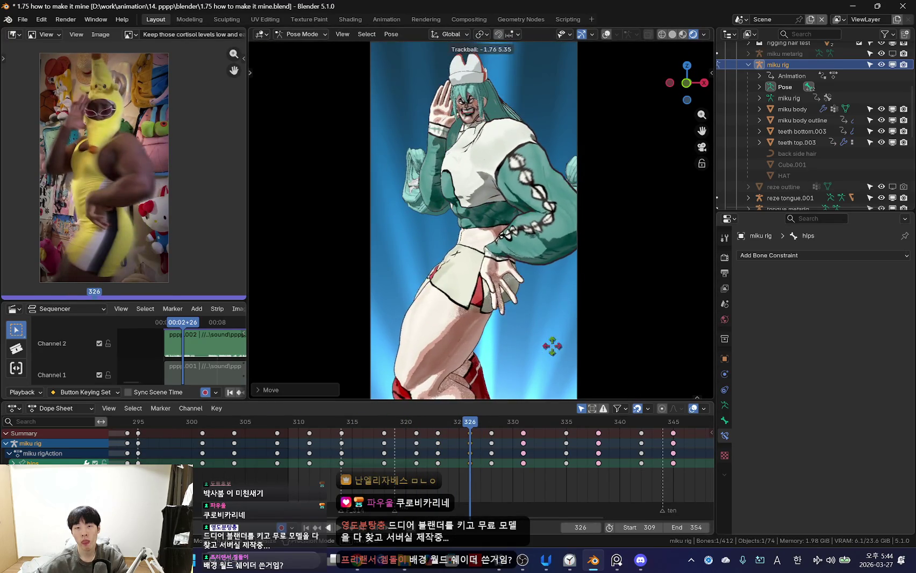
{"action": "left_click", "coordinate": [460, 486]}
{"action": "key", "text": "Right"}
{"action": "key", "text": "Down"}
{"action": "key", "text": "Down"}
{"action": "key", "text": "Up"}
{"action": "key", "text": "Up"}
{"action": "left_click_drag", "start_coordinate": [391, 461], "coordinate": [523, 468]}
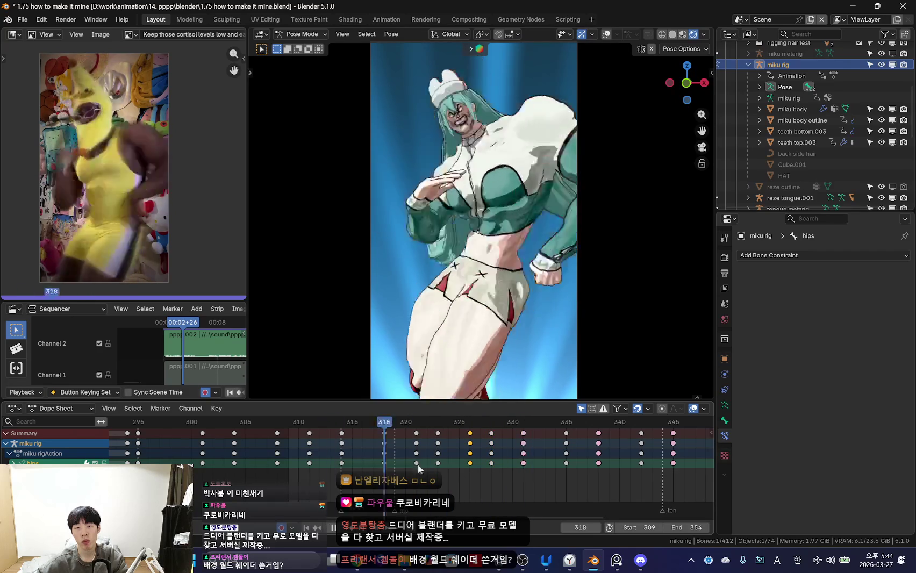
{"action": "left_click_drag", "start_coordinate": [523, 469], "coordinate": [470, 465]}
{"action": "key", "text": "i"}
{"action": "left_click_drag", "start_coordinate": [395, 468], "coordinate": [481, 476]}
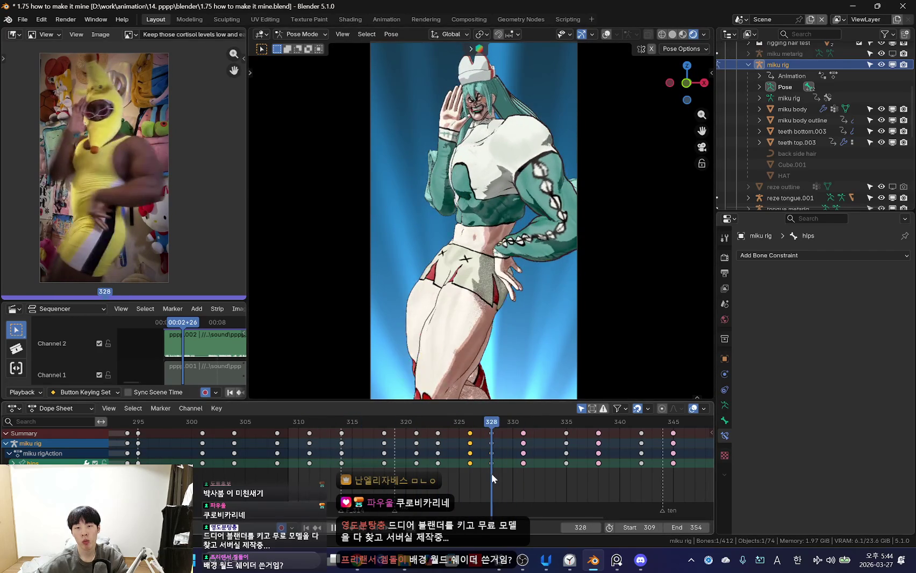
- Rotate and re-rotate the hips at frame 331, reviewing motion from frame 316
{"action": "left_click_drag", "start_coordinate": [481, 476], "coordinate": [523, 474]}
{"action": "key", "text": "r"}
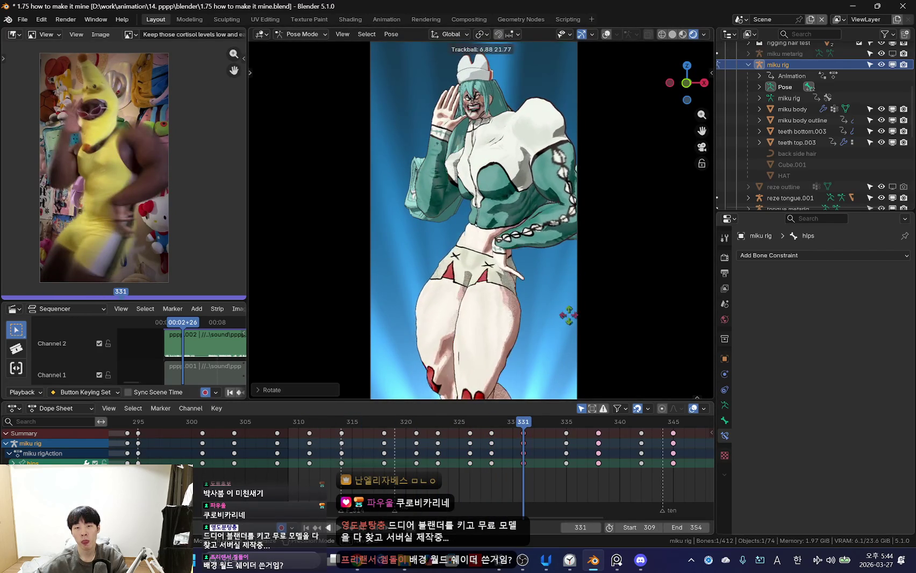
{"action": "left_click", "coordinate": [562, 341]}
{"action": "key", "text": "Left"}
{"action": "key", "text": "Left"}
{"action": "key", "text": "Left"}
{"action": "mouse_move", "coordinate": [424, 460]}
{"action": "left_mouse_down"}
{"action": "mouse_move", "coordinate": [552, 460]}
{"action": "mouse_move", "coordinate": [360, 461]}
{"action": "mouse_move", "coordinate": [520, 460]}
{"action": "left_mouse_up"}
{"action": "key", "text": "r"}
{"action": "left_click", "coordinate": [586, 321]}
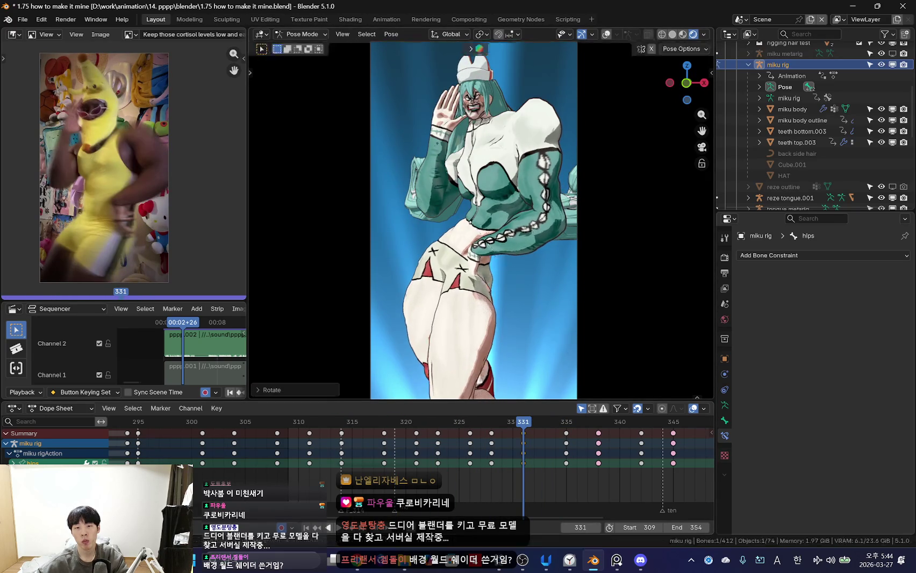
{"action": "key", "text": "r"}
{"action": "left_click", "coordinate": [583, 338]}
{"action": "left_click", "coordinate": [502, 474]}
{"action": "mouse_move", "coordinate": [503, 475]}
{"action": "left_mouse_down"}
{"action": "mouse_move", "coordinate": [523, 468]}
{"action": "mouse_move", "coordinate": [493, 462]}
{"action": "mouse_move", "coordinate": [507, 457]}
{"action": "mouse_move", "coordinate": [570, 462]}
{"action": "mouse_move", "coordinate": [510, 445]}
{"action": "mouse_move", "coordinate": [566, 457]}
{"action": "left_mouse_up"}
- Key a hips rotation at frame 335, then review back through frames 331, 326 and 328
{"action": "key", "text": "r"}
{"action": "left_click", "coordinate": [620, 304]}
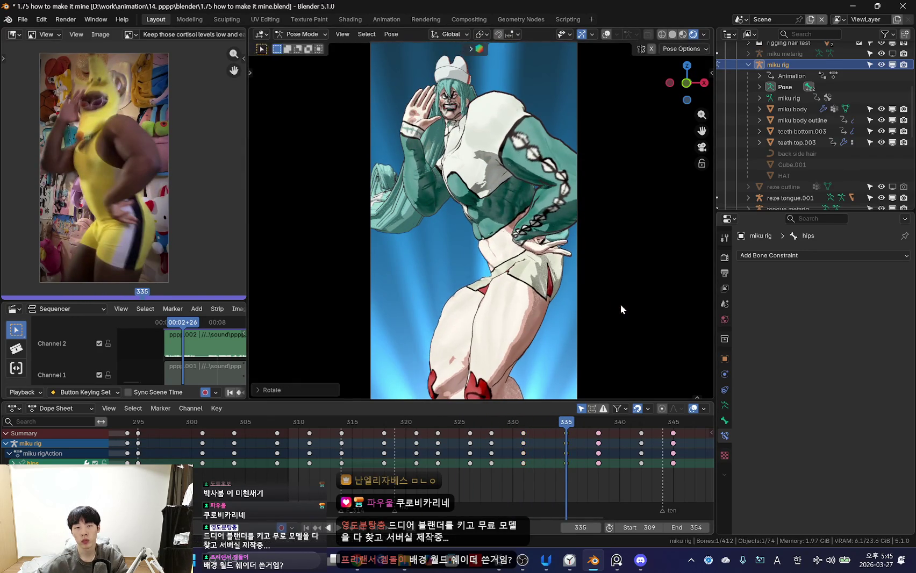
{"action": "mouse_move", "coordinate": [467, 467]}
{"action": "left_mouse_down"}
{"action": "mouse_move", "coordinate": [477, 494]}
{"action": "mouse_move", "coordinate": [567, 480]}
{"action": "mouse_move", "coordinate": [356, 441]}
{"action": "mouse_move", "coordinate": [522, 462]}
{"action": "left_mouse_up"}
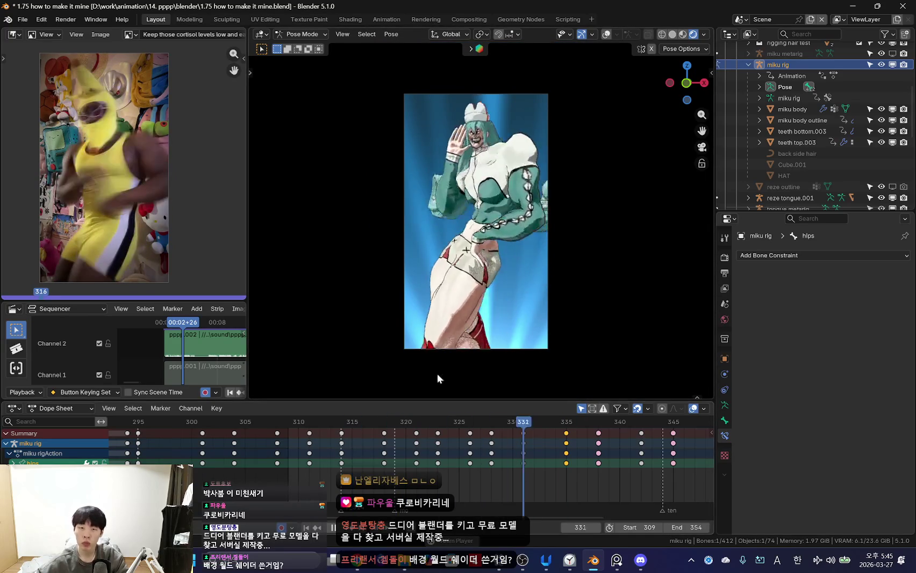
{"action": "scroll", "coordinate": [495, 431], "scroll_direction": "down", "scroll_amount": 5}
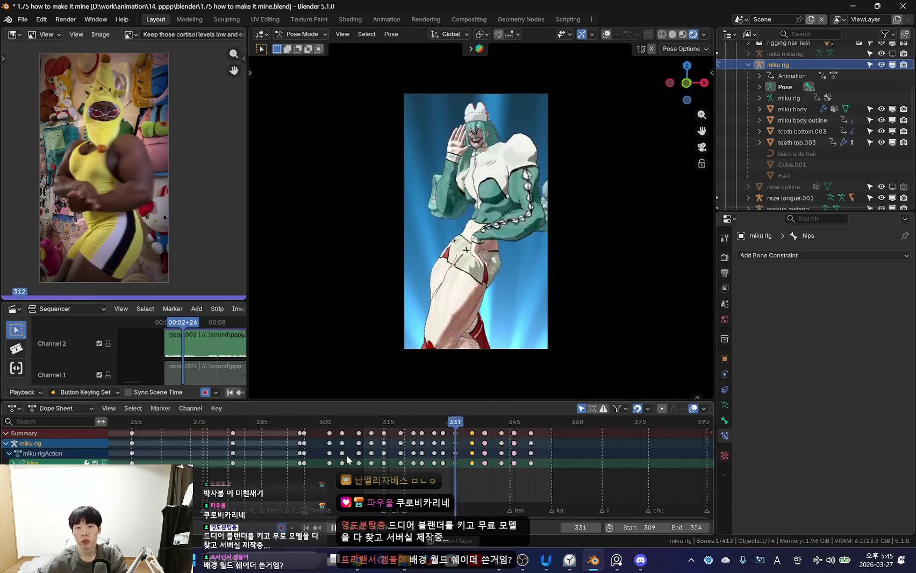
{"action": "scroll", "coordinate": [347, 460], "scroll_direction": "down", "scroll_amount": 3}
{"action": "left_click_drag", "start_coordinate": [347, 459], "coordinate": [316, 463]}
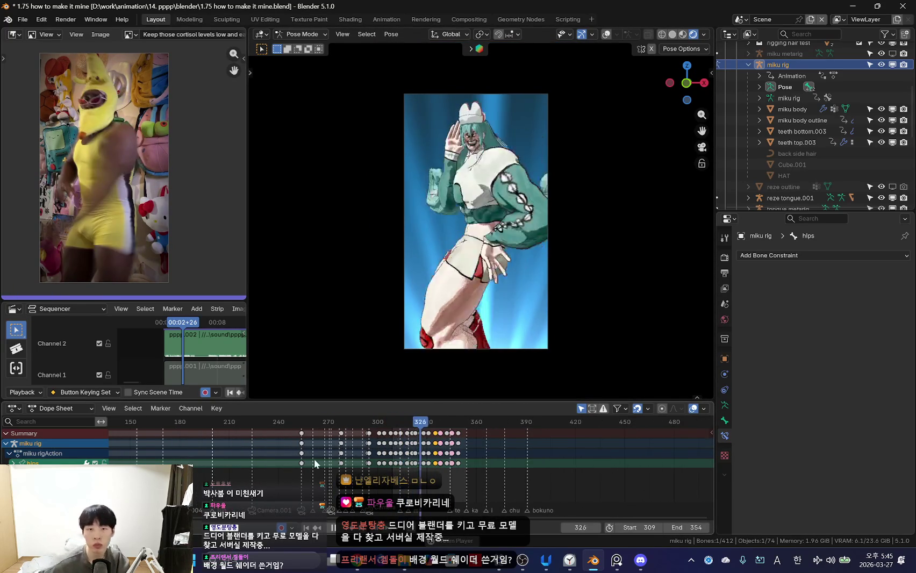
{"action": "scroll", "coordinate": [344, 470], "scroll_direction": "up", "scroll_amount": 1}
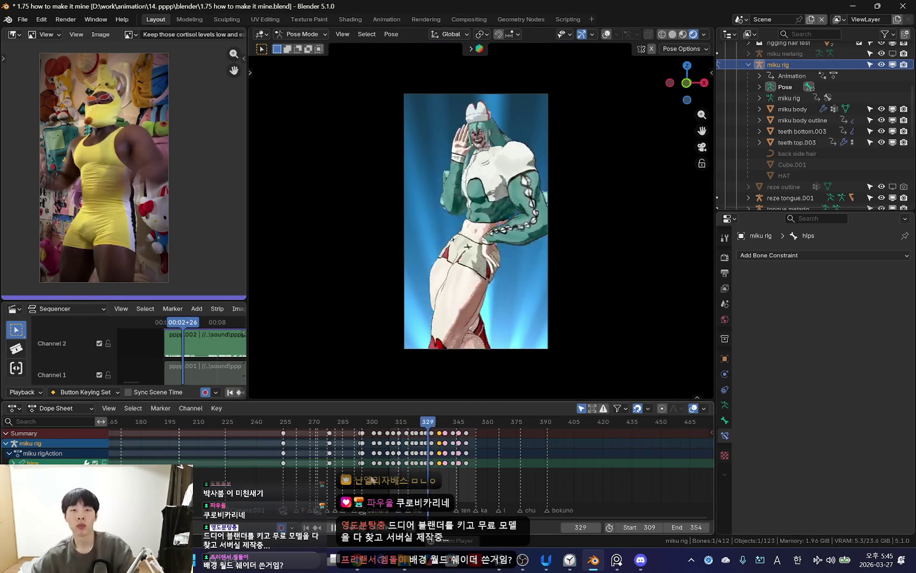
{"action": "middle_click_drag", "start_coordinate": [371, 480], "coordinate": [447, 481], "text": "ctrl"}
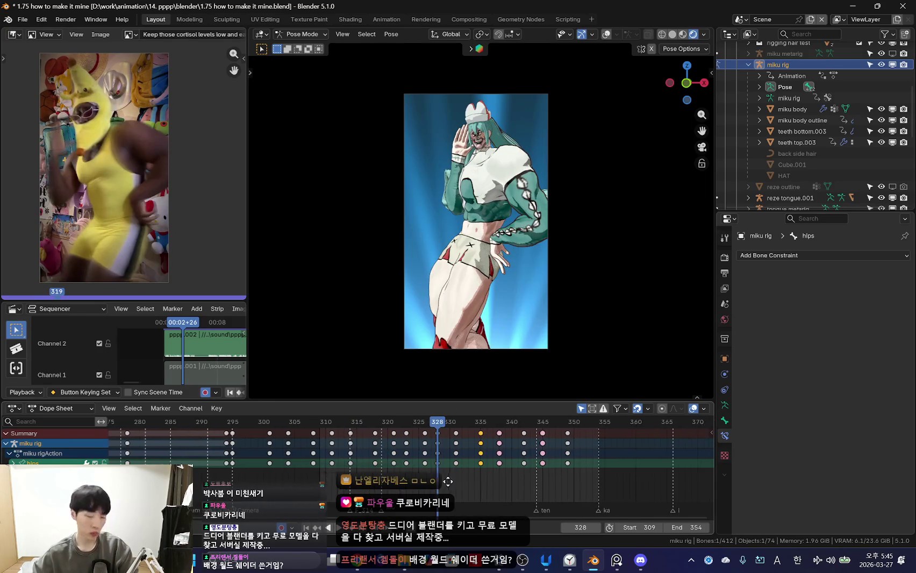
- Switch to the YouTube Music tab in Chrome, then return to Blender
{"action": "key", "text": "alt+Tab"}
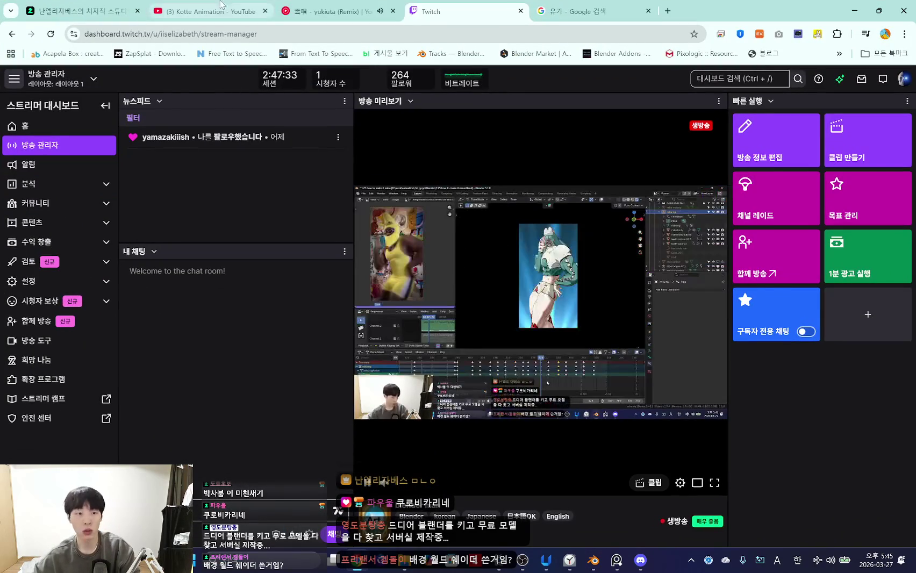
{"action": "left_click", "coordinate": [214, 11]}
{"action": "left_click", "coordinate": [80, 10]}
{"action": "left_click", "coordinate": [316, 12]}
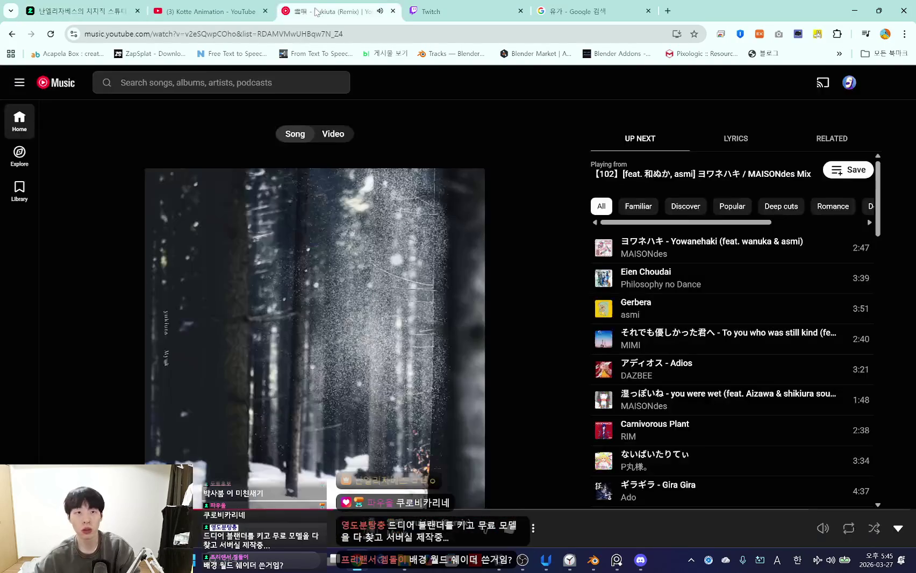
{"action": "key", "text": "alt+Tab"}
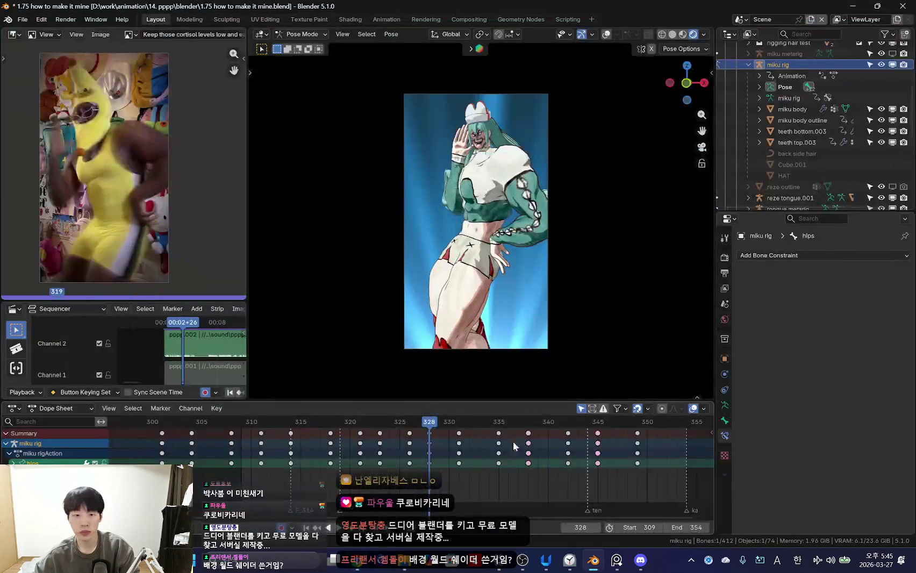
- Rotate the hips bone near frame 313 and step frames to compare poses
{"action": "scroll", "coordinate": [431, 454], "scroll_direction": "up", "scroll_amount": 3}
{"action": "mouse_move", "coordinate": [424, 469]}
{"action": "left_mouse_down"}
{"action": "mouse_move", "coordinate": [213, 468]}
{"action": "mouse_move", "coordinate": [355, 460]}
{"action": "mouse_move", "coordinate": [265, 458]}
{"action": "mouse_move", "coordinate": [385, 467]}
{"action": "left_mouse_up"}
{"action": "key", "text": "r"}
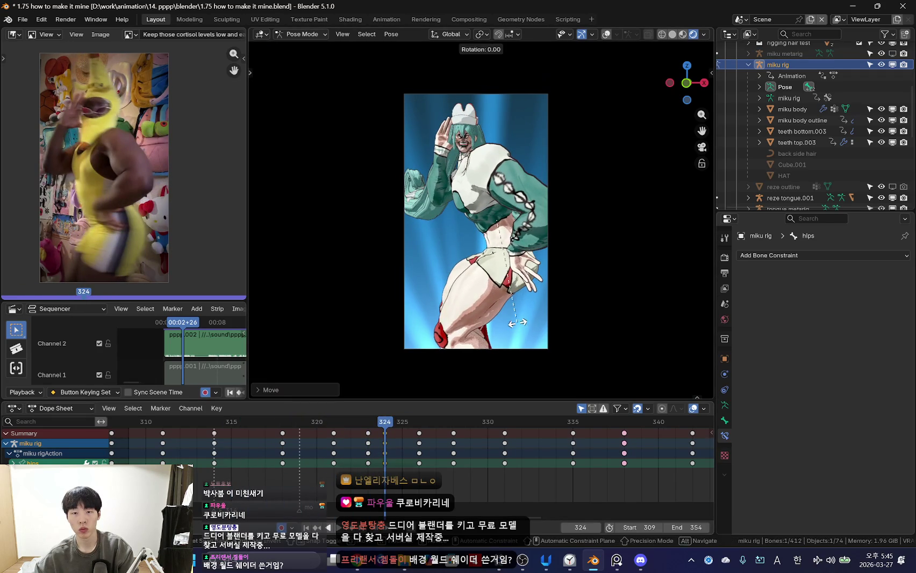
{"action": "left_click", "coordinate": [560, 294]}
{"action": "key", "text": "Left"}
{"action": "key", "text": "Right"}
{"action": "key", "text": "Left"}
- Insert a hips keyframe at frame 329 and shift the hips position
{"action": "mouse_move", "coordinate": [380, 464]}
{"action": "left_mouse_down"}
{"action": "mouse_move", "coordinate": [436, 461]}
{"action": "mouse_move", "coordinate": [370, 448]}
{"action": "mouse_move", "coordinate": [432, 458]}
{"action": "left_mouse_up"}
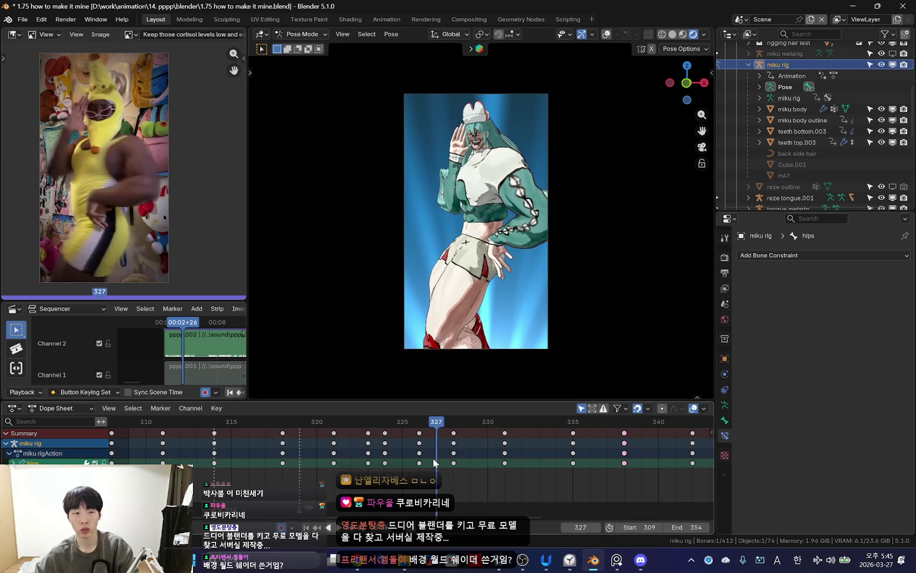
{"action": "mouse_move", "coordinate": [375, 452]}
{"action": "left_mouse_down"}
{"action": "mouse_move", "coordinate": [410, 462]}
{"action": "mouse_move", "coordinate": [419, 454]}
{"action": "mouse_move", "coordinate": [365, 458]}
{"action": "mouse_move", "coordinate": [472, 467]}
{"action": "left_mouse_up"}
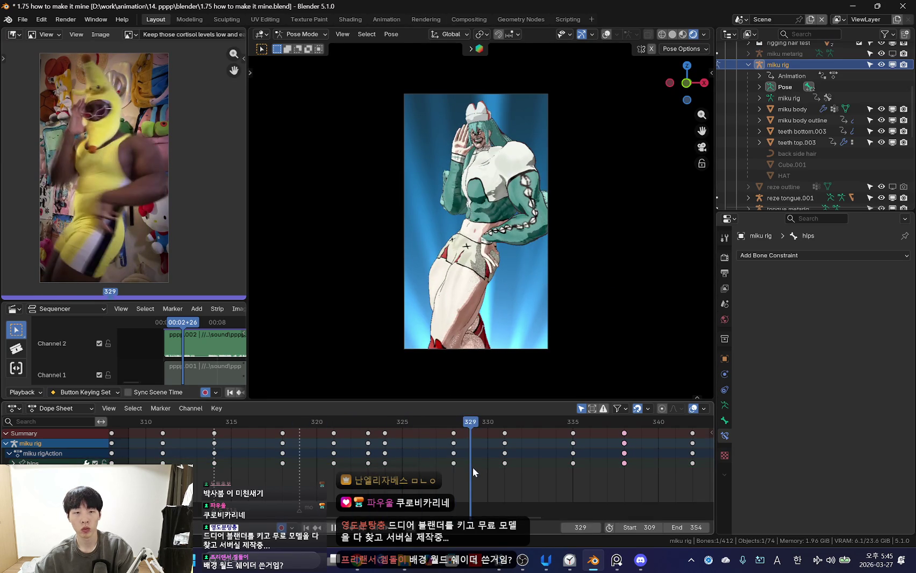
{"action": "key", "text": "i"}
{"action": "key", "text": "g"}
{"action": "left_click", "coordinate": [492, 356]}
- Rotate the hips twice around frame 327, then scrub to frame 331
{"action": "mouse_move", "coordinate": [409, 473]}
{"action": "left_mouse_down"}
{"action": "mouse_move", "coordinate": [521, 469]}
{"action": "mouse_move", "coordinate": [454, 457]}
{"action": "mouse_move", "coordinate": [528, 463]}
{"action": "mouse_move", "coordinate": [348, 467]}
{"action": "mouse_move", "coordinate": [398, 478]}
{"action": "mouse_move", "coordinate": [380, 471]}
{"action": "left_mouse_up"}
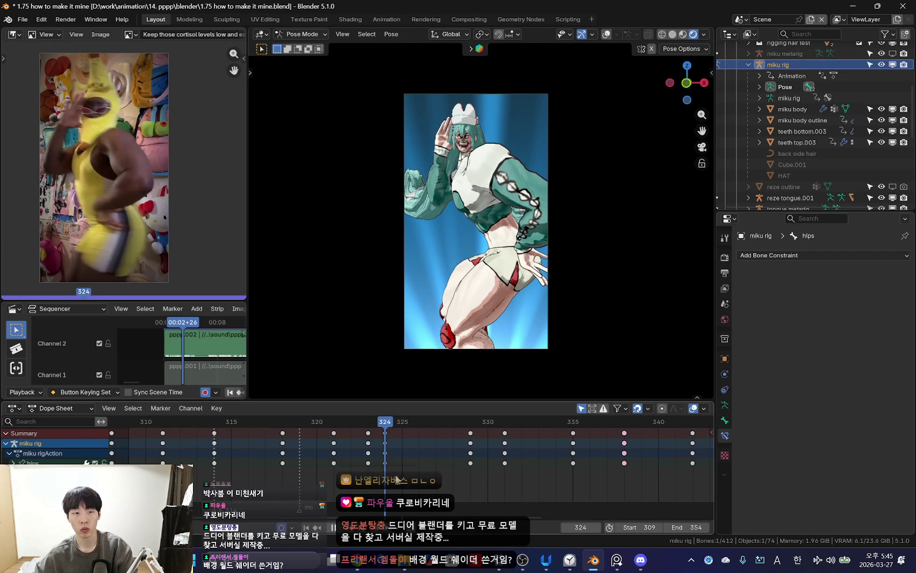
{"action": "left_click_drag", "start_coordinate": [419, 422], "coordinate": [431, 480]}
{"action": "key", "text": "r"}
{"action": "key", "text": "r"}
{"action": "left_click", "coordinate": [594, 323]}
{"action": "key", "text": "r"}
{"action": "left_click", "coordinate": [591, 330]}
{"action": "mouse_move", "coordinate": [433, 467]}
{"action": "left_mouse_down"}
{"action": "mouse_move", "coordinate": [534, 459]}
{"action": "mouse_move", "coordinate": [458, 464]}
{"action": "mouse_move", "coordinate": [509, 468]}
{"action": "mouse_move", "coordinate": [470, 453]}
{"action": "mouse_move", "coordinate": [401, 466]}
{"action": "mouse_move", "coordinate": [521, 465]}
{"action": "mouse_move", "coordinate": [402, 463]}
{"action": "left_mouse_up"}
- Fit the camera view, zoom in and toggle the viewport overlays to check the pose
{"action": "scroll", "coordinate": [482, 342], "scroll_direction": "up", "scroll_amount": 8, "text": "alt"}
{"action": "scroll", "coordinate": [425, 364], "scroll_direction": "down", "scroll_amount": 15, "text": "alt"}
{"action": "scroll", "coordinate": [457, 344], "scroll_direction": "up", "scroll_amount": 6, "text": "alt"}
{"action": "scroll", "coordinate": [537, 317], "scroll_direction": "down", "scroll_amount": 16, "text": "alt"}
{"action": "scroll", "coordinate": [537, 316], "scroll_direction": "up", "scroll_amount": 1}
{"action": "key", "text": "Home"}
{"action": "scroll", "coordinate": [451, 426], "scroll_direction": "up", "scroll_amount": 10, "text": "alt"}
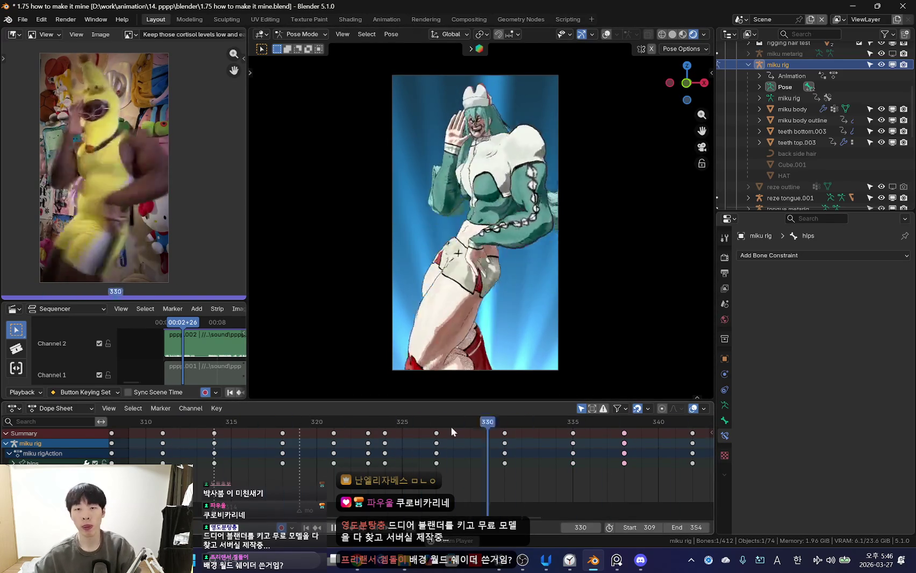
{"action": "scroll", "coordinate": [444, 438], "scroll_direction": "up", "scroll_amount": 5, "text": "alt"}
{"action": "scroll", "coordinate": [462, 436], "scroll_direction": "up", "scroll_amount": 7, "text": "alt"}
{"action": "scroll", "coordinate": [328, 462], "scroll_direction": "up", "scroll_amount": 3, "text": "alt"}
{"action": "scroll", "coordinate": [403, 462], "scroll_direction": "down", "scroll_amount": 6, "text": "alt"}
{"action": "scroll", "coordinate": [481, 462], "scroll_direction": "down", "scroll_amount": 8, "text": "alt"}
{"action": "scroll", "coordinate": [481, 463], "scroll_direction": "up", "scroll_amount": 11, "text": "alt"}
{"action": "scroll", "coordinate": [348, 464], "scroll_direction": "down", "scroll_amount": 3, "text": "alt"}
{"action": "key", "text": "shift+alt+z"}
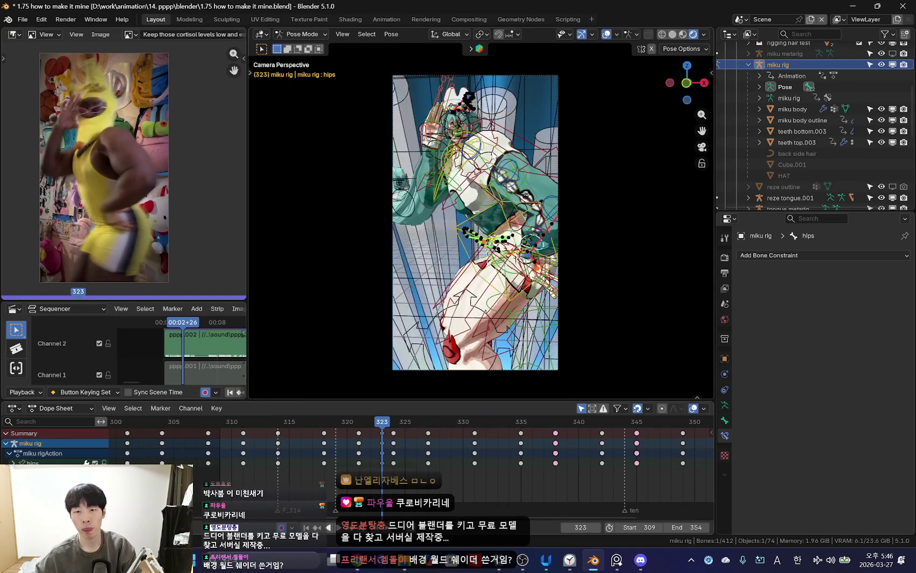
{"action": "key", "text": "shift+alt+z"}
{"action": "scroll", "coordinate": [203, 464], "scroll_direction": "up", "scroll_amount": 4, "text": "alt"}
{"action": "scroll", "coordinate": [203, 464], "scroll_direction": "down", "scroll_amount": 8, "text": "alt"}
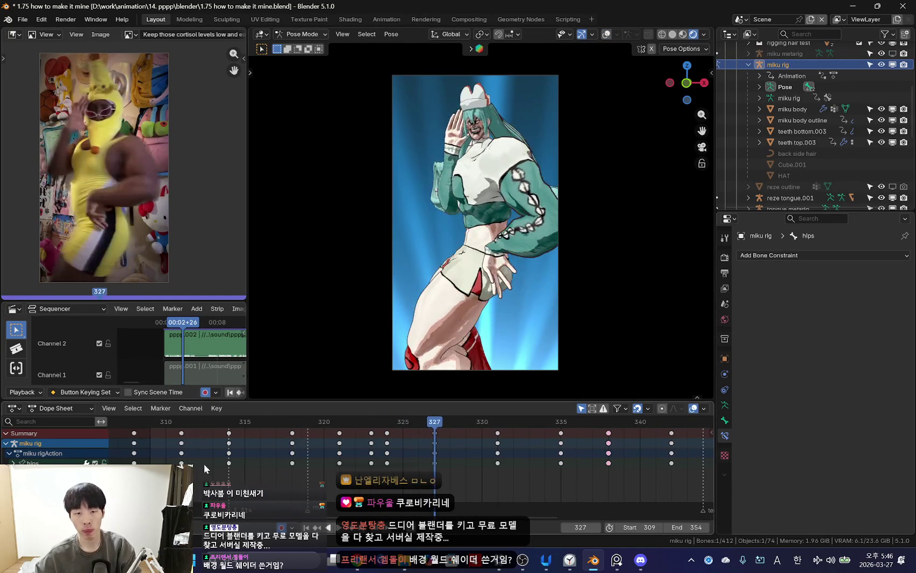
{"action": "scroll", "coordinate": [242, 464], "scroll_direction": "up", "scroll_amount": 10, "text": "alt"}
{"action": "scroll", "coordinate": [279, 466], "scroll_direction": "up", "scroll_amount": 2}
- Review frames 313–320 and select the left upper arm FK bone
{"action": "mouse_move", "coordinate": [279, 466]}
{"action": "left_mouse_down"}
{"action": "mouse_move", "coordinate": [327, 468]}
{"action": "mouse_move", "coordinate": [238, 473]}
{"action": "mouse_move", "coordinate": [276, 478]}
{"action": "left_mouse_up"}
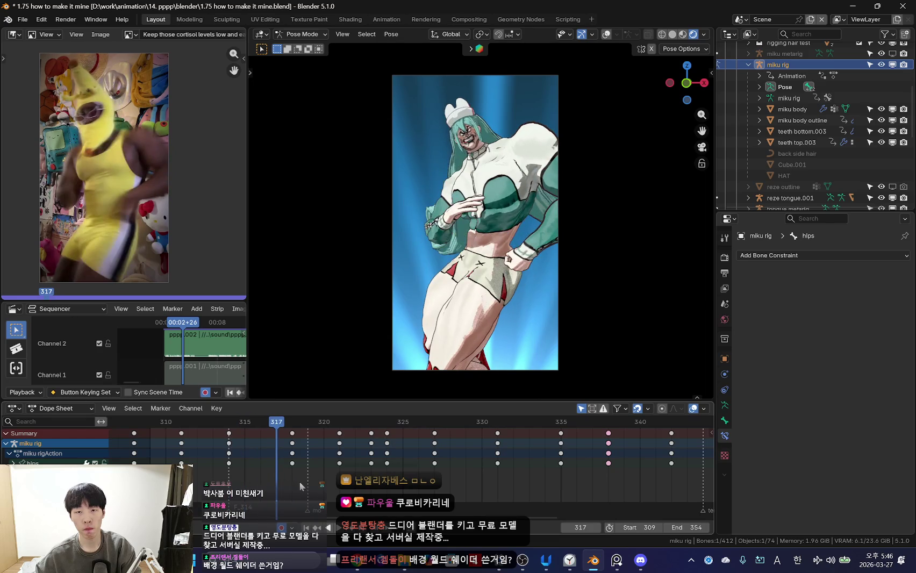
{"action": "key", "text": "shift+alt+z"}
{"action": "left_click", "coordinate": [560, 166]}
- Snap the left hand from FK to IK using the rig sidebar
{"action": "scroll", "coordinate": [287, 443], "scroll_direction": "down", "scroll_amount": 4, "text": "alt"}
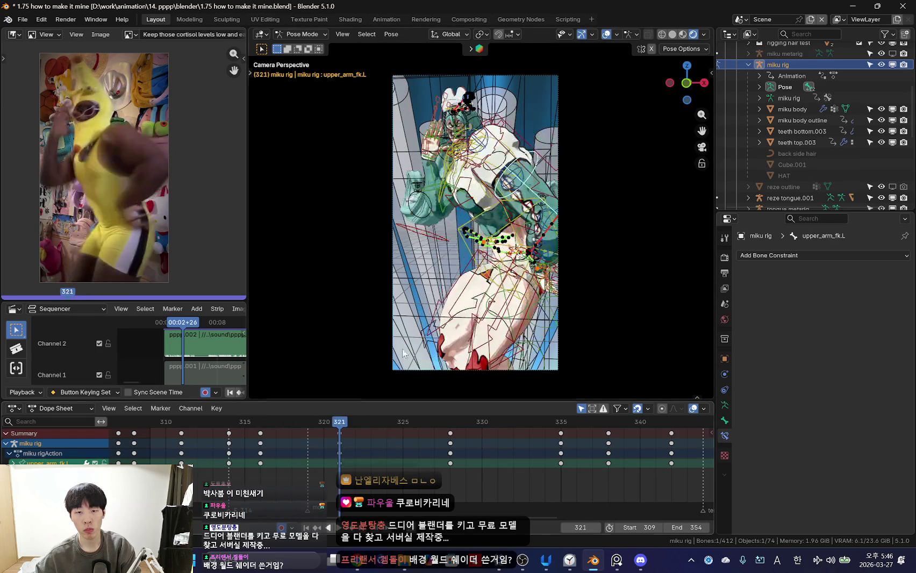
{"action": "key", "text": "shift+alt+z"}
{"action": "key", "text": "n"}
{"action": "left_click", "coordinate": [651, 278]}
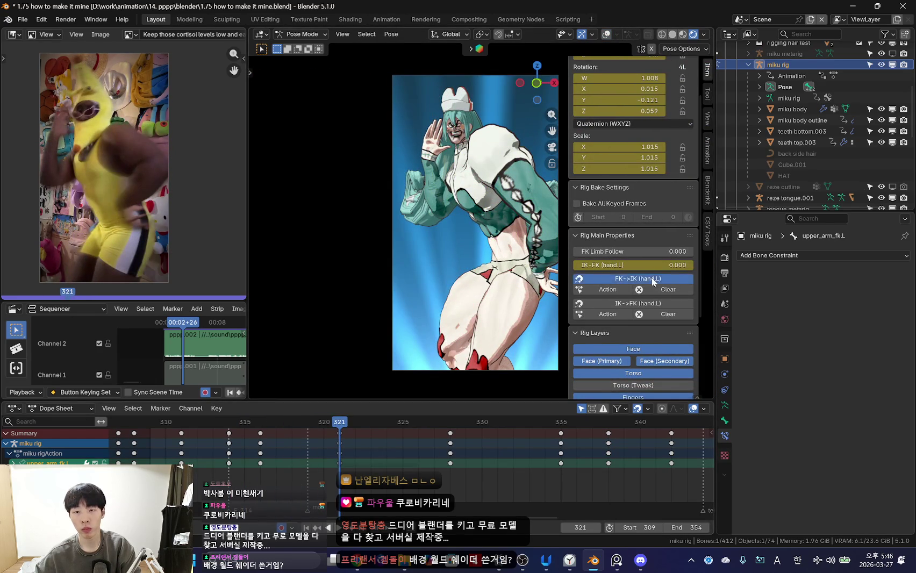
{"action": "key", "text": "n"}
{"action": "key", "text": "shift+alt+z"}
{"action": "key", "text": "shift+alt+z"}
- Rotate the left upper arm at frame 316 and play back to frame 314
{"action": "key", "text": "space"}
{"action": "left_click", "coordinate": [339, 442]}
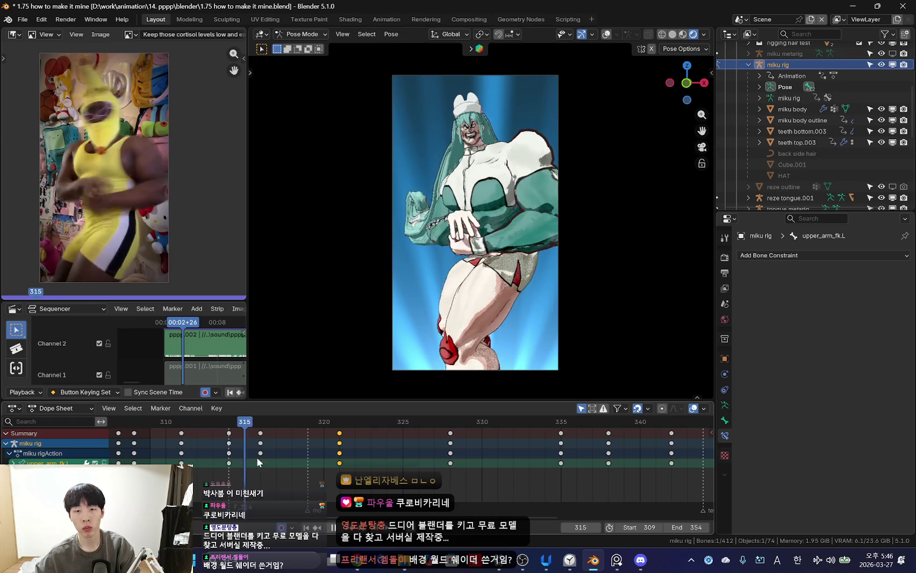
{"action": "key", "text": "space"}
{"action": "key", "text": "r"}
{"action": "left_click", "coordinate": [585, 316]}
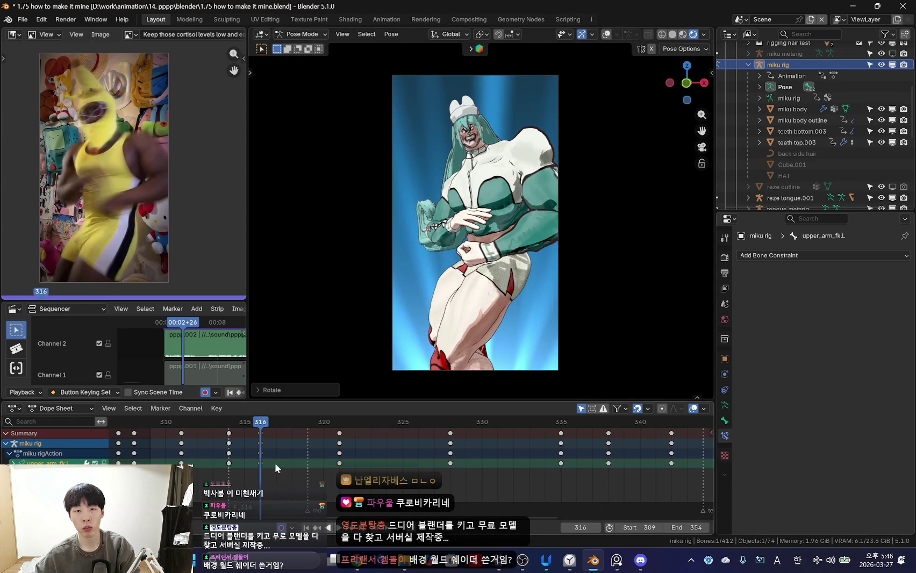
{"action": "key", "text": "space"}
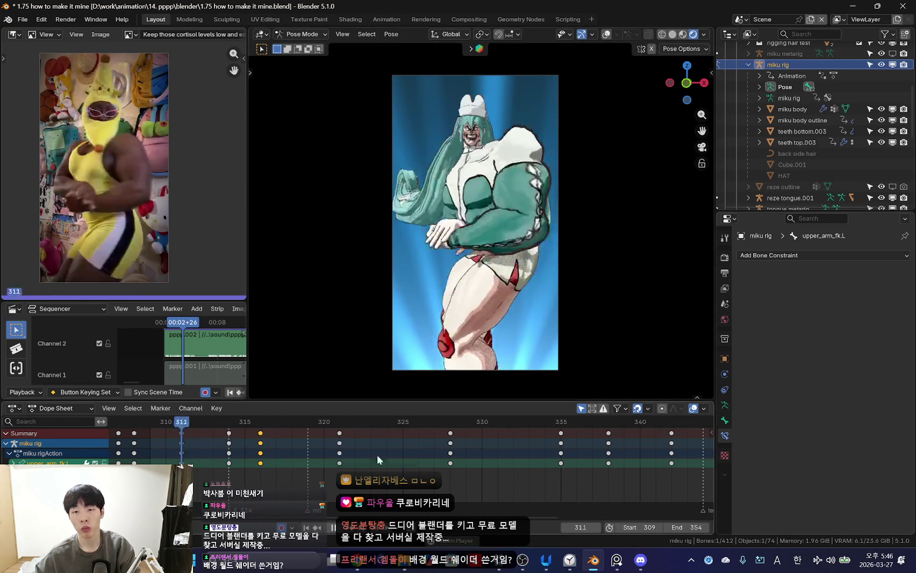
{"action": "scroll", "coordinate": [353, 462], "scroll_direction": "down", "scroll_amount": 5}
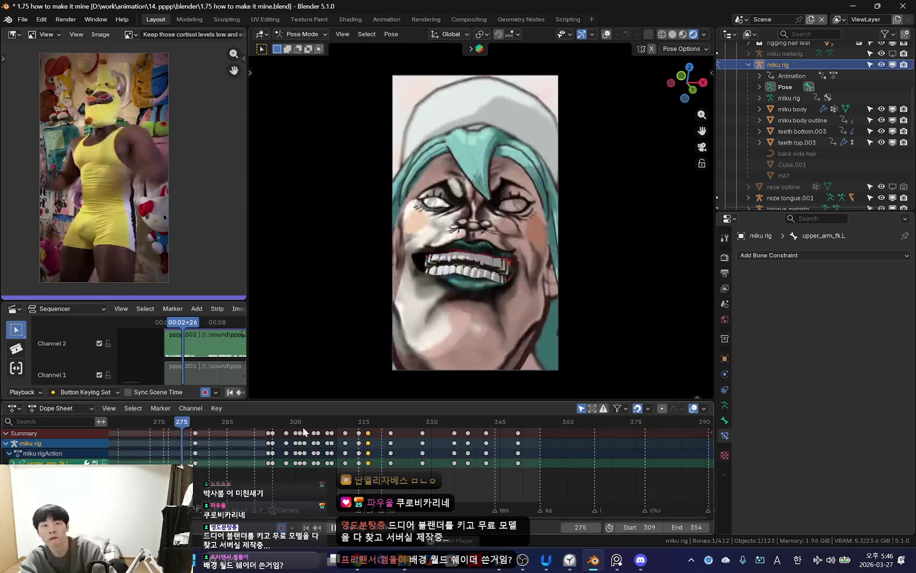
{"action": "scroll", "coordinate": [302, 426], "scroll_direction": "down", "scroll_amount": 2}
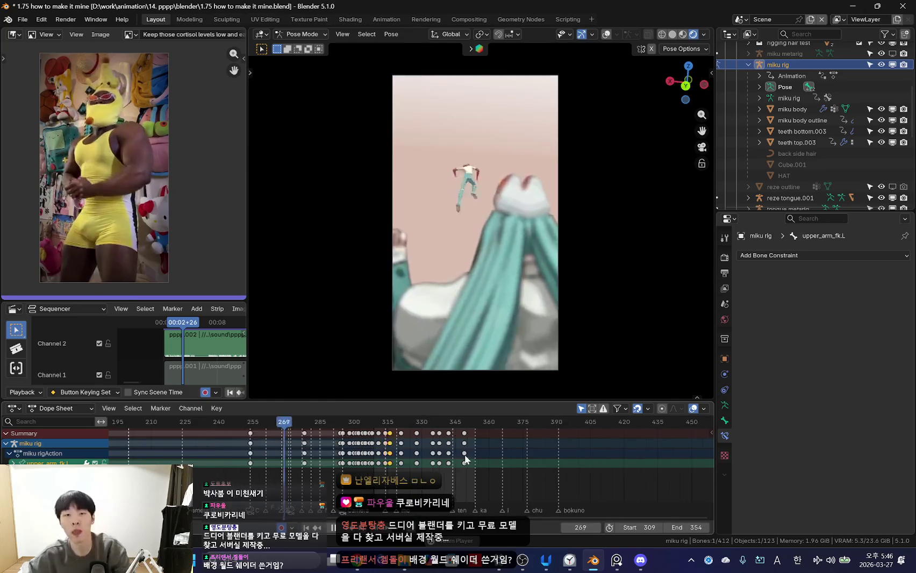
{"action": "scroll", "coordinate": [299, 452], "scroll_direction": "down", "scroll_amount": 1}
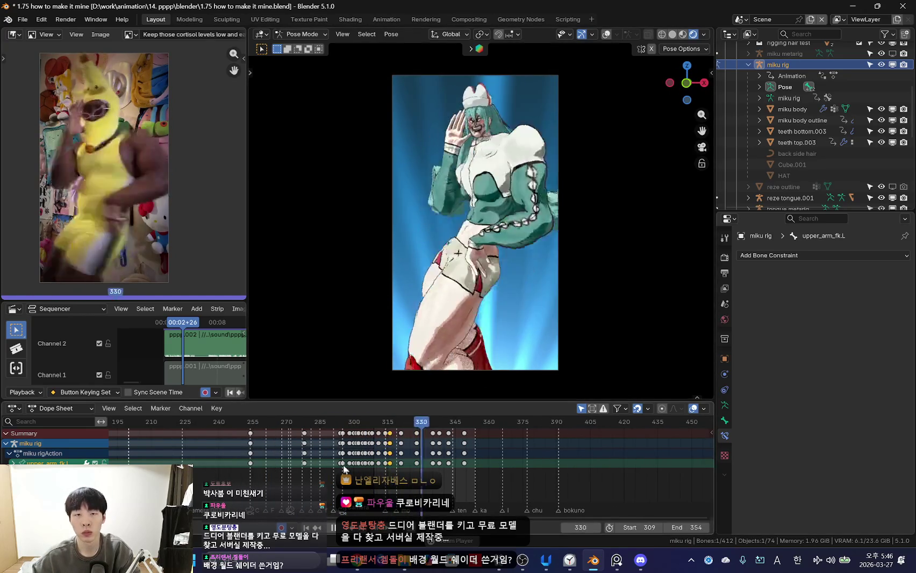
{"action": "key", "text": "space"}
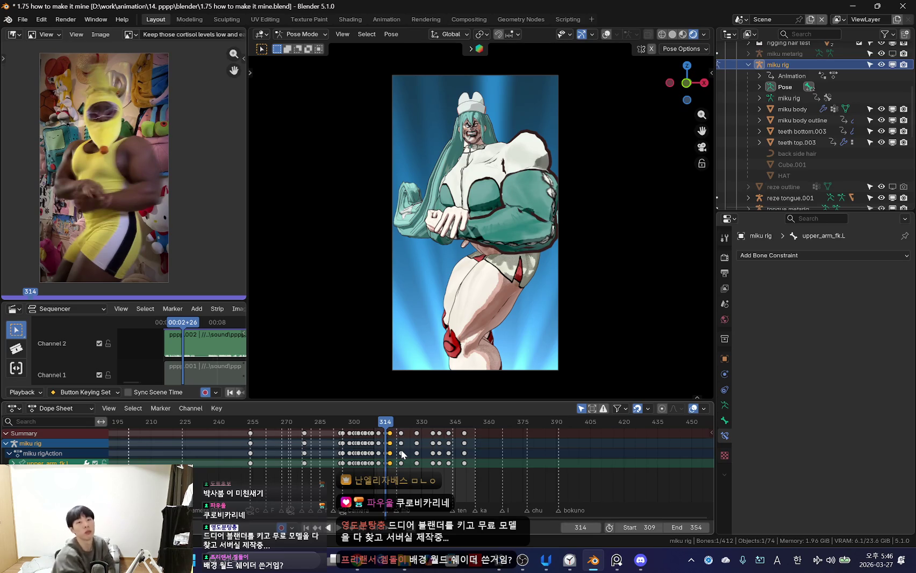
- Select forearm_fk.L and rotate it to bring the left fist across the torso
{"action": "key", "text": "shift+alt+z"}
{"action": "left_click", "coordinate": [501, 233]}
{"action": "key", "text": "shift+alt+z"}
{"action": "scroll", "coordinate": [468, 485], "scroll_direction": "up", "scroll_amount": 3}
{"action": "key", "text": "shift+alt+z"}
{"action": "key", "text": "shift+alt+z"}
{"action": "key", "text": "r"}
{"action": "left_click", "coordinate": [634, 287]}
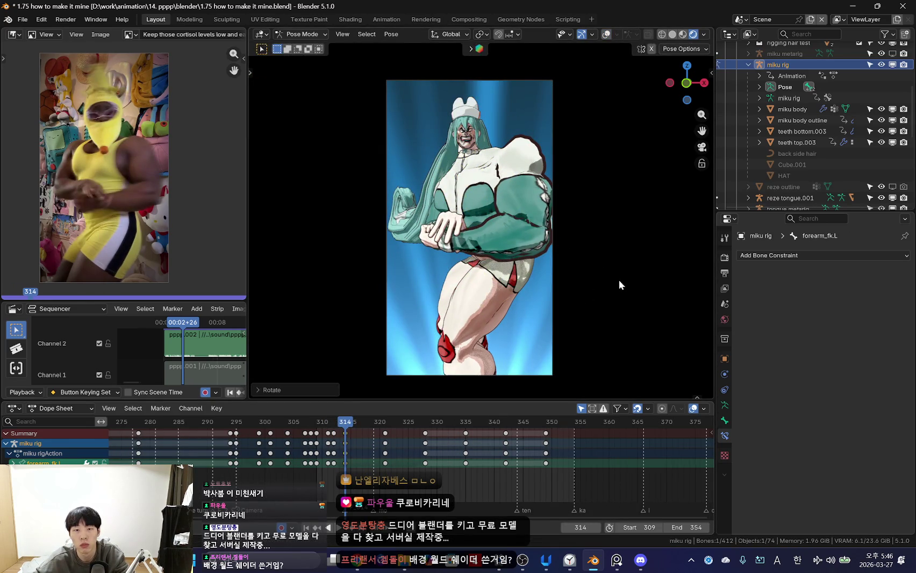
{"action": "scroll", "coordinate": [333, 448], "scroll_direction": "up", "scroll_amount": 2}
{"action": "scroll", "coordinate": [323, 446], "scroll_direction": "down", "scroll_amount": 2}
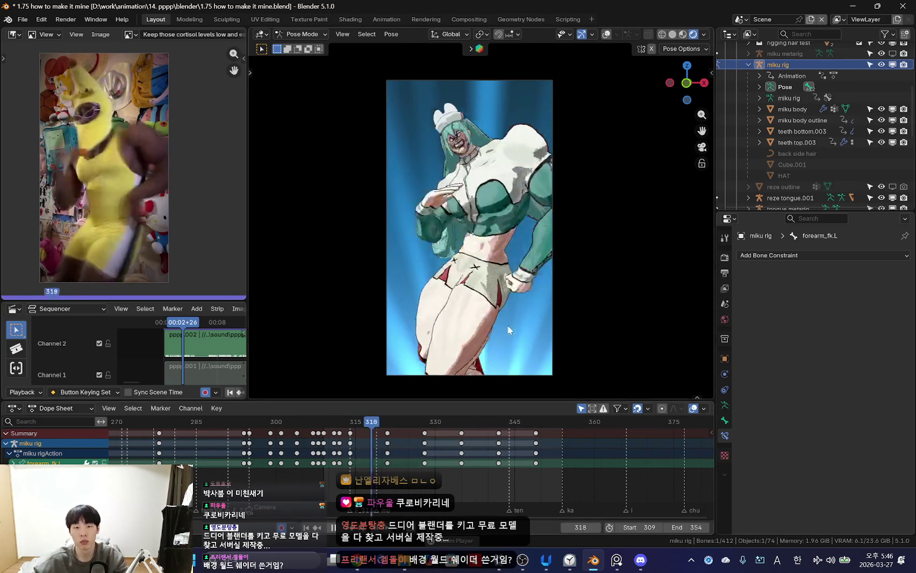
- Stop playback at frame 319 and select the hips bone
{"action": "key", "text": "space"}
{"action": "key", "text": "shift+alt+z"}
{"action": "left_click", "coordinate": [460, 257]}
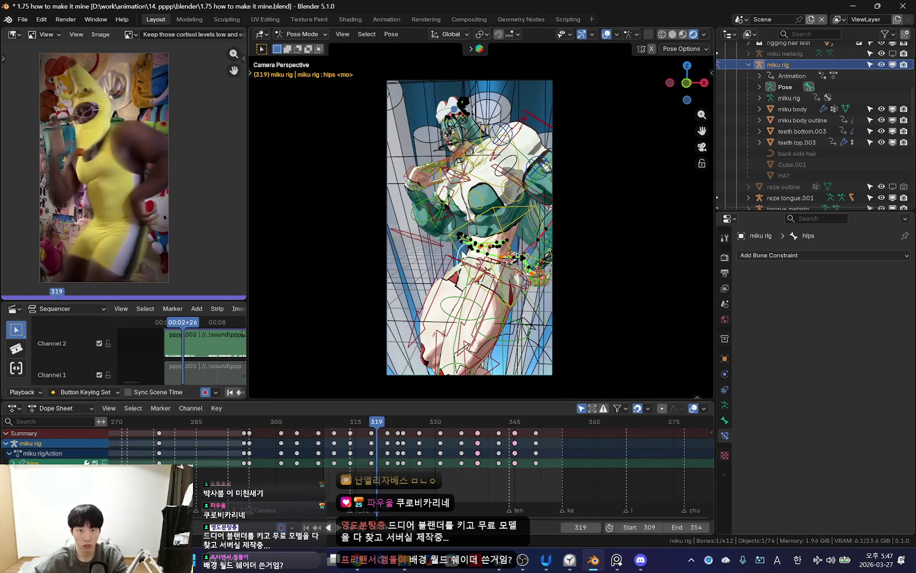
- Hide the overlays and play the dance, scrubbing frames 313–321
{"action": "key", "text": "shift+alt+z"}
{"action": "scroll", "coordinate": [339, 442], "scroll_direction": "up", "scroll_amount": 2}
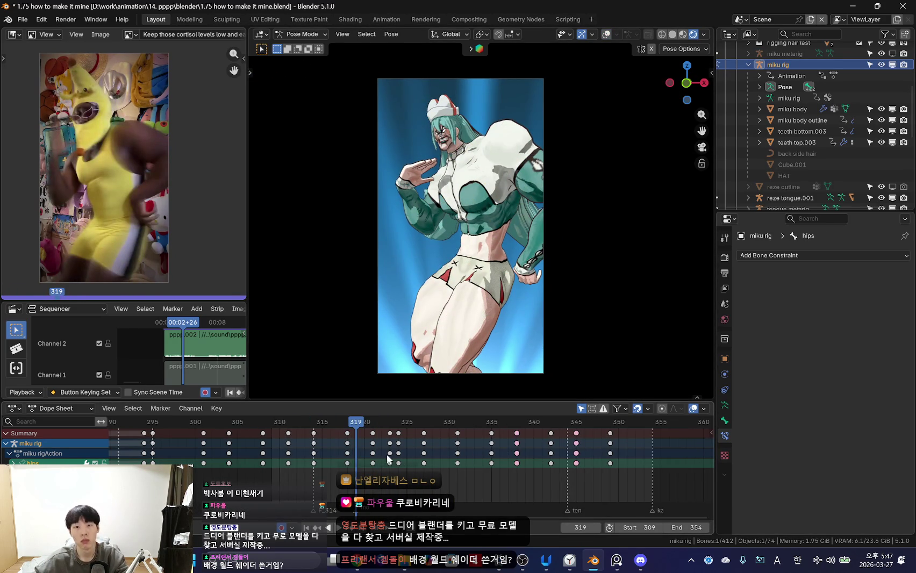
{"action": "key", "text": "space"}
{"action": "scroll", "coordinate": [350, 464], "scroll_direction": "up", "scroll_amount": 2}
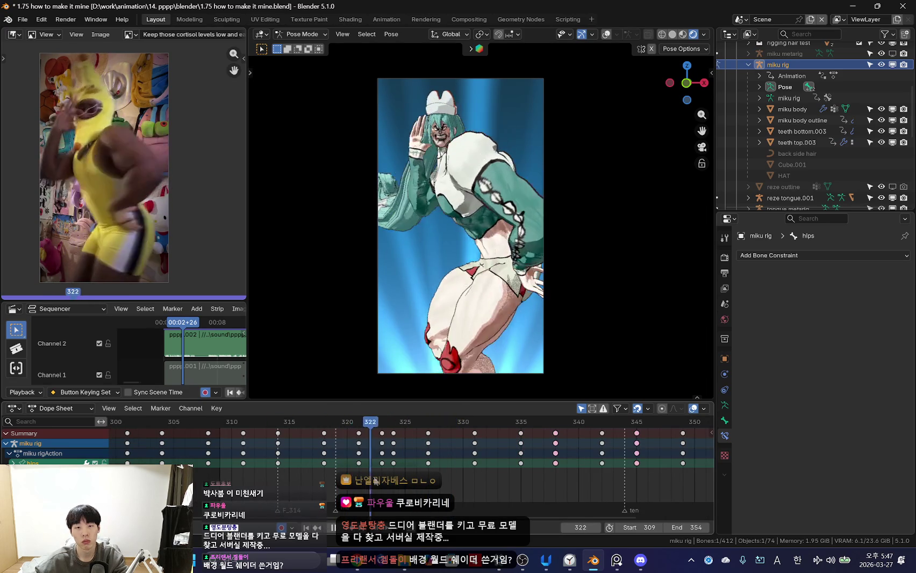
{"action": "left_click_drag", "start_coordinate": [281, 463], "coordinate": [405, 462]}
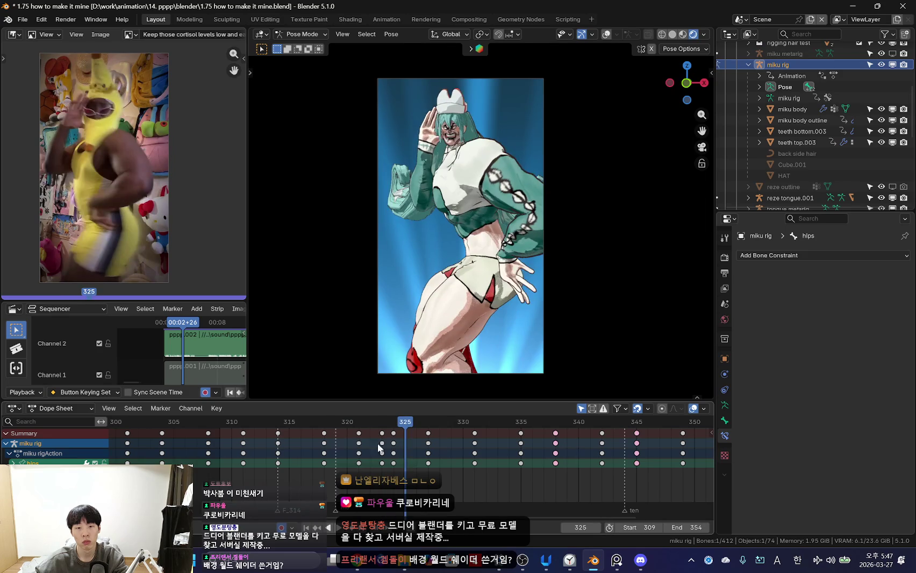
- Re-key the hips position at frame 323 and check it at frame 325
{"action": "left_click", "coordinate": [380, 448]}
{"action": "key", "text": "g"}
{"action": "key", "text": "Return"}
{"action": "mouse_move", "coordinate": [385, 466]}
{"action": "left_mouse_down"}
{"action": "mouse_move", "coordinate": [397, 436]}
{"action": "mouse_move", "coordinate": [349, 455]}
{"action": "mouse_move", "coordinate": [395, 436]}
{"action": "left_mouse_up"}
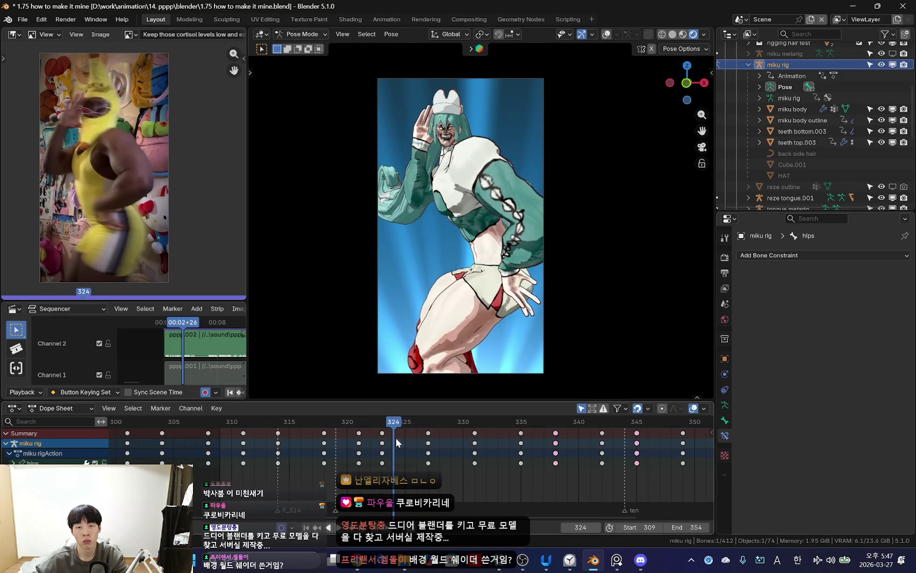
{"action": "key", "text": "space"}
- Rotate the hips twice near frame 318 using trackball rotation
{"action": "scroll", "coordinate": [368, 427], "scroll_direction": "down", "scroll_amount": 3}
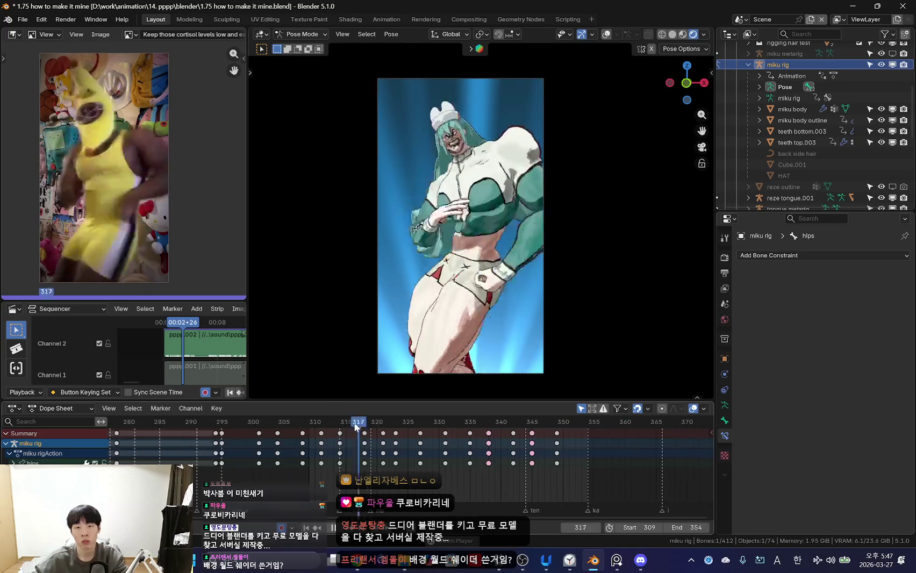
{"action": "scroll", "coordinate": [379, 456], "scroll_direction": "up", "scroll_amount": 1}
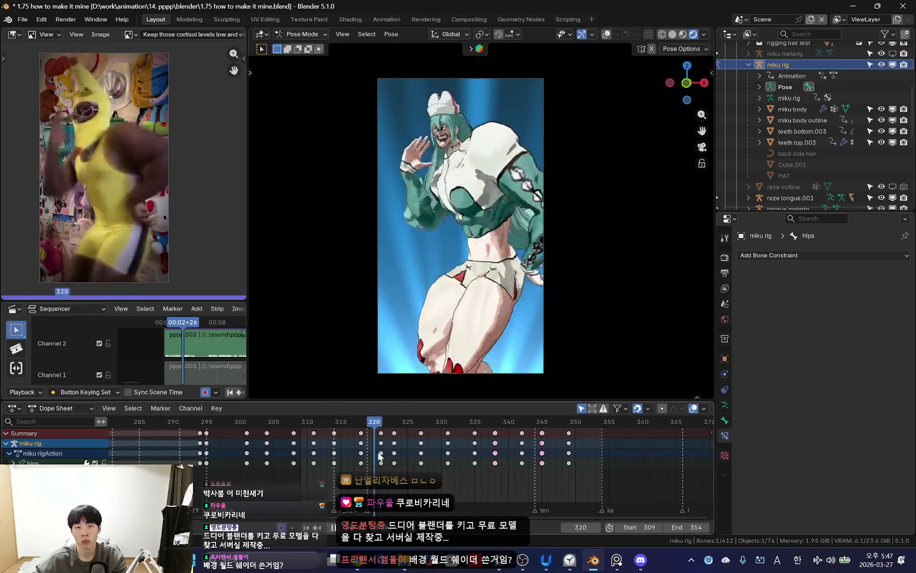
{"action": "mouse_move", "coordinate": [472, 465]}
{"action": "left_mouse_down"}
{"action": "mouse_move", "coordinate": [370, 457]}
{"action": "mouse_move", "coordinate": [461, 472]}
{"action": "left_mouse_up"}
{"action": "key", "text": "space"}
{"action": "key", "text": "r"}
{"action": "key", "text": "r"}
{"action": "left_click", "coordinate": [543, 340]}
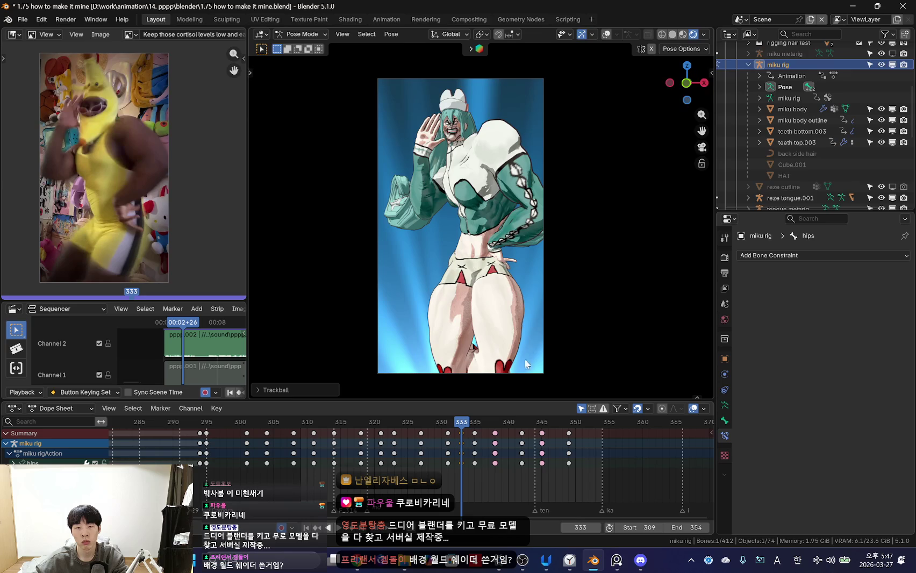
{"action": "key", "text": "r"}
{"action": "key", "text": "r"}
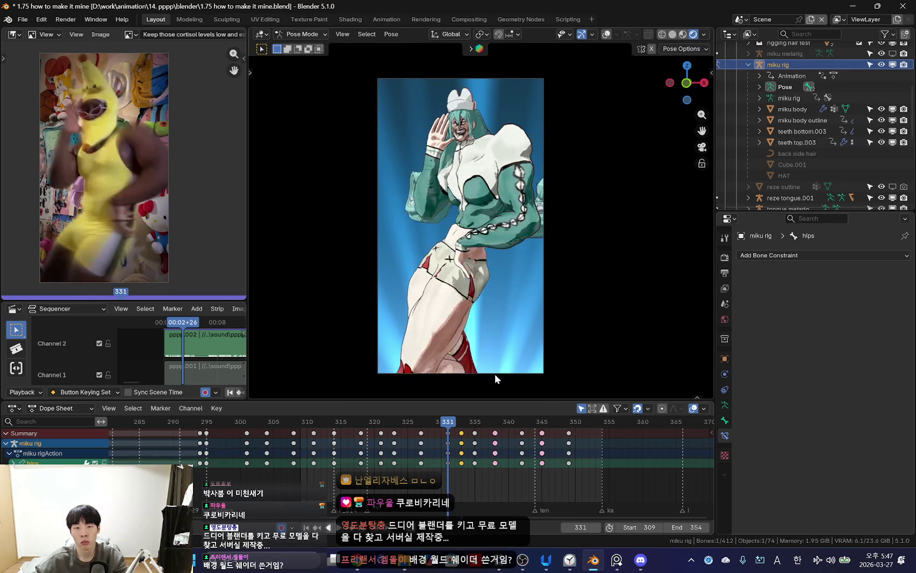
{"action": "left_click", "coordinate": [489, 377]}
- Delete the keyframes at frame 335 and replay back to frame 320
{"action": "mouse_move", "coordinate": [447, 461]}
{"action": "left_mouse_down"}
{"action": "mouse_move", "coordinate": [474, 463]}
{"action": "mouse_move", "coordinate": [473, 442]}
{"action": "left_mouse_up"}
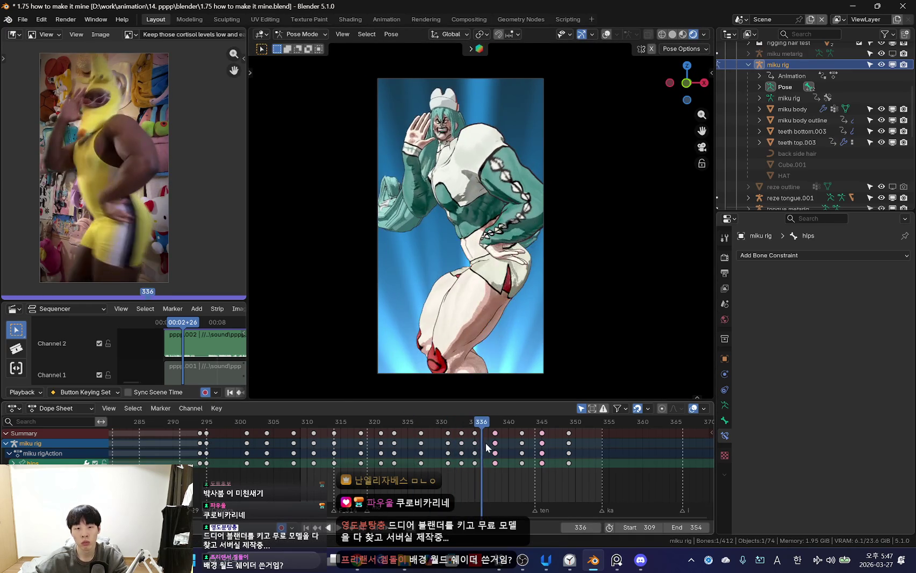
{"action": "left_click", "coordinate": [476, 440]}
{"action": "key", "text": "Delete"}
{"action": "key", "text": "space"}
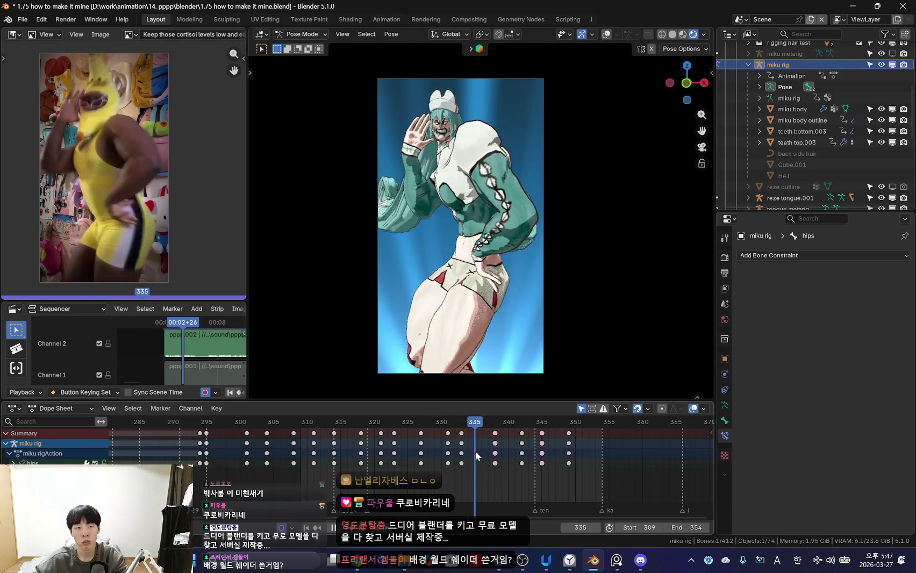
{"action": "key", "text": "space"}
{"action": "mouse_move", "coordinate": [419, 446]}
{"action": "left_mouse_down"}
{"action": "mouse_move", "coordinate": [378, 477]}
{"action": "mouse_move", "coordinate": [473, 478]}
{"action": "mouse_move", "coordinate": [450, 465]}
{"action": "mouse_move", "coordinate": [473, 463]}
{"action": "left_mouse_up"}
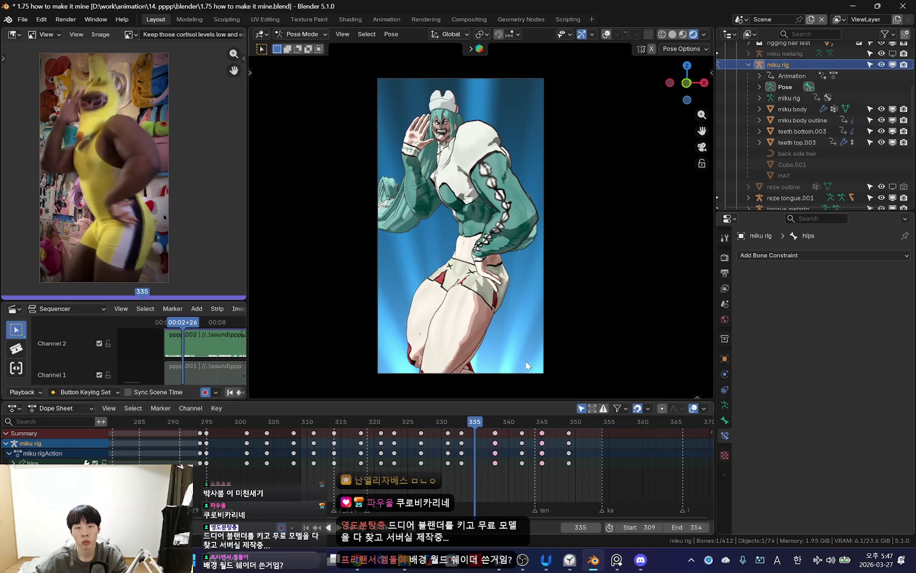
- Re-key the hips rotation at frame 335 and shift the hips right at frame 331
{"action": "key", "text": "r"}
{"action": "key", "text": "r"}
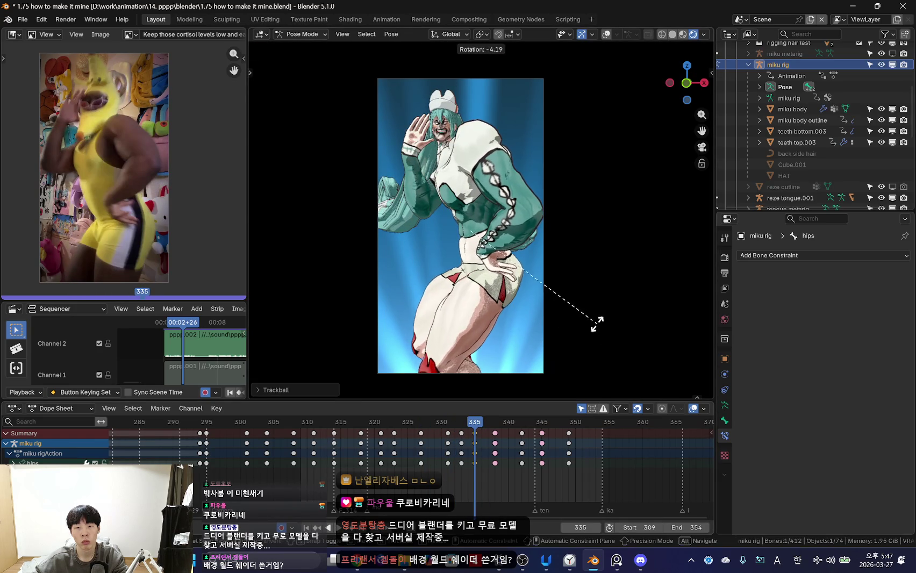
{"action": "left_click", "coordinate": [588, 328]}
{"action": "key", "text": "Left"}
{"action": "key", "text": "Left"}
{"action": "scroll", "coordinate": [516, 483], "scroll_direction": "up", "scroll_amount": 2}
{"action": "mouse_move", "coordinate": [516, 483]}
{"action": "left_mouse_down"}
{"action": "mouse_move", "coordinate": [420, 465]}
{"action": "mouse_move", "coordinate": [541, 466]}
{"action": "mouse_move", "coordinate": [473, 452]}
{"action": "mouse_move", "coordinate": [525, 465]}
{"action": "left_mouse_up"}
{"action": "key", "text": "g"}
{"action": "left_click", "coordinate": [474, 336]}
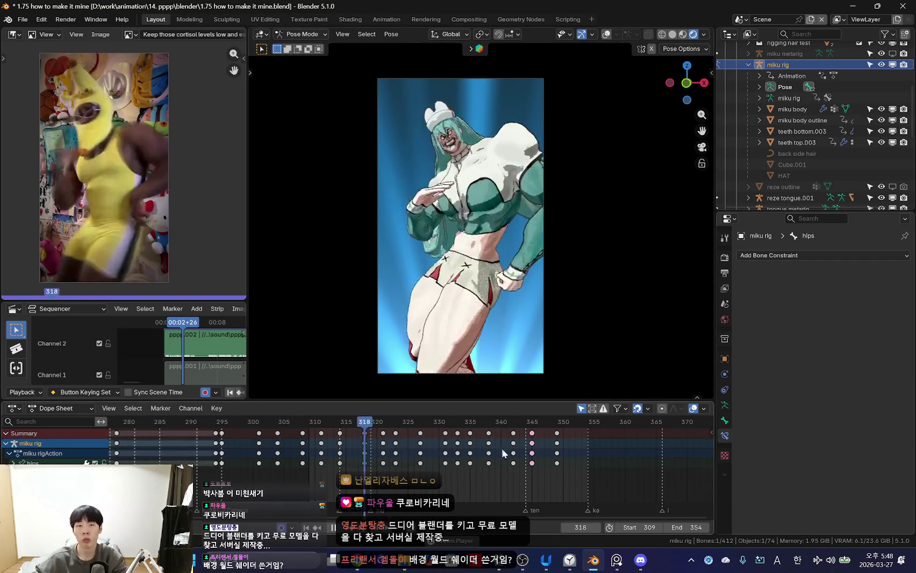
- Zoom the Dope Sheet to frames 312–350 and inspect the pose around frames 330–338
{"action": "scroll", "coordinate": [392, 449], "scroll_direction": "down", "scroll_amount": 2}
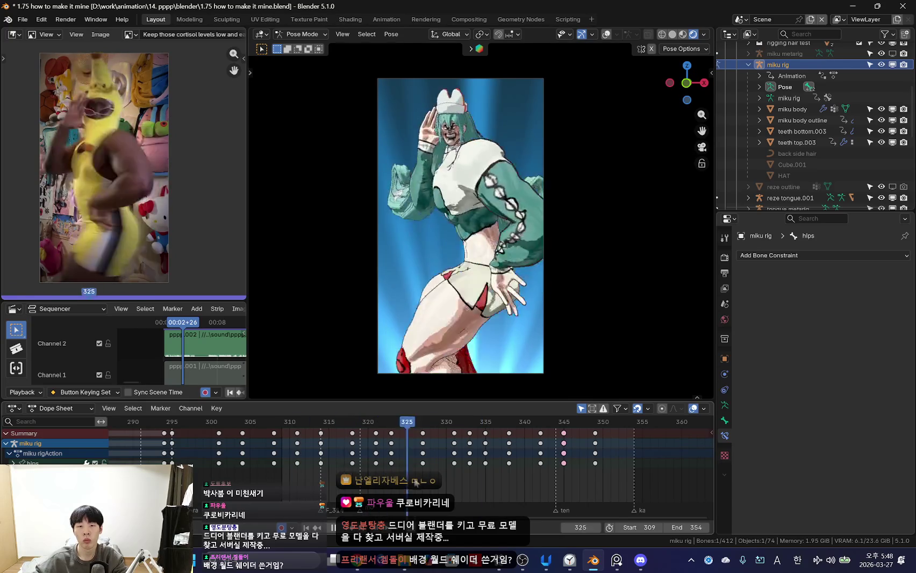
{"action": "middle_click_drag", "start_coordinate": [496, 483], "coordinate": [439, 463], "text": "ctrl"}
{"action": "left_click", "coordinate": [419, 460]}
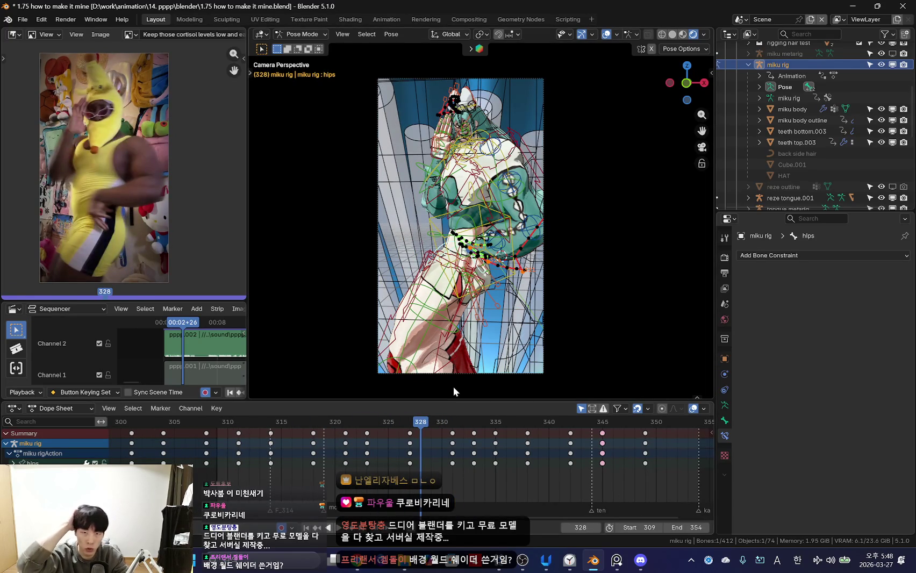
{"action": "key", "text": "shift+alt+z"}
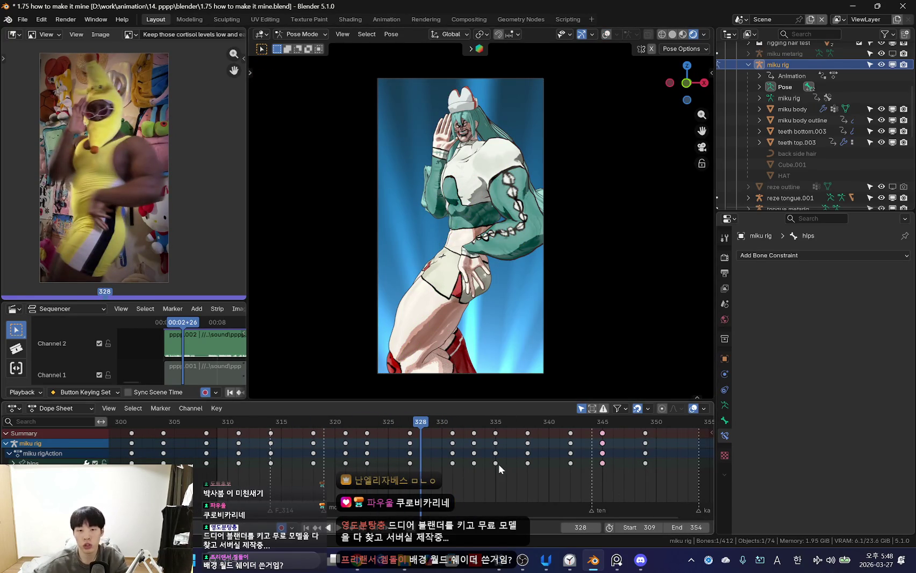
{"action": "middle_click_drag", "start_coordinate": [498, 464], "coordinate": [409, 458], "text": "ctrl"}
{"action": "left_click", "coordinate": [476, 464]}
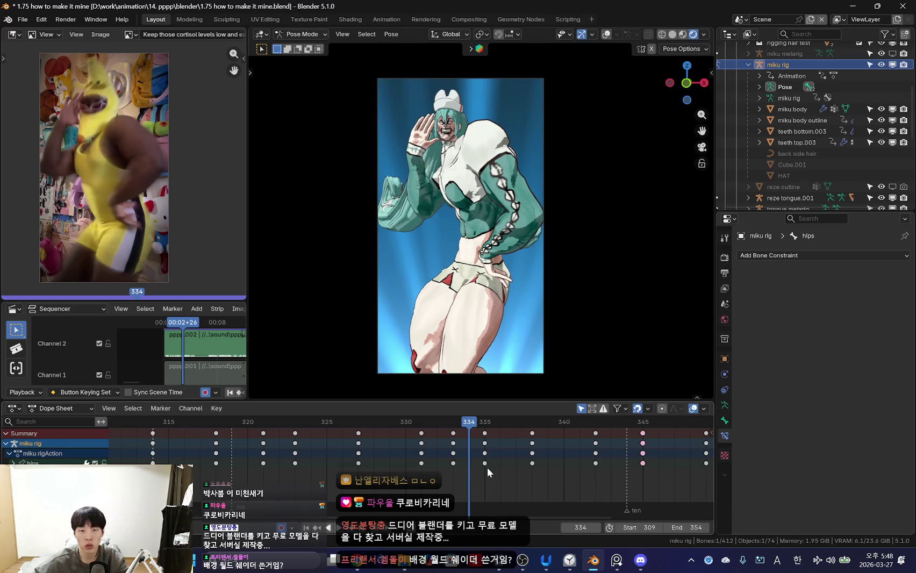
{"action": "left_click_drag", "start_coordinate": [487, 467], "coordinate": [534, 460]}
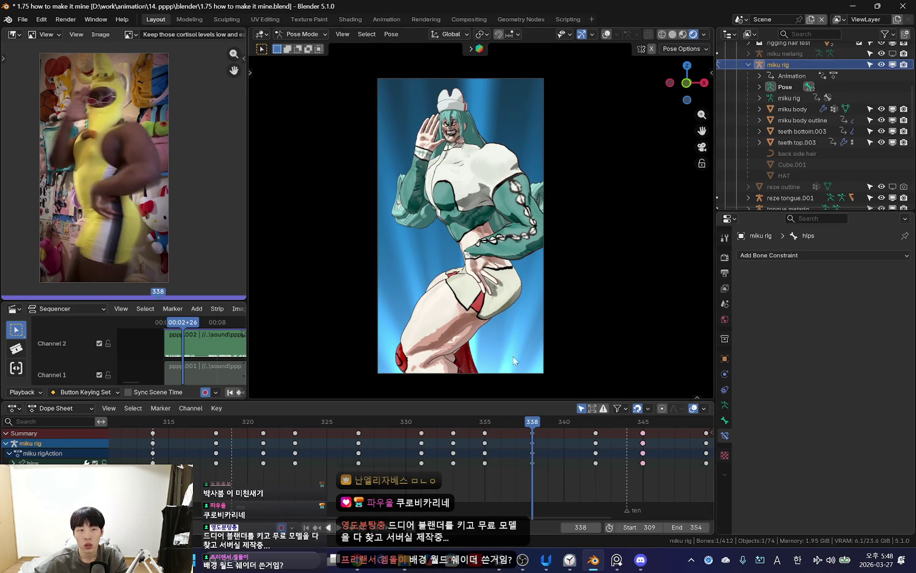
{"action": "left_click_drag", "start_coordinate": [415, 452], "coordinate": [552, 467]}
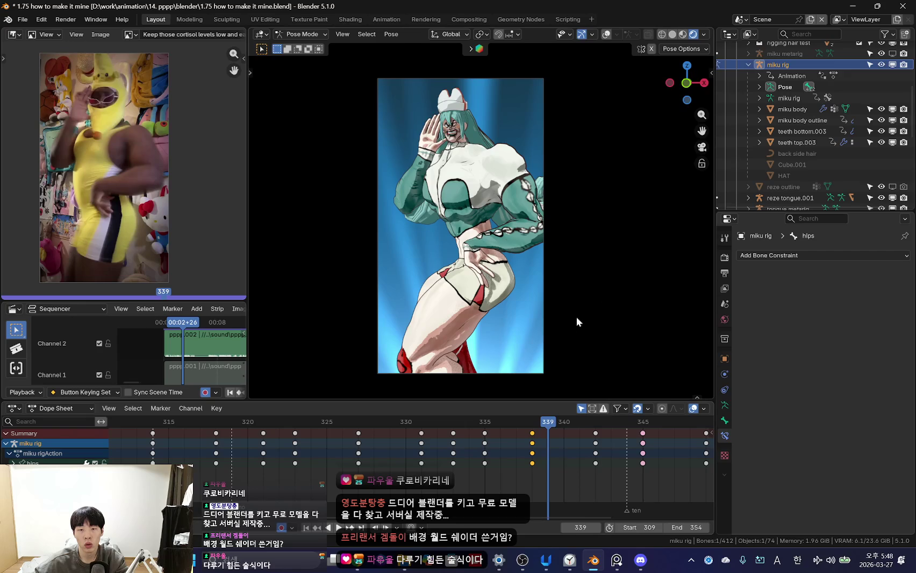
- Try two hips rotations, cancel both, and compare poses across frames 335–341
{"action": "key", "text": "r"}
{"action": "right_click", "coordinate": [556, 320]}
{"action": "key", "text": "r"}
{"action": "right_click", "coordinate": [481, 272]}
{"action": "mouse_move", "coordinate": [486, 479]}
{"action": "left_mouse_down"}
{"action": "mouse_move", "coordinate": [533, 435]}
{"action": "mouse_move", "coordinate": [520, 466]}
{"action": "left_mouse_up"}
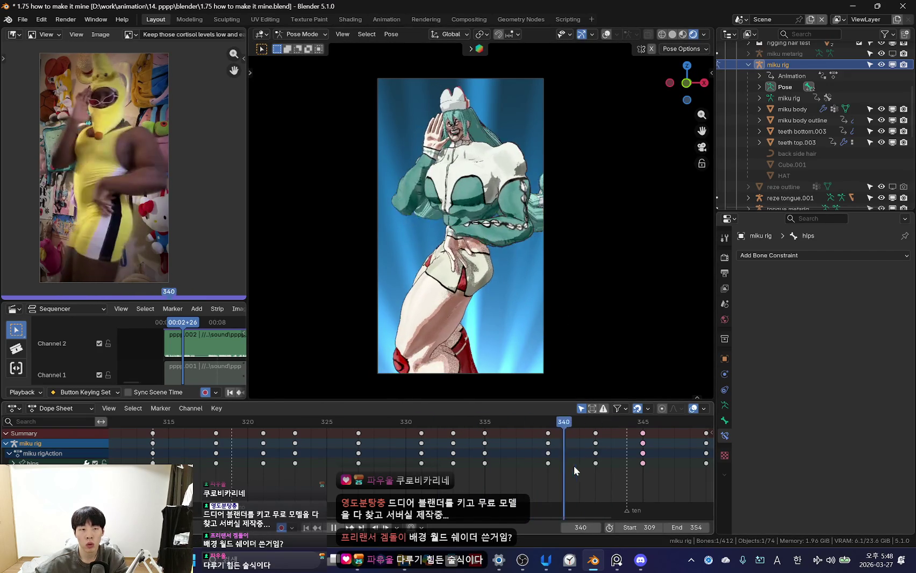
- Freely rotate and move the hips to key a new pose at frame 341
{"action": "key", "text": "r"}
{"action": "key", "text": "r"}
{"action": "left_click", "coordinate": [452, 333]}
{"action": "key", "text": "g"}
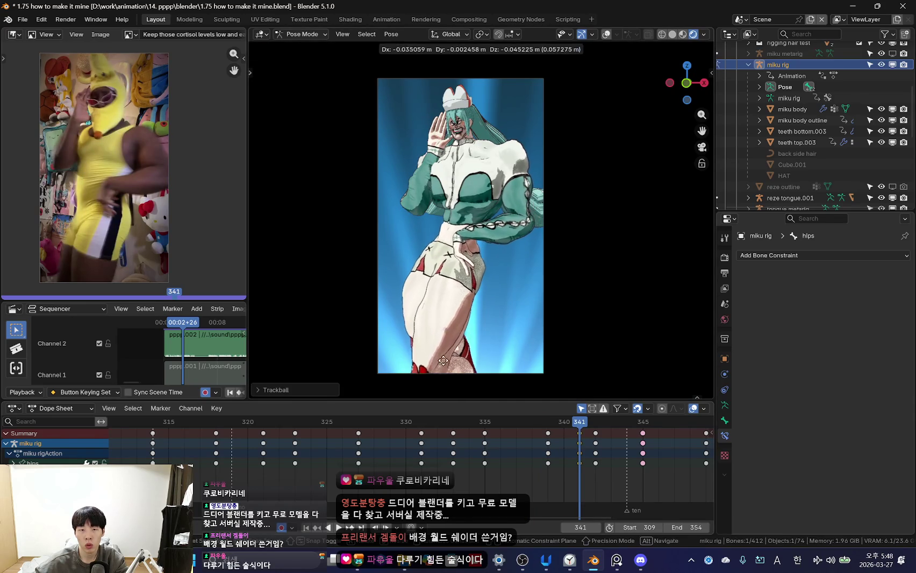
{"action": "left_click", "coordinate": [472, 452]}
{"action": "key", "text": "i"}
{"action": "key", "text": "shift+ctrl+space"}
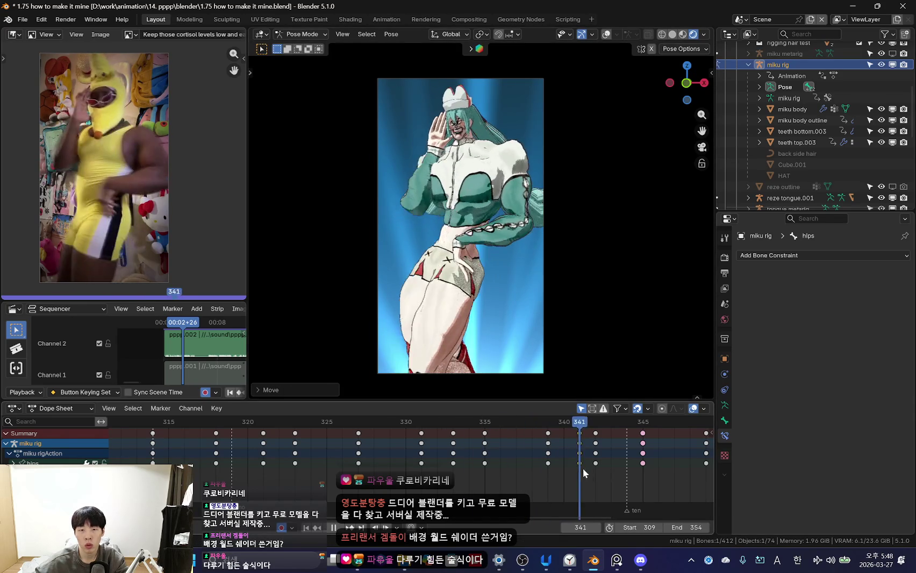
{"action": "left_click", "coordinate": [595, 442]}
{"action": "key", "text": "shift+ctrl+space"}
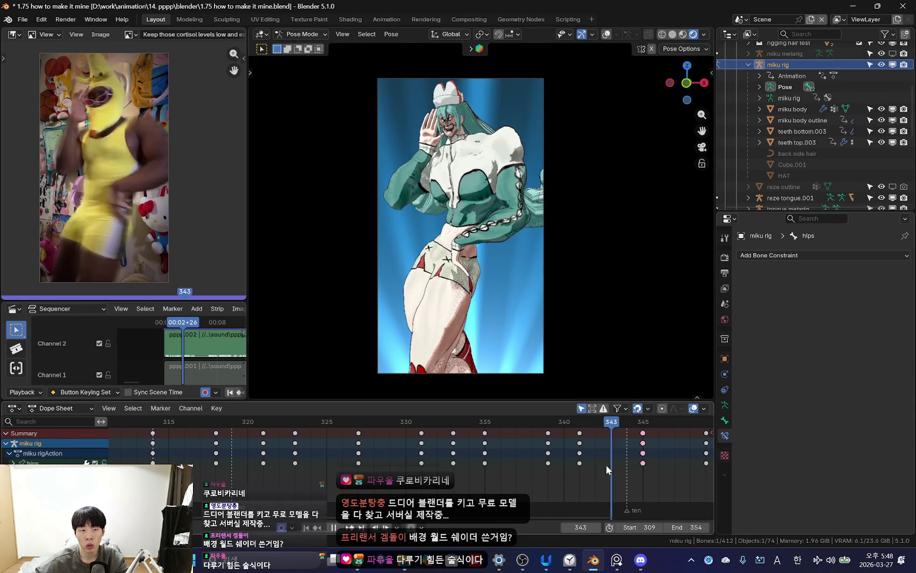
- Key a hips rotation at frame 345 and delete the frame 341 key
{"action": "key", "text": "space"}
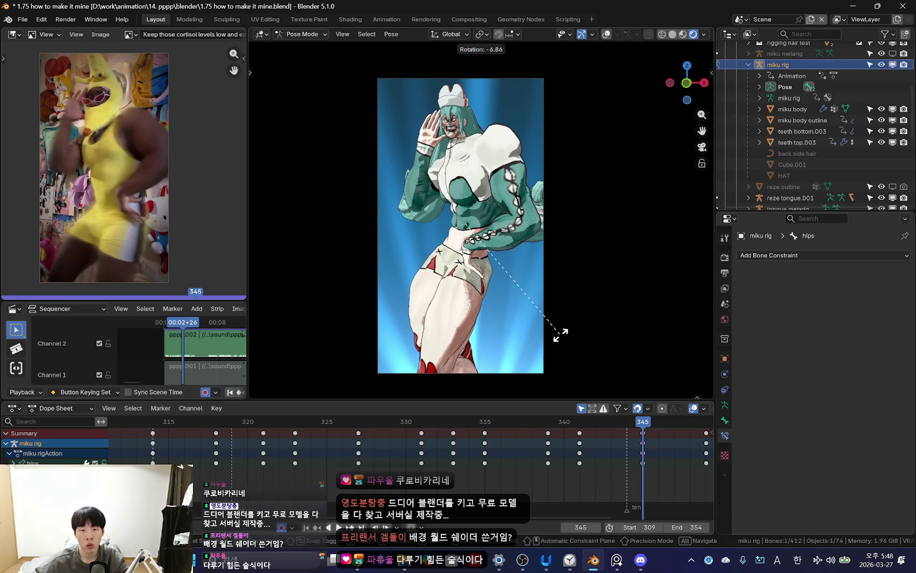
{"action": "left_click", "coordinate": [567, 325]}
{"action": "key", "text": "space"}
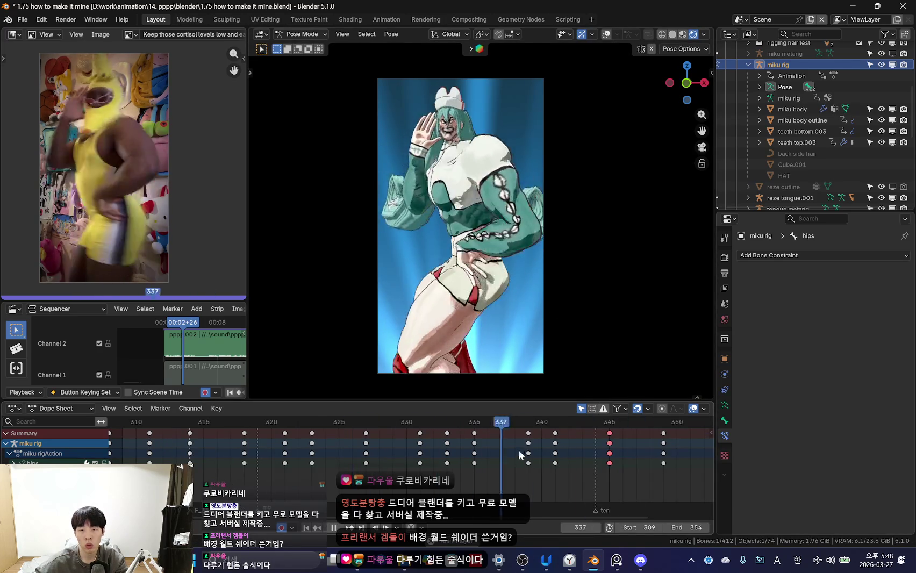
{"action": "key", "text": "x"}
{"action": "left_click", "coordinate": [554, 439]}
{"action": "key", "text": "space"}
- Review the reworked hips motion in playback, stopping at frame 333
{"action": "scroll", "coordinate": [411, 461], "scroll_direction": "down", "scroll_amount": 4}
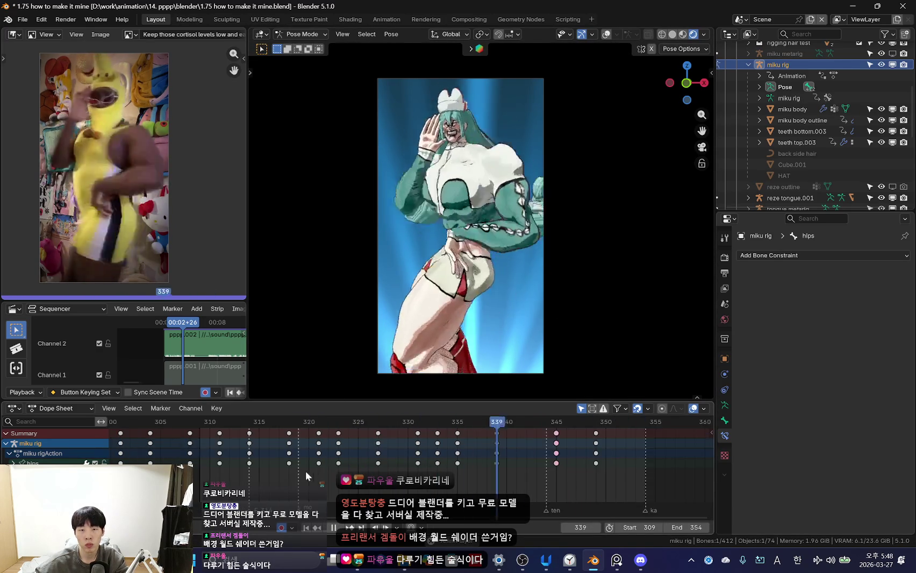
{"action": "scroll", "coordinate": [323, 465], "scroll_direction": "down", "scroll_amount": 4}
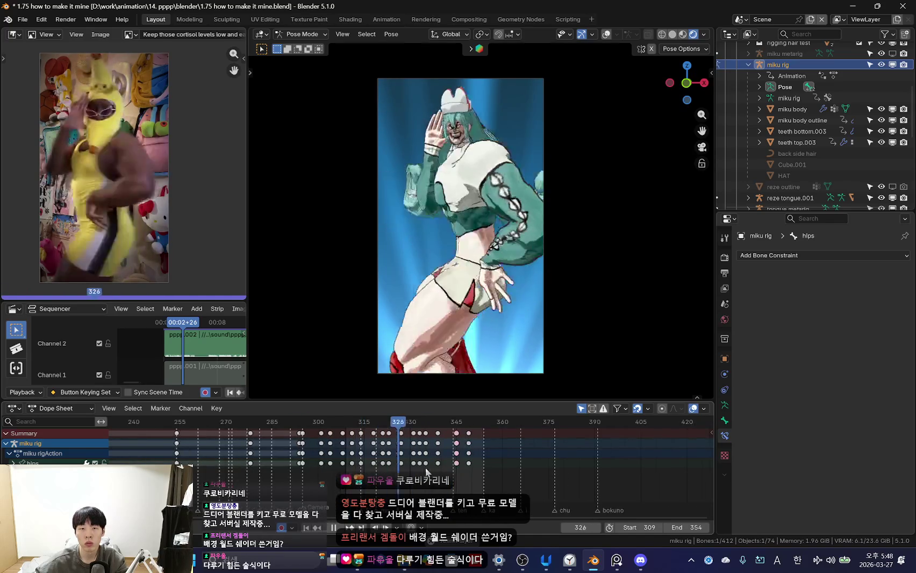
{"action": "scroll", "coordinate": [454, 473], "scroll_direction": "up", "scroll_amount": 3}
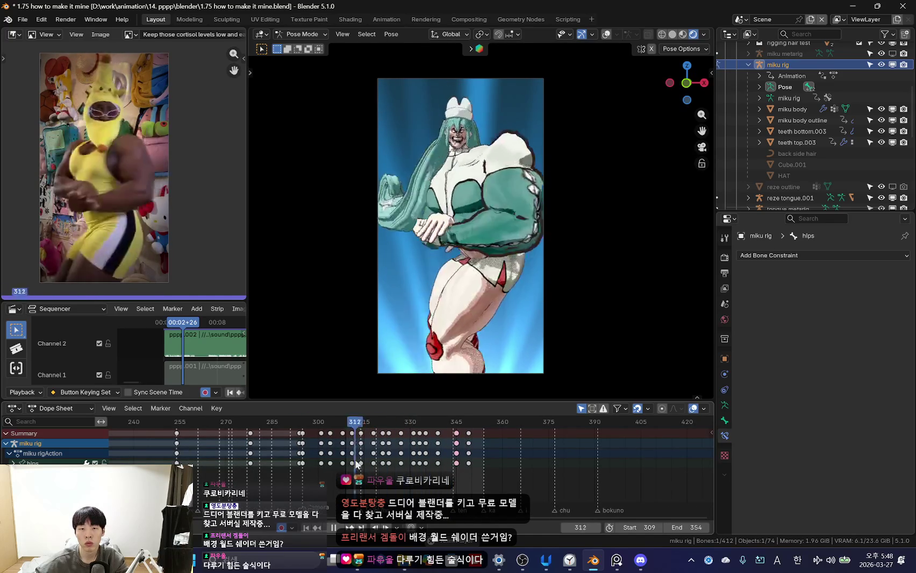
{"action": "scroll", "coordinate": [410, 478], "scroll_direction": "up", "scroll_amount": 2}
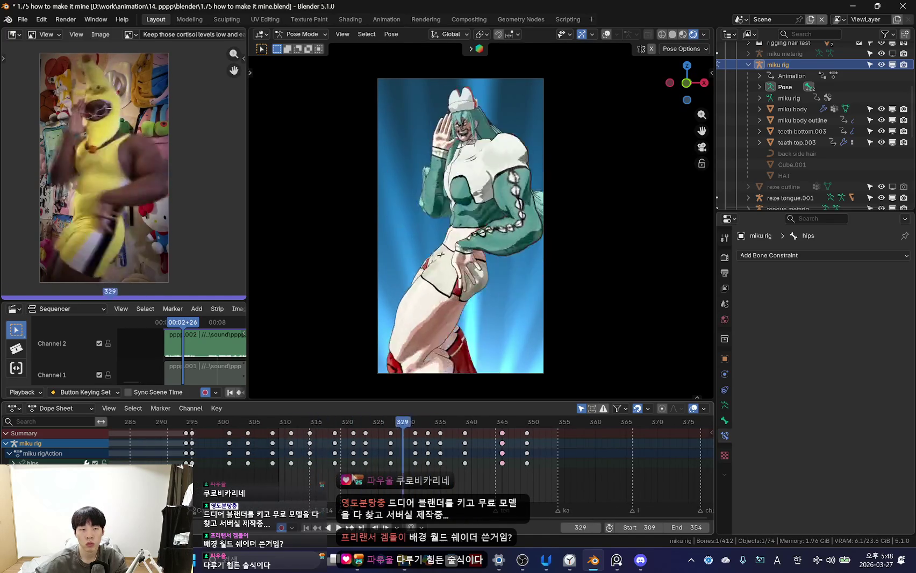
{"action": "key", "text": "space"}
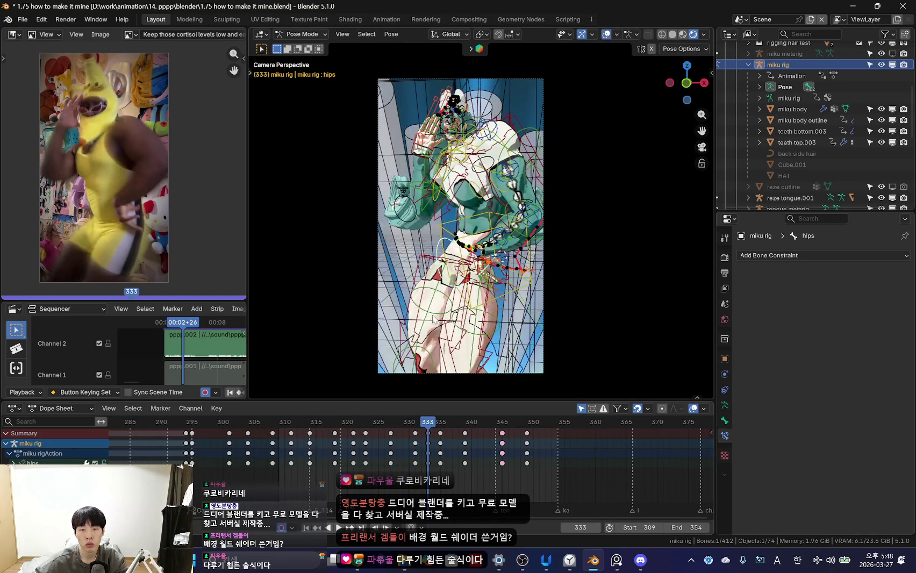
- Select the right lower-leg bone, then return to camera view with overlays hidden
{"action": "left_click", "coordinate": [433, 318]}
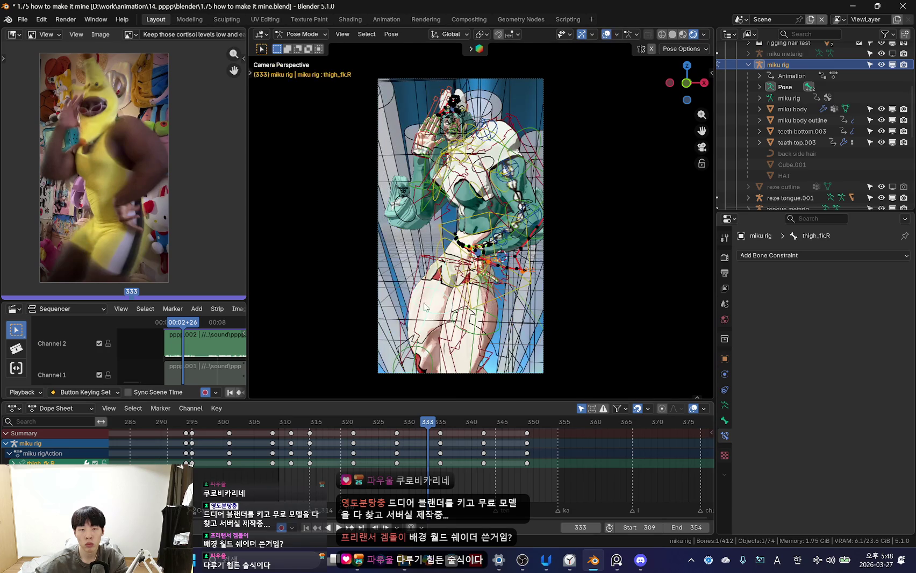
{"action": "middle_click_drag", "start_coordinate": [433, 319], "coordinate": [473, 310]}
{"action": "scroll", "coordinate": [436, 322], "scroll_direction": "down", "scroll_amount": 4}
{"action": "scroll", "coordinate": [433, 325], "scroll_direction": "up", "scroll_amount": 5}
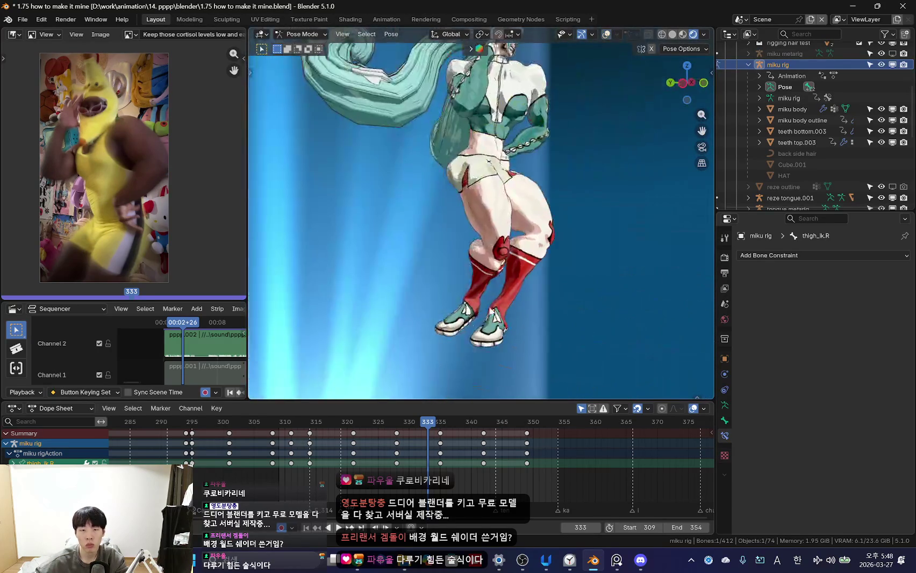
{"action": "left_click", "coordinate": [473, 310]}
{"action": "key", "text": "KP_0"}
{"action": "key", "text": "shift+alt+z"}
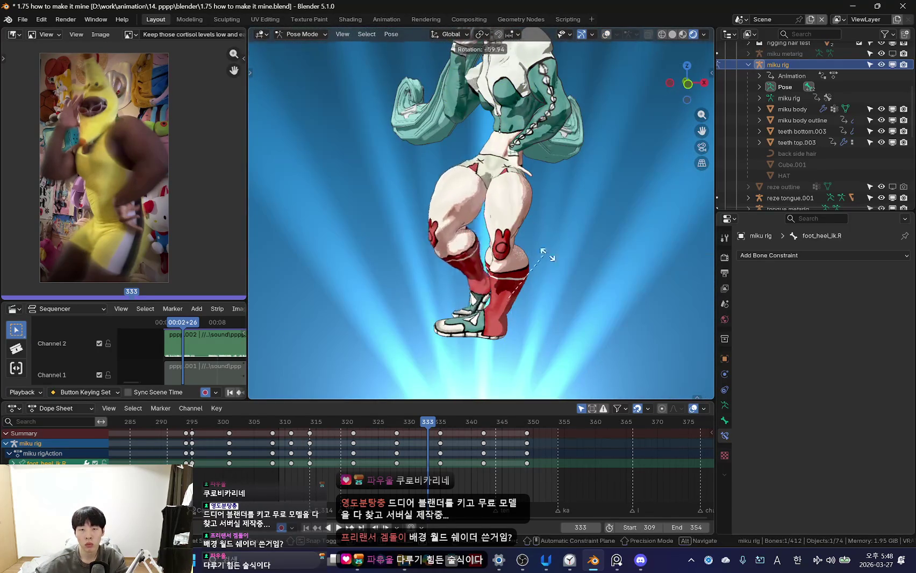
{"action": "right_click", "coordinate": [547, 255]}
- Play the section from frame 319 and scrub through frames 313–331
{"action": "key", "text": "Home"}
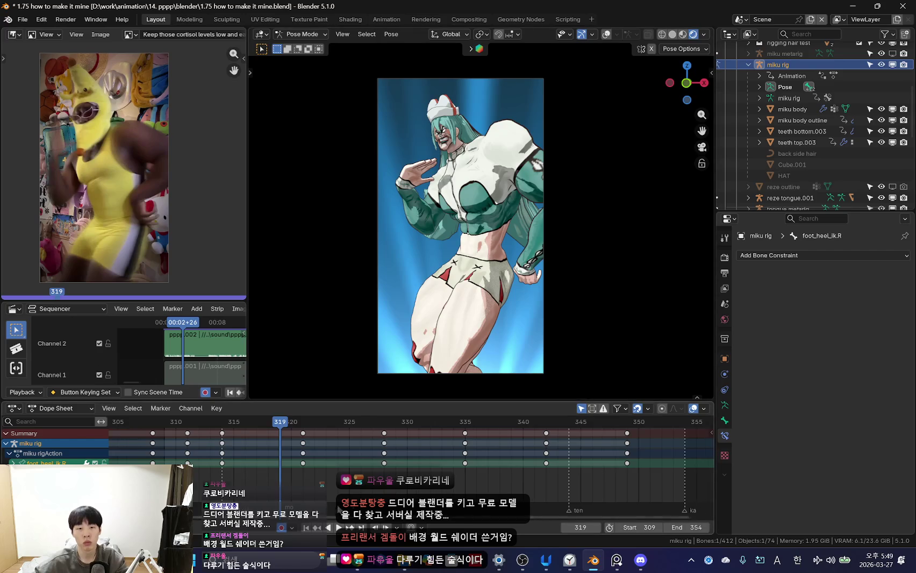
{"action": "key", "text": "space"}
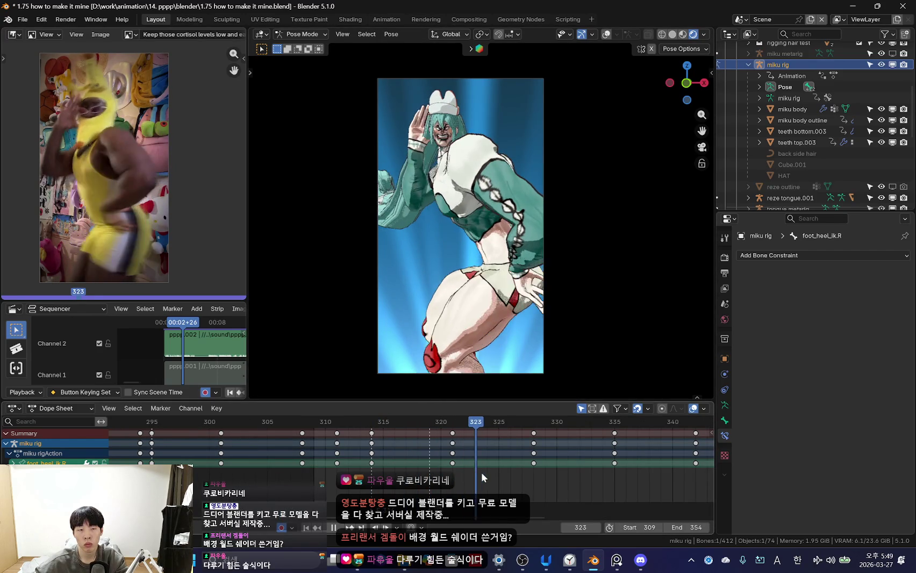
{"action": "key", "text": "space"}
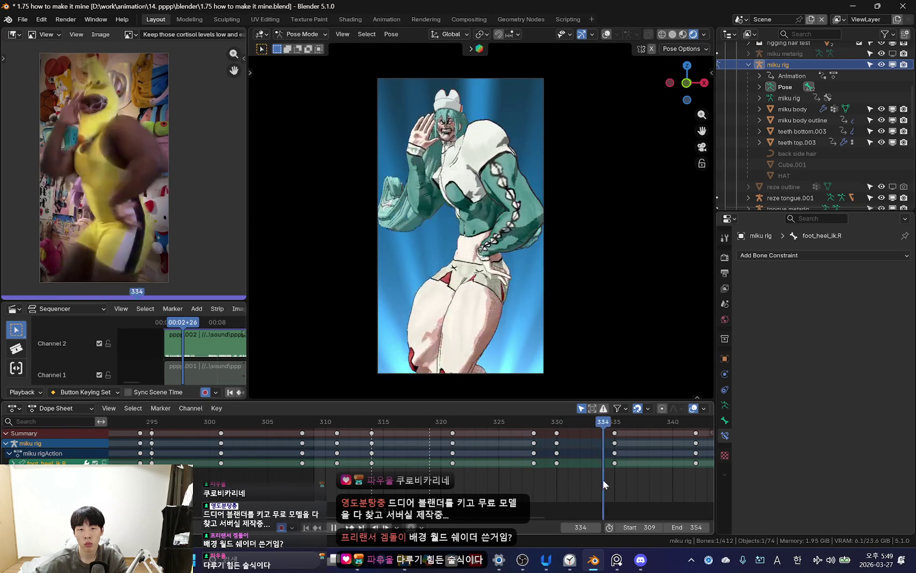
{"action": "right_click", "coordinate": [468, 456]}
{"action": "scroll", "coordinate": [589, 460], "scroll_direction": "up", "scroll_amount": 1}
{"action": "left_click_drag", "start_coordinate": [589, 460], "coordinate": [545, 441]}
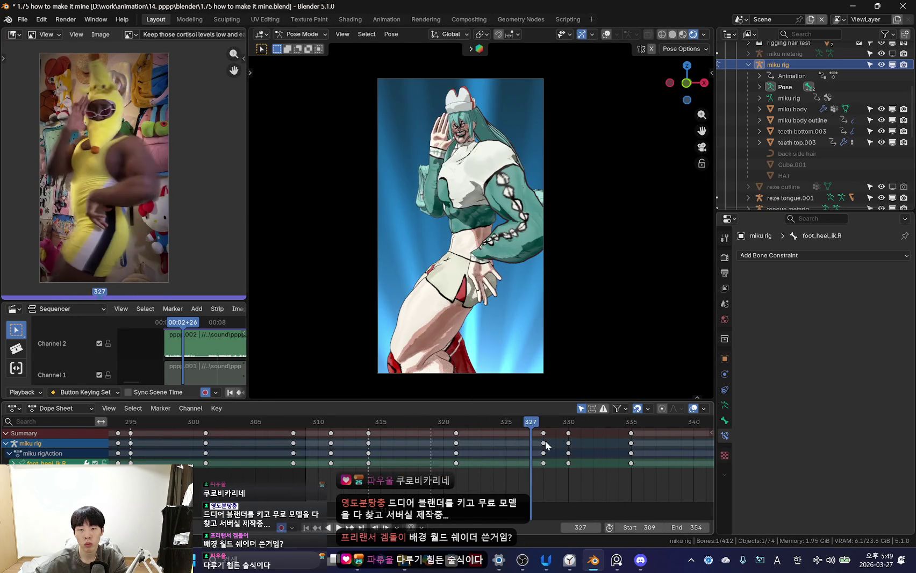
{"action": "mouse_move", "coordinate": [390, 455]}
{"action": "left_mouse_down"}
{"action": "mouse_move", "coordinate": [357, 457]}
{"action": "mouse_move", "coordinate": [418, 456]}
{"action": "left_mouse_up"}
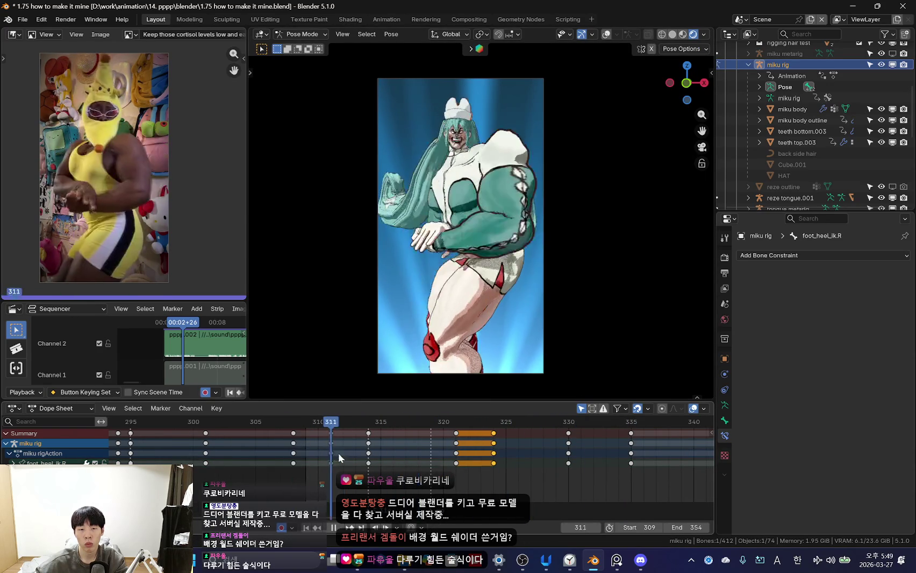
- Key the heel rotation at frame 316 and shift the selected keys one frame earlier to 313
{"action": "left_click", "coordinate": [533, 334]}
{"action": "key", "text": "Down"}
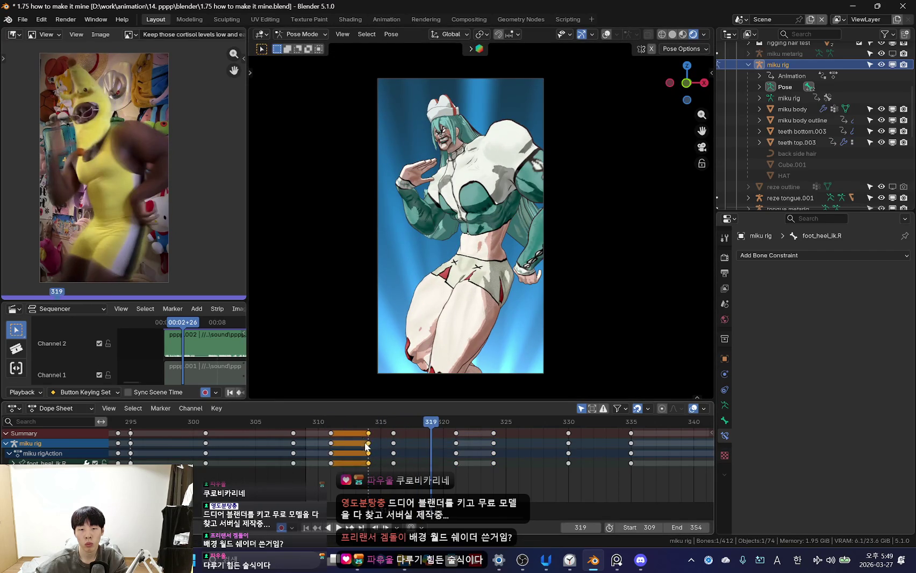
{"action": "left_click_drag", "start_coordinate": [366, 445], "coordinate": [355, 445]}
{"action": "left_click", "coordinate": [405, 468]}
{"action": "key", "text": "space"}
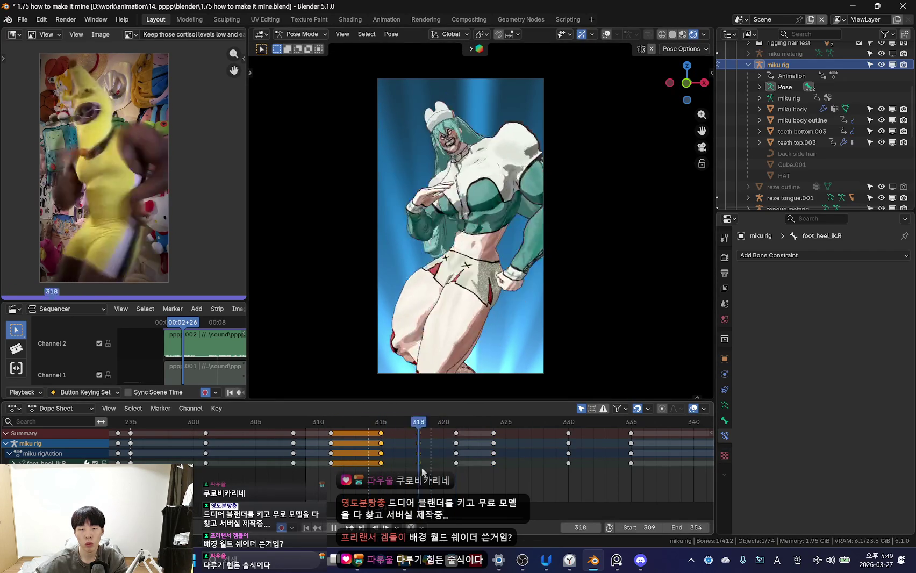
- Key a new right heel IK rotation around frame 324 and replay to check it
{"action": "left_click_drag", "start_coordinate": [430, 453], "coordinate": [480, 472]}
{"action": "key", "text": "space"}
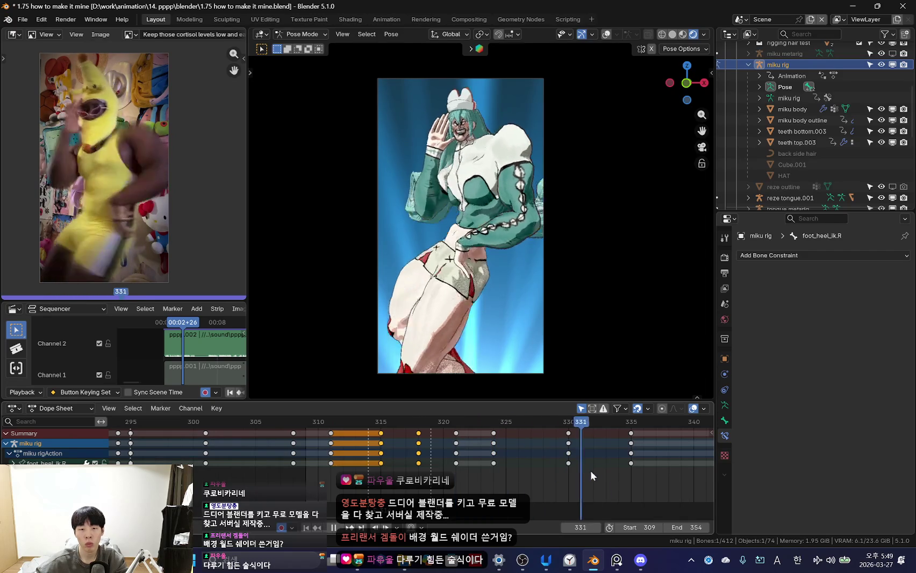
{"action": "left_click", "coordinate": [576, 356]}
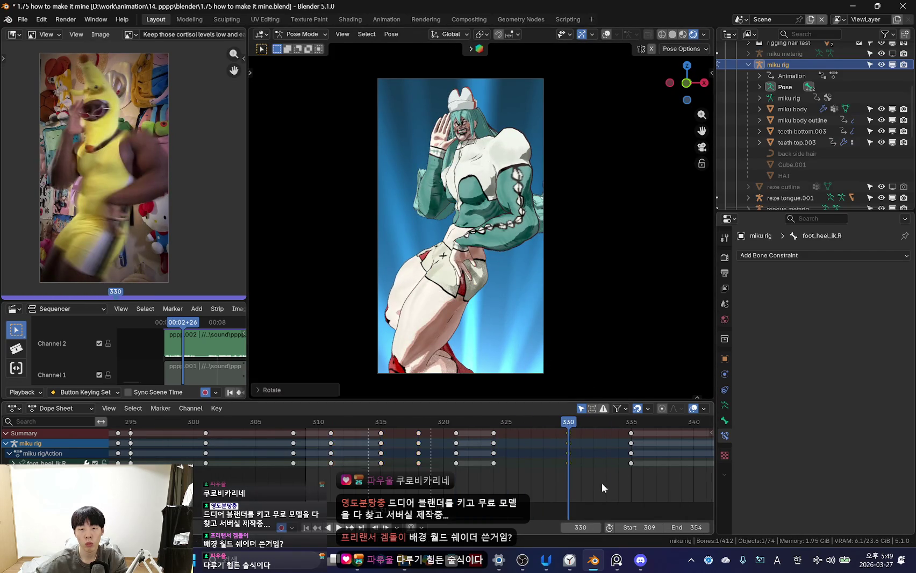
{"action": "key", "text": "space"}
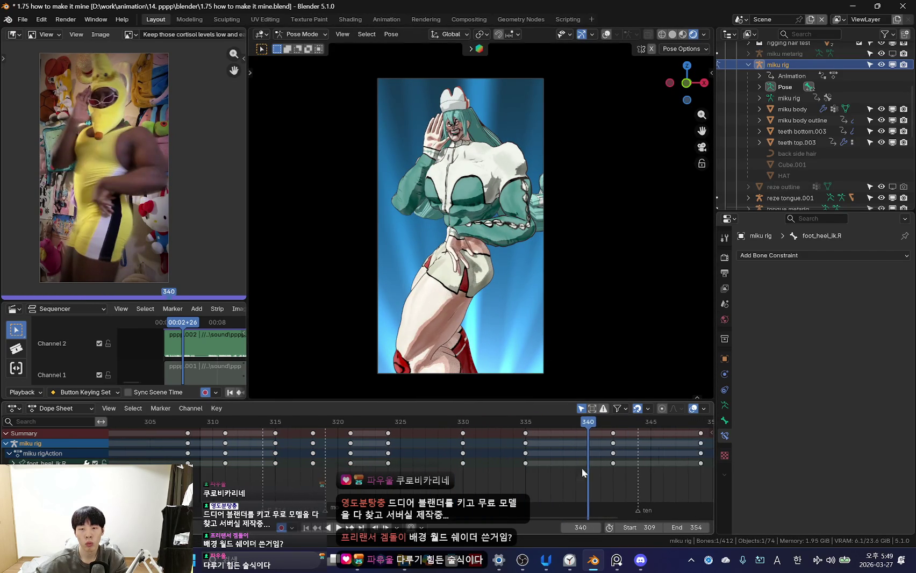
- Slide the keys from frames 335–349 two frames earlier and replay, stopping at frame 333
{"action": "left_click_drag", "start_coordinate": [618, 445], "coordinate": [560, 469]}
{"action": "key", "text": "space"}
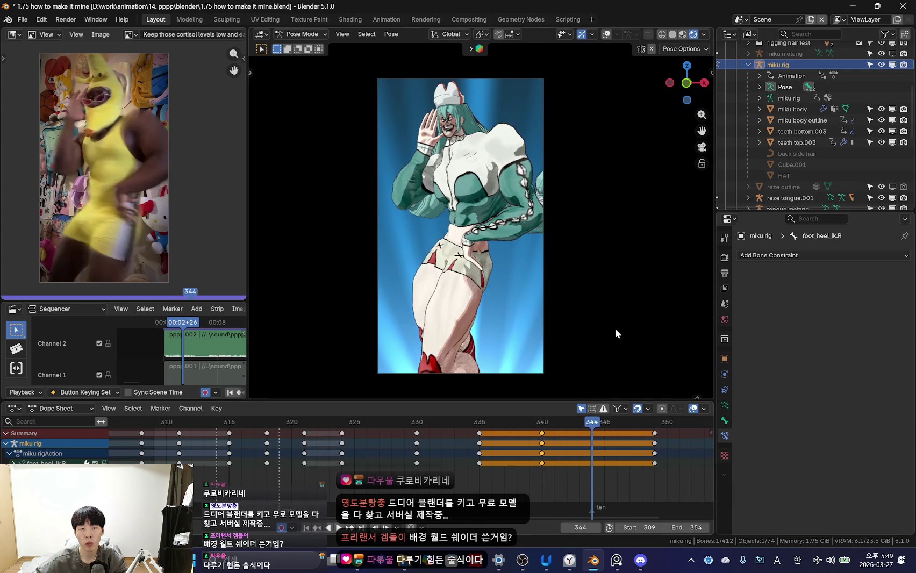
{"action": "left_click", "coordinate": [549, 294]}
{"action": "left_click", "coordinate": [549, 420]}
{"action": "key", "text": "space"}
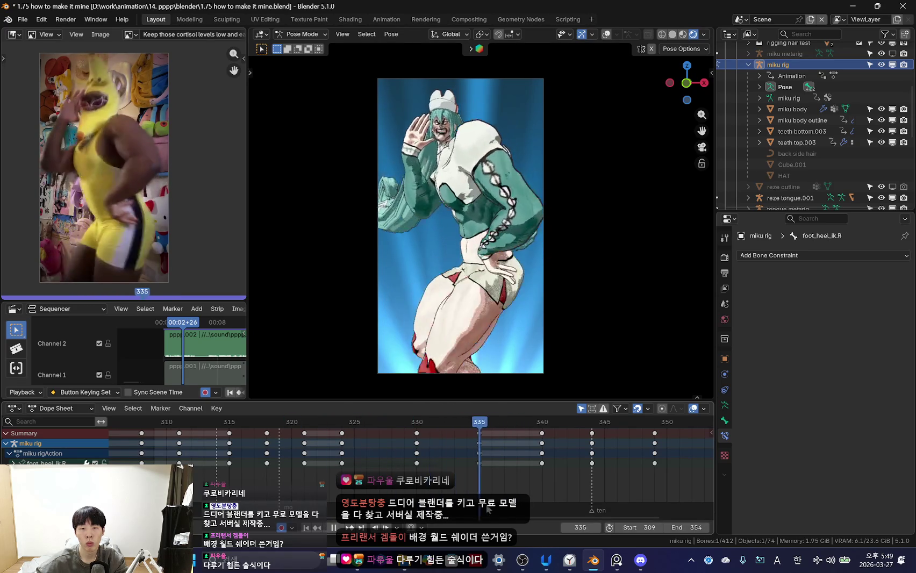
{"action": "key", "text": "space"}
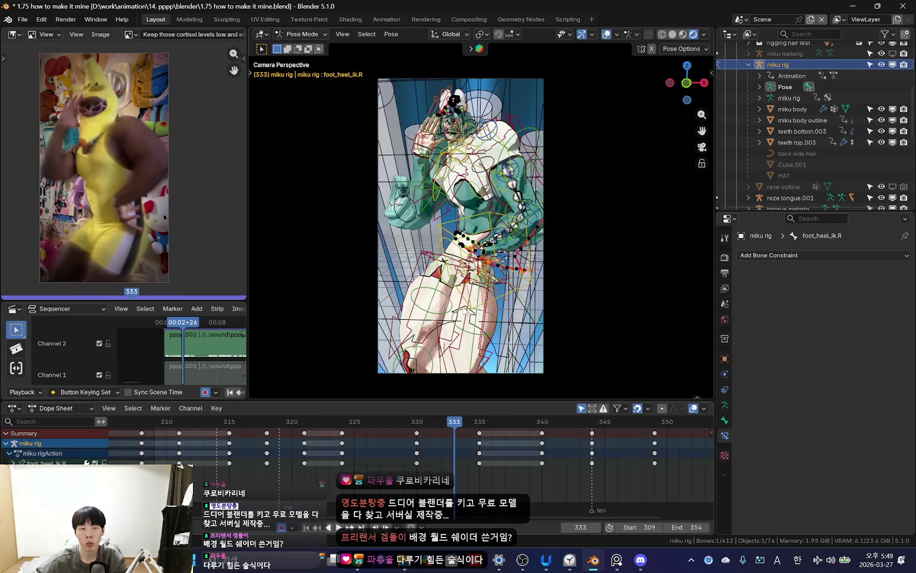
- Select the hips bone, rotate it freely with overlays hidden, and play back
{"action": "left_click", "coordinate": [482, 292]}
{"action": "key", "text": "shift+alt+z"}
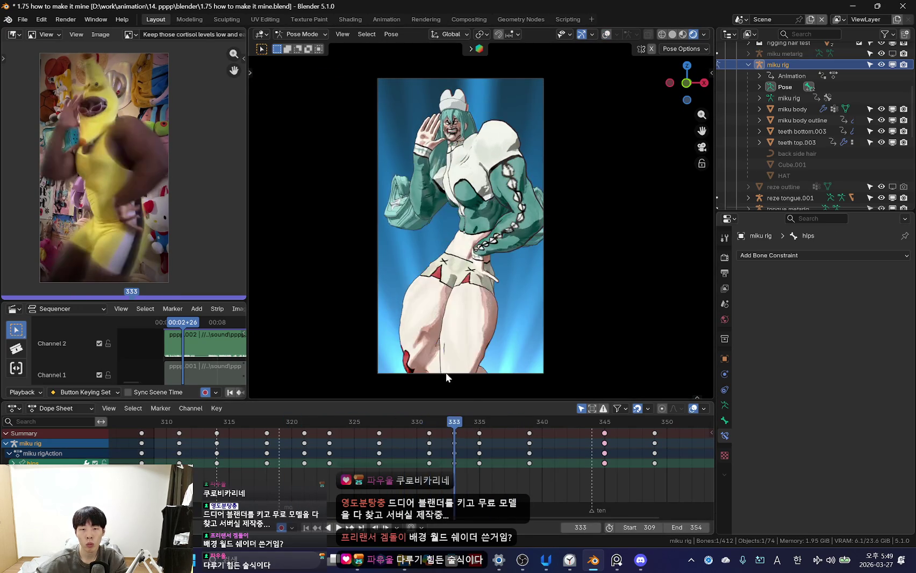
{"action": "key", "text": "r"}
{"action": "key", "text": "r"}
{"action": "left_click", "coordinate": [505, 367]}
{"action": "key", "text": "space"}
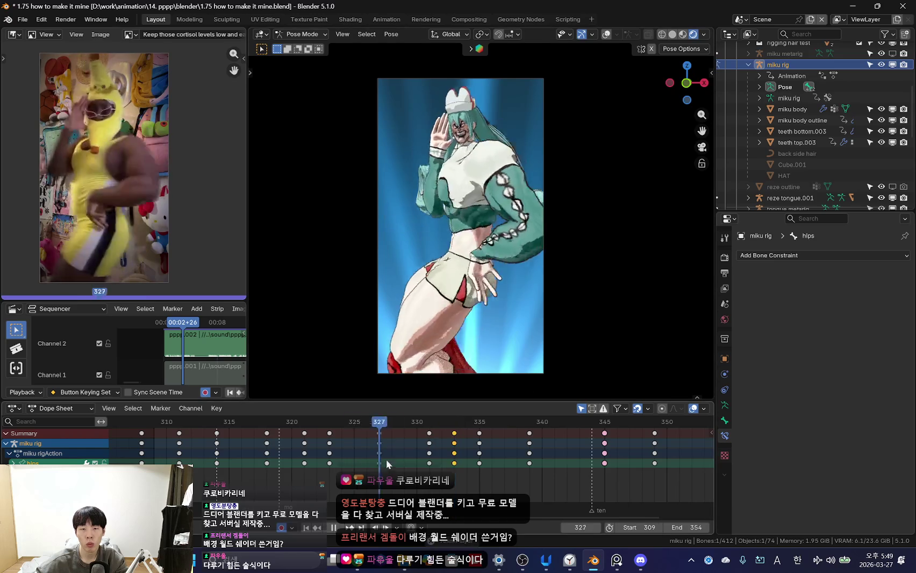
{"action": "scroll", "coordinate": [386, 459], "scroll_direction": "down", "scroll_amount": 2}
{"action": "scroll", "coordinate": [295, 475], "scroll_direction": "down", "scroll_amount": 2}
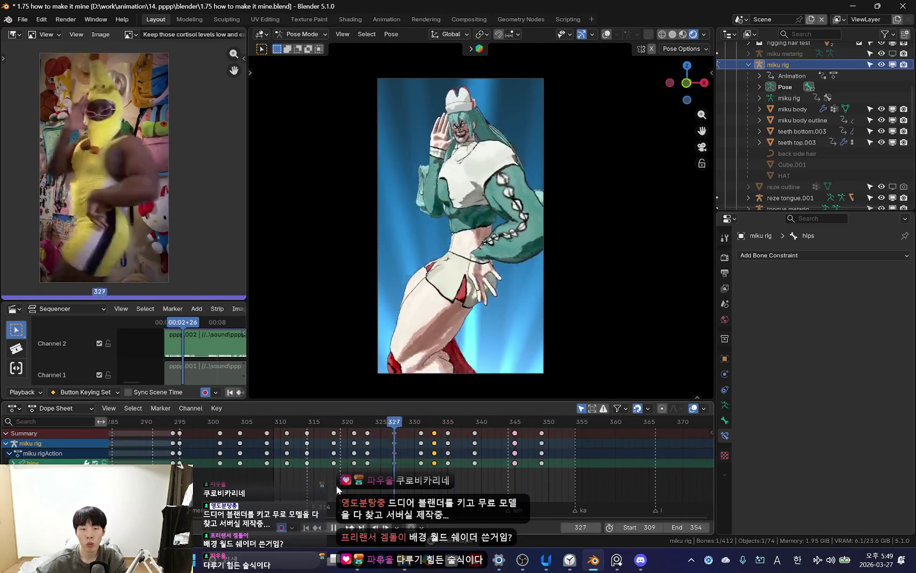
{"action": "scroll", "coordinate": [376, 478], "scroll_direction": "up", "scroll_amount": 2}
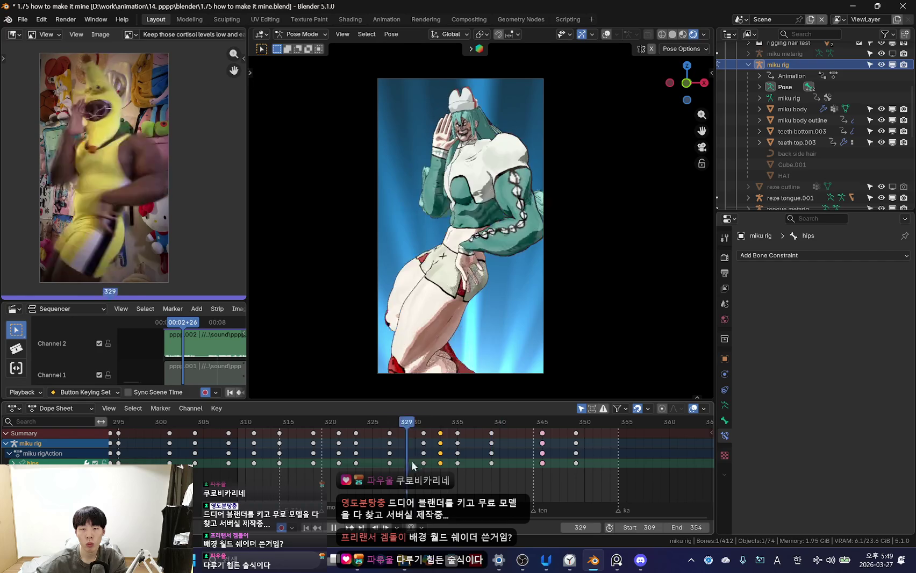
- Rotate the hips at frame 337 to match the reference and key the pose
{"action": "mouse_move", "coordinate": [453, 463]}
{"action": "left_mouse_down"}
{"action": "mouse_move", "coordinate": [481, 466]}
{"action": "mouse_move", "coordinate": [380, 459]}
{"action": "left_mouse_up"}
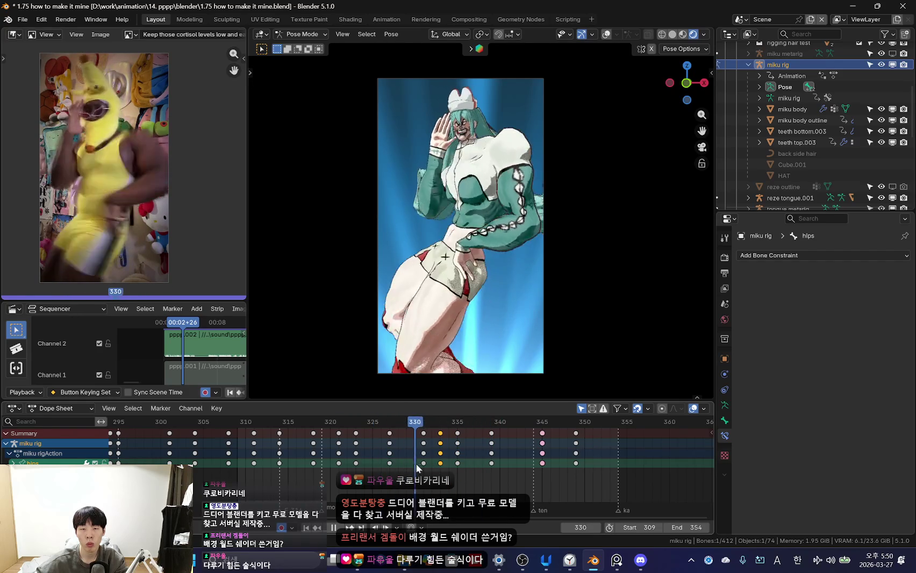
{"action": "mouse_move", "coordinate": [454, 469]}
{"action": "left_mouse_down"}
{"action": "mouse_move", "coordinate": [472, 471]}
{"action": "mouse_move", "coordinate": [415, 465]}
{"action": "mouse_move", "coordinate": [471, 454]}
{"action": "left_mouse_up"}
{"action": "key", "text": "r"}
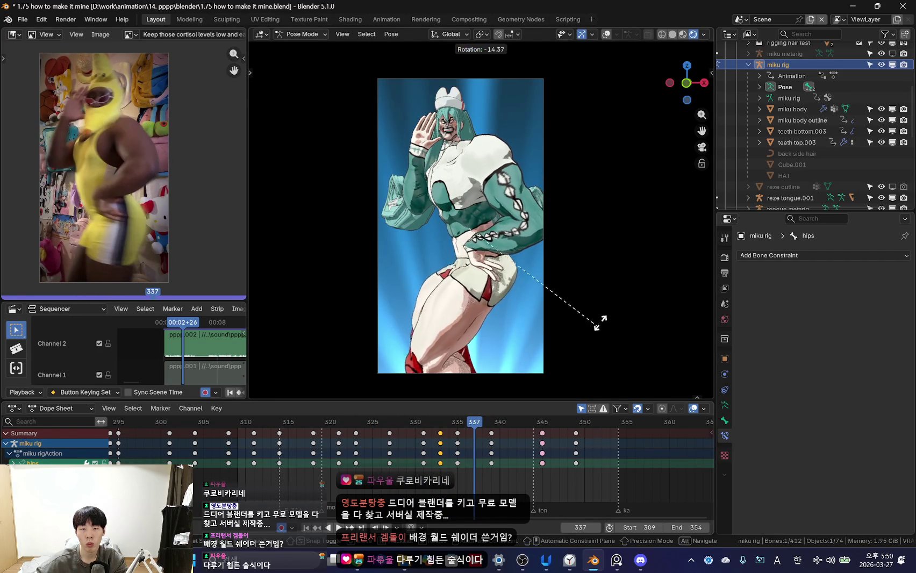
{"action": "left_click", "coordinate": [598, 317]}
{"action": "key", "text": "r"}
{"action": "left_click", "coordinate": [617, 317]}
{"action": "key", "text": "Left"}
{"action": "key", "text": "Left"}
{"action": "key", "text": "space"}
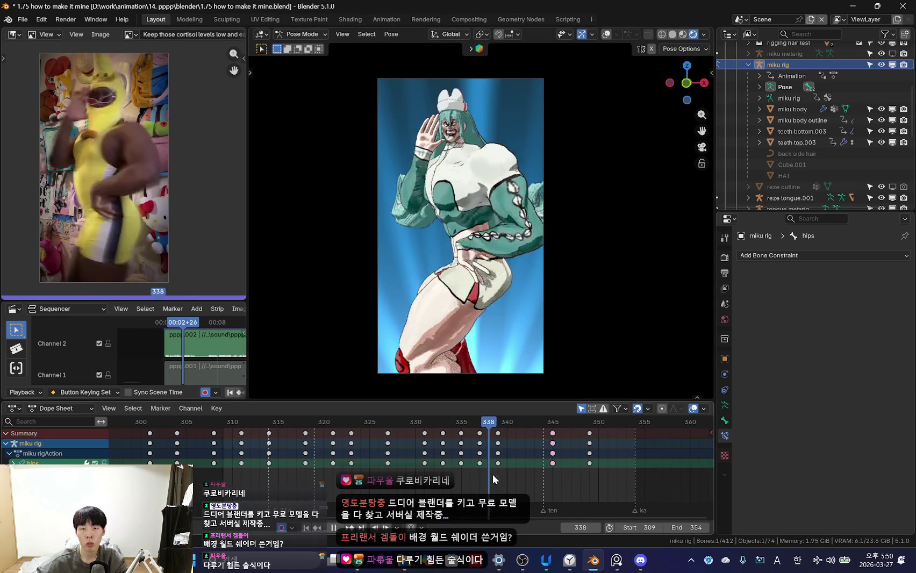
- Move the hips to a new position and key it at frame 342
{"action": "key", "text": "g"}
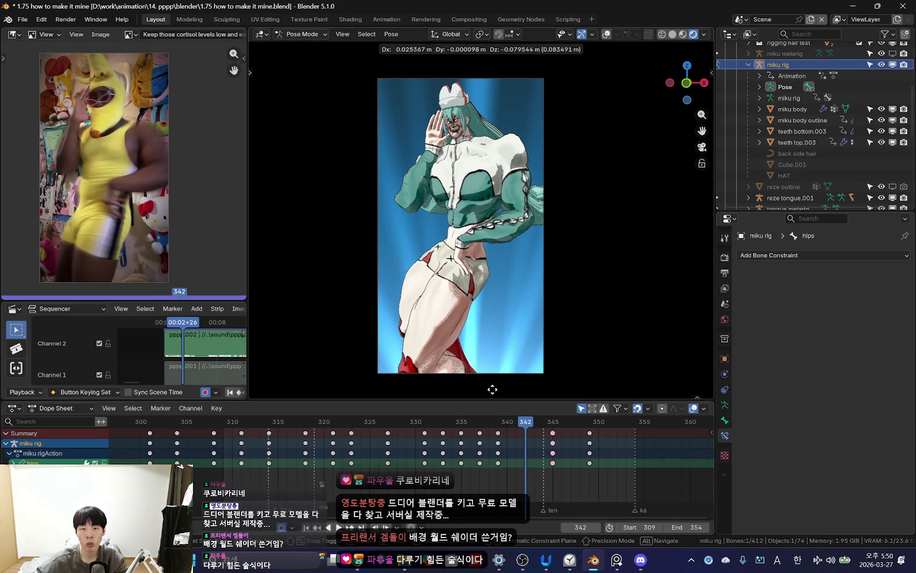
{"action": "left_click", "coordinate": [491, 387]}
{"action": "key", "text": "space"}
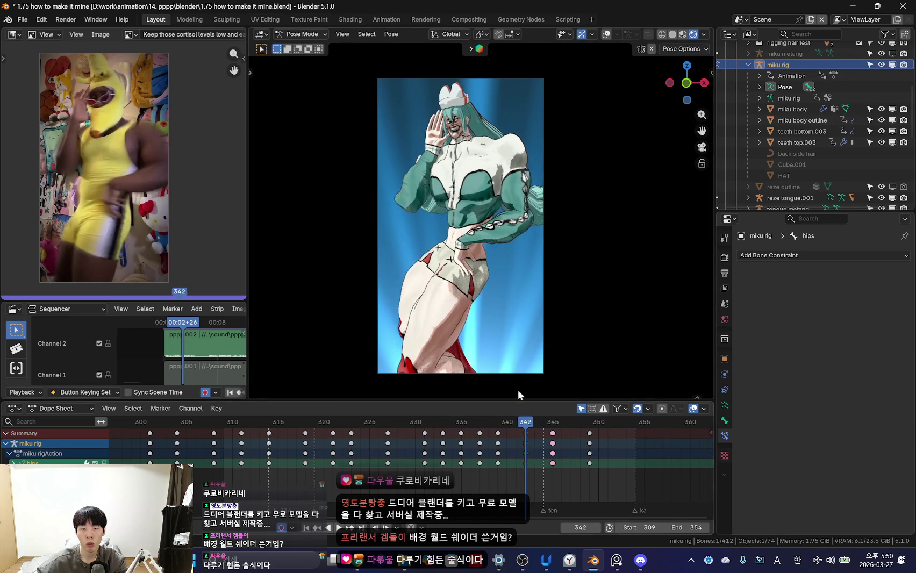
{"action": "key", "text": "g"}
{"action": "left_click", "coordinate": [476, 321]}
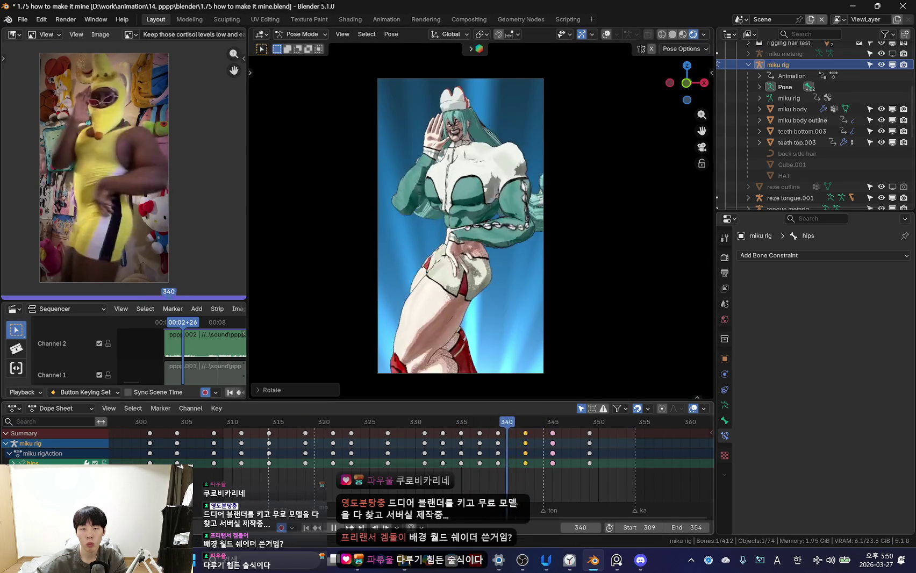
{"action": "mouse_move", "coordinate": [559, 455]}
{"action": "left_mouse_down"}
{"action": "mouse_move", "coordinate": [339, 460]}
{"action": "mouse_move", "coordinate": [434, 473]}
{"action": "mouse_move", "coordinate": [364, 453]}
{"action": "mouse_move", "coordinate": [415, 461]}
{"action": "left_mouse_up"}
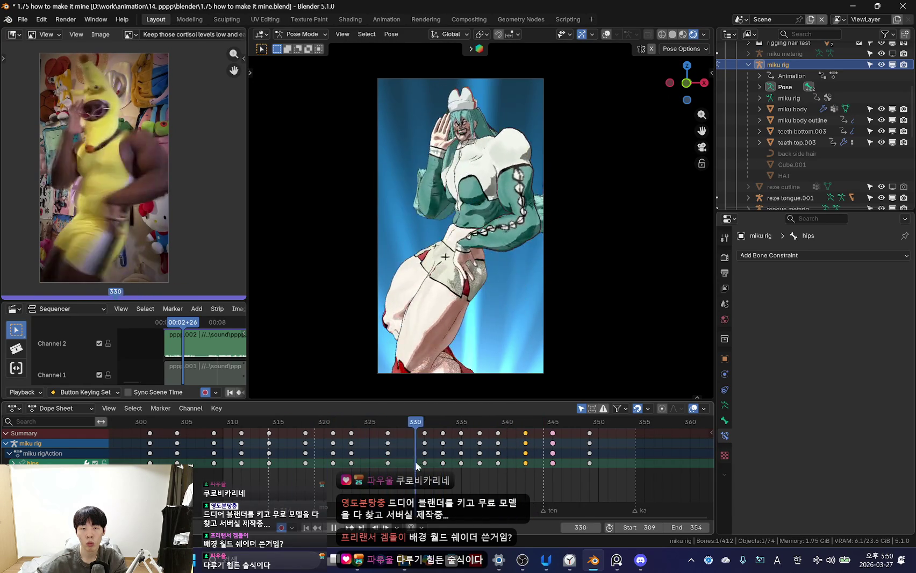
- Nudge the hips position around frame 333 and key the adjusted pose
{"action": "key", "text": "g"}
{"action": "key", "text": "space"}
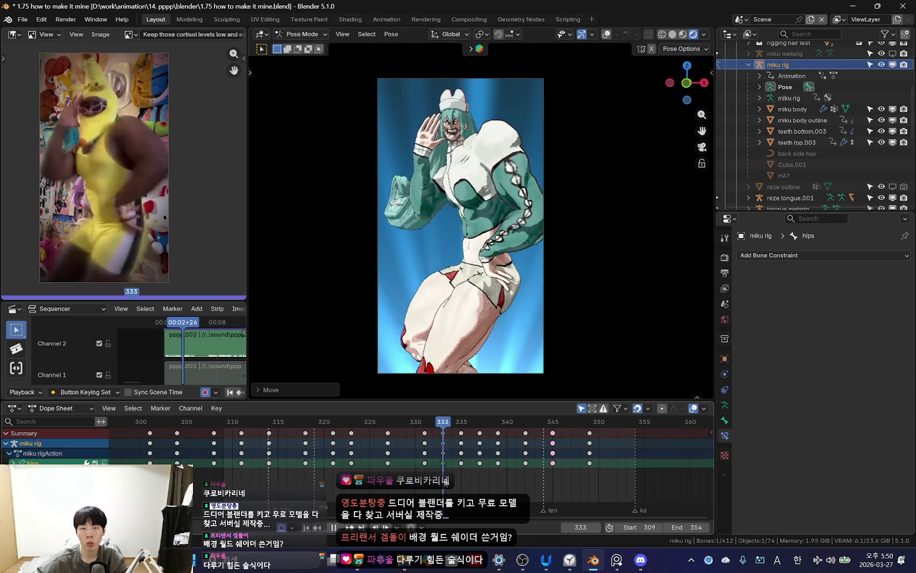
{"action": "key", "text": "Escape"}
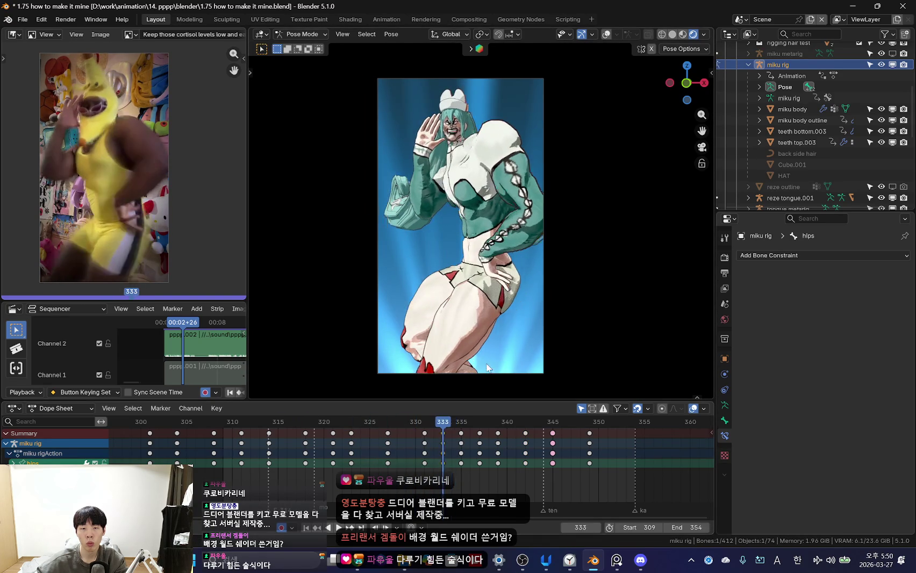
{"action": "key", "text": "Right"}
{"action": "key", "text": "Right"}
{"action": "key", "text": "g"}
{"action": "key", "text": "Return"}
{"action": "key", "text": "space"}
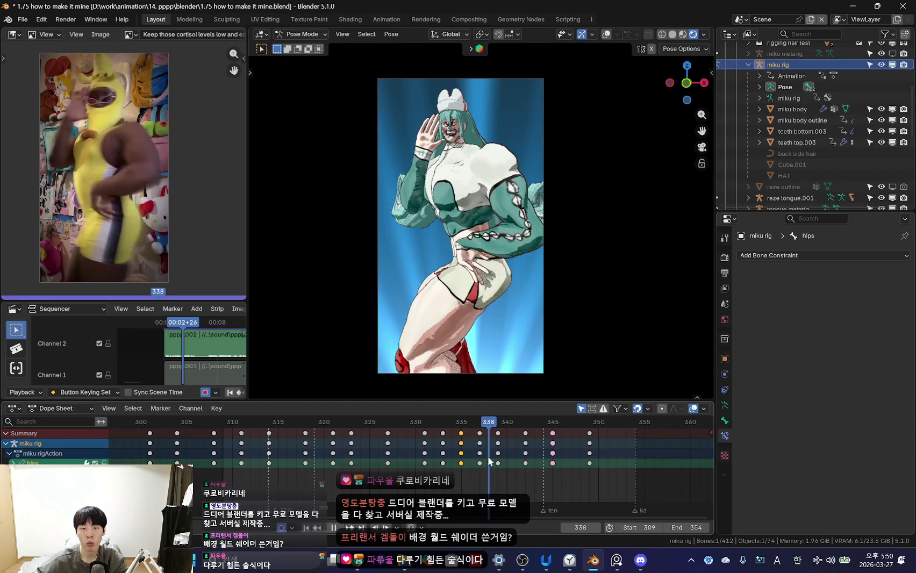
{"action": "key", "text": "space"}
- Reposition and re-key the hips at frame 342, then replay the motion
{"action": "key", "text": "g"}
{"action": "key", "text": "Return"}
{"action": "key", "text": "space"}
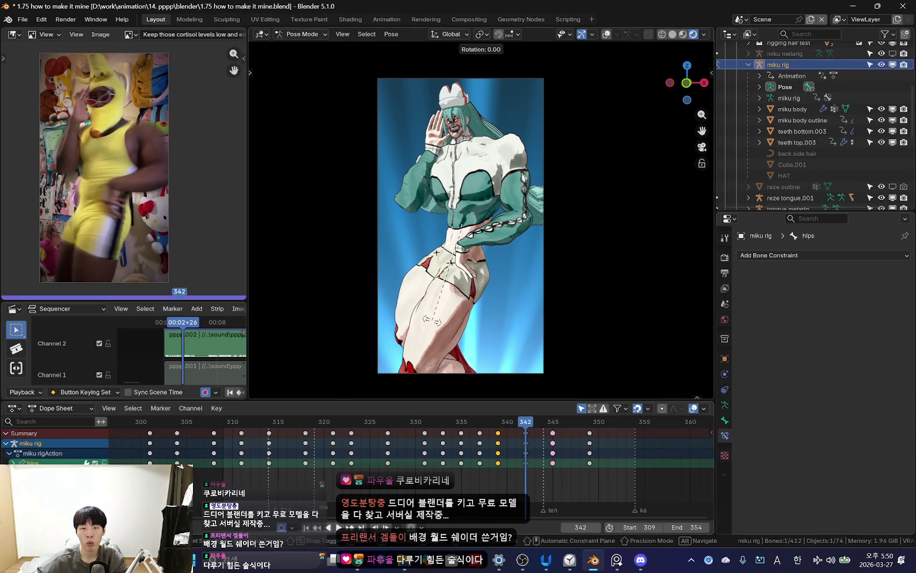
{"action": "key", "text": "g"}
{"action": "key", "text": "Return"}
{"action": "key", "text": "space"}
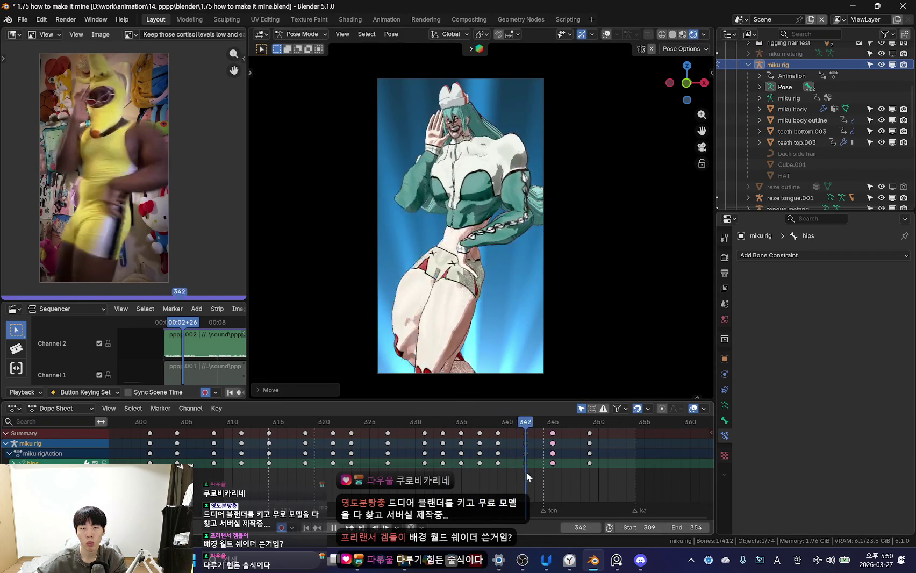
{"action": "scroll", "coordinate": [532, 307], "scroll_direction": "down", "scroll_amount": 2}
{"action": "scroll", "coordinate": [355, 376], "scroll_direction": "up", "scroll_amount": 2}
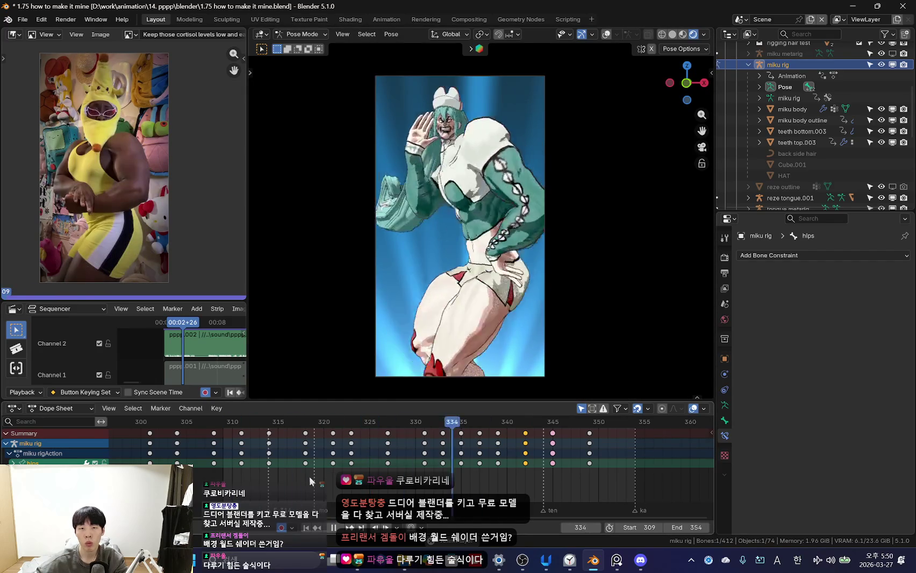
{"action": "scroll", "coordinate": [396, 451], "scroll_direction": "down", "scroll_amount": 2}
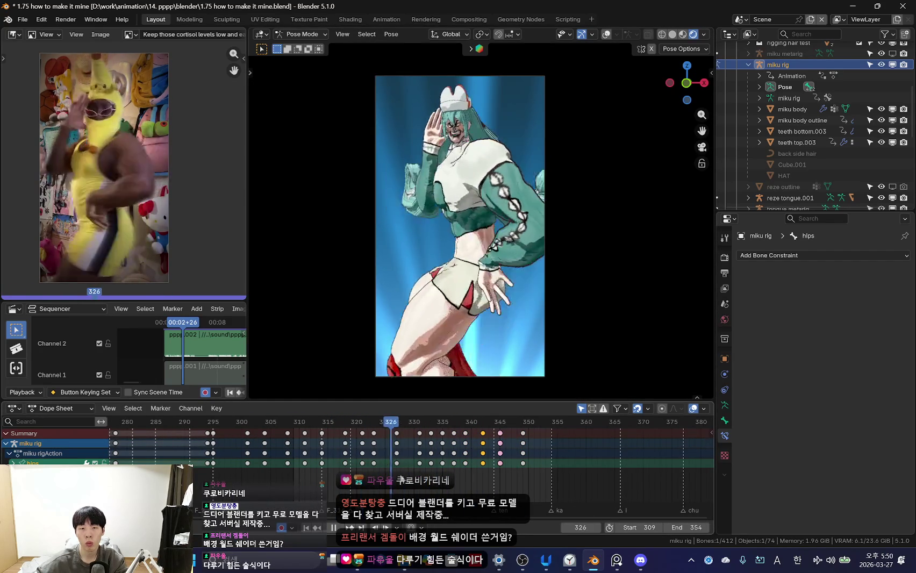
- Select the Dope Sheet key columns at frames 333 and 335
{"action": "left_click_drag", "start_coordinate": [371, 465], "coordinate": [428, 480]}
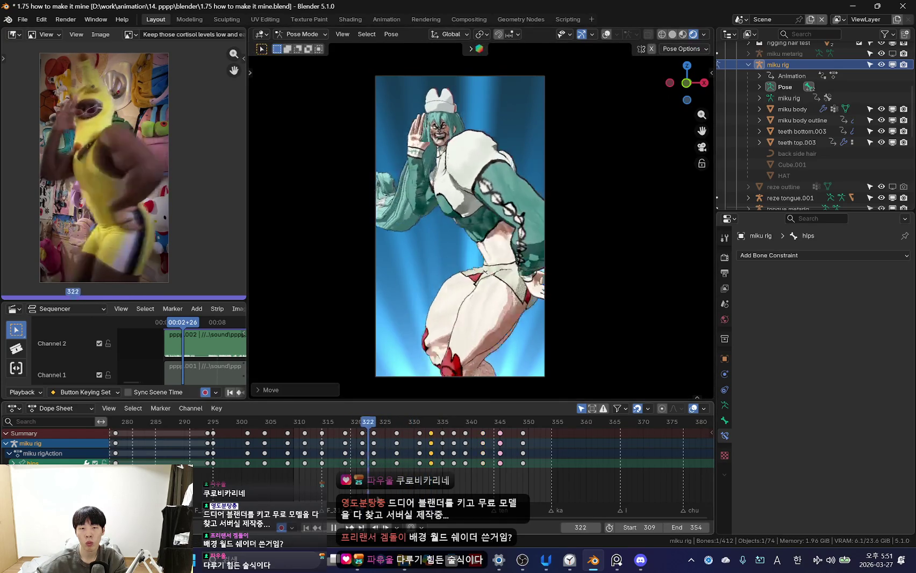
{"action": "scroll", "coordinate": [441, 473], "scroll_direction": "up", "scroll_amount": 1}
{"action": "left_click", "coordinate": [436, 473], "text": "alt"}
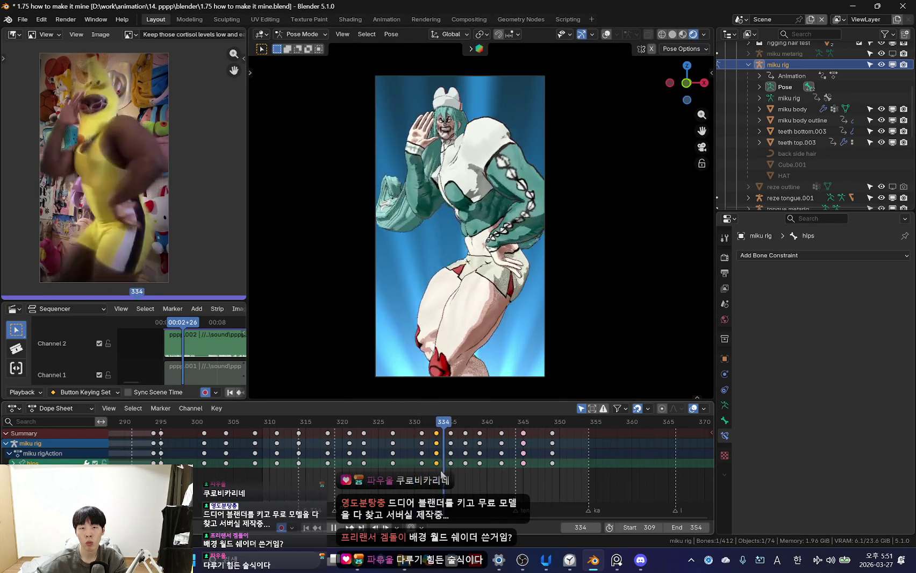
{"action": "left_click", "coordinate": [451, 453], "text": "alt"}
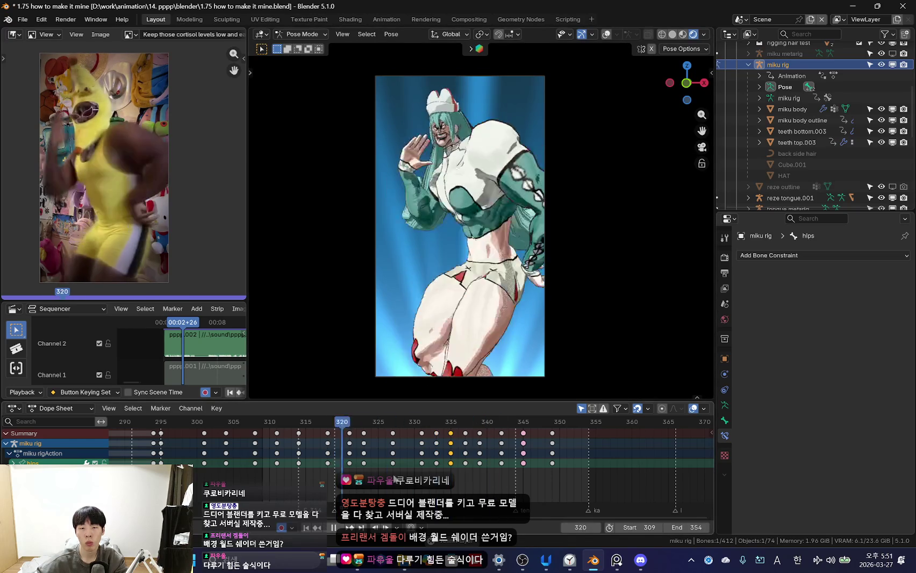
{"action": "scroll", "coordinate": [439, 470], "scroll_direction": "down", "scroll_amount": 3}
{"action": "scroll", "coordinate": [375, 470], "scroll_direction": "down", "scroll_amount": 2}
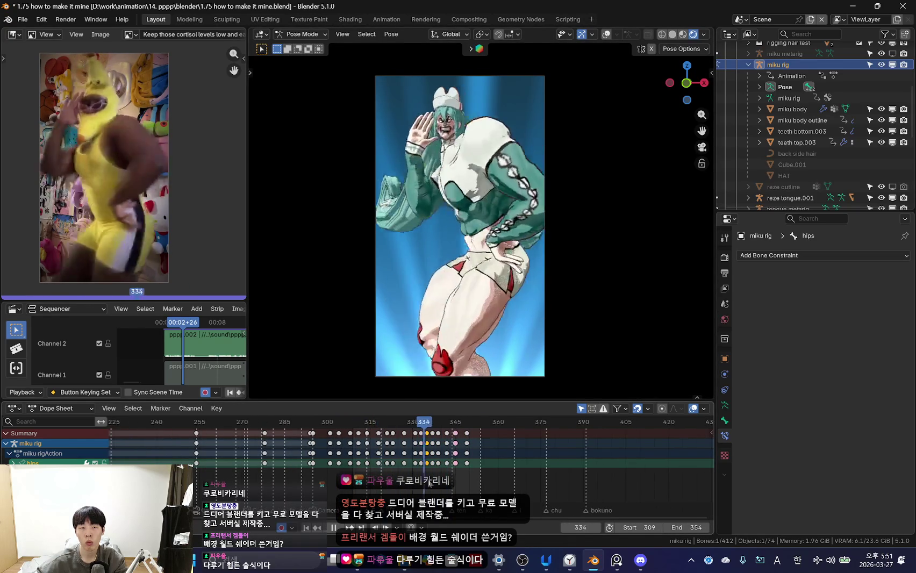
{"action": "left_click_drag", "start_coordinate": [430, 483], "coordinate": [406, 485]}
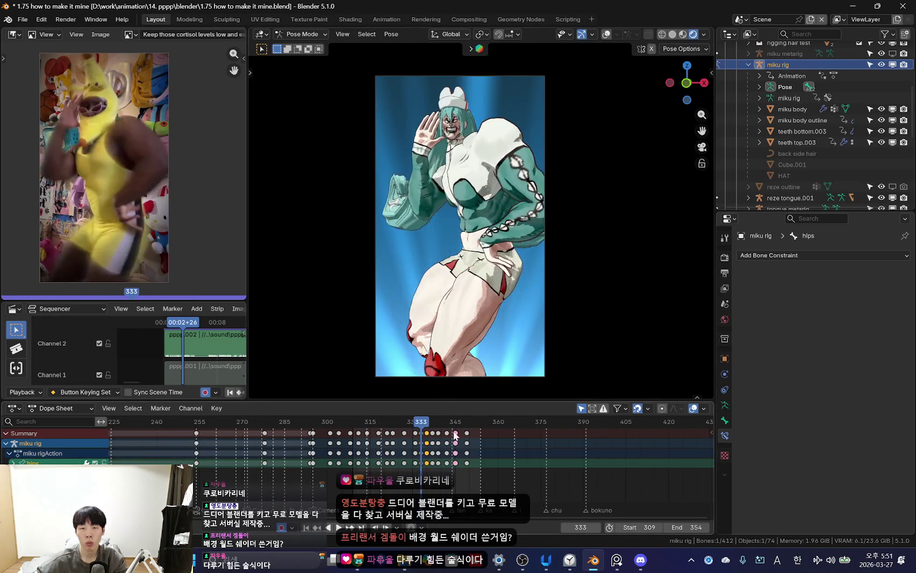
- Toggle the bone overlays off and on to judge the current left hand pose
{"action": "key", "text": "shift+alt+z"}
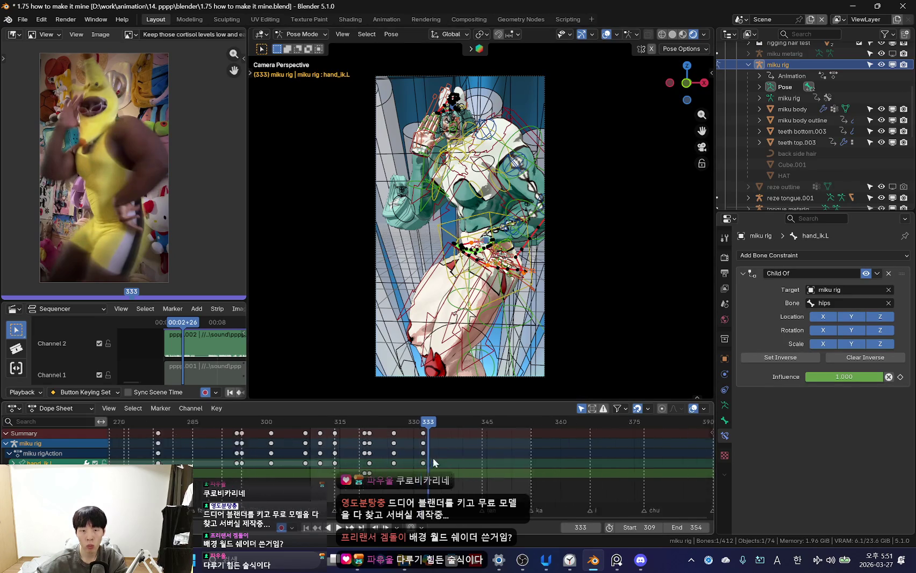
{"action": "scroll", "coordinate": [433, 457], "scroll_direction": "up", "scroll_amount": 3}
{"action": "key", "text": "shift+alt+z"}
{"action": "key", "text": "shift+alt+z"}
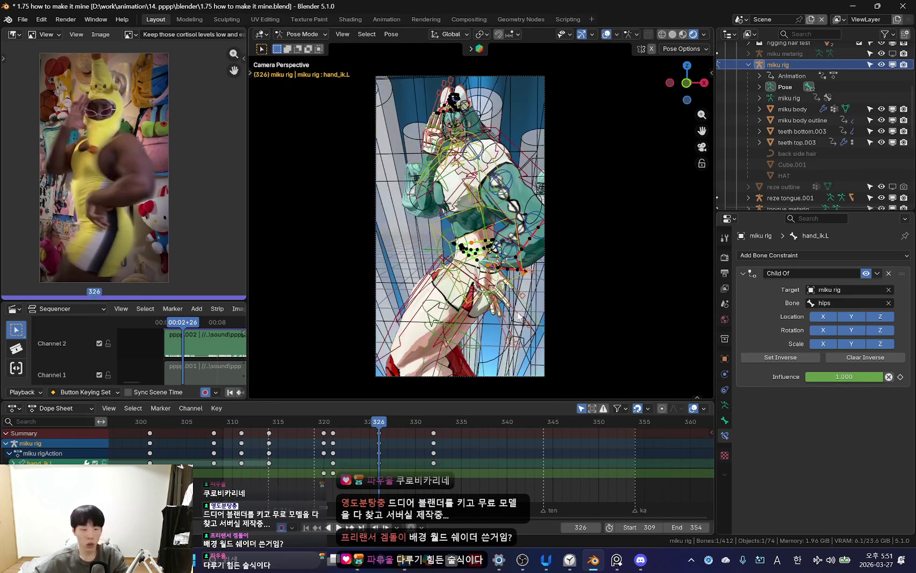
{"action": "key", "text": "shift+alt+z"}
{"action": "scroll", "coordinate": [535, 293], "scroll_direction": "up", "scroll_amount": 2}
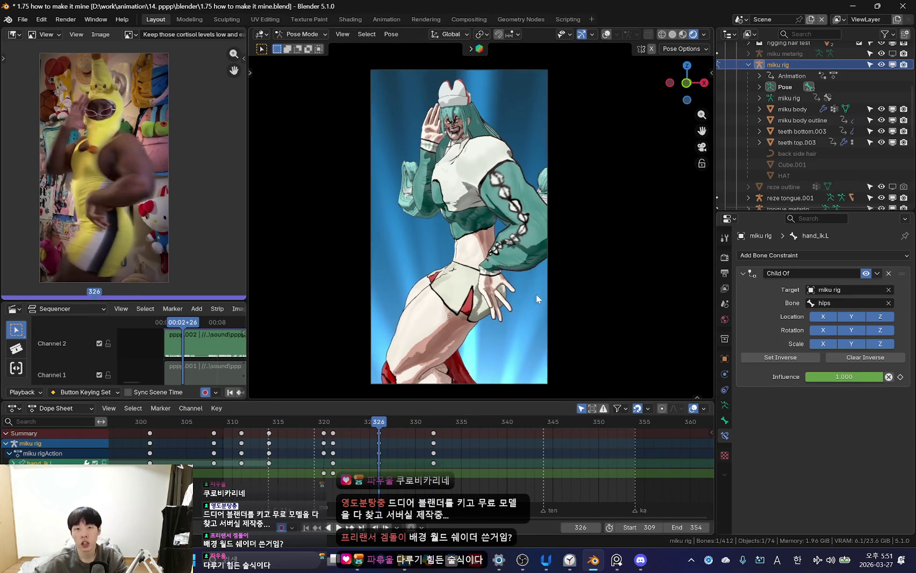
{"action": "scroll", "coordinate": [447, 449], "scroll_direction": "up", "scroll_amount": 1}
- Go back to frame 321 and rotate the left hand bone, checking it from behind
{"action": "key", "text": "Left"}
{"action": "key", "text": "Left"}
{"action": "key", "text": "Left"}
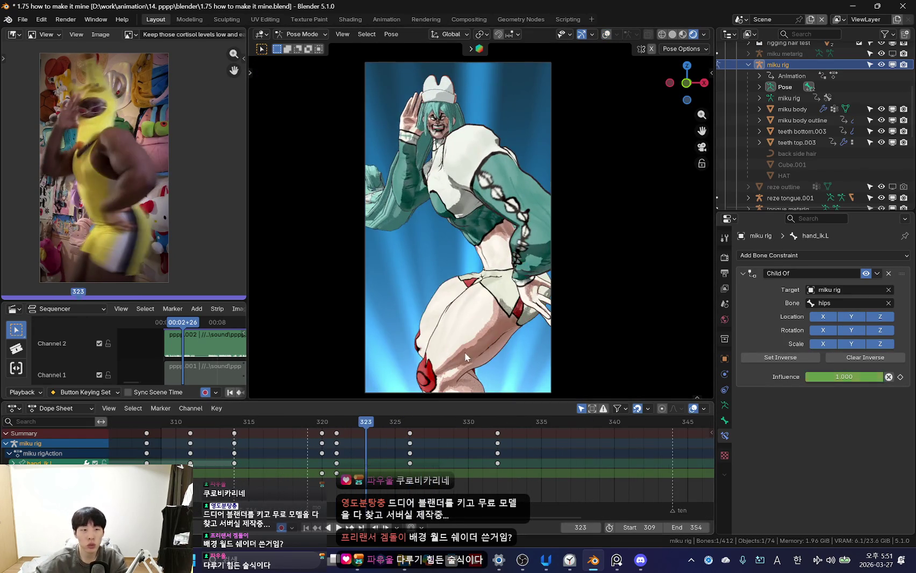
{"action": "key", "text": "Left"}
{"action": "key", "text": "Left"}
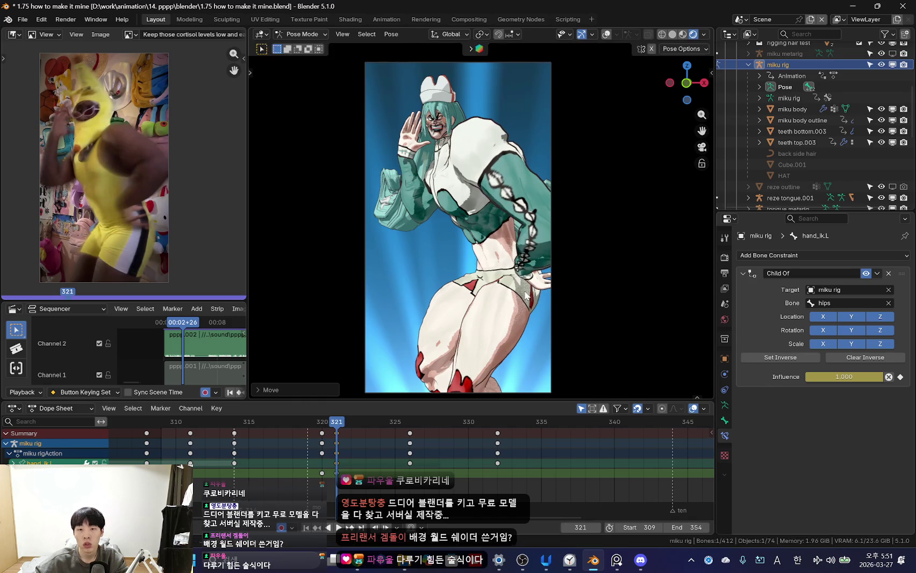
{"action": "key", "text": "Return"}
{"action": "middle_click_drag", "start_coordinate": [456, 269], "coordinate": [456, 342]}
{"action": "key", "text": "r"}
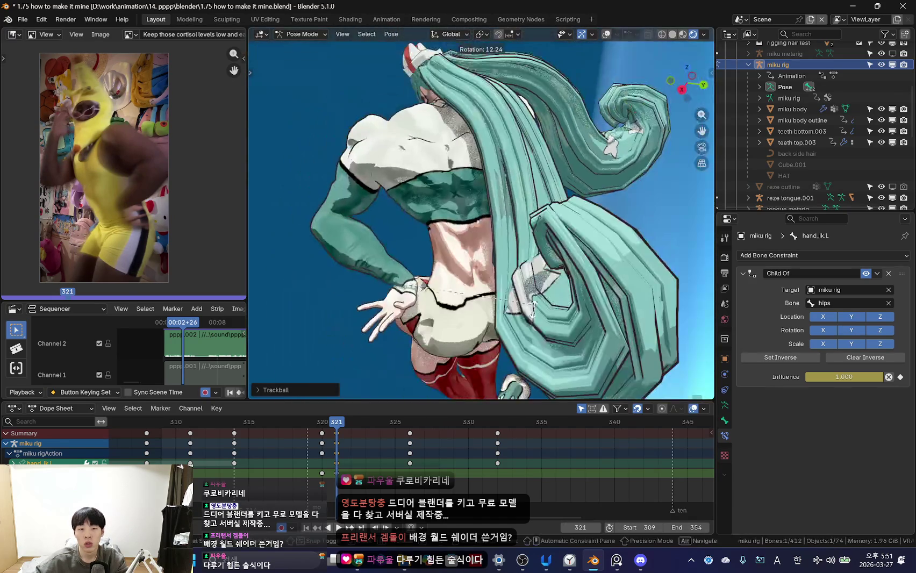
{"action": "key", "text": "Escape"}
{"action": "middle_click_drag", "start_coordinate": [547, 304], "coordinate": [585, 301]}
{"action": "key", "text": "KP_0"}
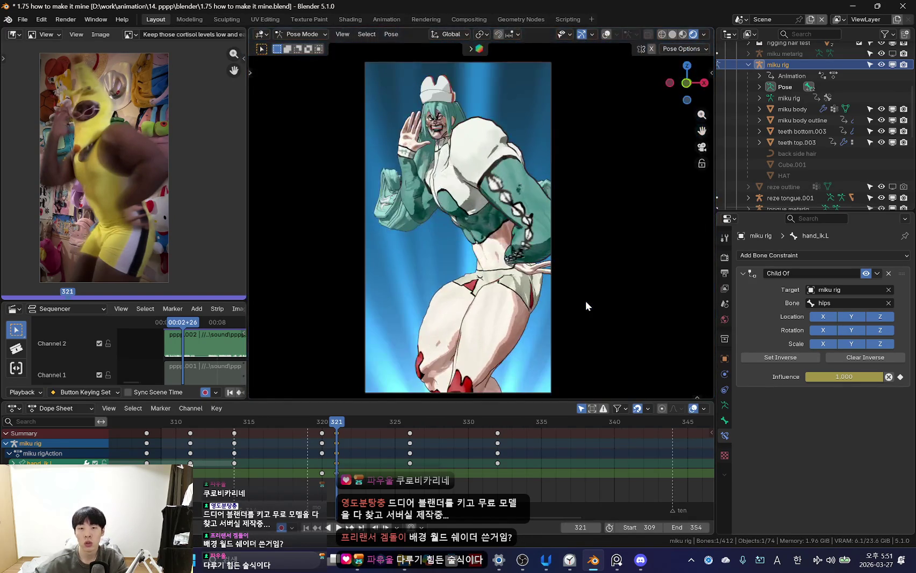
- Refine the left hand rotation across frames 326 to 331
{"action": "key", "text": "space"}
{"action": "mouse_move", "coordinate": [311, 497]}
{"action": "middle_mouse_down"}
{"action": "mouse_move", "coordinate": [255, 461]}
{"action": "mouse_move", "coordinate": [428, 472]}
{"action": "middle_mouse_up"}
{"action": "left_click_drag", "start_coordinate": [427, 421], "coordinate": [408, 422]}
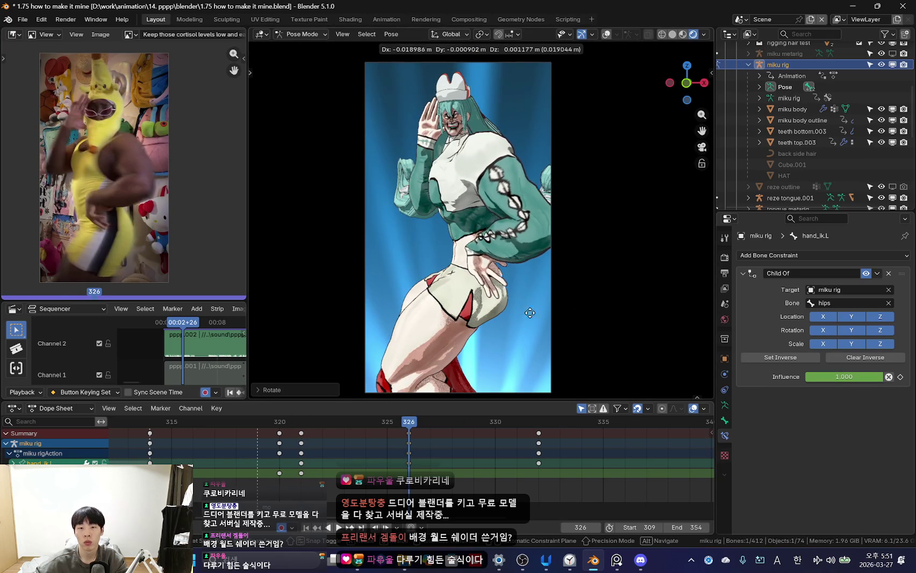
{"action": "left_click_drag", "start_coordinate": [496, 421], "coordinate": [522, 477]}
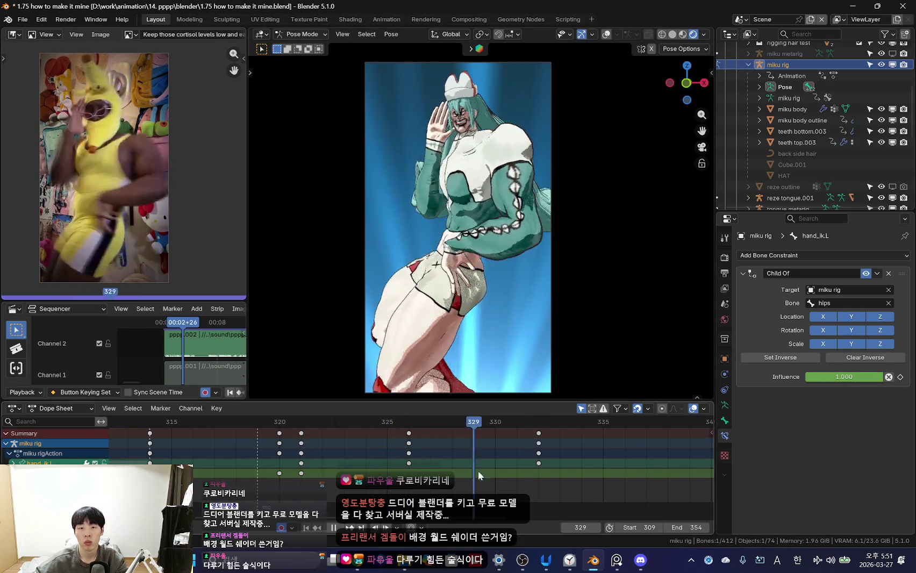
{"action": "left_click", "coordinate": [576, 351]}
{"action": "key", "text": "Right"}
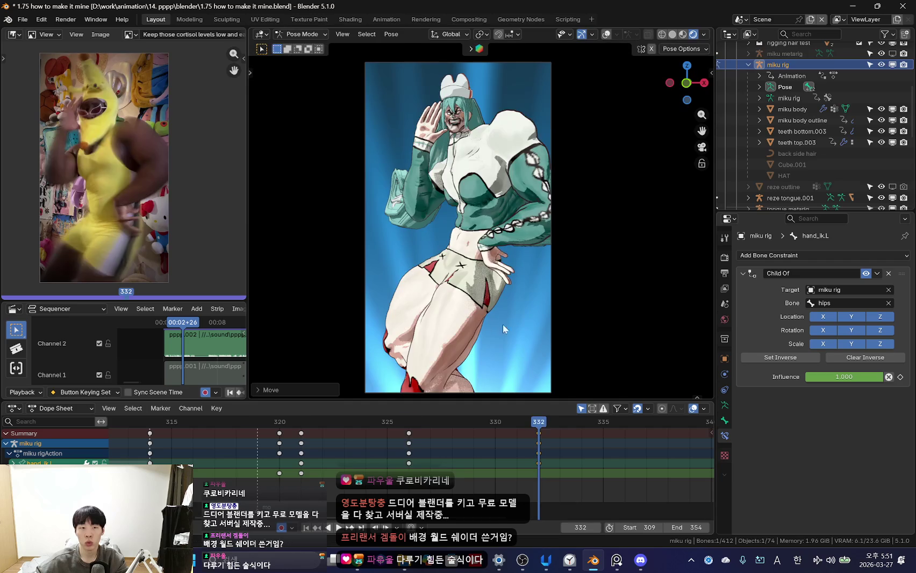
{"action": "mouse_move", "coordinate": [587, 434]}
{"action": "left_mouse_down"}
{"action": "mouse_move", "coordinate": [332, 460]}
{"action": "mouse_move", "coordinate": [527, 464]}
{"action": "left_mouse_up"}
- Key the left hand rotation at frame 336 after reviewing playback
{"action": "key", "text": "shift+ctrl+space"}
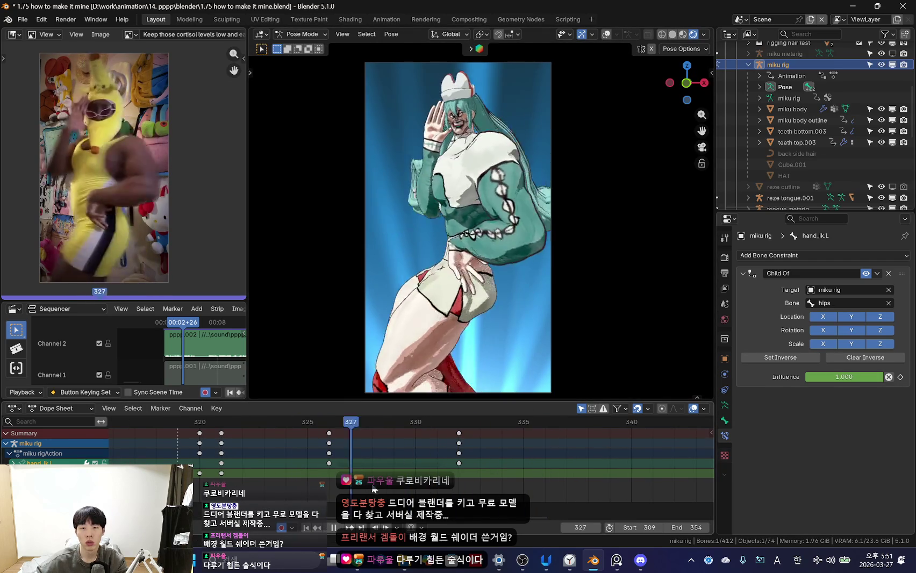
{"action": "key", "text": "space"}
{"action": "left_click", "coordinate": [507, 362]}
{"action": "left_click_drag", "start_coordinate": [411, 443], "coordinate": [557, 462]}
{"action": "scroll", "coordinate": [490, 450], "scroll_direction": "down", "scroll_amount": 1, "text": "ctrl"}
{"action": "left_click_drag", "start_coordinate": [491, 449], "coordinate": [553, 466]}
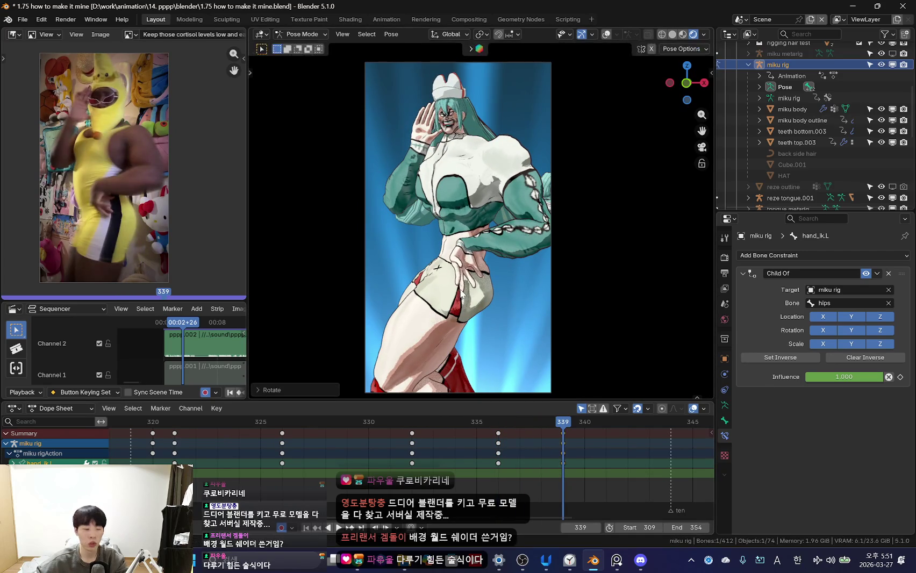
- Move the frame-339 keys to frame 341 in the Dope Sheet and replay to frame 345
{"action": "mouse_move", "coordinate": [539, 465]}
{"action": "left_mouse_down"}
{"action": "mouse_move", "coordinate": [439, 464]}
{"action": "mouse_move", "coordinate": [532, 438]}
{"action": "left_mouse_up"}
{"action": "left_click", "coordinate": [531, 434]}
{"action": "key", "text": "g"}
{"action": "left_click", "coordinate": [585, 444]}
{"action": "key", "text": "space"}
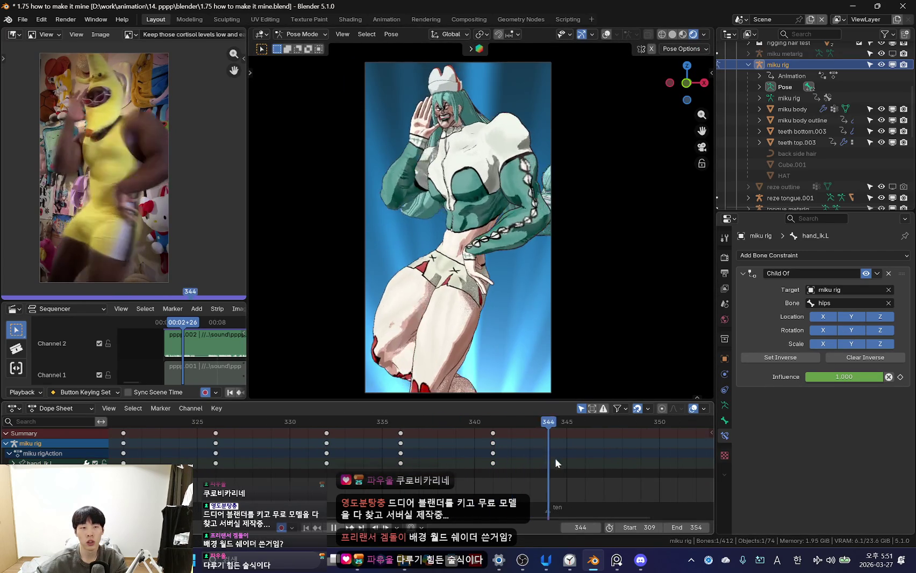
{"action": "key", "text": "space"}
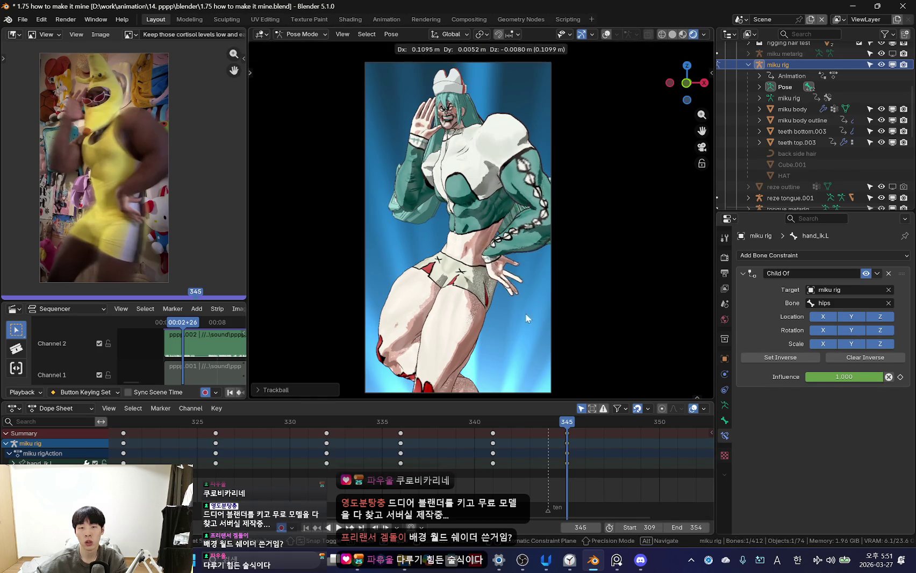
- Place the left hand beside the thigh at frame 345 and check it around frame 346
{"action": "left_click", "coordinate": [525, 312]}
{"action": "key", "text": "KP_0"}
{"action": "left_click", "coordinate": [525, 319]}
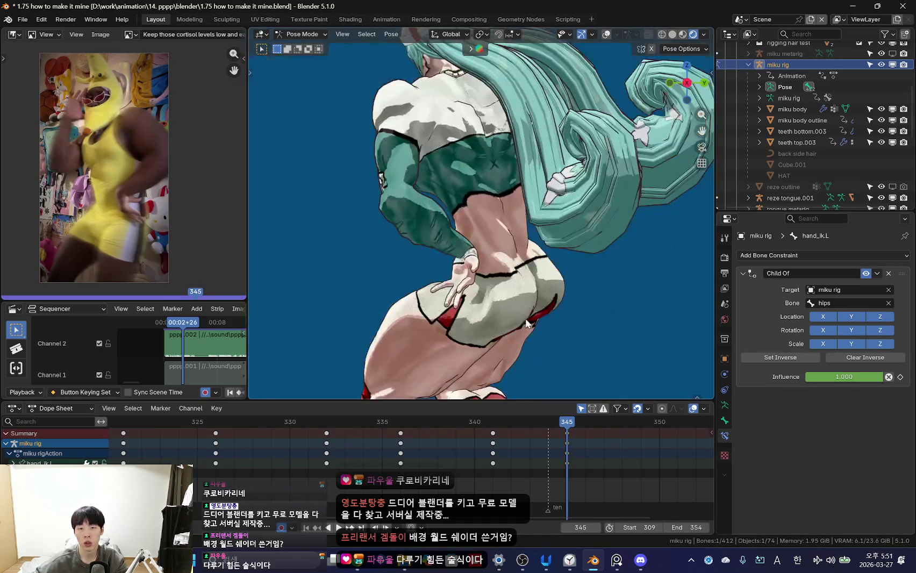
{"action": "key", "text": "KP_0"}
{"action": "left_click_drag", "start_coordinate": [376, 466], "coordinate": [542, 447]}
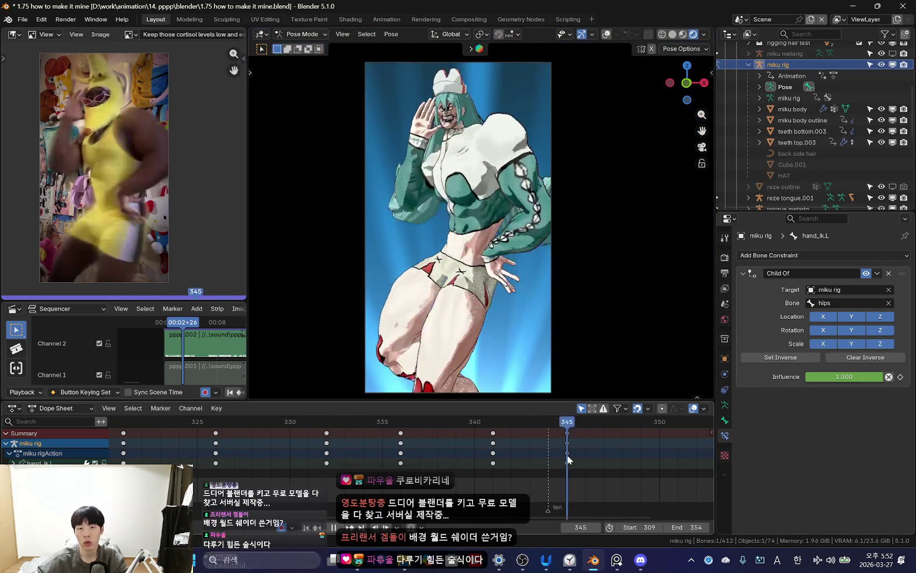
- Key the left hand IK pose at frame 350 and check it from the camera view
{"action": "left_click_drag", "start_coordinate": [502, 474], "coordinate": [599, 445]}
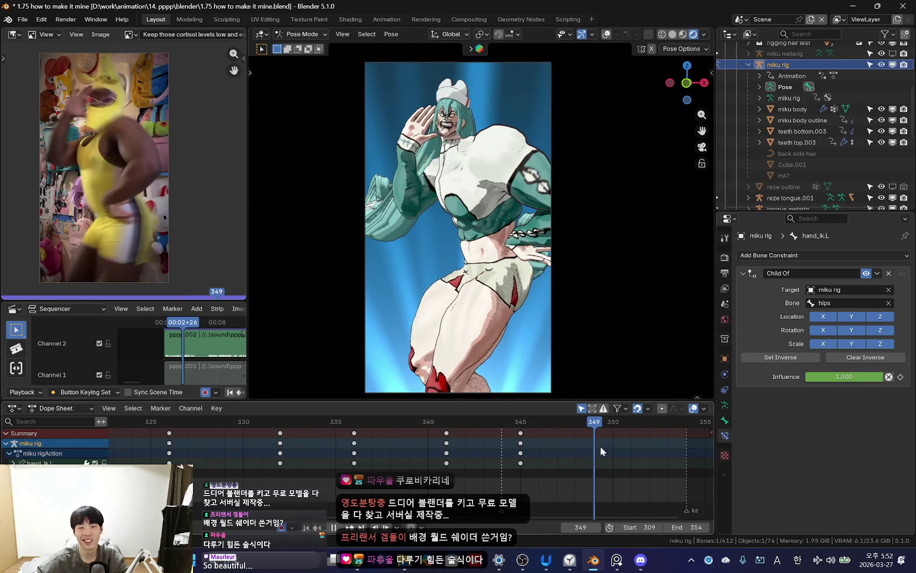
{"action": "left_click", "coordinate": [512, 298]}
{"action": "key", "text": "i"}
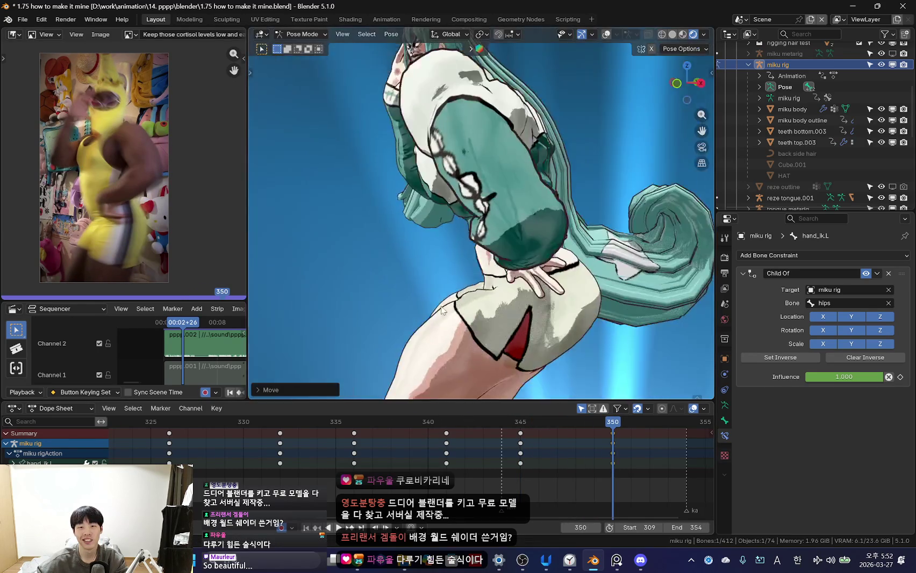
{"action": "middle_click_drag", "start_coordinate": [513, 298], "coordinate": [469, 377]}
{"action": "key", "text": "shift+ctrl+space"}
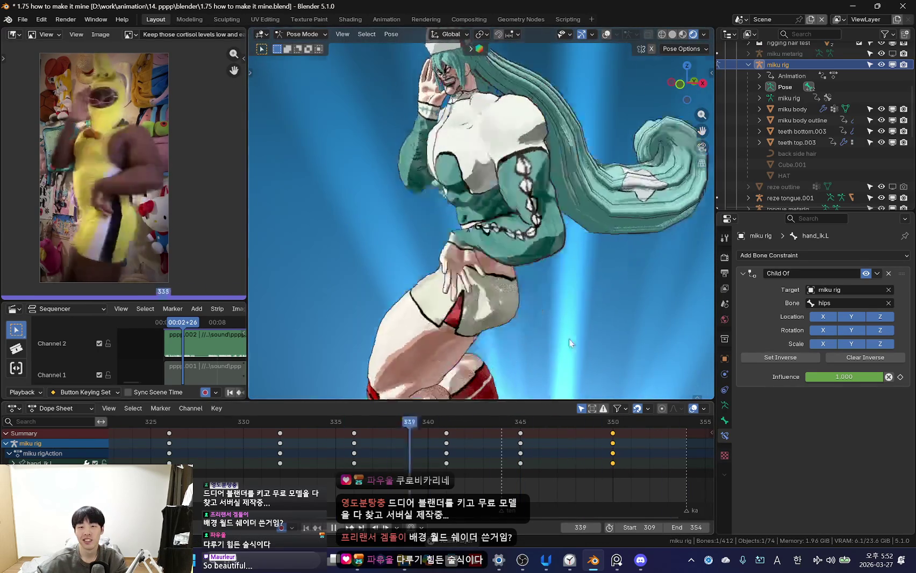
{"action": "key", "text": "KP_0"}
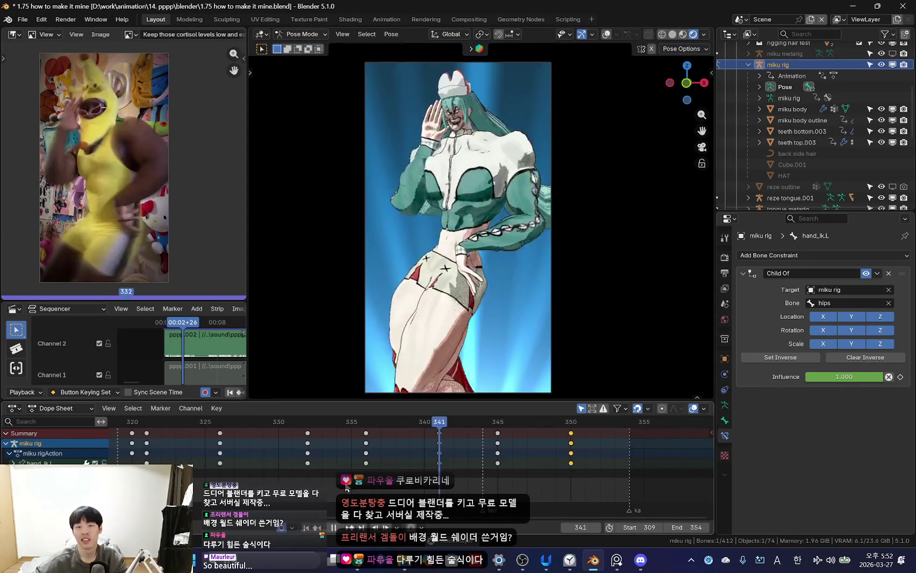
- Review the keyframe interpolation, then play the whole dance animation from frame 1
{"action": "scroll", "coordinate": [402, 465], "scroll_direction": "down", "scroll_amount": 4}
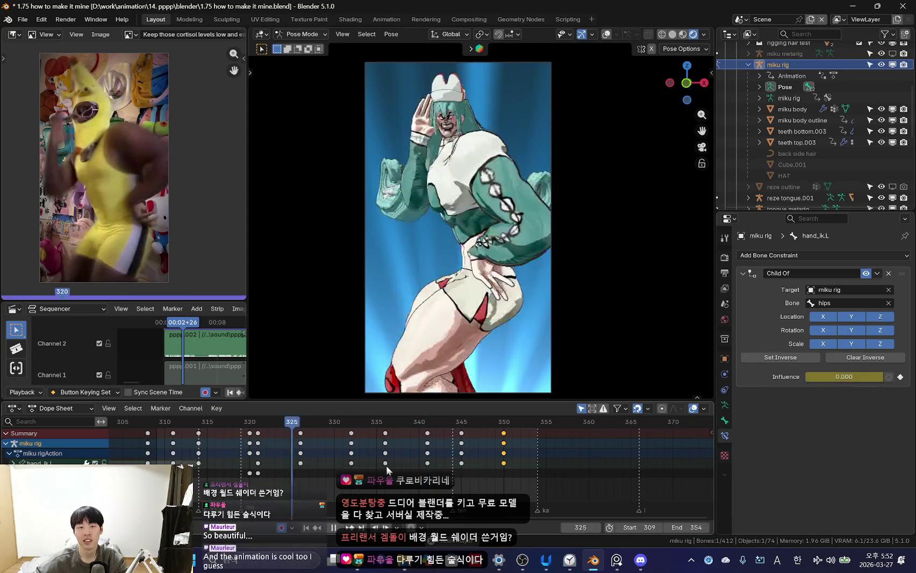
{"action": "key", "text": "space"}
{"action": "scroll", "coordinate": [388, 471], "scroll_direction": "down", "scroll_amount": 4}
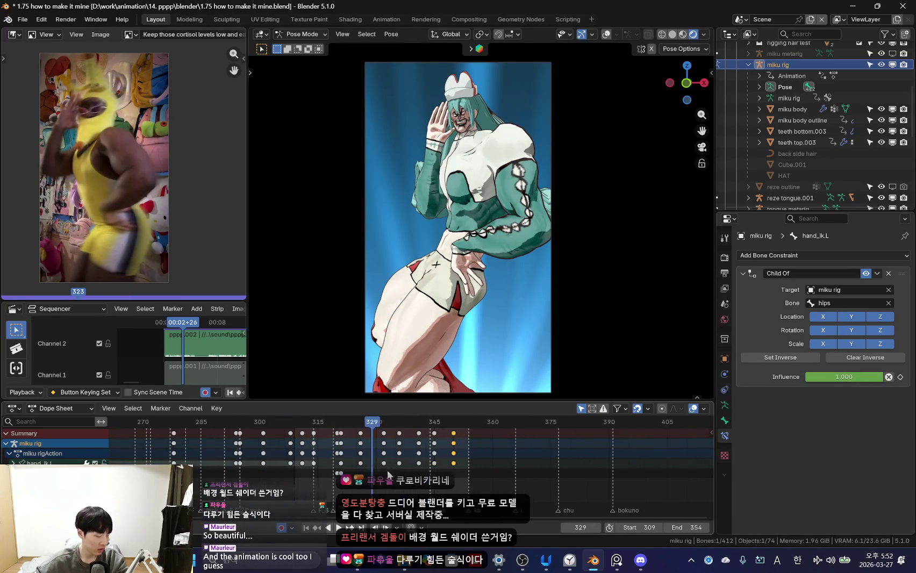
{"action": "left_click", "coordinate": [526, 467]}
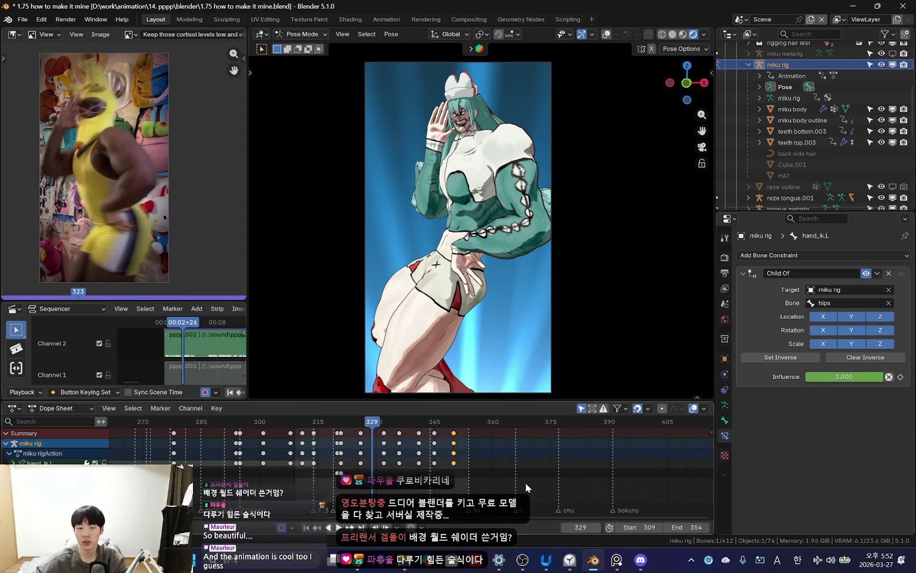
{"action": "scroll", "coordinate": [633, 510], "scroll_direction": "up", "scroll_amount": 10, "text": "alt"}
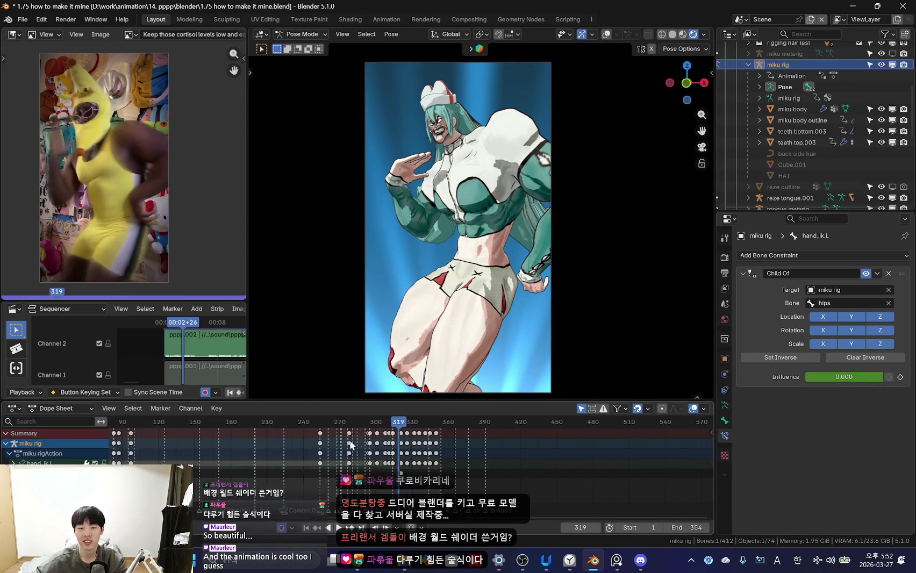
{"action": "key", "text": "shift+Left"}
{"action": "key", "text": "space"}
{"action": "key", "text": "Home"}
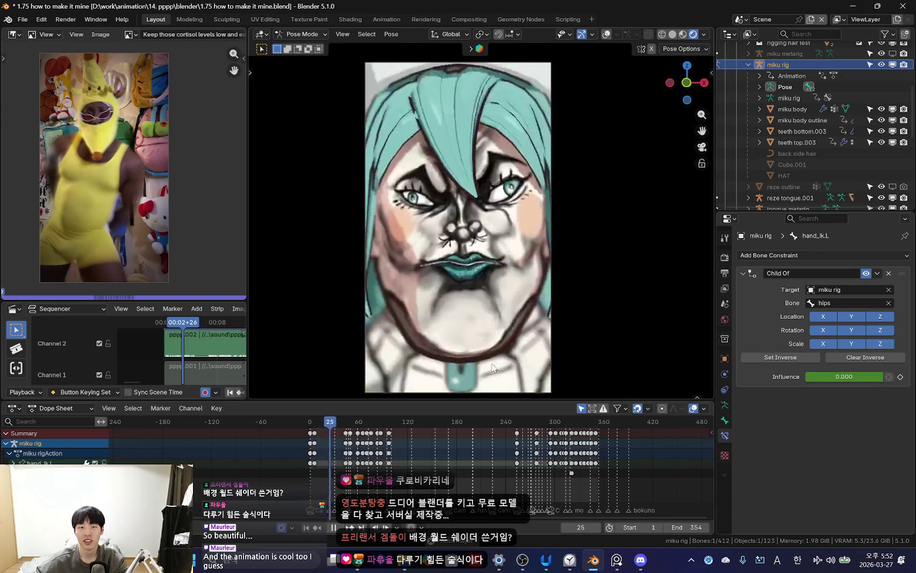
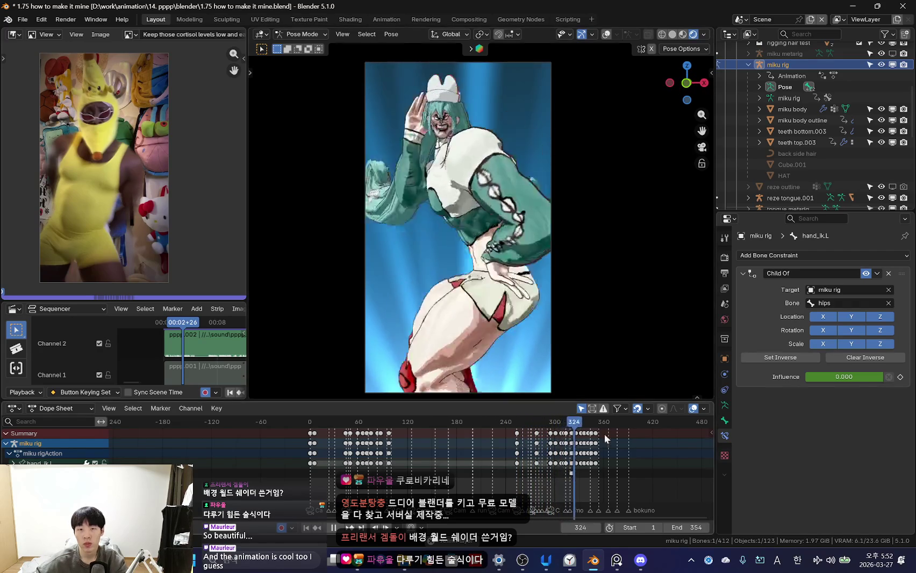
- Scrub the timeline to frame 317 and show the rig bones
{"action": "scroll", "coordinate": [548, 484], "scroll_direction": "up", "scroll_amount": 3}
{"action": "left_click", "coordinate": [462, 477]}
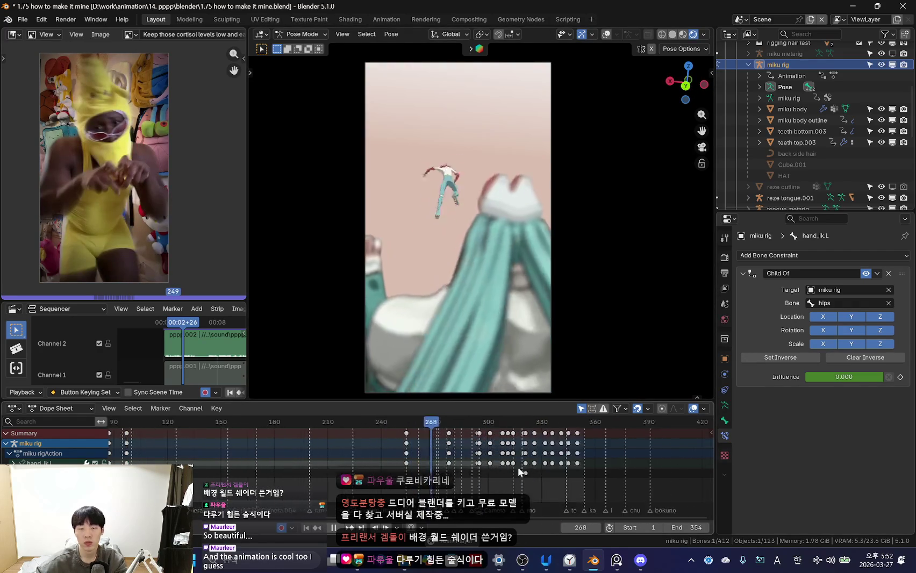
{"action": "scroll", "coordinate": [517, 467], "scroll_direction": "up", "scroll_amount": 5}
{"action": "scroll", "coordinate": [415, 472], "scroll_direction": "up", "scroll_amount": 1}
{"action": "mouse_move", "coordinate": [415, 472]}
{"action": "left_mouse_down"}
{"action": "mouse_move", "coordinate": [553, 468]}
{"action": "mouse_move", "coordinate": [511, 468]}
{"action": "mouse_move", "coordinate": [533, 464]}
{"action": "left_mouse_up"}
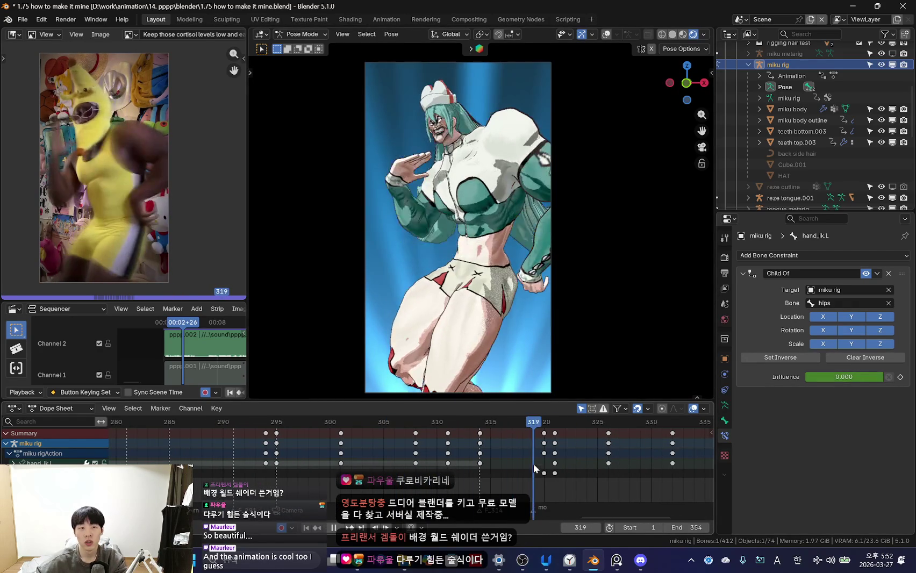
{"action": "key", "text": "shift+alt+z"}
- Select and resize the right pinky finger bone at frame 317
{"action": "left_click", "coordinate": [423, 156]}
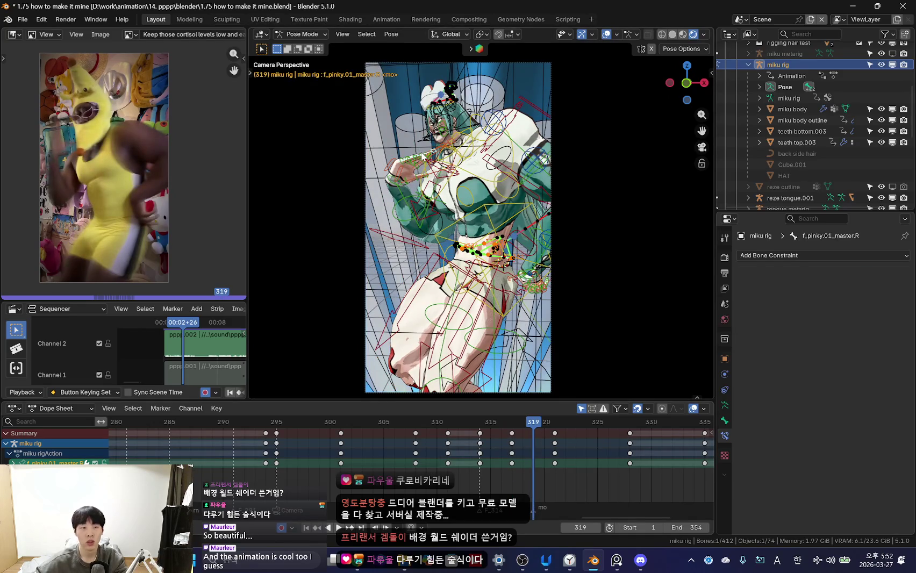
{"action": "key", "text": "shift+alt+z"}
{"action": "key", "text": "KP_Decimal"}
{"action": "scroll", "coordinate": [423, 157], "scroll_direction": "down", "scroll_amount": 4}
{"action": "middle_click_drag", "start_coordinate": [423, 157], "coordinate": [576, 255]}
{"action": "key", "text": "Left"}
{"action": "key", "text": "Left"}
{"action": "key", "text": "Left"}
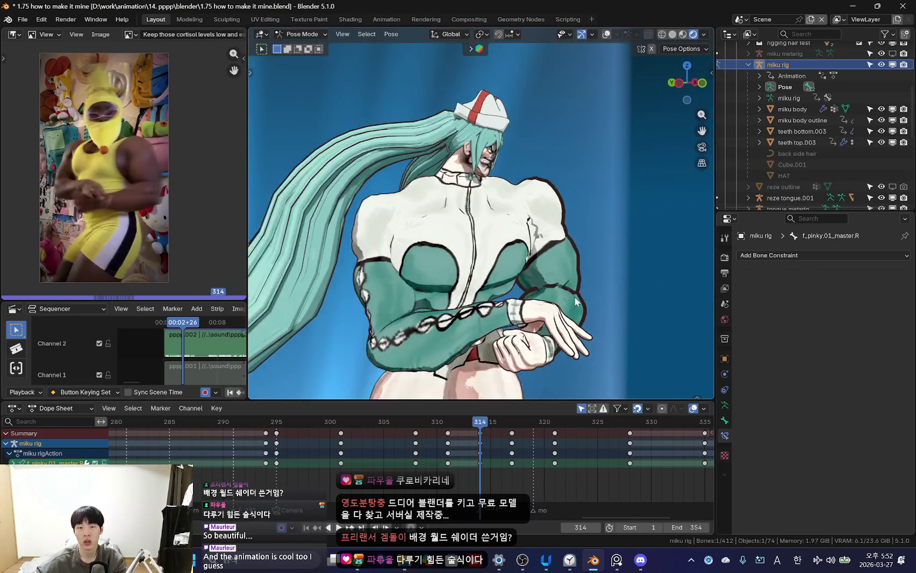
{"action": "key", "text": "Right"}
{"action": "key", "text": "Right"}
{"action": "key", "text": "Right"}
{"action": "middle_click_drag", "start_coordinate": [575, 301], "coordinate": [576, 218]}
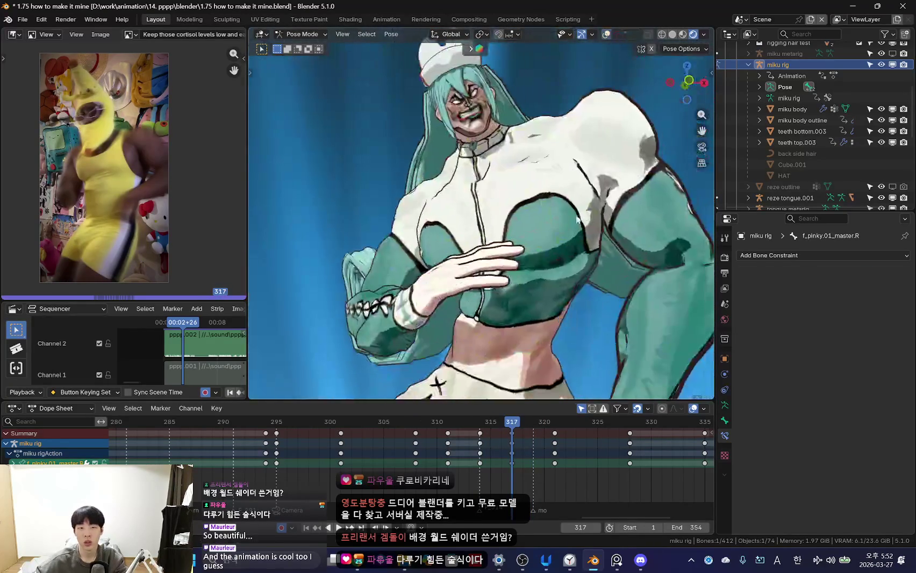
{"action": "left_click", "coordinate": [545, 271]}
- Select and rotate the right ring finger bone
{"action": "key", "text": "shift+alt+z"}
{"action": "left_click", "coordinate": [592, 253]}
{"action": "key", "text": "shift+alt+z"}
{"action": "key", "text": "shift+s"}
{"action": "mouse_move", "coordinate": [576, 260]}
{"action": "middle_mouse_down"}
{"action": "mouse_move", "coordinate": [558, 256]}
{"action": "mouse_move", "coordinate": [548, 213]}
{"action": "middle_mouse_up"}
{"action": "key", "text": "r"}
- Resize the right middle finger bone and adjust the index finger bone
{"action": "key", "text": "shift+alt+z"}
{"action": "key", "text": "s"}
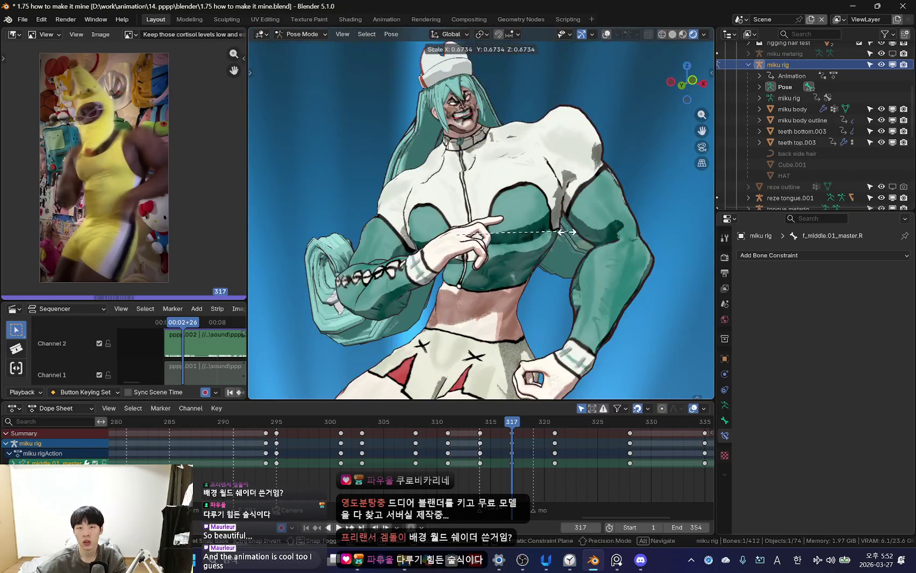
{"action": "left_click", "coordinate": [566, 231]}
{"action": "key", "text": "s"}
{"action": "right_click", "coordinate": [583, 220]}
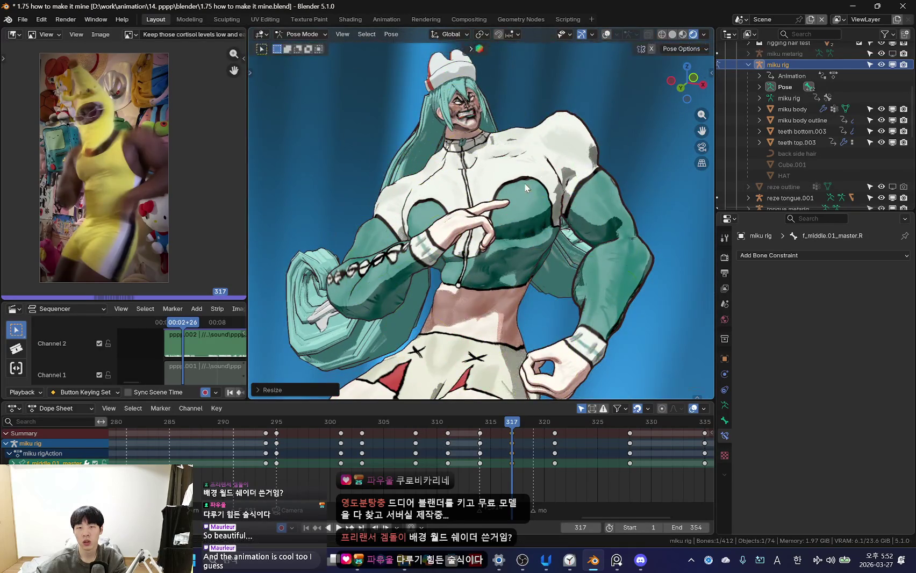
{"action": "key", "text": "ctrl+z"}
- Resize the right thumb bone and key the new hand pose at frame 317
{"action": "scroll", "coordinate": [561, 244], "scroll_direction": "up", "scroll_amount": 6}
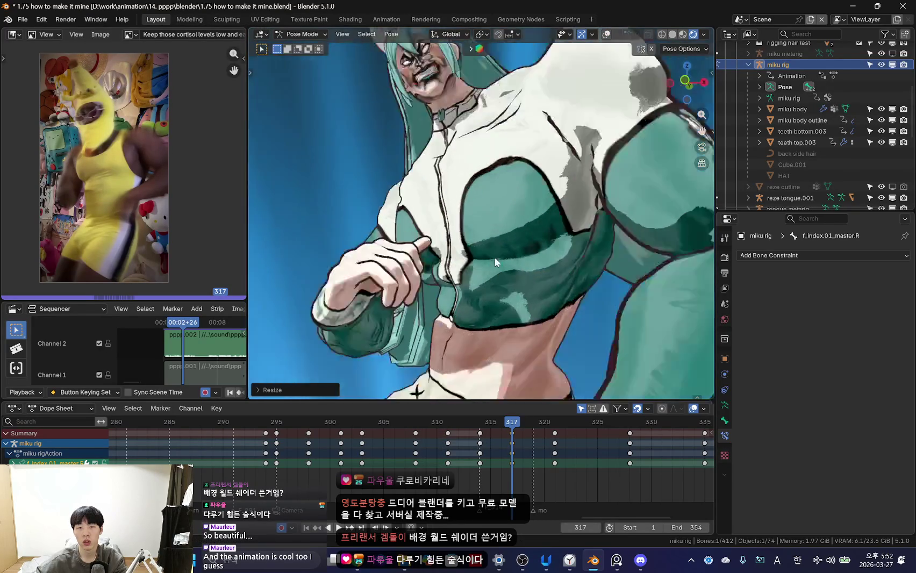
{"action": "key", "text": "shift+alt+z"}
{"action": "left_click", "coordinate": [490, 258]}
{"action": "key", "text": "shift+alt+z"}
{"action": "key", "text": "s"}
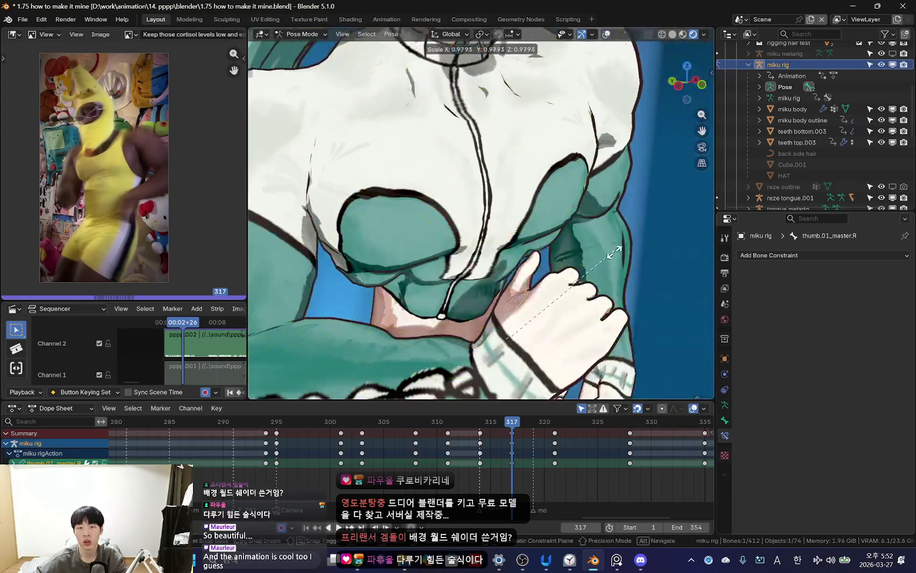
{"action": "left_click", "coordinate": [625, 262]}
{"action": "key", "text": "i"}
- Play back the finger keys, then return to camera view at frame 320
{"action": "scroll", "coordinate": [624, 264], "scroll_direction": "down", "scroll_amount": 4}
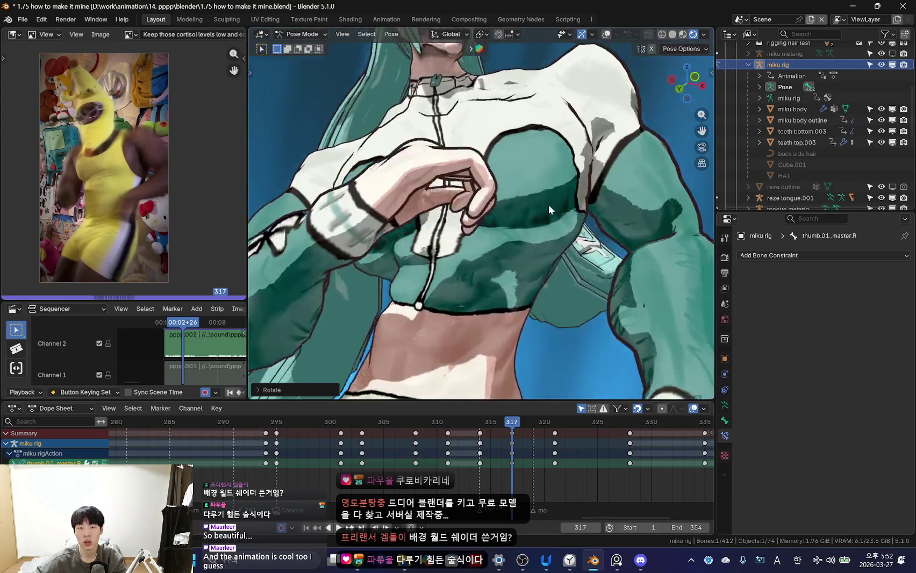
{"action": "scroll", "coordinate": [548, 204], "scroll_direction": "down", "scroll_amount": 3}
{"action": "key", "text": "Up"}
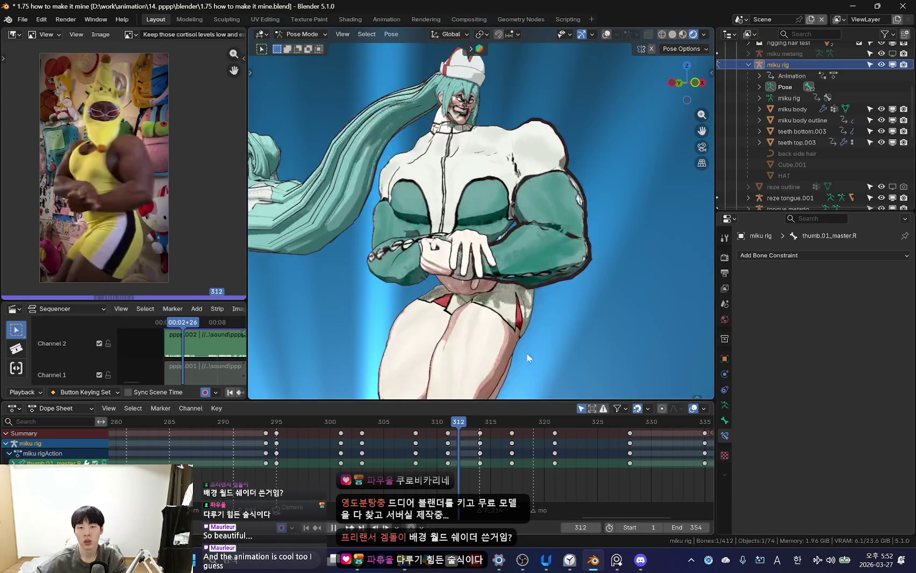
{"action": "key", "text": "Right"}
{"action": "key", "text": "Right"}
{"action": "key", "text": "Right"}
{"action": "key", "text": "Left"}
{"action": "key", "text": "Left"}
{"action": "key", "text": "Left"}
{"action": "left_click", "coordinate": [454, 446]}
{"action": "key", "text": "space"}
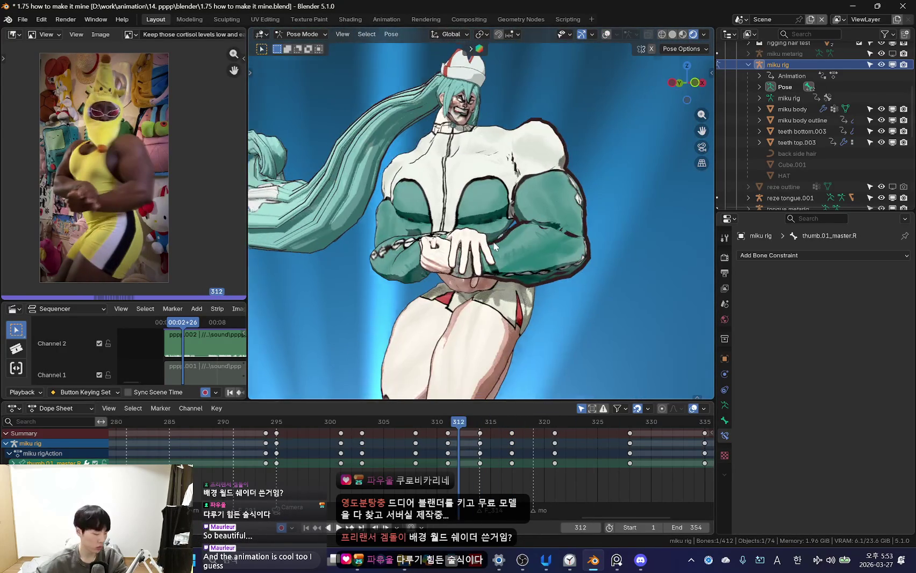
{"action": "key", "text": "KP_0"}
{"action": "left_click_drag", "start_coordinate": [451, 453], "coordinate": [540, 477]}
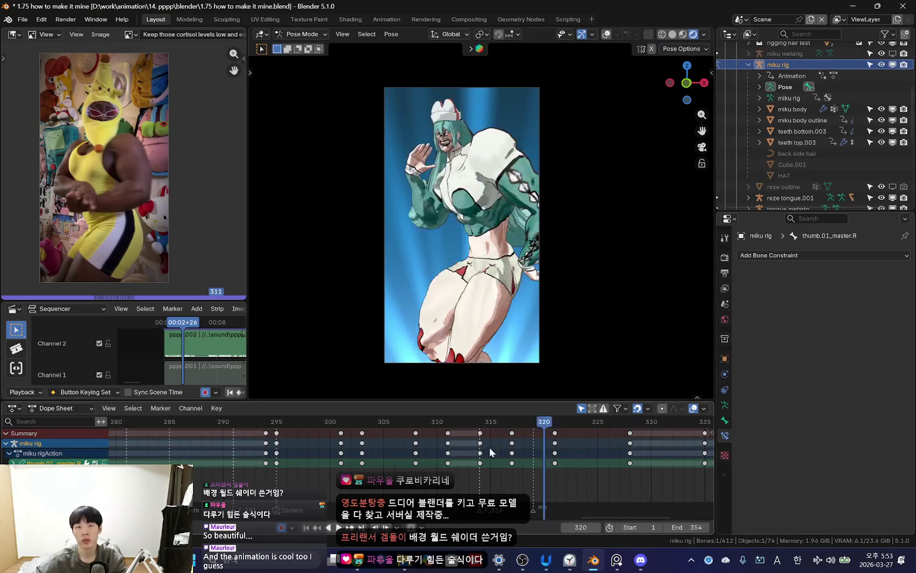
- Select the right hand control bone and scrub to frame 327
{"action": "key", "text": "shift+alt+z"}
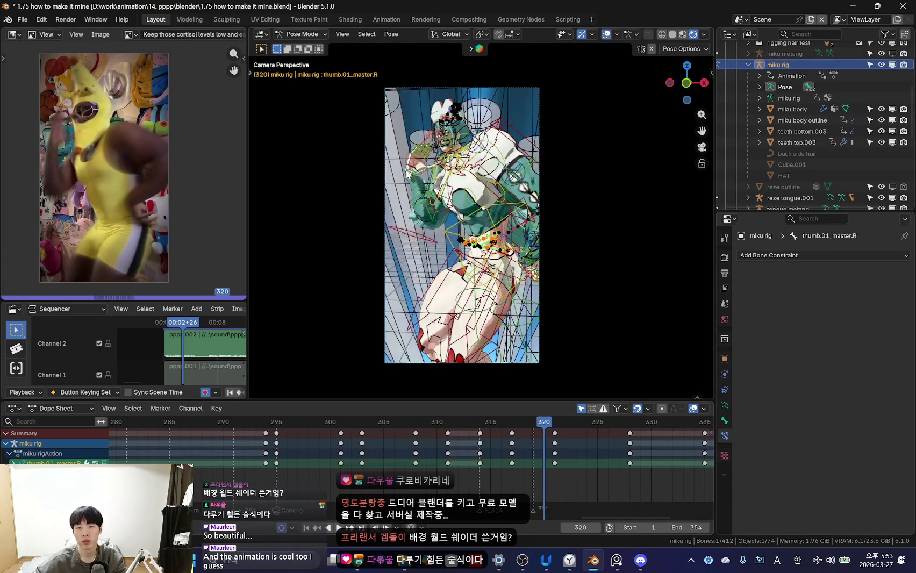
{"action": "left_click", "coordinate": [426, 196]}
{"action": "key", "text": "shift+alt+z"}
{"action": "scroll", "coordinate": [500, 333], "scroll_direction": "up", "scroll_amount": 2}
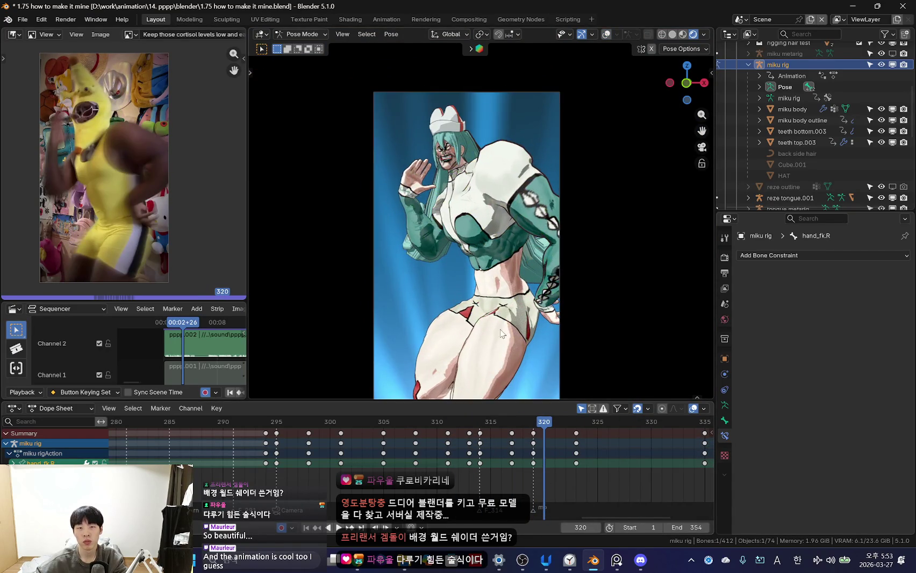
{"action": "key", "text": "Left"}
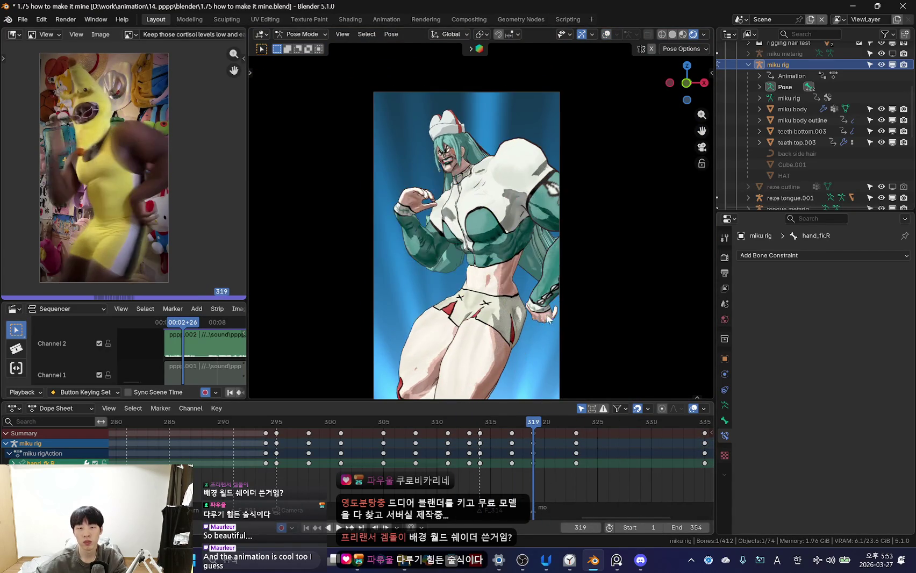
{"action": "left_click_drag", "start_coordinate": [546, 444], "coordinate": [619, 463]}
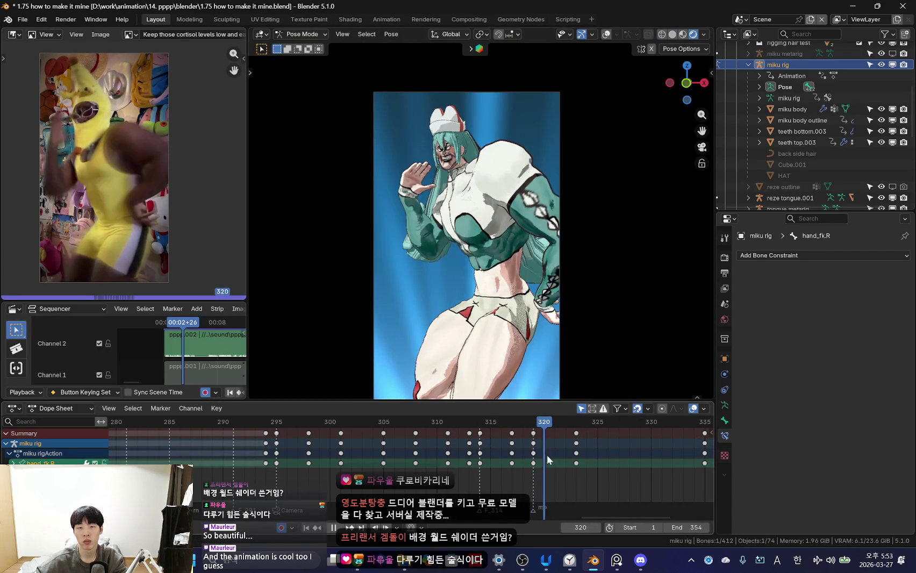
- Play from frame 310, comparing the hand and chest motion to the reference
{"action": "key", "text": "shift+alt+z"}
{"action": "key", "text": "space"}
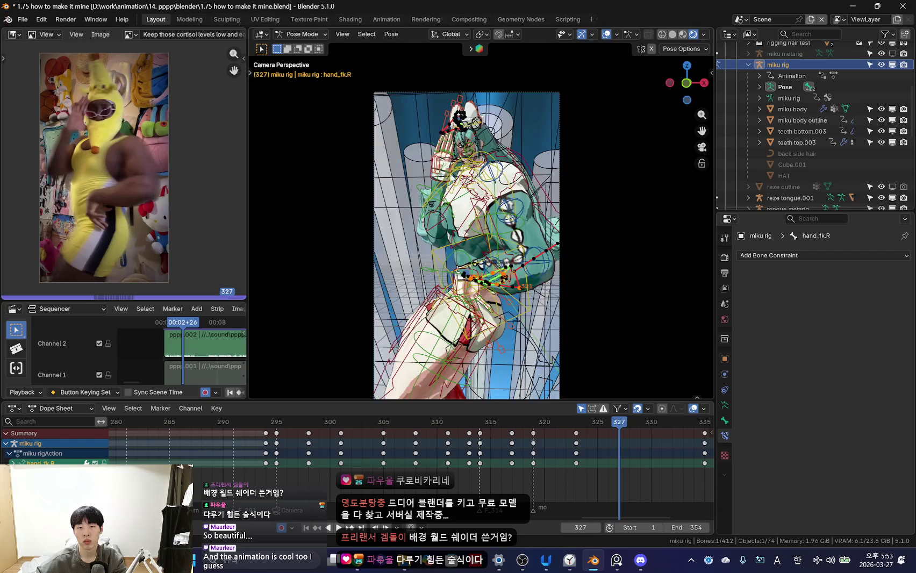
{"action": "key", "text": "shift+alt+z"}
{"action": "left_click", "coordinate": [436, 460]}
{"action": "scroll", "coordinate": [540, 462], "scroll_direction": "down", "scroll_amount": 2}
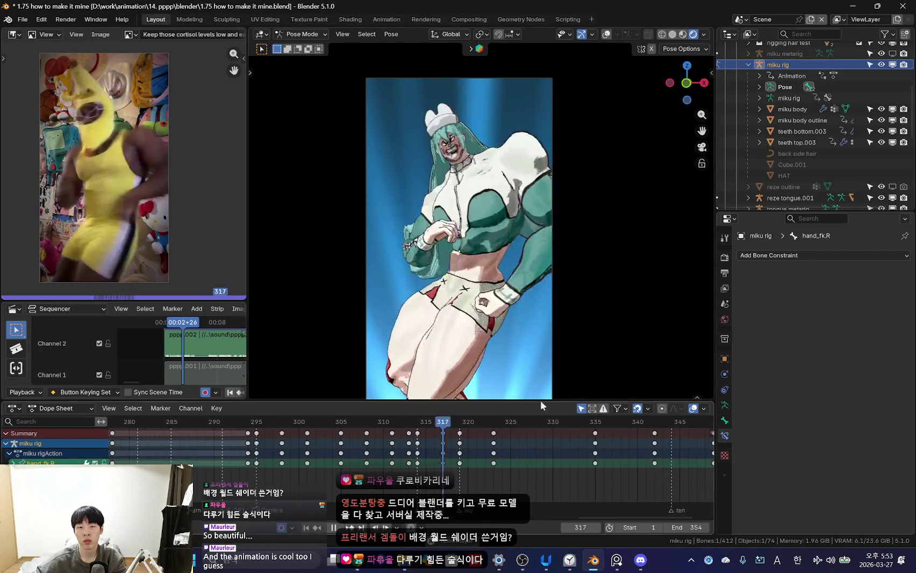
{"action": "key", "text": "Escape"}
{"action": "key", "text": "space"}
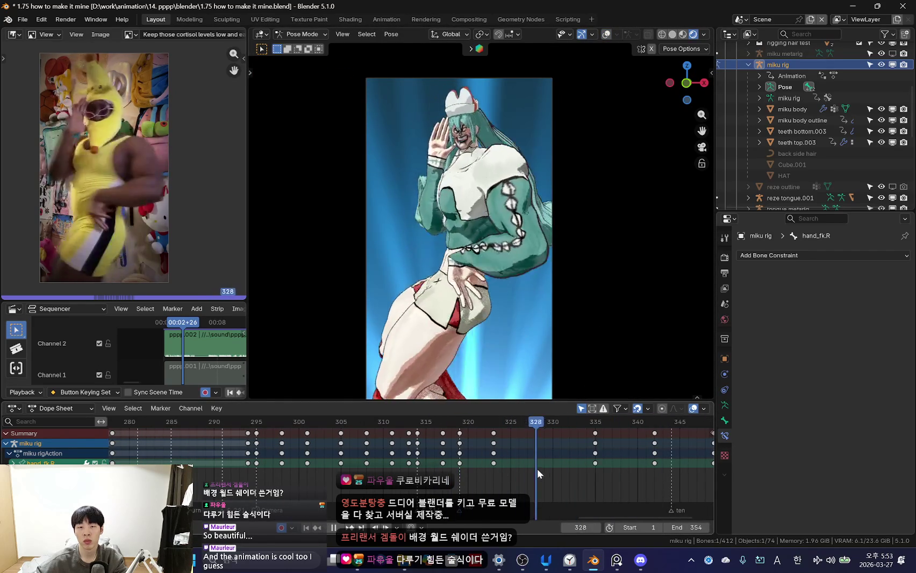
- Review frames 328–341, then bring up the Save As file browser
{"action": "left_click", "coordinate": [536, 465]}
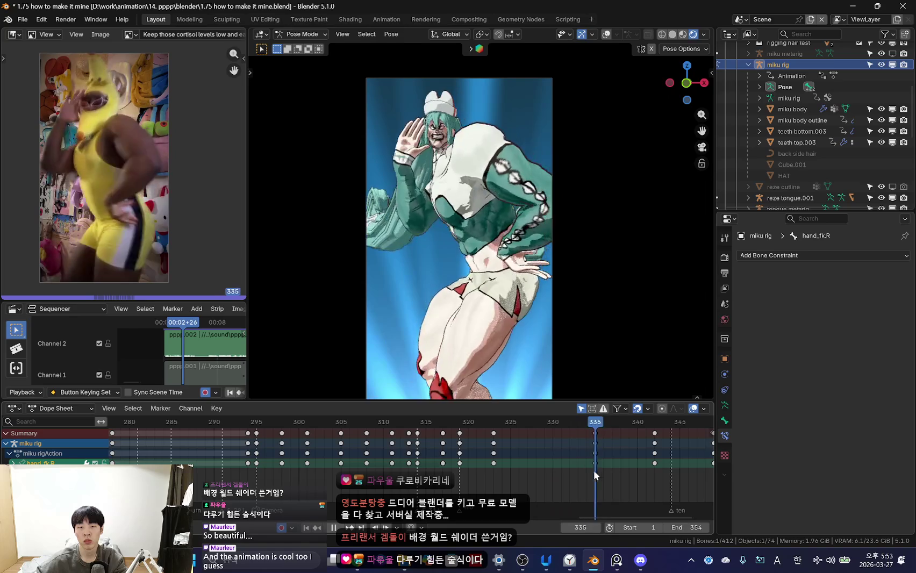
{"action": "key", "text": "space"}
{"action": "key", "text": "shift+alt+z"}
{"action": "key", "text": "space"}
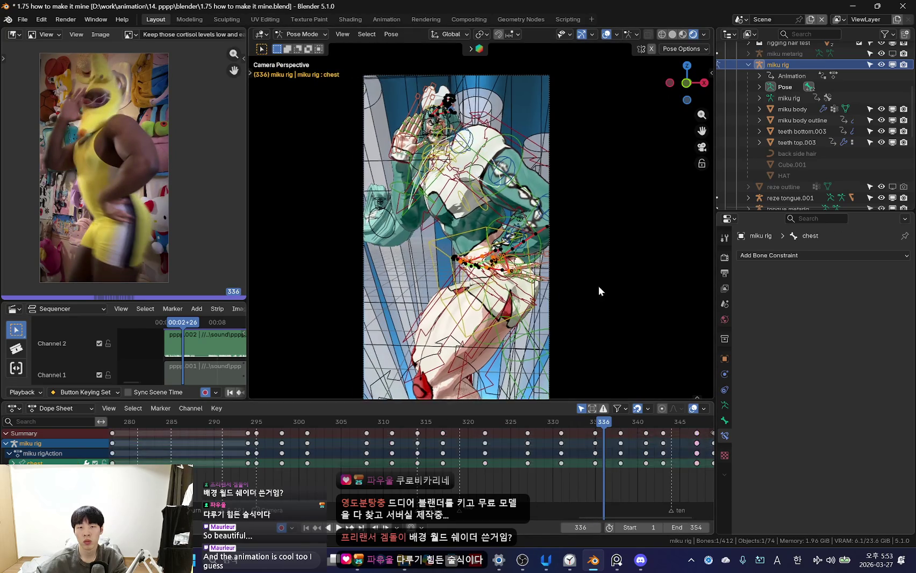
{"action": "key", "text": "shift+alt+z"}
{"action": "key", "text": "space"}
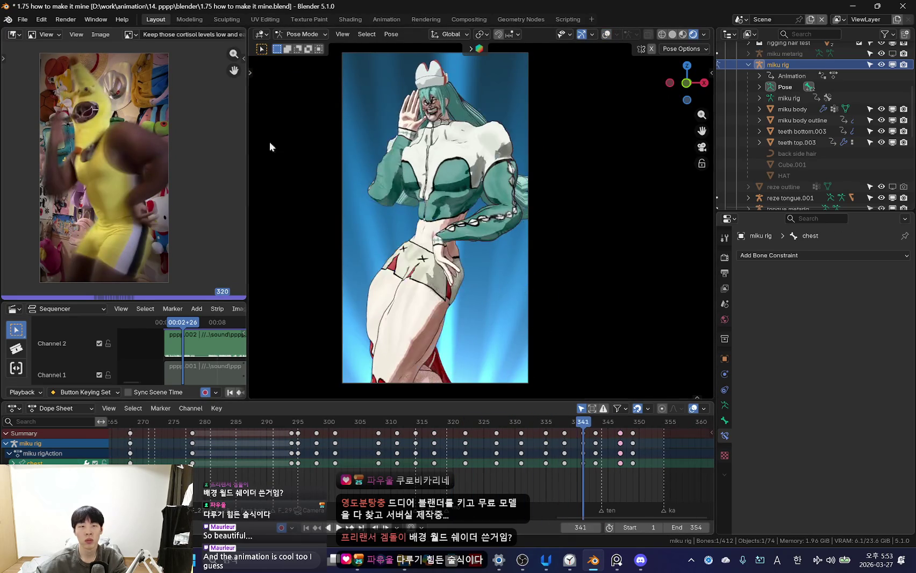
{"action": "left_click", "coordinate": [22, 21]}
{"action": "left_click", "coordinate": [47, 103]}
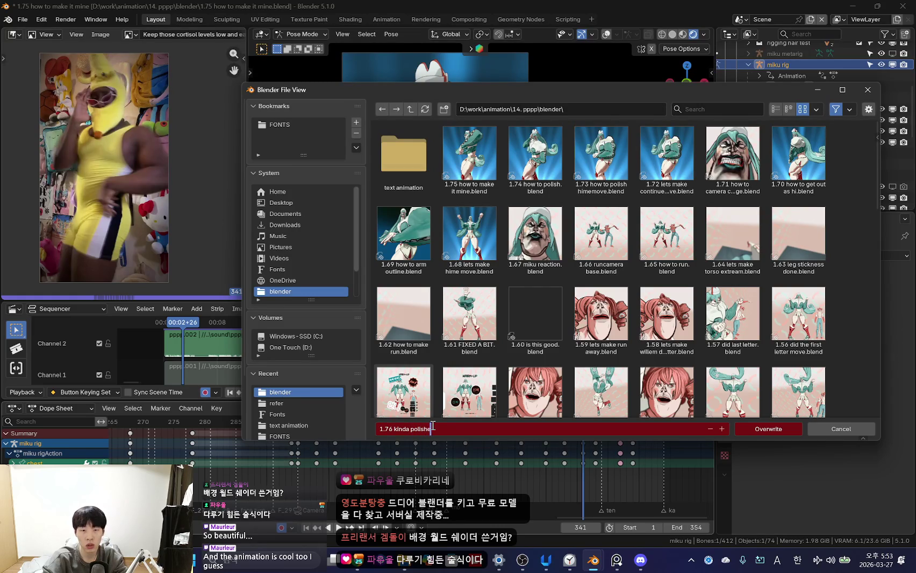
- Save as '1.76 kinda polished.blend' in the blender folder and resume playback
{"action": "double_click", "coordinate": [433, 429]}
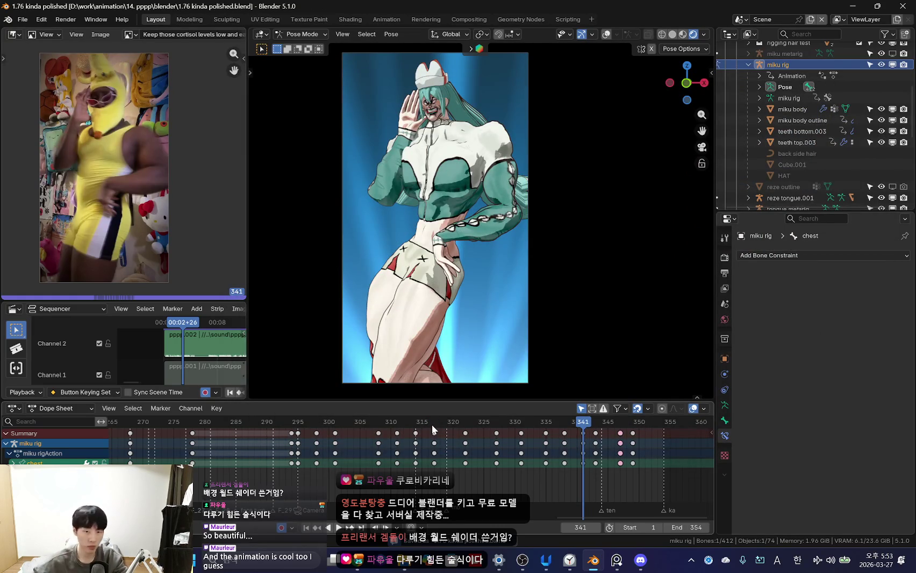
{"action": "scroll", "coordinate": [519, 461], "scroll_direction": "up", "scroll_amount": 6, "text": "alt"}
{"action": "scroll", "coordinate": [519, 461], "scroll_direction": "up", "scroll_amount": 3, "text": "alt"}
{"action": "key", "text": "space"}
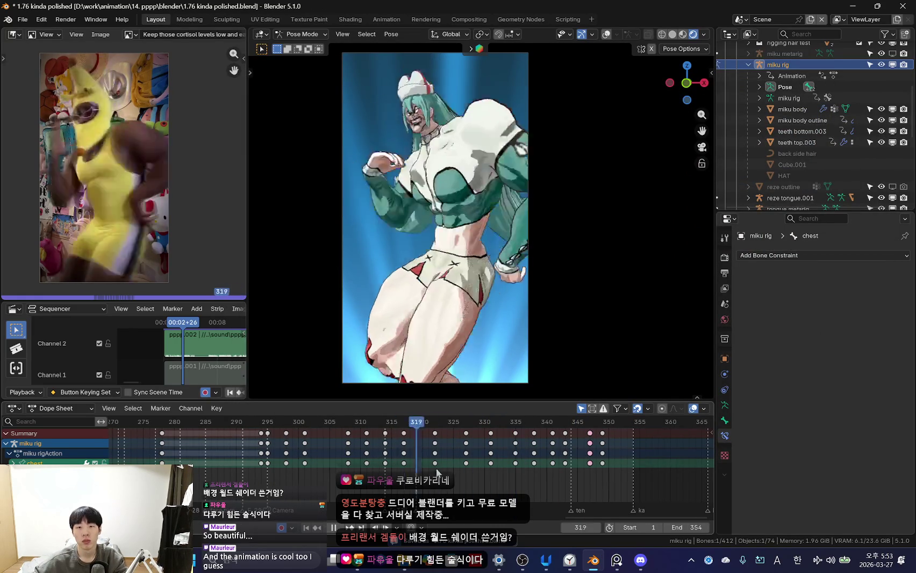
- Play and scrub frames 333–338, comparing the dance to the reference
{"action": "scroll", "coordinate": [518, 464], "scroll_direction": "up", "scroll_amount": 8, "text": "alt"}
{"action": "scroll", "coordinate": [507, 462], "scroll_direction": "down", "scroll_amount": 6, "text": "alt"}
{"action": "scroll", "coordinate": [518, 464], "scroll_direction": "down", "scroll_amount": 3, "text": "alt"}
{"action": "scroll", "coordinate": [519, 464], "scroll_direction": "up", "scroll_amount": 11, "text": "alt"}
{"action": "key", "text": "space"}
{"action": "mouse_move", "coordinate": [461, 463]}
{"action": "left_mouse_down"}
{"action": "mouse_move", "coordinate": [525, 470]}
{"action": "mouse_move", "coordinate": [468, 467]}
{"action": "mouse_move", "coordinate": [507, 475]}
{"action": "mouse_move", "coordinate": [529, 467]}
{"action": "left_mouse_up"}
{"action": "key", "text": "space"}
{"action": "left_click_drag", "start_coordinate": [466, 454], "coordinate": [519, 457]}
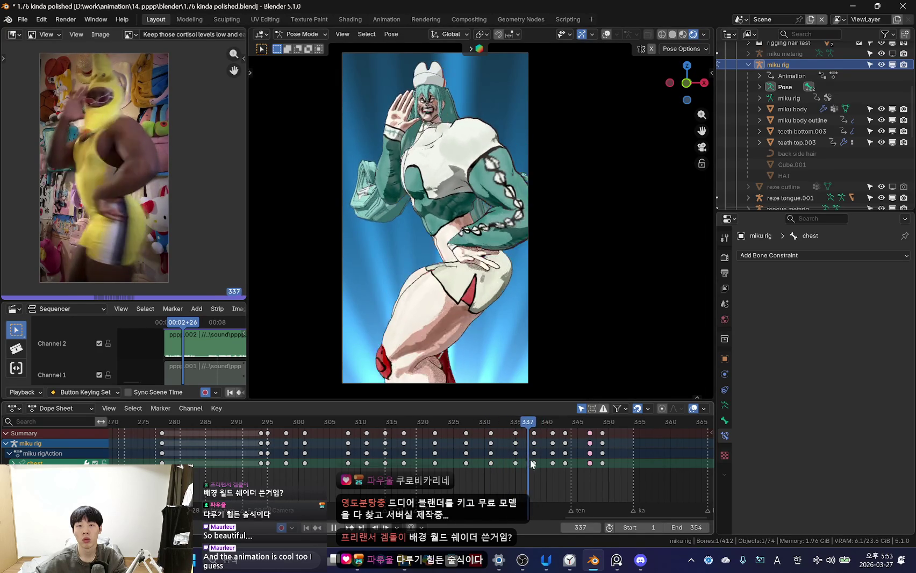
{"action": "mouse_move", "coordinate": [539, 463]}
{"action": "left_mouse_down"}
{"action": "mouse_move", "coordinate": [526, 467]}
{"action": "mouse_move", "coordinate": [533, 464]}
{"action": "left_mouse_up"}
- Nudge the torso bone at frame 338, then replay and stop near frame 337
{"action": "key", "text": "shift+alt+z"}
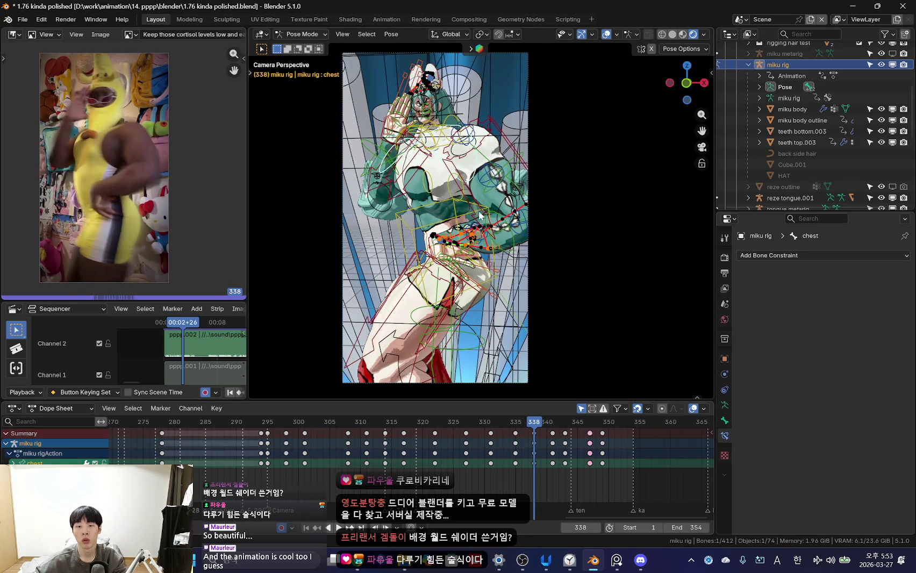
{"action": "key", "text": "shift+alt+z"}
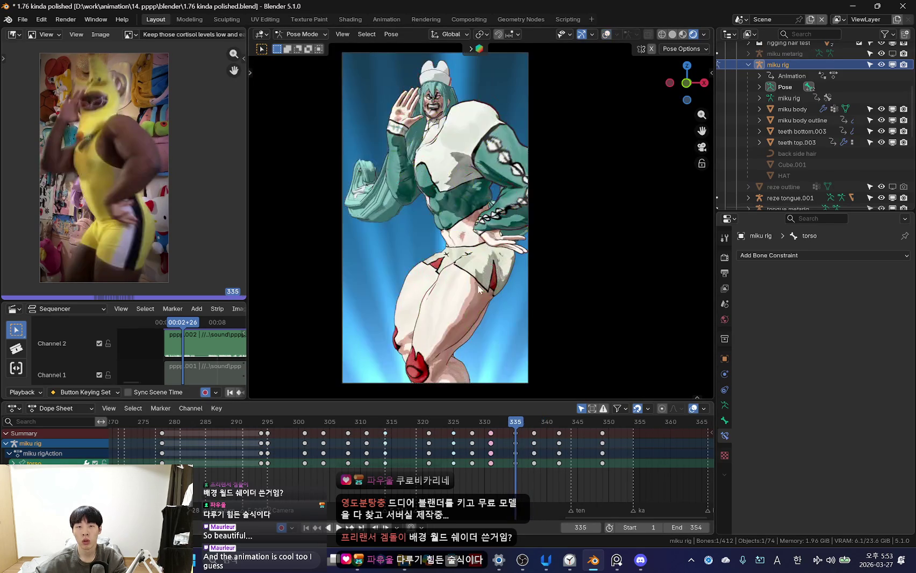
{"action": "left_click", "coordinate": [525, 244]}
{"action": "key", "text": "space"}
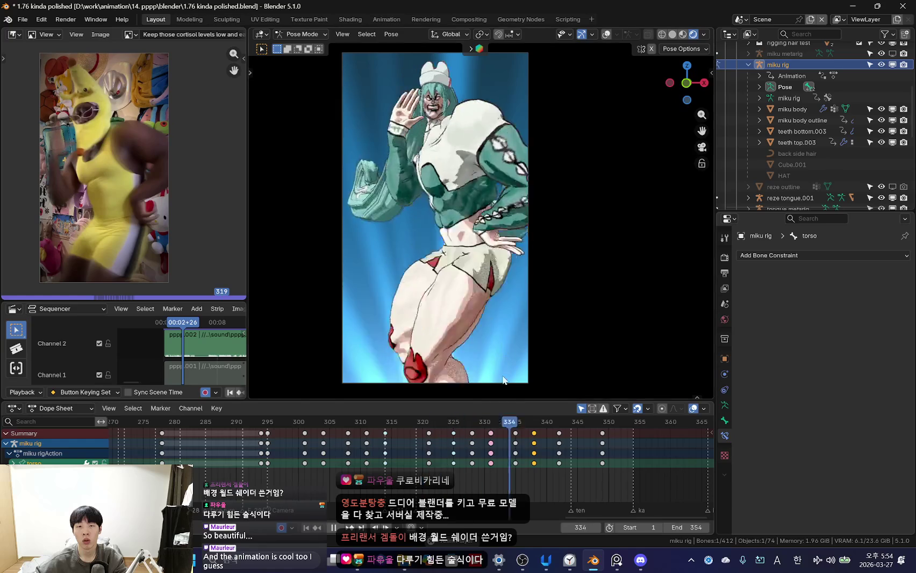
{"action": "scroll", "coordinate": [471, 444], "scroll_direction": "down", "scroll_amount": 3}
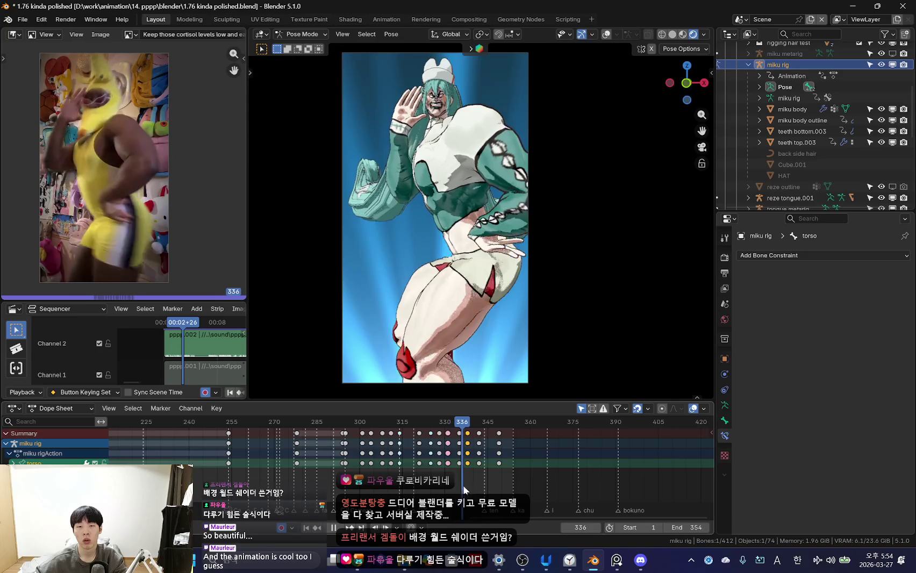
{"action": "key", "text": "space"}
- Select the hips bone, hide overlays and compare frames 335–340 with the reference
{"action": "left_click", "coordinate": [499, 226]}
{"action": "scroll", "coordinate": [499, 226], "scroll_direction": "up", "scroll_amount": 3}
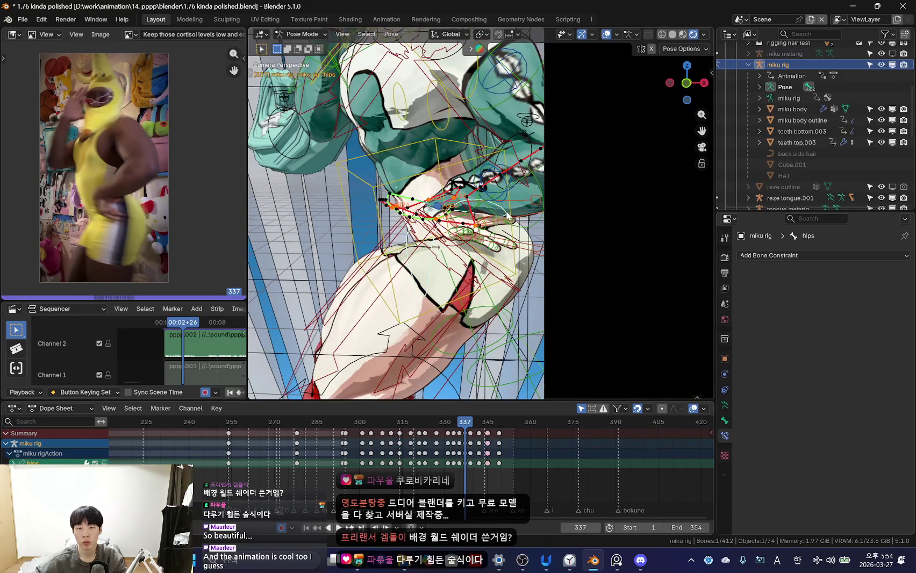
{"action": "key", "text": "shift+alt+z"}
{"action": "scroll", "coordinate": [591, 451], "scroll_direction": "up", "scroll_amount": 5}
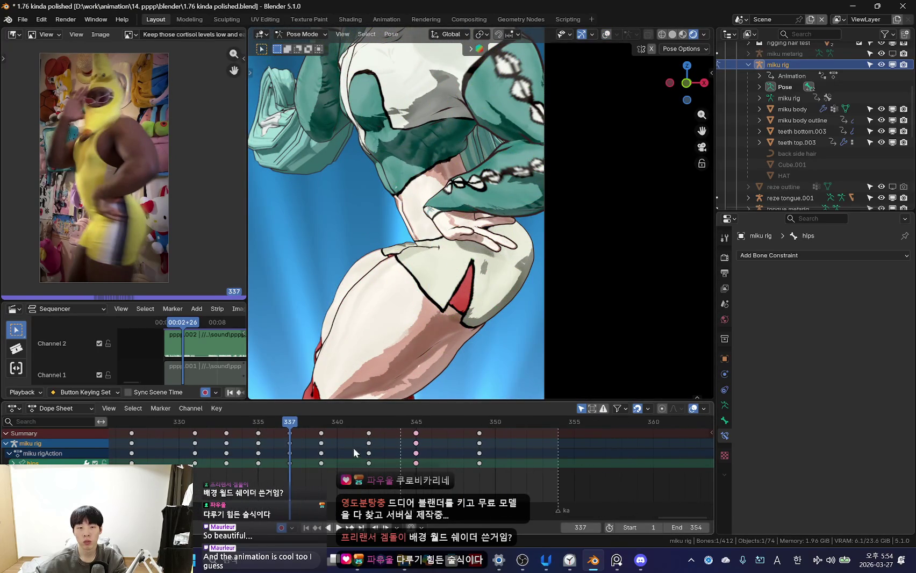
{"action": "mouse_move", "coordinate": [353, 447]}
{"action": "left_mouse_down"}
{"action": "mouse_move", "coordinate": [258, 454]}
{"action": "mouse_move", "coordinate": [245, 465]}
{"action": "left_mouse_up"}
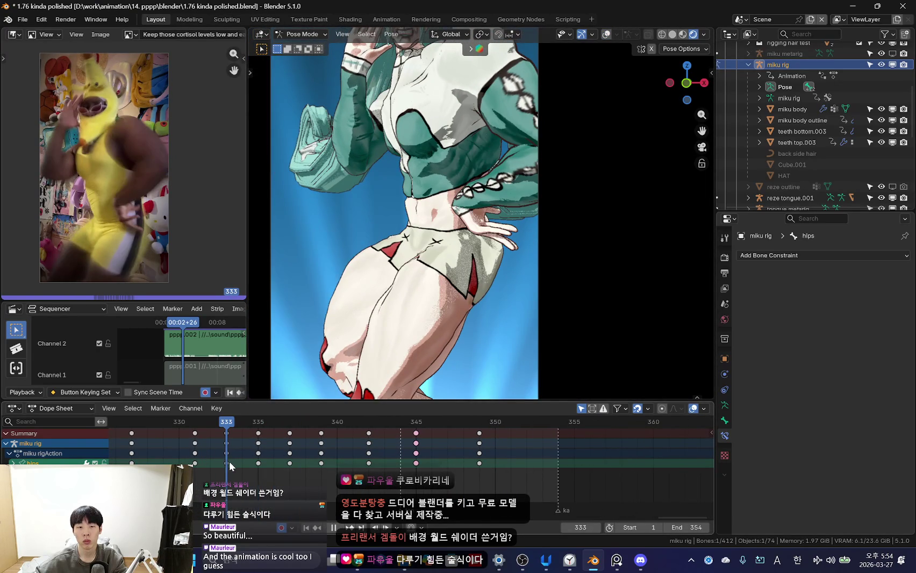
{"action": "key", "text": "space"}
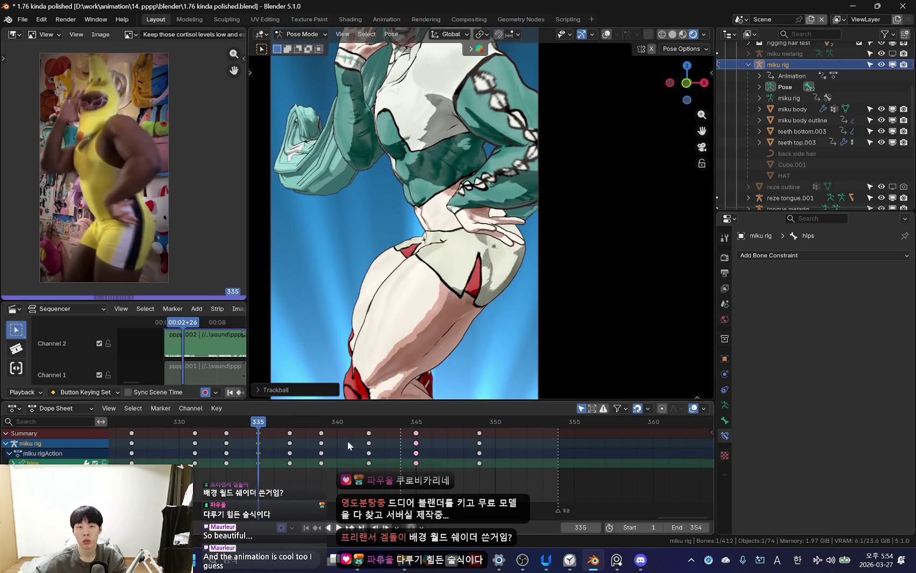
{"action": "mouse_move", "coordinate": [263, 460]}
{"action": "left_mouse_down"}
{"action": "mouse_move", "coordinate": [336, 480]}
{"action": "mouse_move", "coordinate": [221, 466]}
{"action": "mouse_move", "coordinate": [318, 475]}
{"action": "left_mouse_up"}
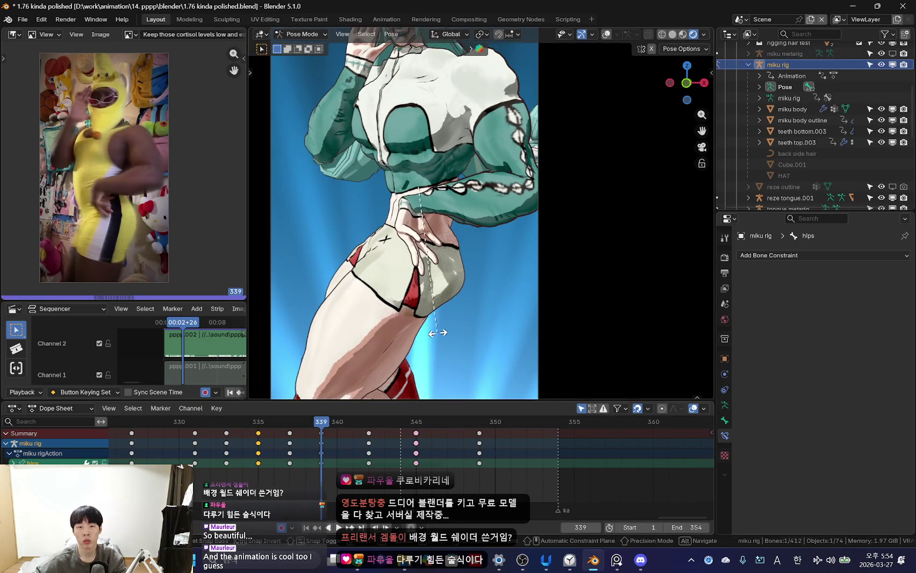
- Rotate the hips bone at frame 339 and replay the hip motion
{"action": "key", "text": "r"}
{"action": "key", "text": "r"}
{"action": "left_click", "coordinate": [472, 383]}
{"action": "key", "text": "space"}
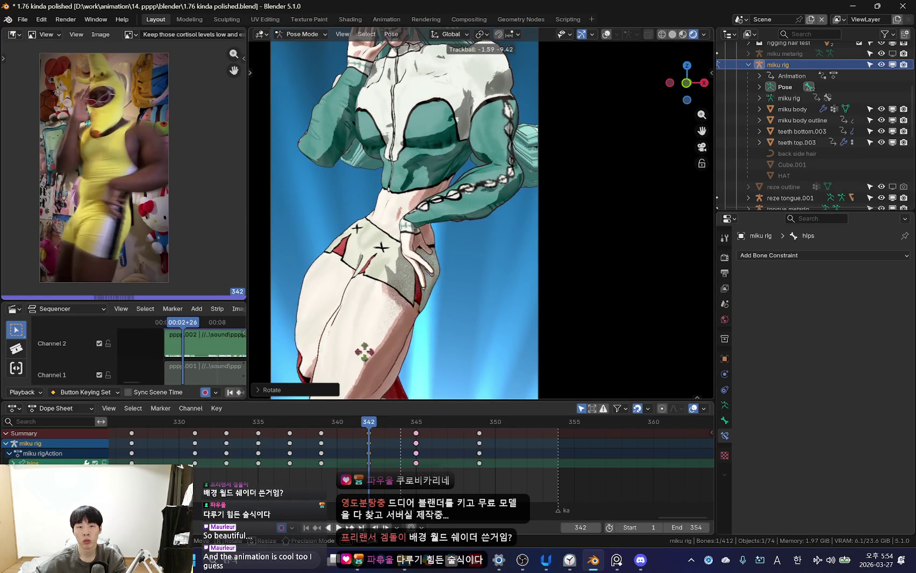
{"action": "key", "text": "shift+ctrl+space"}
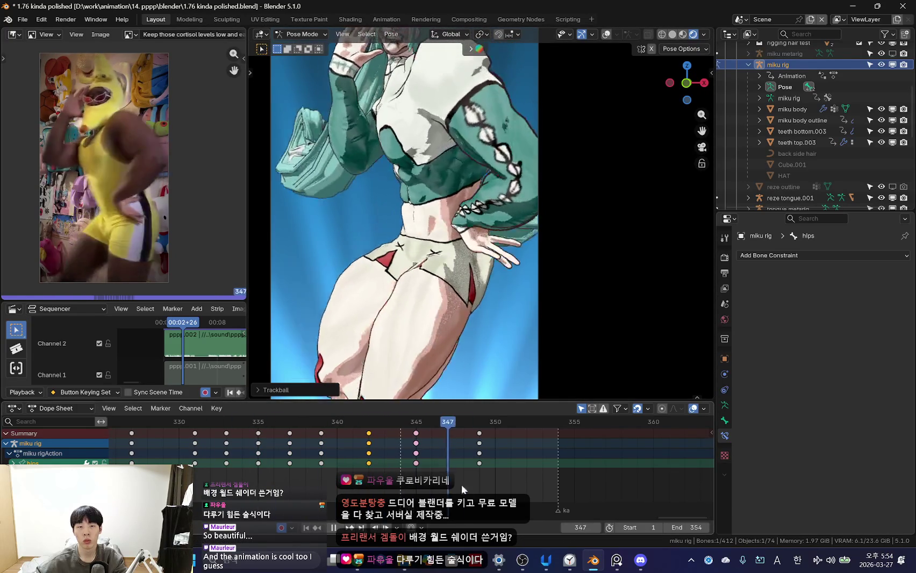
{"action": "scroll", "coordinate": [428, 293], "scroll_direction": "down", "scroll_amount": 2}
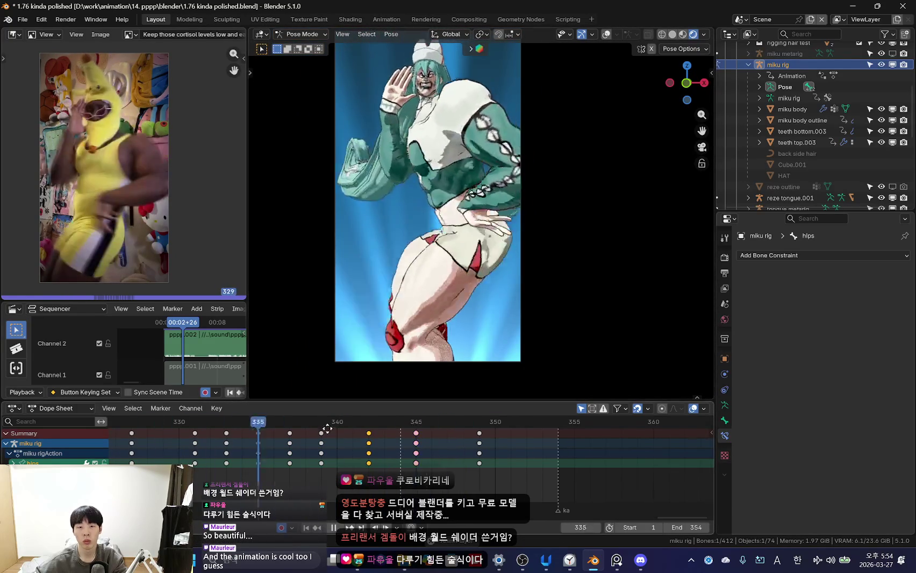
{"action": "left_click", "coordinate": [360, 445]}
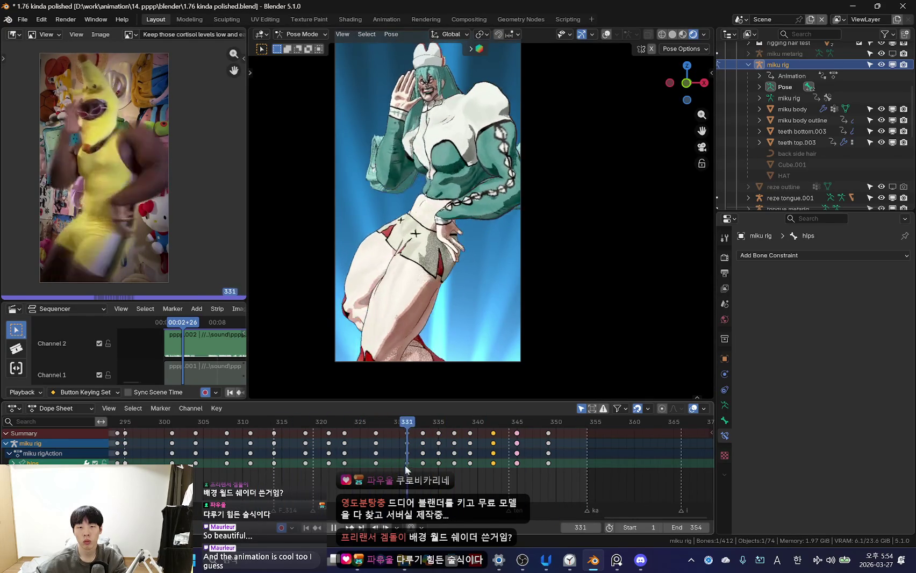
{"action": "scroll", "coordinate": [495, 358], "scroll_direction": "up", "scroll_amount": 4}
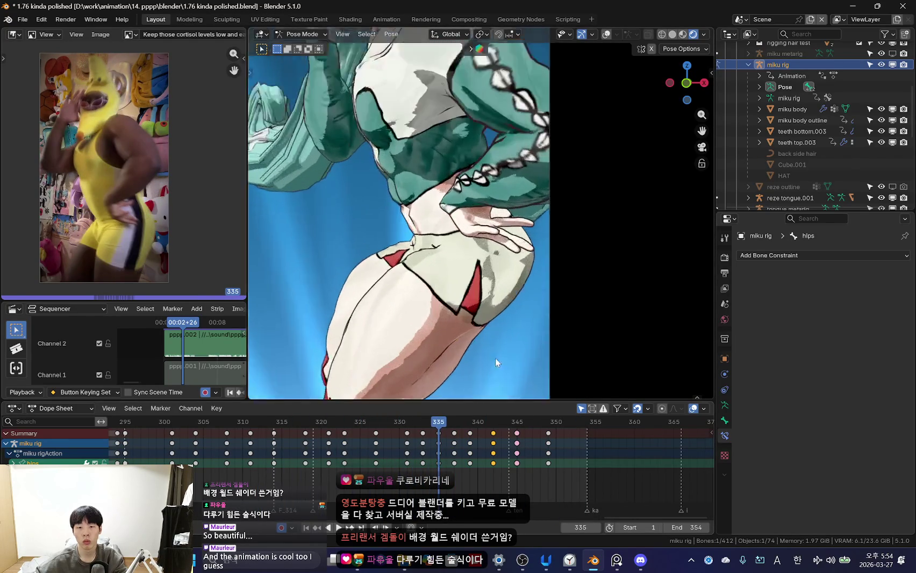
- Refine the hips rotation at frame 333 and review it through frame 338
{"action": "key", "text": "Left"}
{"action": "key", "text": "Left"}
{"action": "key", "text": "r"}
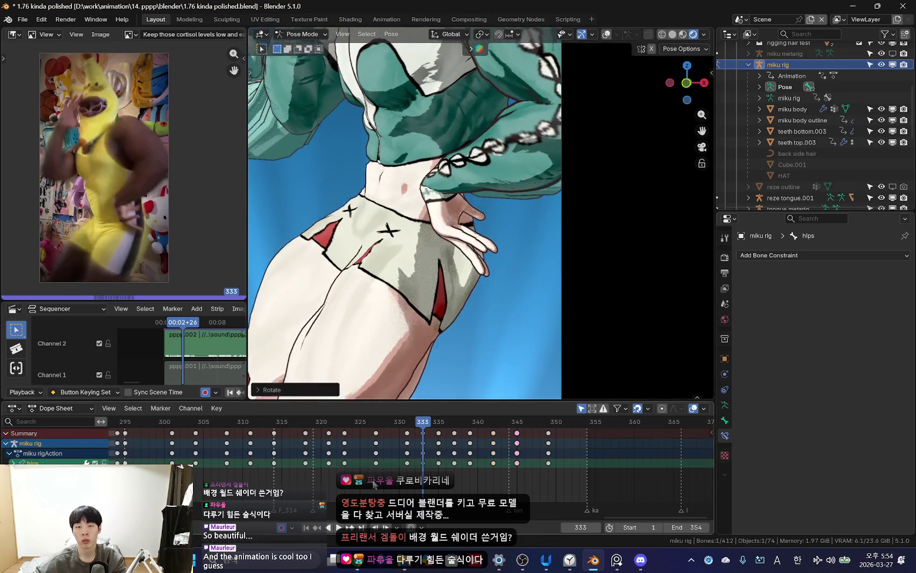
{"action": "key", "text": "space"}
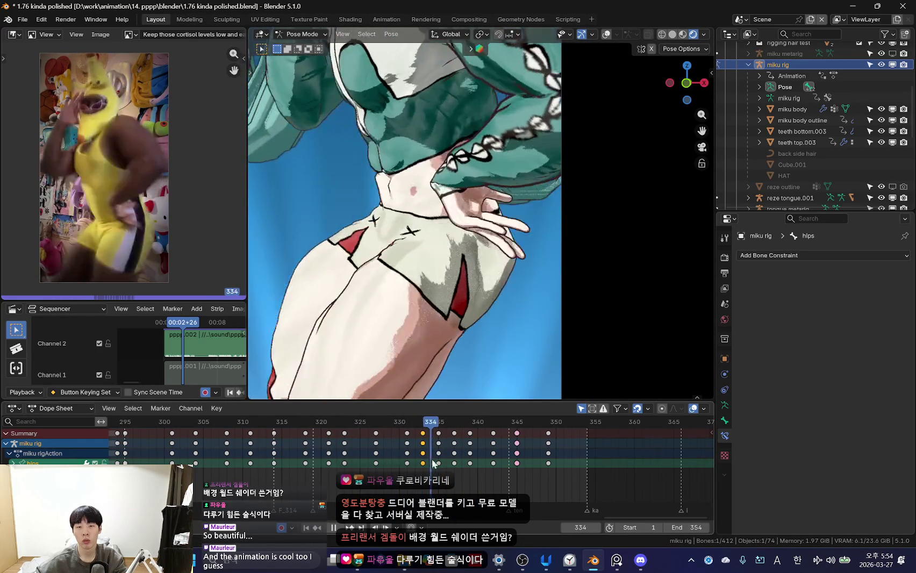
{"action": "key", "text": "space"}
{"action": "left_click_drag", "start_coordinate": [342, 458], "coordinate": [450, 465]}
{"action": "left_click", "coordinate": [454, 463]}
- Shift the selected hips keys to frame 337 and compare frames 331–339
{"action": "key", "text": "Left"}
{"action": "key", "text": "Left"}
{"action": "key", "text": "Left"}
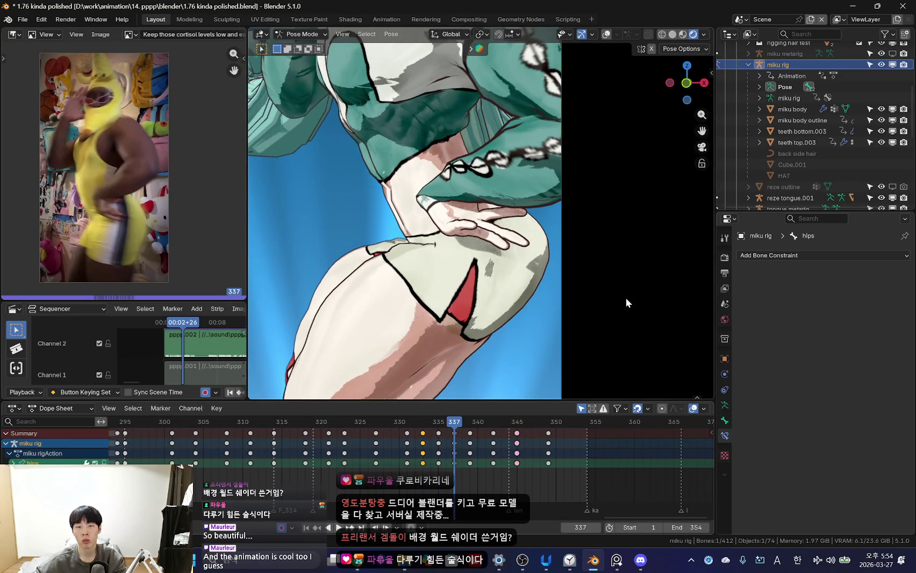
{"action": "key", "text": "r"}
{"action": "left_click", "coordinate": [572, 328]}
{"action": "left_click_drag", "start_coordinate": [406, 466], "coordinate": [455, 463]}
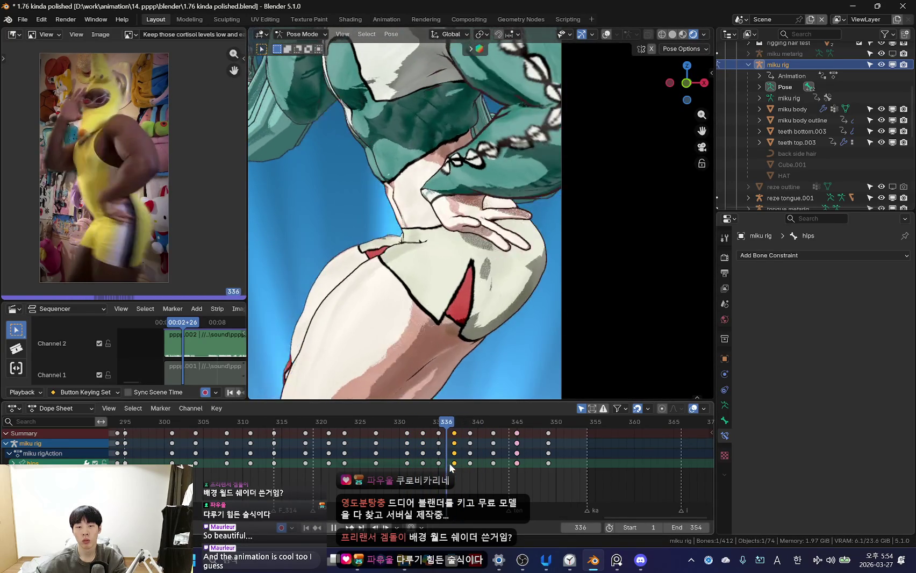
{"action": "left_click_drag", "start_coordinate": [455, 462], "coordinate": [470, 466]}
{"action": "key", "text": "ctrl+shift+space"}
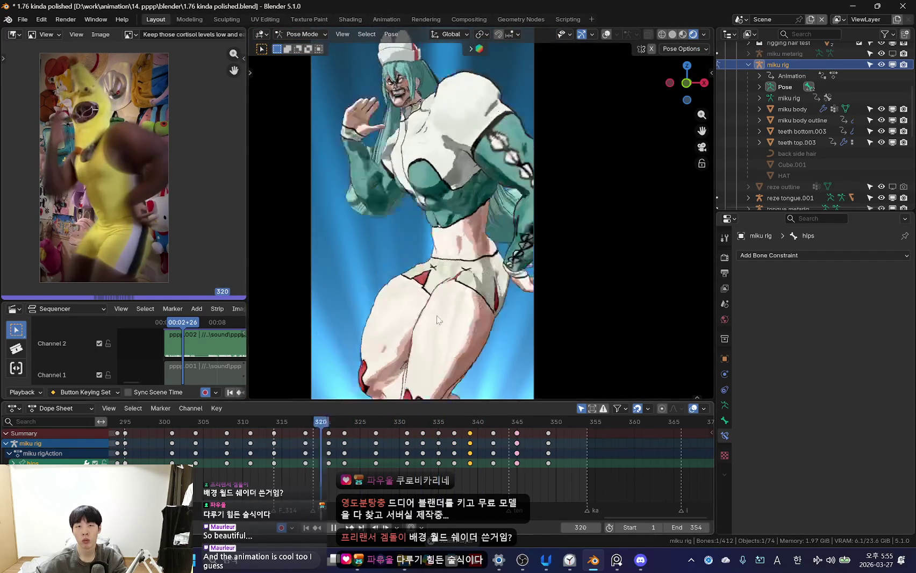
- Replay frames 322–328 with bones shown and select the torso keys near frame 328
{"action": "key", "text": "space"}
{"action": "key", "text": "shift+alt+z"}
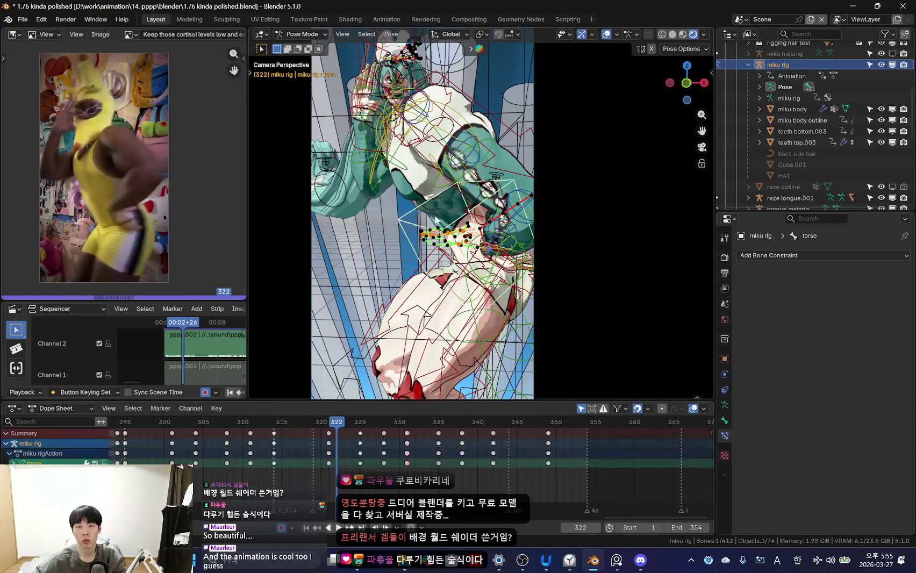
{"action": "key", "text": "shift+alt+z"}
{"action": "key", "text": "space"}
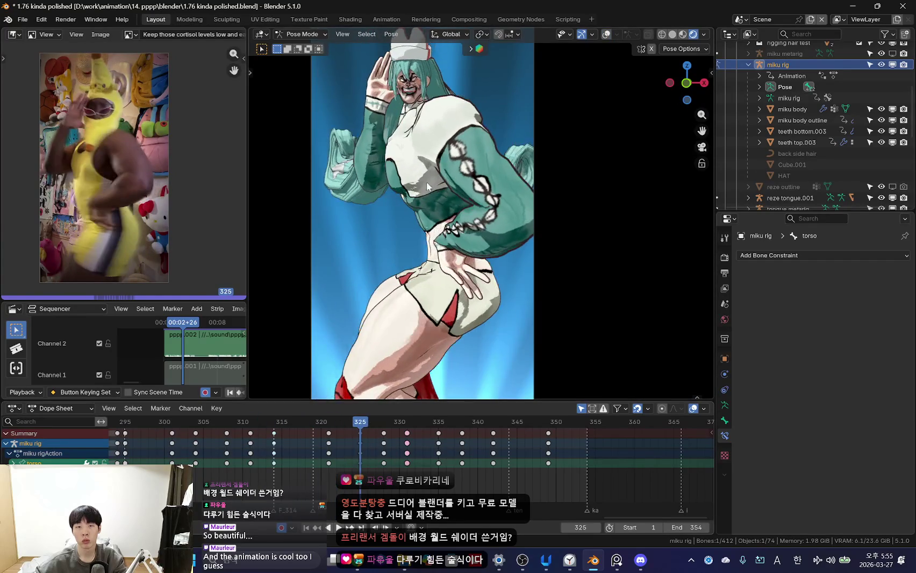
{"action": "key", "text": "shift+alt+z"}
{"action": "key", "text": "space"}
{"action": "left_click", "coordinate": [380, 459]}
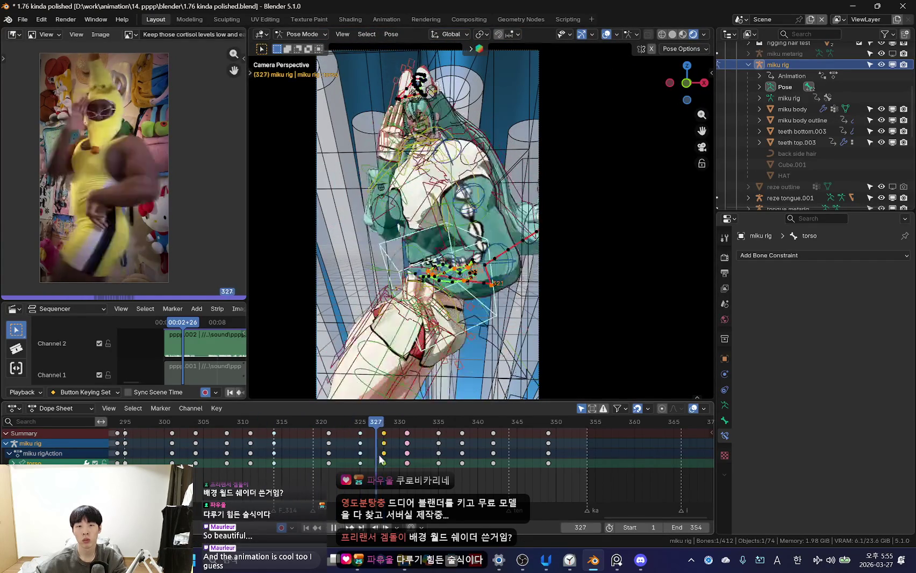
{"action": "key", "text": "shift+alt+z"}
- Step through frames 331–335, checking the torso against the reference
{"action": "key", "text": "space"}
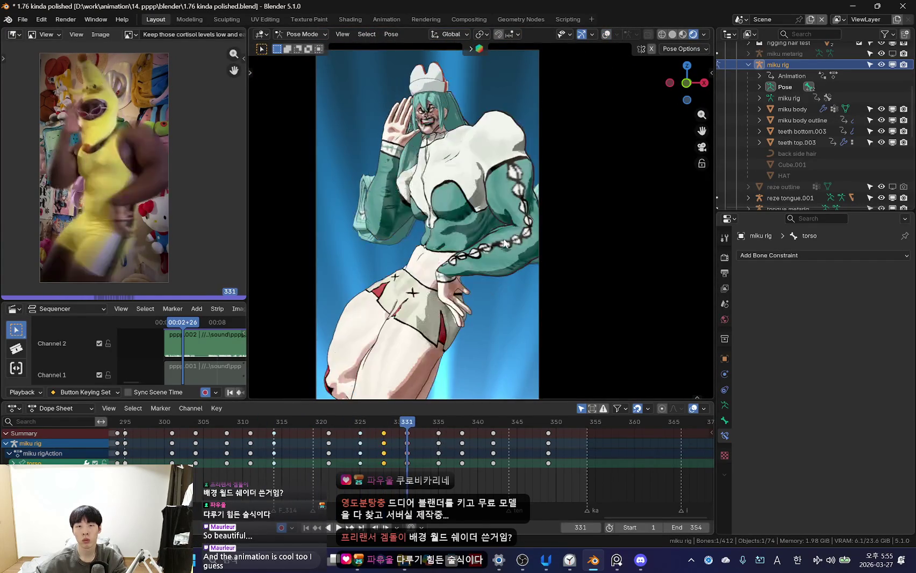
{"action": "key", "text": "shift+alt+z"}
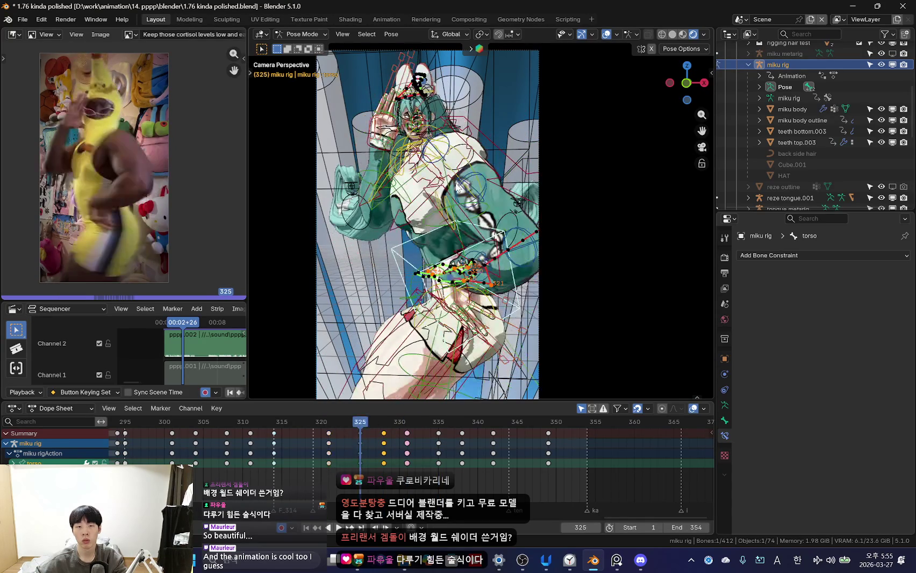
{"action": "key", "text": "space"}
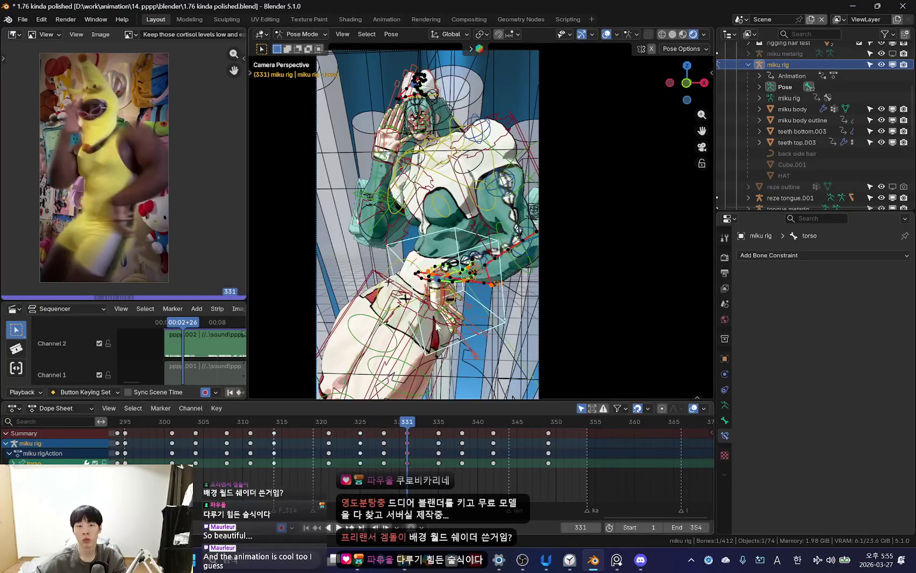
{"action": "key", "text": "space"}
{"action": "key", "text": "space"}
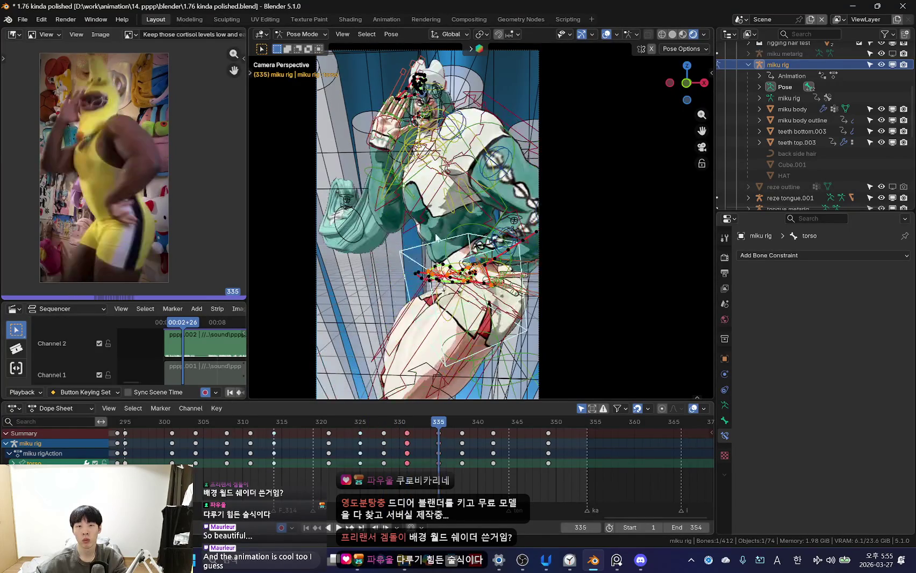
{"action": "key", "text": "space"}
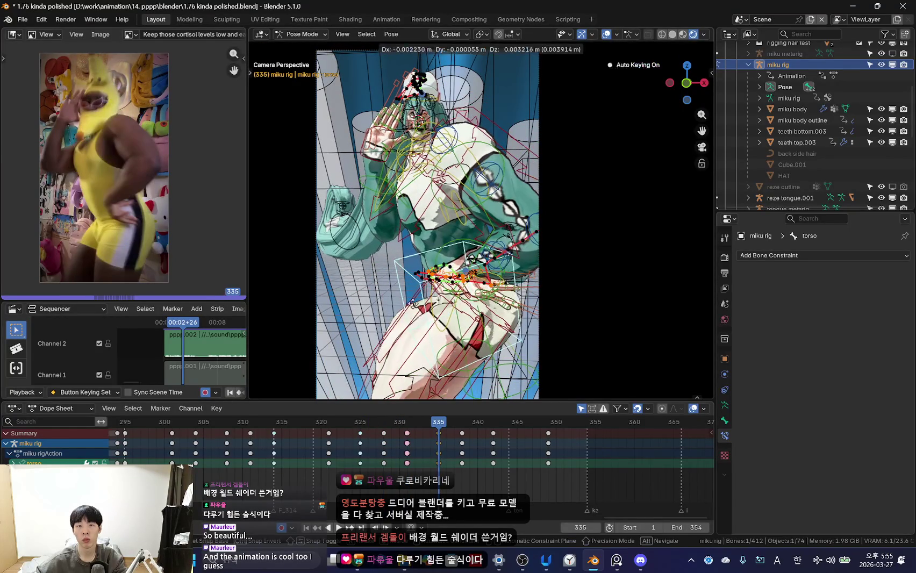
{"action": "key", "text": "shift+alt+z"}
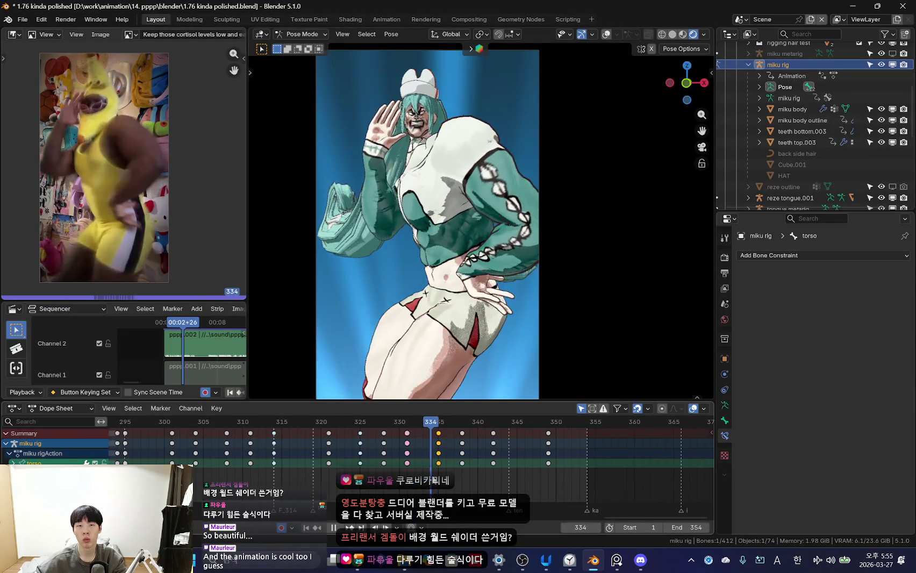
{"action": "key", "text": "space"}
- Move and key the torso bone at frames 335, 338 and 342
{"action": "key", "text": "g"}
{"action": "key", "text": "space"}
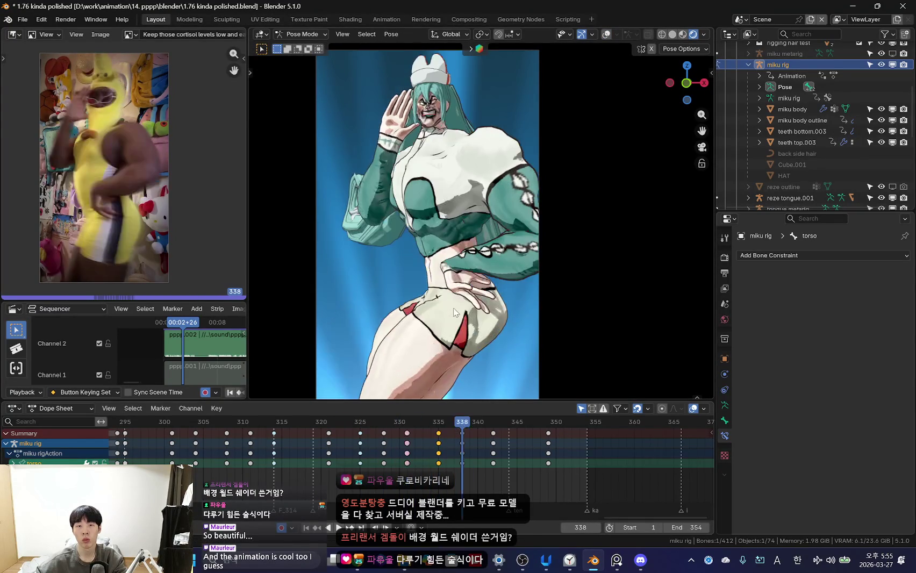
{"action": "key", "text": "i"}
{"action": "key", "text": "space"}
{"action": "key", "text": "g"}
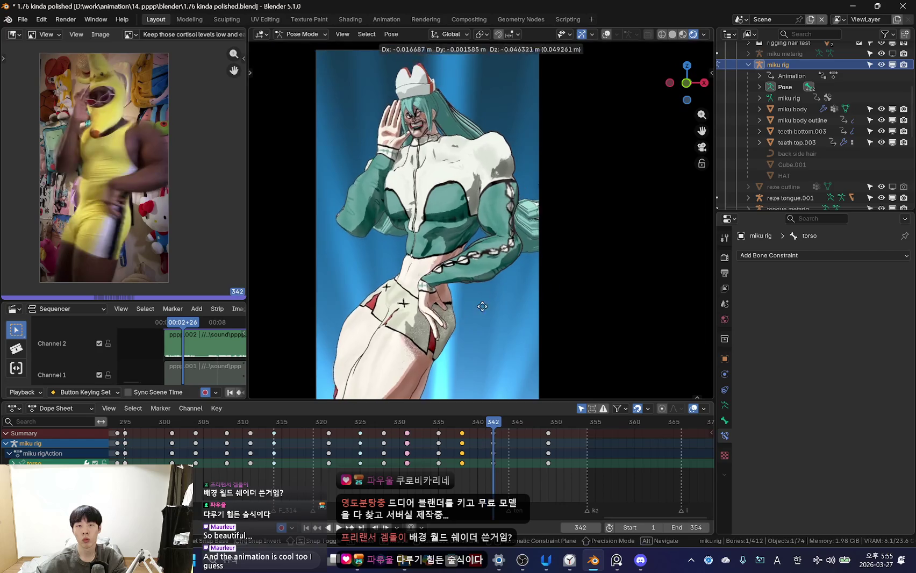
{"action": "key", "text": "i"}
{"action": "key", "text": "space"}
- Scrub and replay frames 322–349 to check the new torso motion
{"action": "key", "text": "space"}
{"action": "mouse_move", "coordinate": [525, 461]}
{"action": "left_mouse_down"}
{"action": "mouse_move", "coordinate": [465, 448]}
{"action": "mouse_move", "coordinate": [493, 456]}
{"action": "left_mouse_up"}
{"action": "key", "text": "space"}
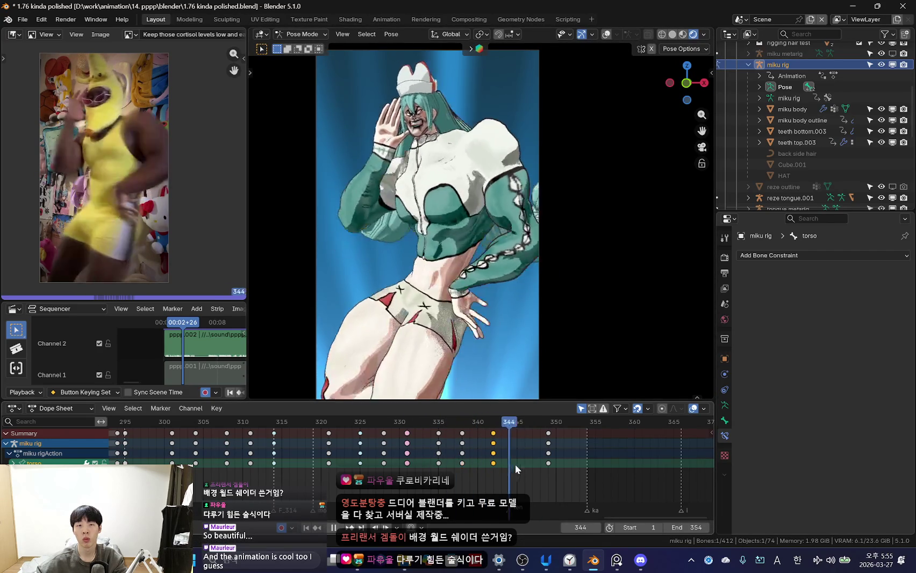
{"action": "mouse_move", "coordinate": [553, 463]}
{"action": "left_mouse_down"}
{"action": "mouse_move", "coordinate": [456, 466]}
{"action": "mouse_move", "coordinate": [555, 466]}
{"action": "left_mouse_up"}
{"action": "key", "text": "i"}
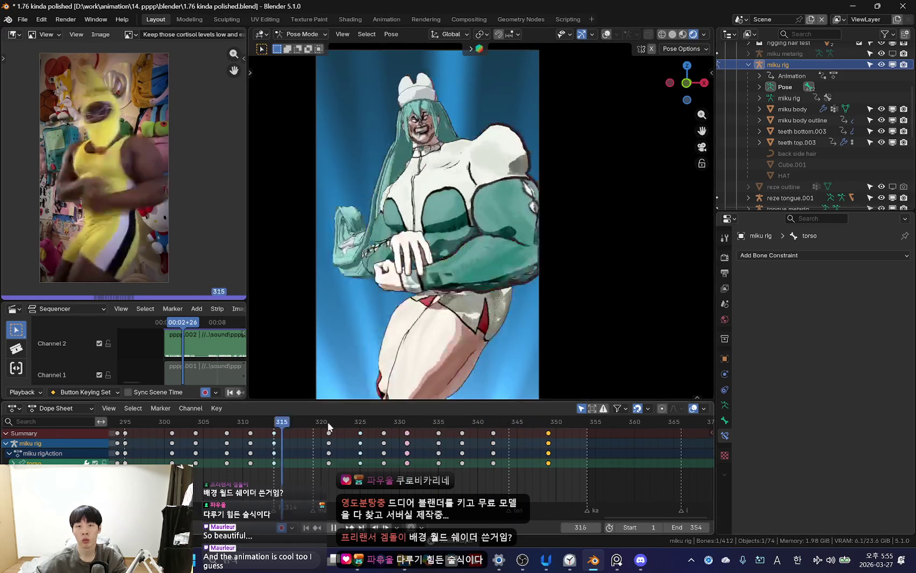
{"action": "scroll", "coordinate": [484, 314], "scroll_direction": "down", "scroll_amount": 3}
{"action": "scroll", "coordinate": [401, 388], "scroll_direction": "down", "scroll_amount": 2}
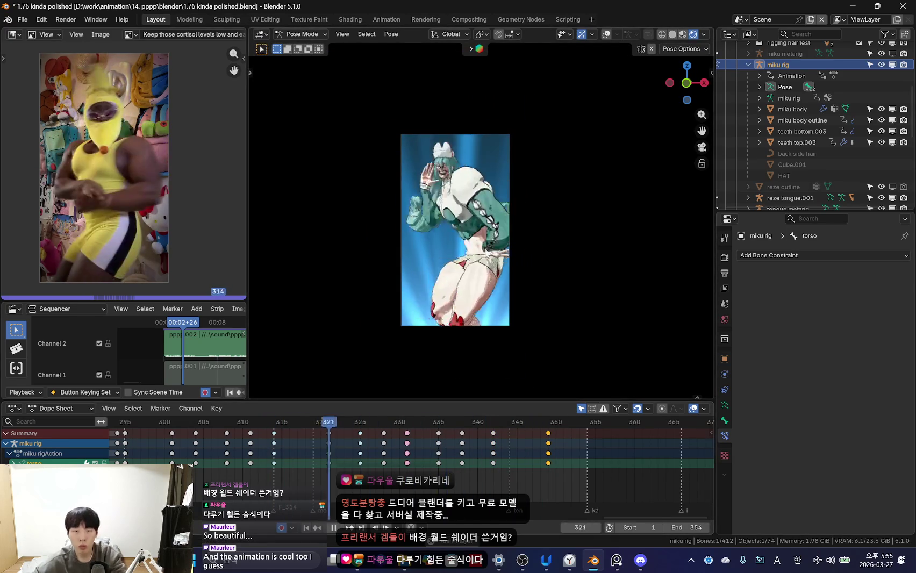
{"action": "scroll", "coordinate": [469, 457], "scroll_direction": "down", "scroll_amount": 2}
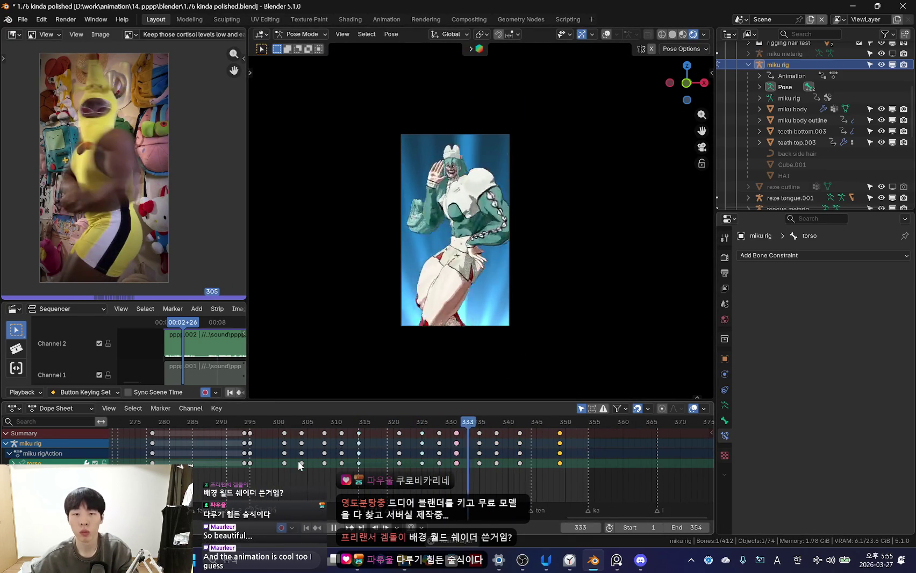
{"action": "scroll", "coordinate": [489, 376], "scroll_direction": "up", "scroll_amount": 4}
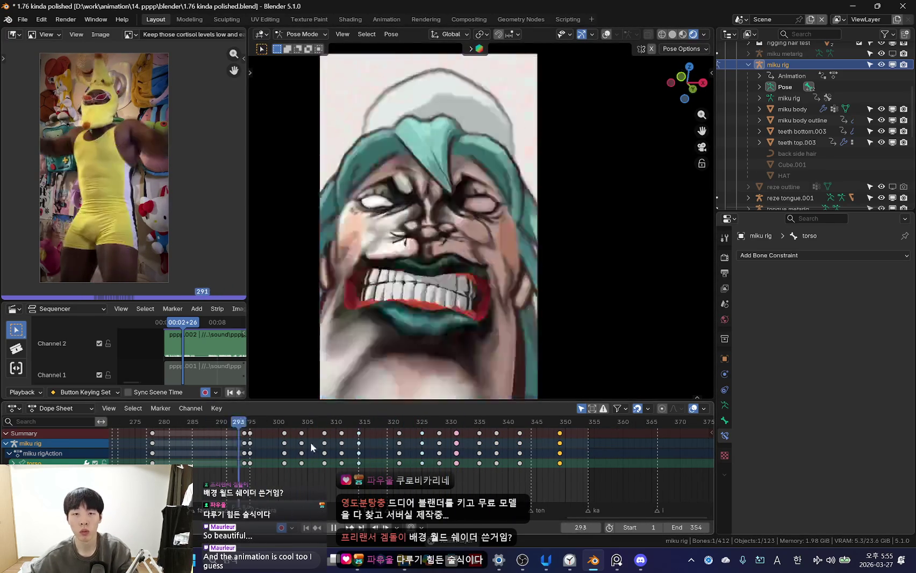
{"action": "scroll", "coordinate": [513, 309], "scroll_direction": "down", "scroll_amount": 2}
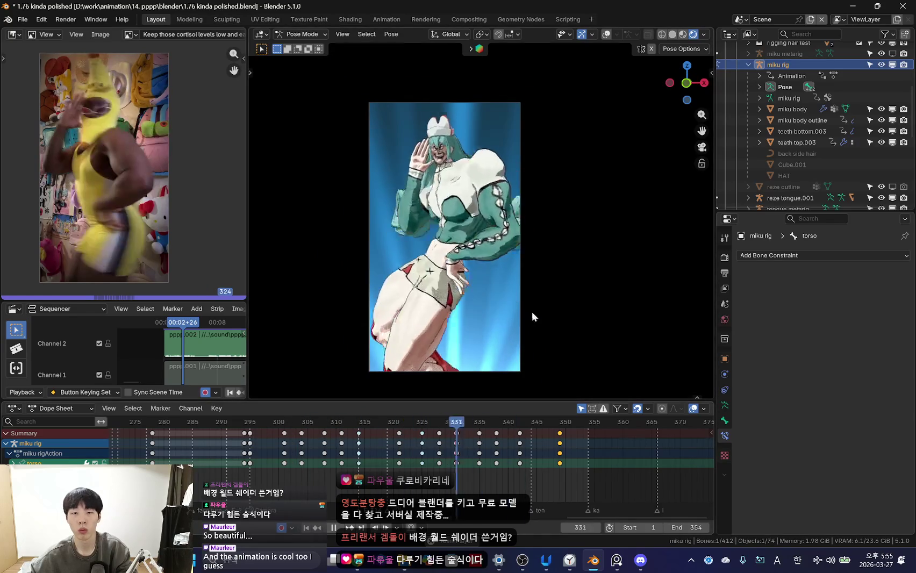
{"action": "key", "text": "space"}
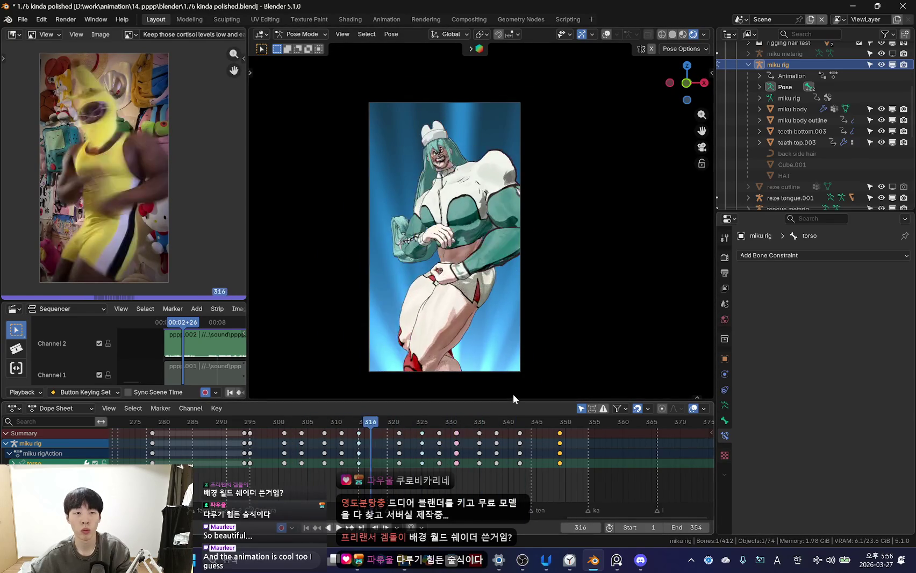
{"action": "key", "text": "space"}
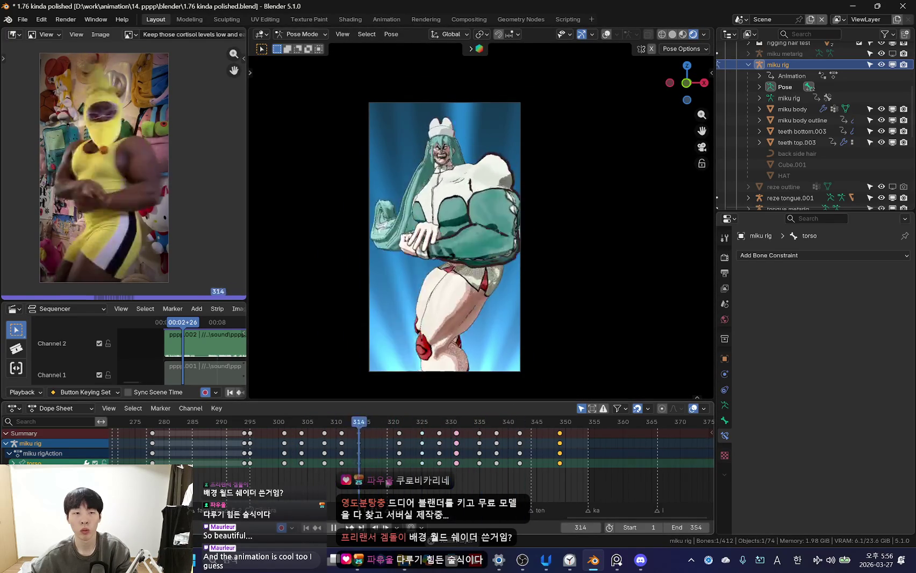
{"action": "key", "text": "space"}
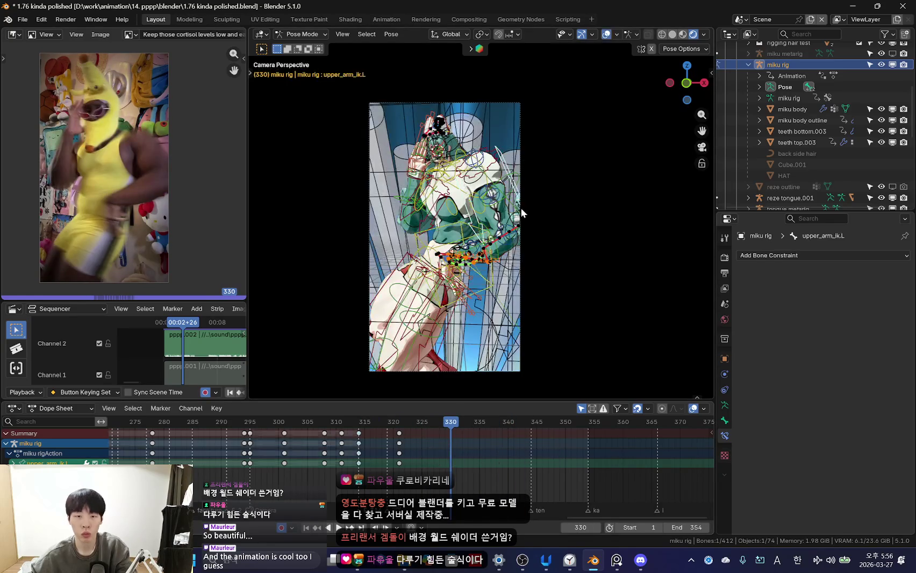
{"action": "key", "text": "Down"}
{"action": "key", "text": "shift+alt+z"}
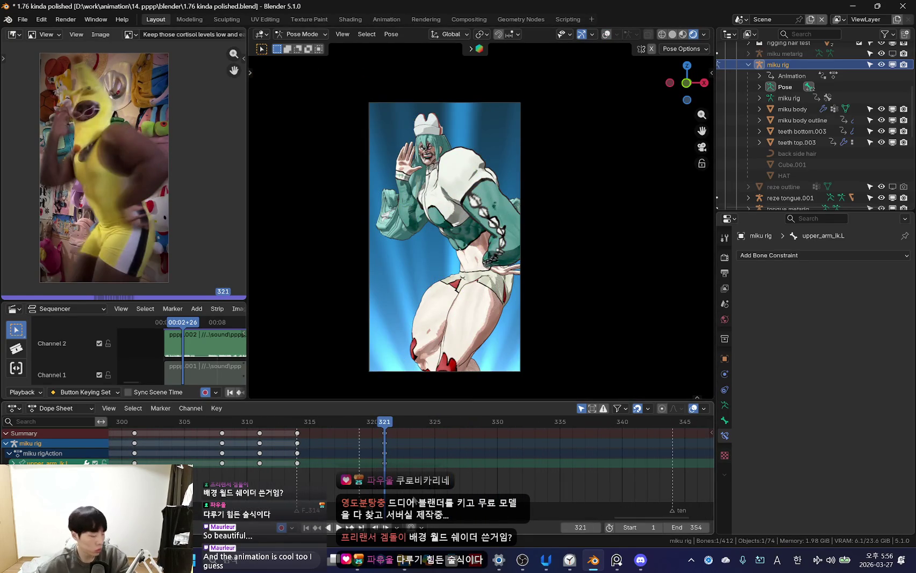
{"action": "scroll", "coordinate": [496, 356], "scroll_direction": "up", "scroll_amount": 1}
{"action": "scroll", "coordinate": [486, 360], "scroll_direction": "up", "scroll_amount": 1}
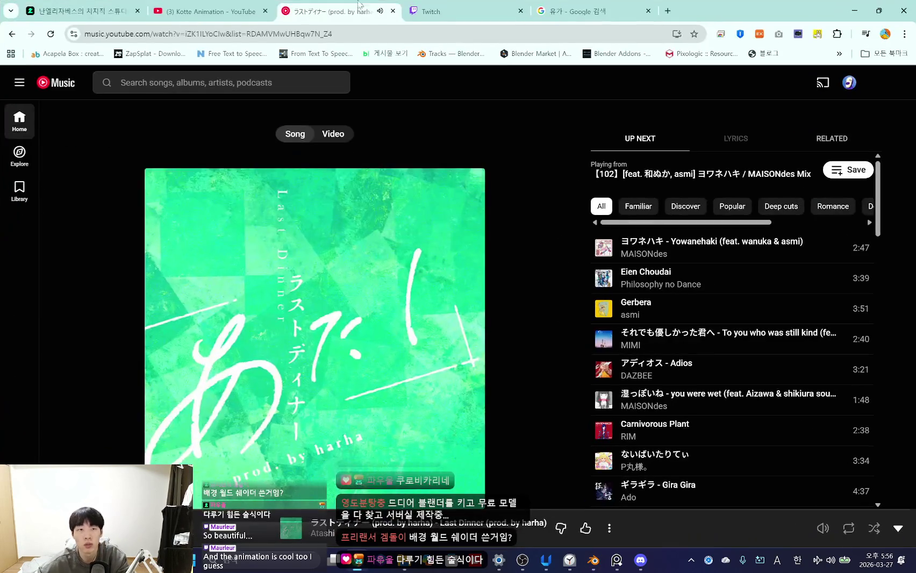
{"action": "left_click", "coordinate": [435, 10]}
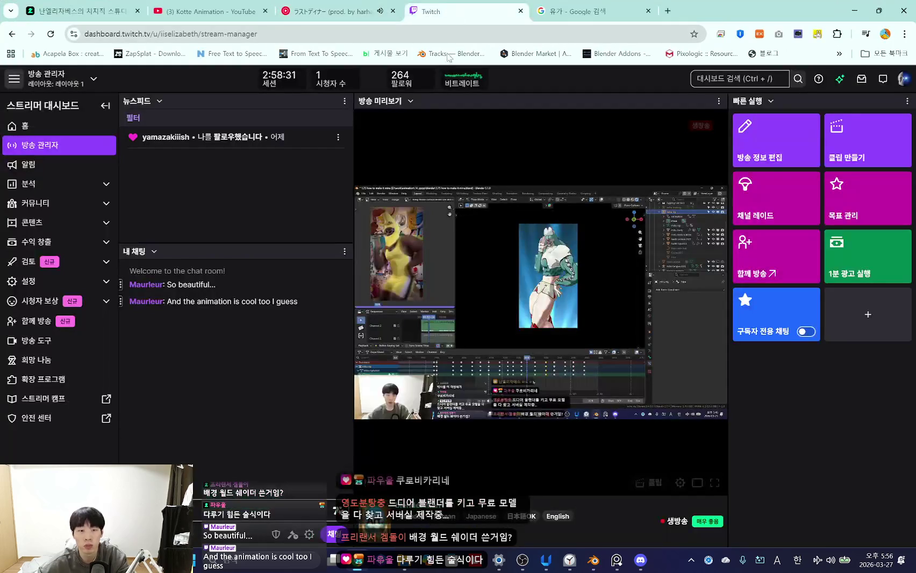
{"action": "left_click", "coordinate": [225, 6]}
{"action": "key", "text": "ctrl+1"}
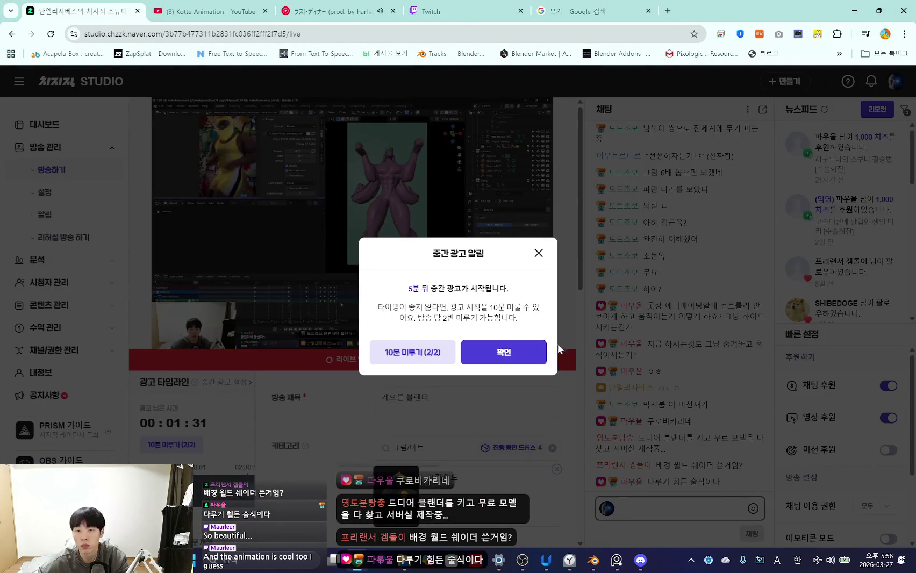
{"action": "left_click", "coordinate": [529, 360]}
{"action": "key", "text": "alt+Tab"}
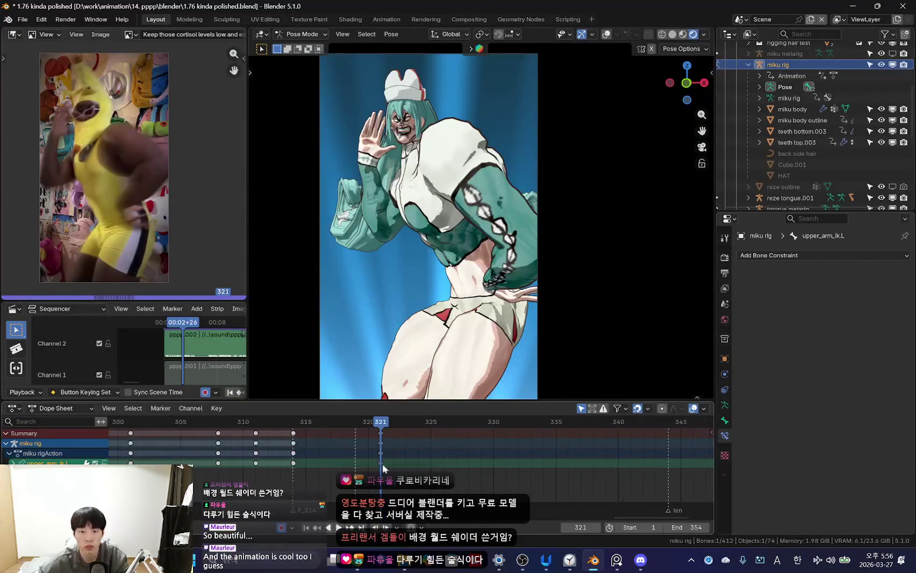
- Scrub and play back frames 313–318 to compare the arm pose with the reference
{"action": "mouse_move", "coordinate": [419, 463]}
{"action": "left_mouse_down"}
{"action": "mouse_move", "coordinate": [370, 451]}
{"action": "mouse_move", "coordinate": [411, 460]}
{"action": "left_mouse_up"}
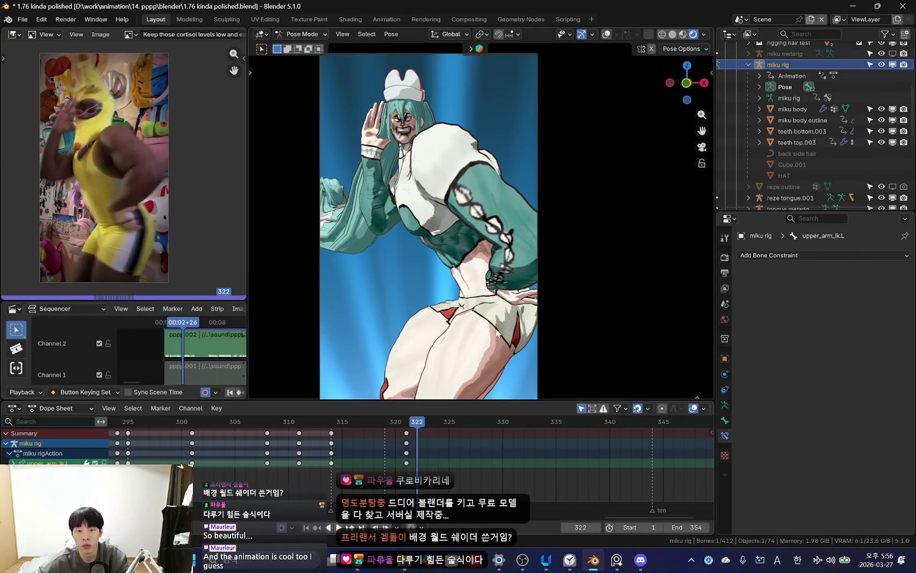
{"action": "left_click", "coordinate": [418, 485]}
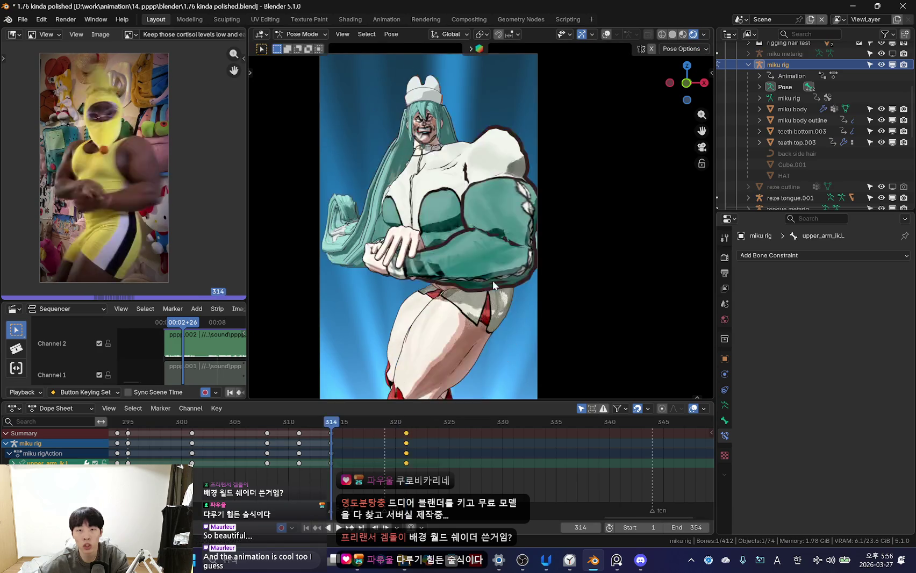
{"action": "key", "text": "space"}
{"action": "mouse_move", "coordinate": [364, 454]}
{"action": "left_mouse_down"}
{"action": "mouse_move", "coordinate": [299, 450]}
{"action": "mouse_move", "coordinate": [329, 454]}
{"action": "left_mouse_up"}
{"action": "key", "text": "space"}
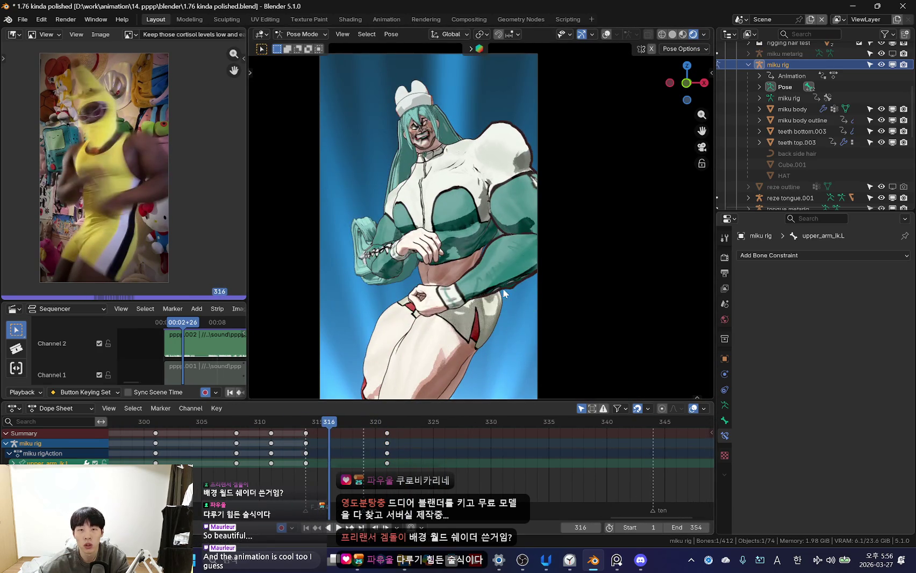
{"action": "key", "text": "shift+alt+z"}
{"action": "key", "text": "shift+alt+z"}
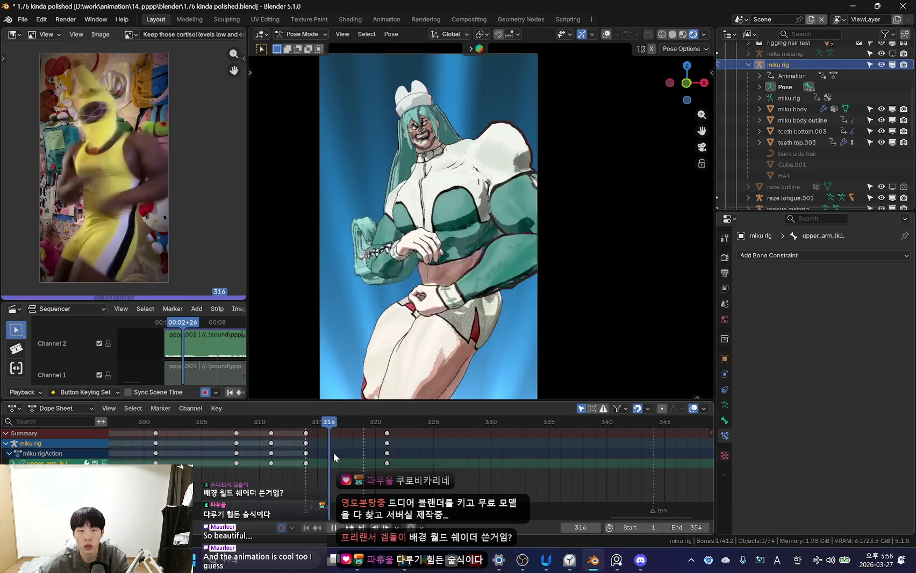
{"action": "left_click_drag", "start_coordinate": [333, 452], "coordinate": [352, 452]}
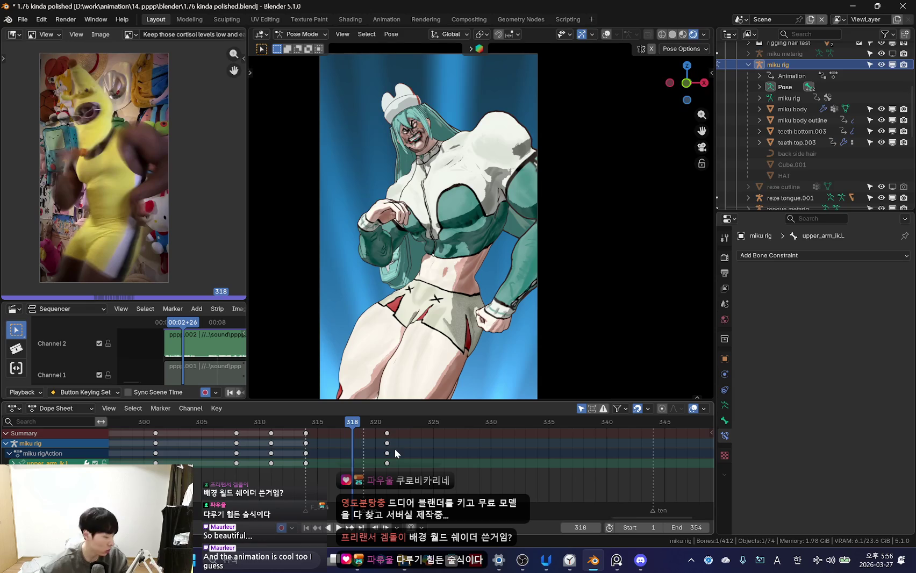
- Rotate the left arm into a new pose and key it at frame 324
{"action": "scroll", "coordinate": [398, 455], "scroll_direction": "up", "scroll_amount": 2}
{"action": "left_click_drag", "start_coordinate": [334, 475], "coordinate": [372, 463]}
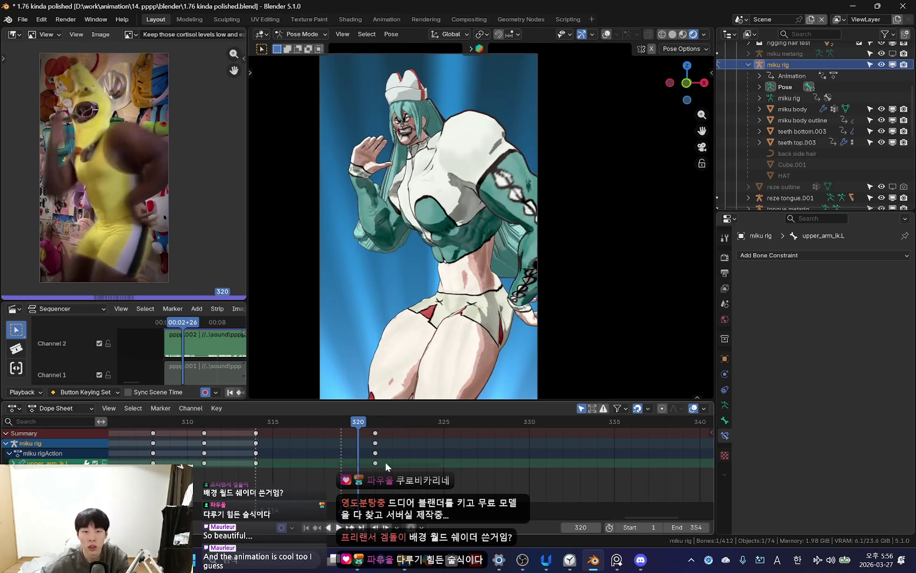
{"action": "key", "text": "space"}
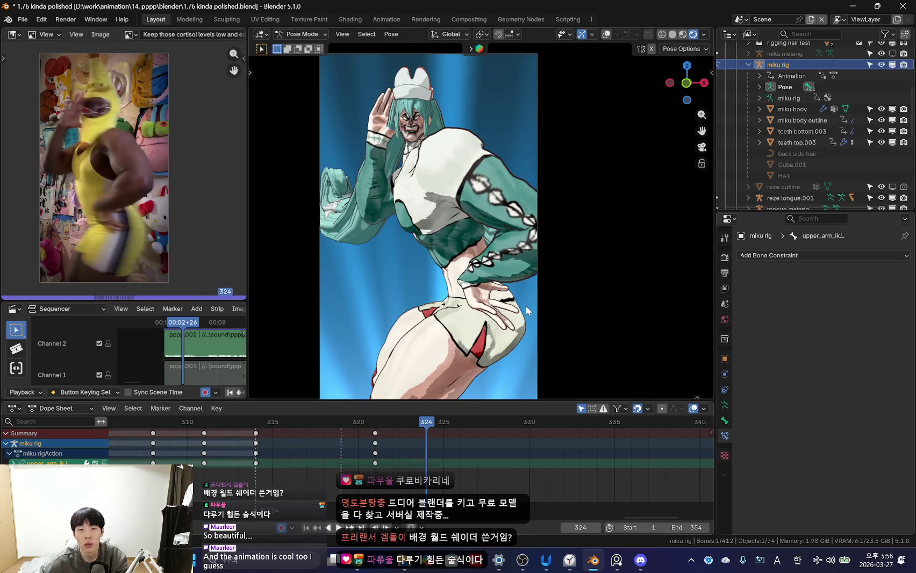
{"action": "key", "text": "Return"}
{"action": "key", "text": "i"}
{"action": "key", "text": "space"}
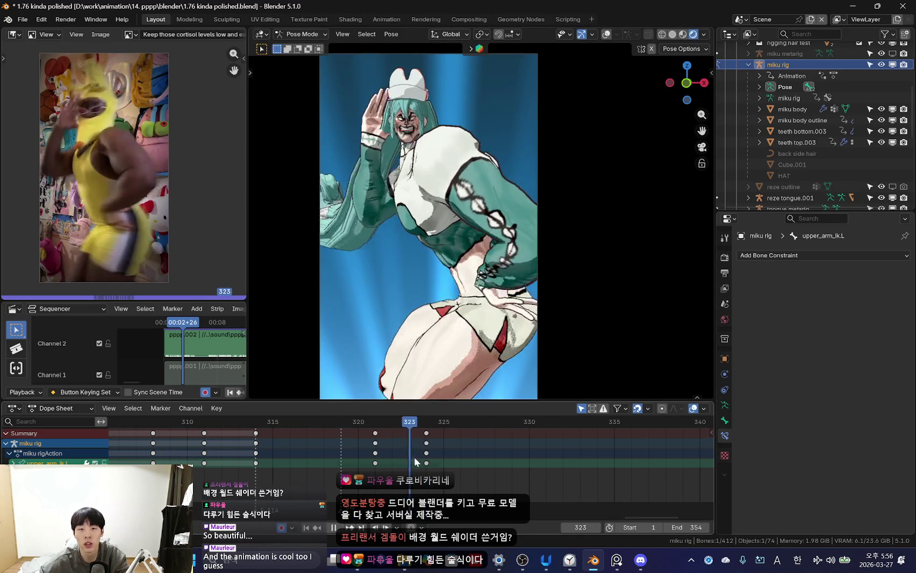
- Rotate the left arm to match the reference and key it at frame 328
{"action": "key", "text": "space"}
{"action": "key", "text": "Return"}
{"action": "key", "text": "i"}
{"action": "key", "text": "space"}
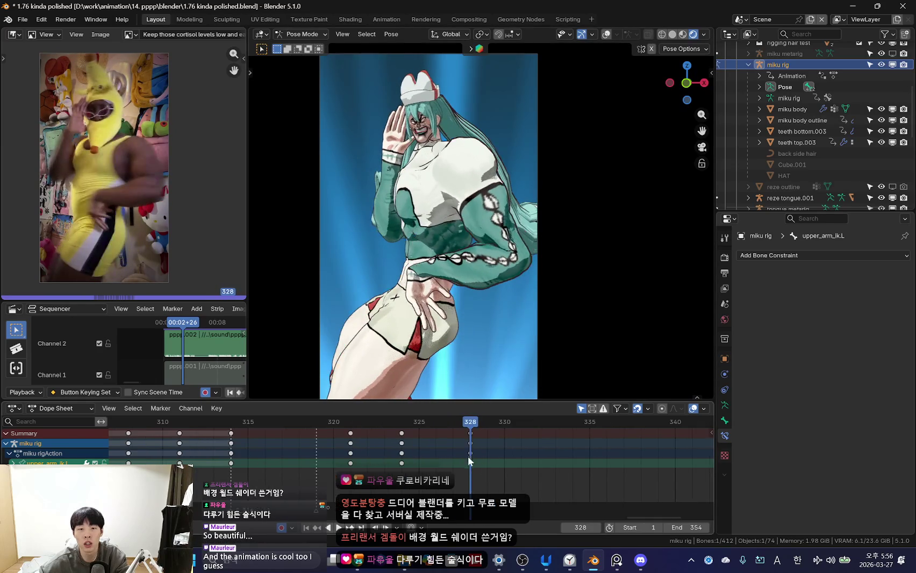
- Rotate the left arm and key the new pose at frame 333
{"action": "key", "text": "space"}
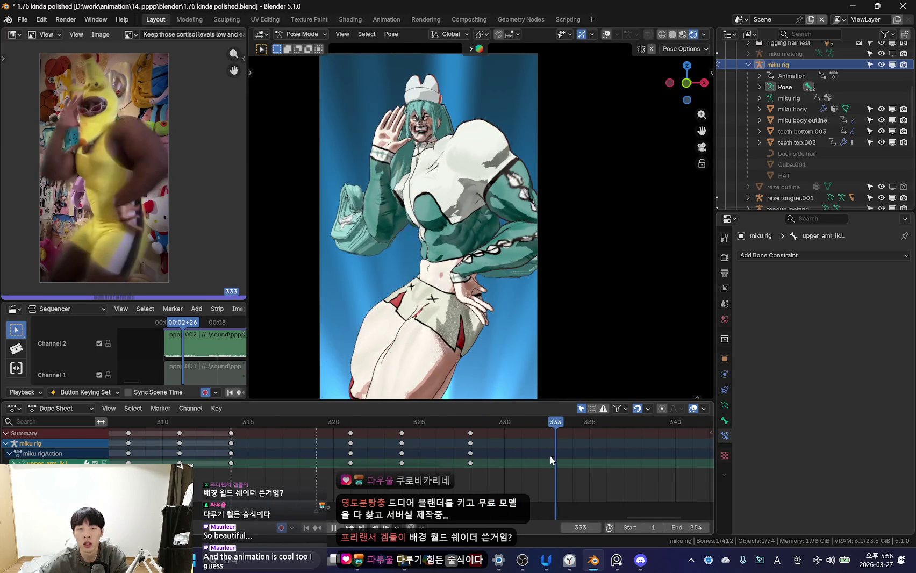
{"action": "key", "text": "Return"}
{"action": "key", "text": "i"}
{"action": "key", "text": "space"}
- Adjust the left arm rotation at frames 343 and 349, reviewing each with playback
{"action": "scroll", "coordinate": [505, 457], "scroll_direction": "down", "scroll_amount": 2}
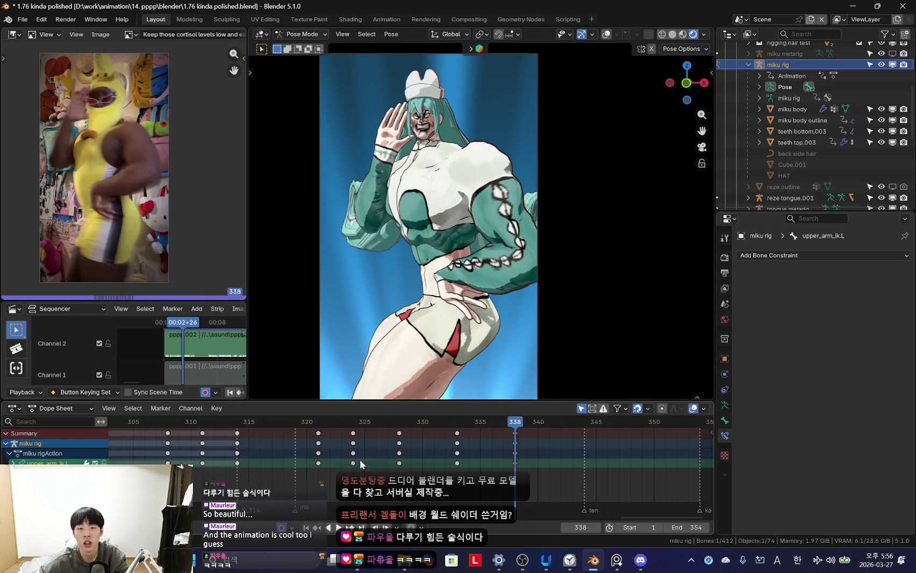
{"action": "key", "text": "space"}
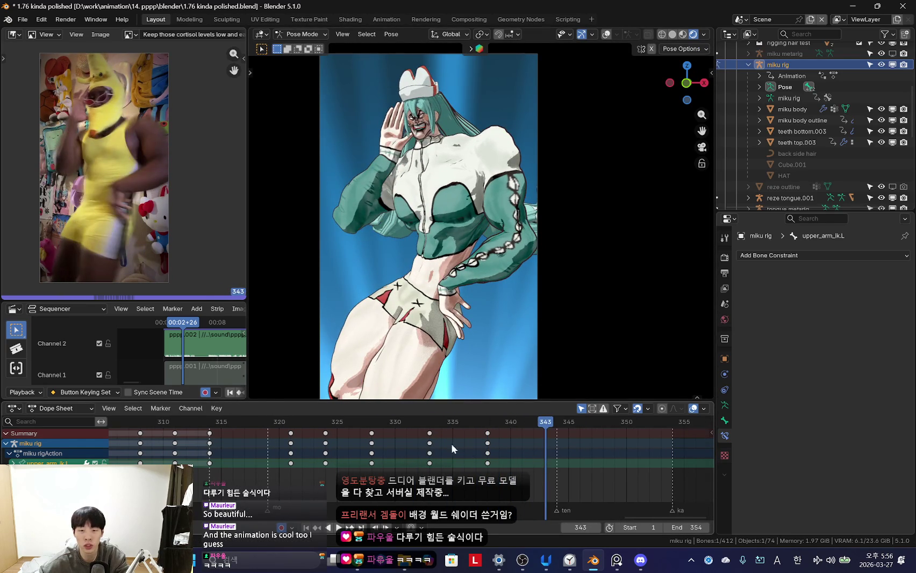
{"action": "key", "text": "Escape"}
{"action": "left_click", "coordinate": [495, 294]}
{"action": "key", "text": "space"}
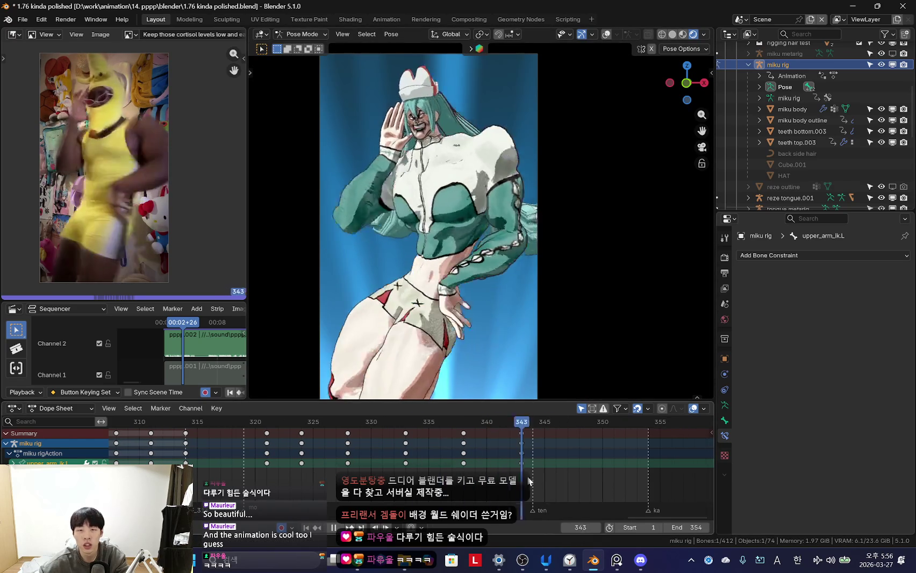
{"action": "key", "text": "space"}
{"action": "left_click", "coordinate": [535, 334]}
{"action": "key", "text": "space"}
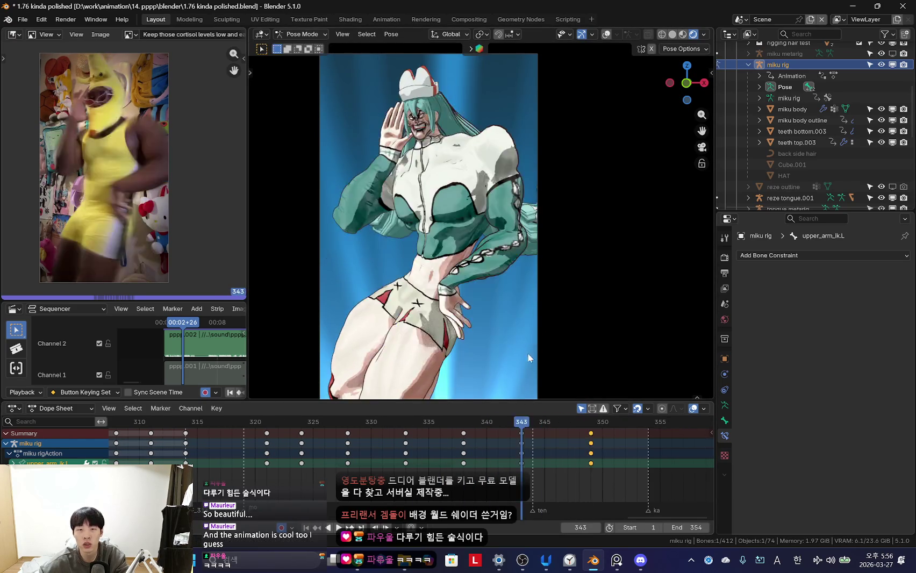
{"action": "scroll", "coordinate": [572, 463], "scroll_direction": "down", "scroll_amount": 1}
{"action": "scroll", "coordinate": [339, 446], "scroll_direction": "down", "scroll_amount": 2}
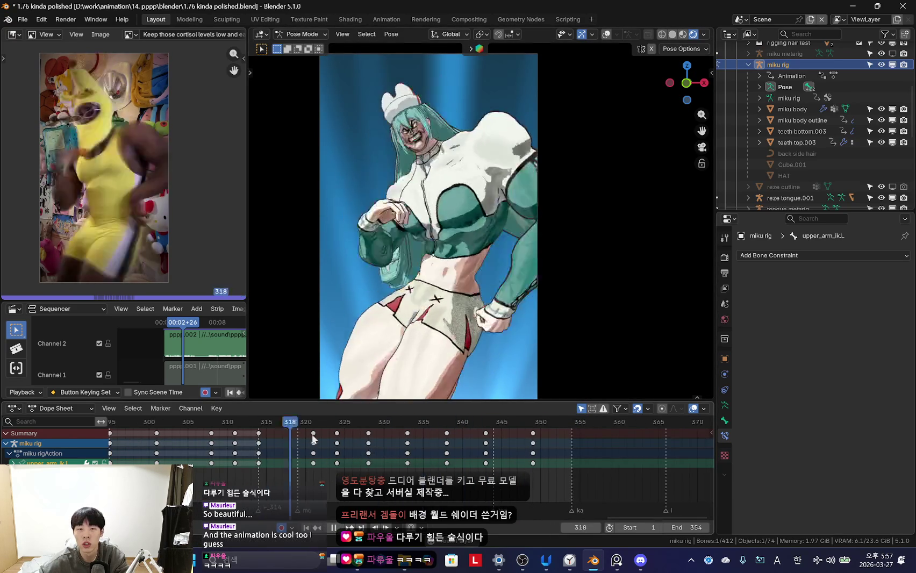
{"action": "scroll", "coordinate": [381, 433], "scroll_direction": "down", "scroll_amount": 2}
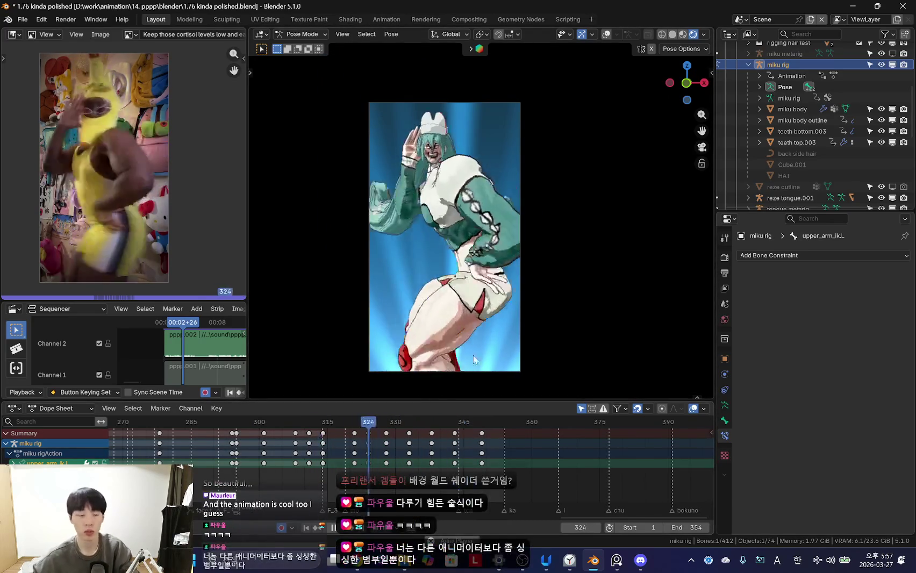
{"action": "key", "text": "Escape"}
{"action": "scroll", "coordinate": [443, 451], "scroll_direction": "up", "scroll_amount": 2}
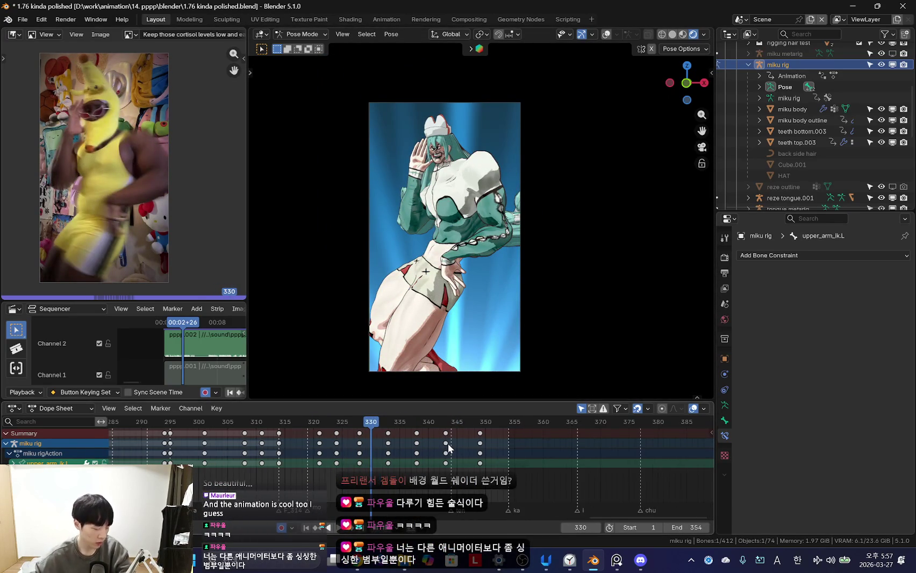
{"action": "scroll", "coordinate": [447, 443], "scroll_direction": "up", "scroll_amount": 2}
{"action": "key", "text": "space"}
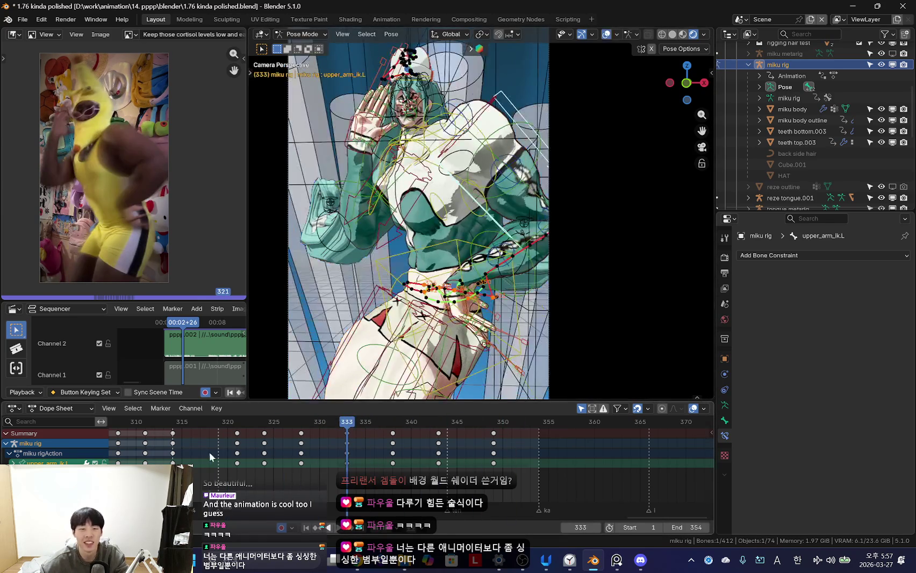
{"action": "left_click", "coordinate": [236, 453]}
{"action": "middle_click_drag", "start_coordinate": [360, 157], "coordinate": [437, 157], "text": "shift"}
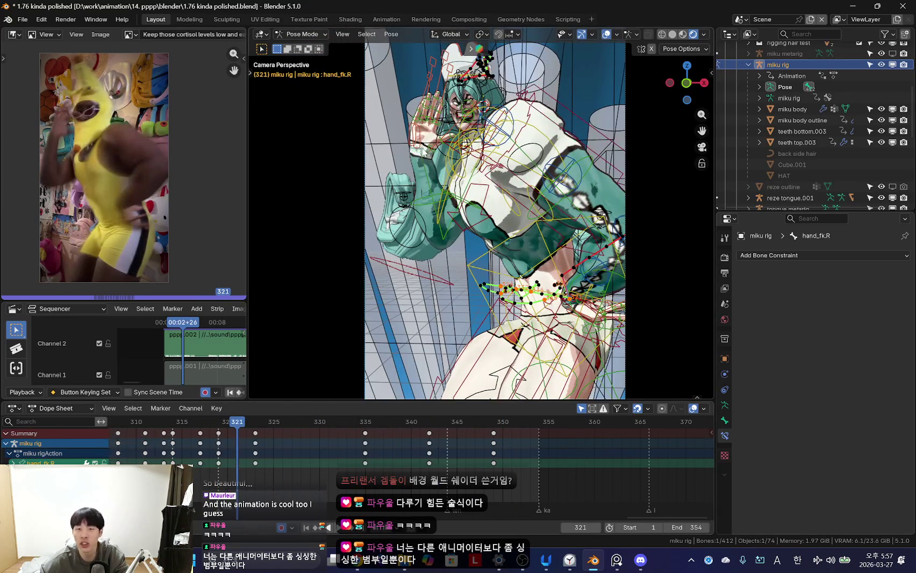
{"action": "key", "text": "shift+alt+z"}
{"action": "key", "text": "shift+alt+z"}
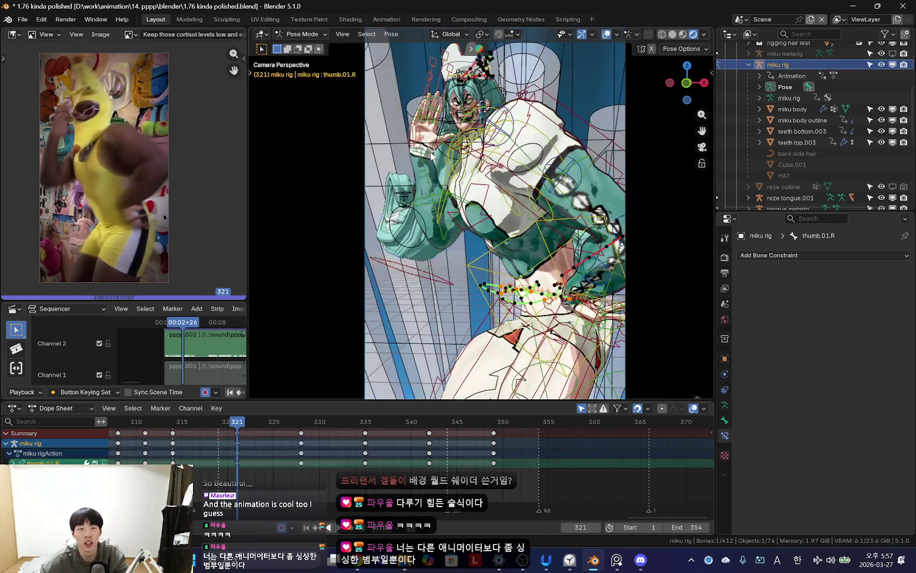
- Select the right hand IK control at frame 323 and compare playback to frame 328 with the reference
{"action": "key", "text": "n"}
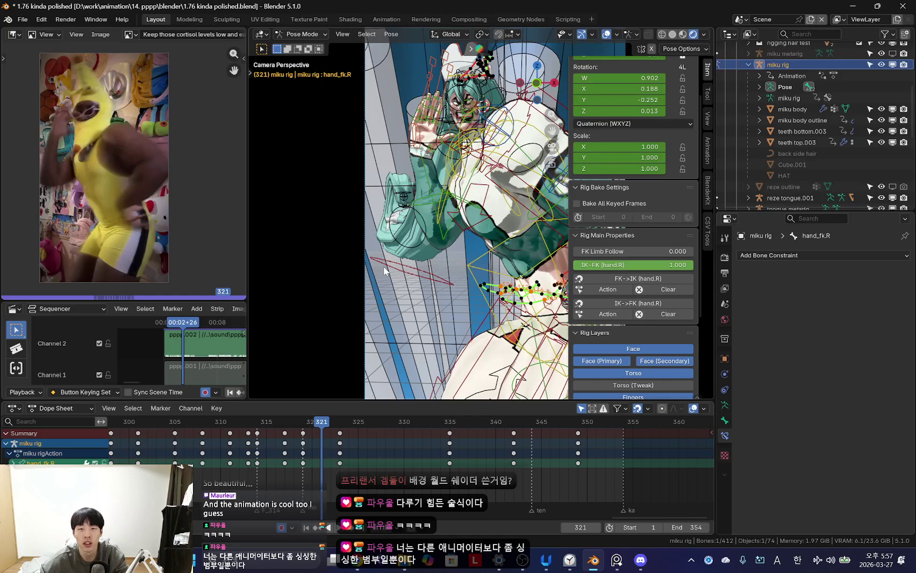
{"action": "key", "text": "Right"}
{"action": "key", "text": "Right"}
{"action": "left_click", "coordinate": [428, 145]}
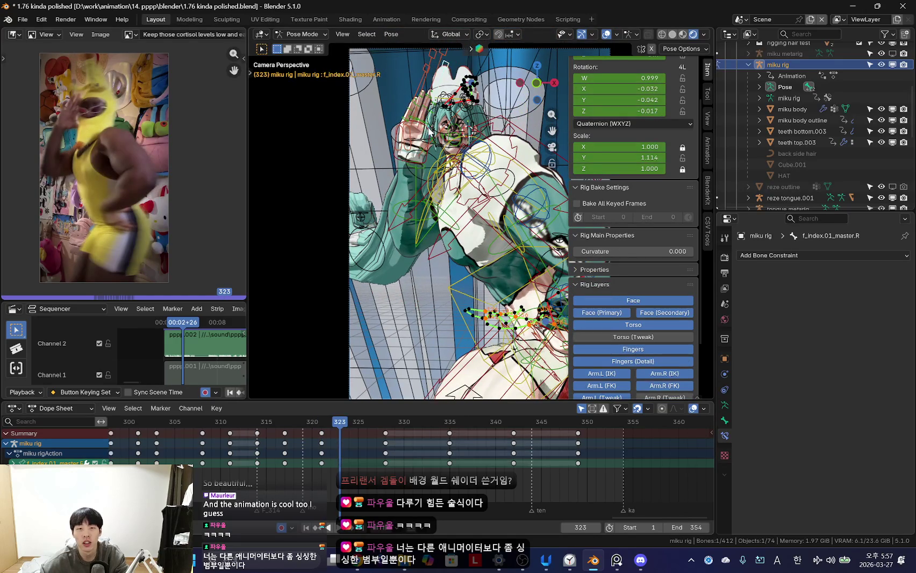
{"action": "left_click", "coordinate": [429, 130]}
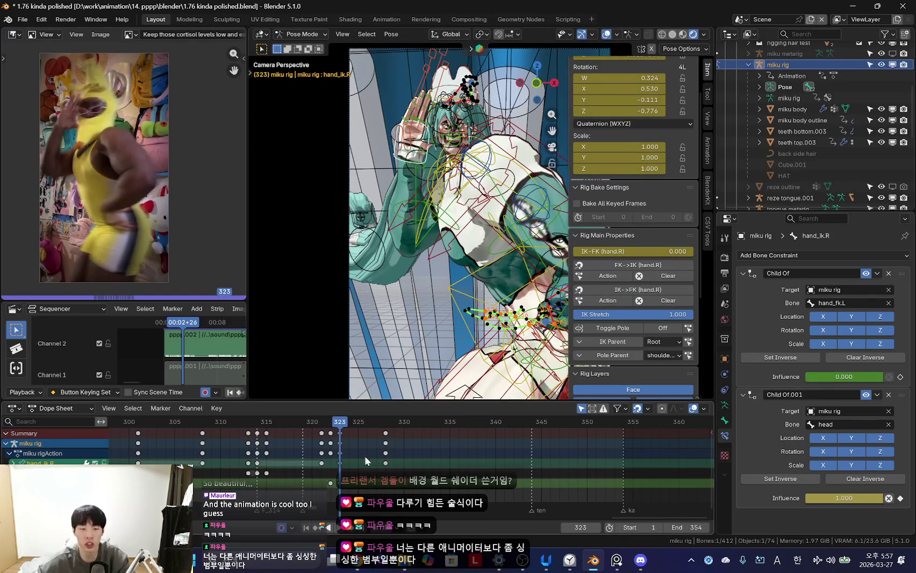
{"action": "scroll", "coordinate": [483, 236], "scroll_direction": "up", "scroll_amount": 1}
{"action": "key", "text": "n"}
{"action": "key", "text": "shift+alt+z"}
{"action": "key", "text": "shift+alt+z"}
{"action": "key", "text": "n"}
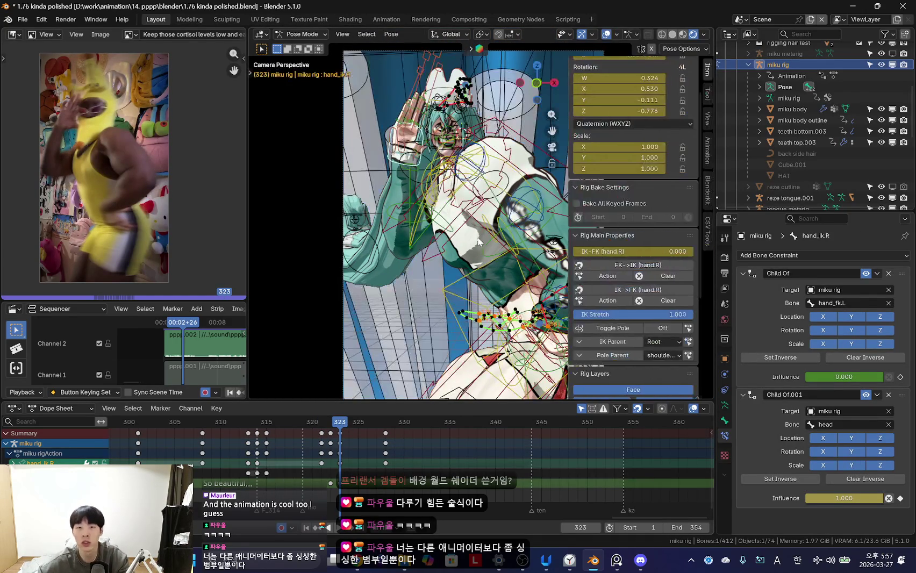
{"action": "key", "text": "space"}
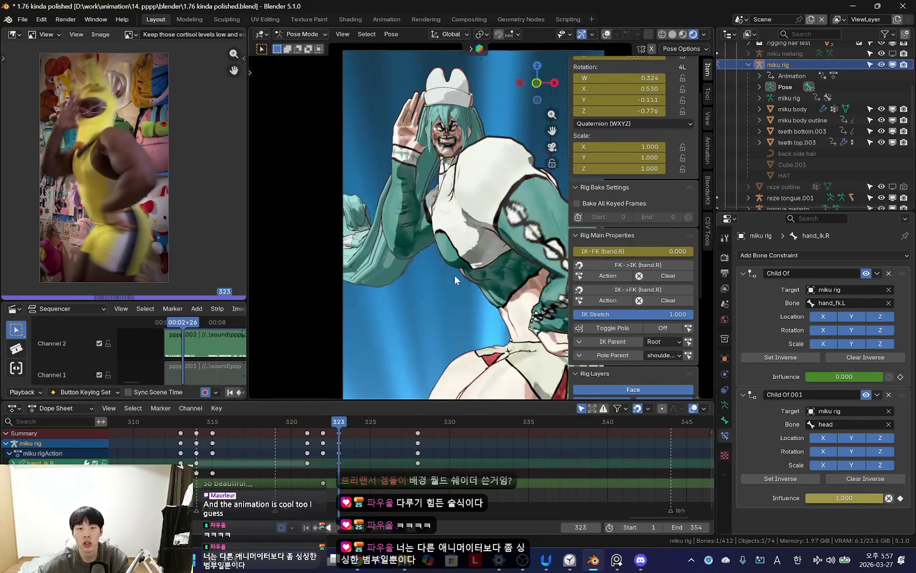
{"action": "key", "text": "Escape"}
{"action": "key", "text": "space"}
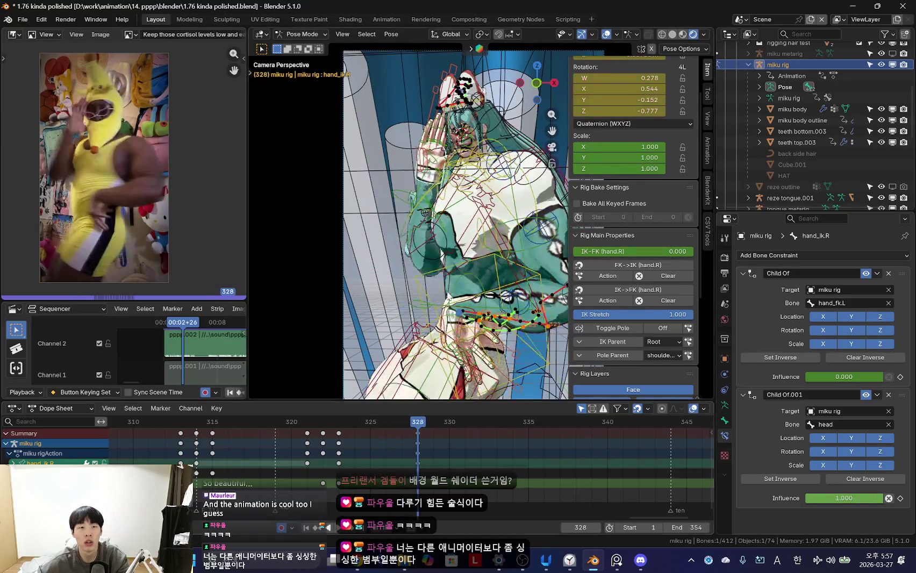
{"action": "key", "text": "shift+alt+z"}
{"action": "key", "text": "space"}
- Move and rotate the right hand IK into a new pose keyed at frame 328
{"action": "key", "text": "g"}
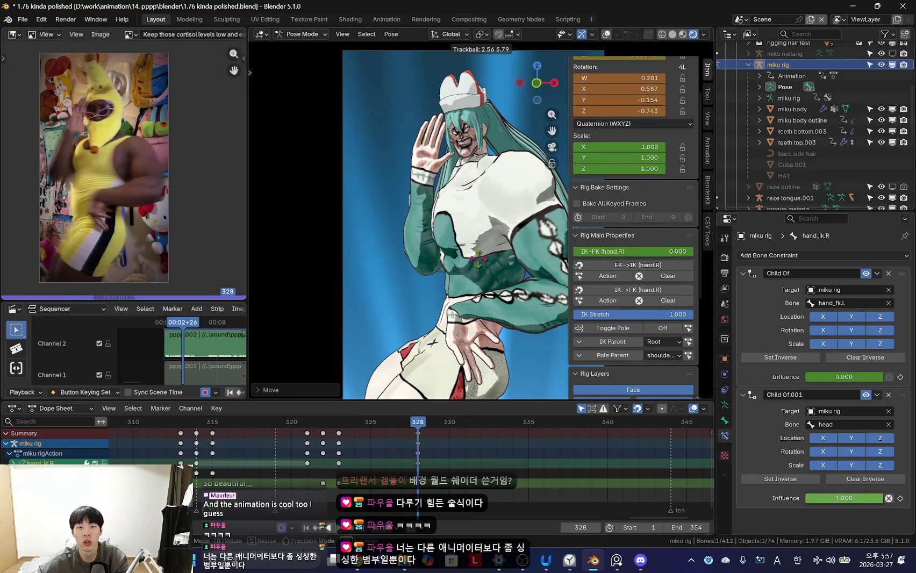
{"action": "key", "text": "Return"}
{"action": "key", "text": "space"}
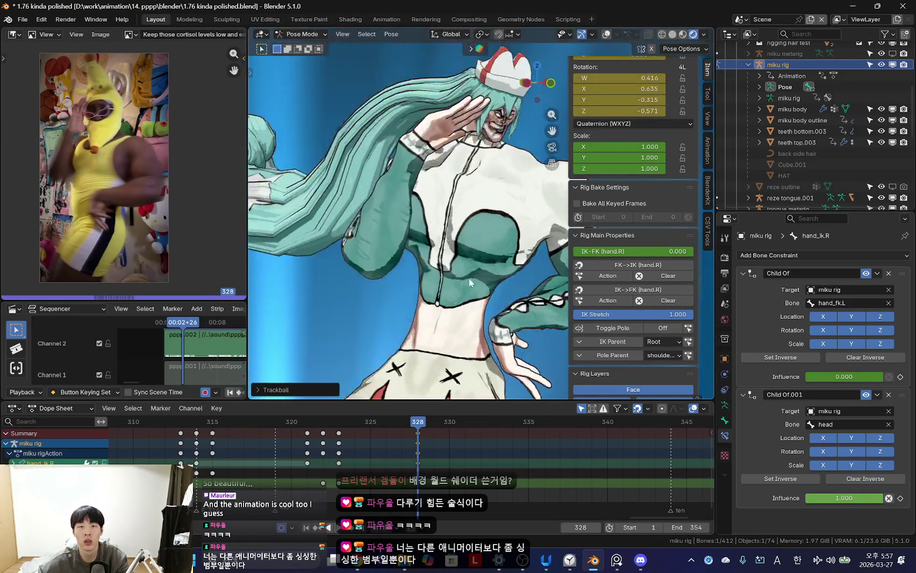
{"action": "key", "text": "Escape"}
{"action": "key", "text": "shift+alt+z"}
{"action": "key", "text": "space"}
{"action": "key", "text": "Escape"}
{"action": "middle_click_drag", "start_coordinate": [475, 278], "coordinate": [467, 250]}
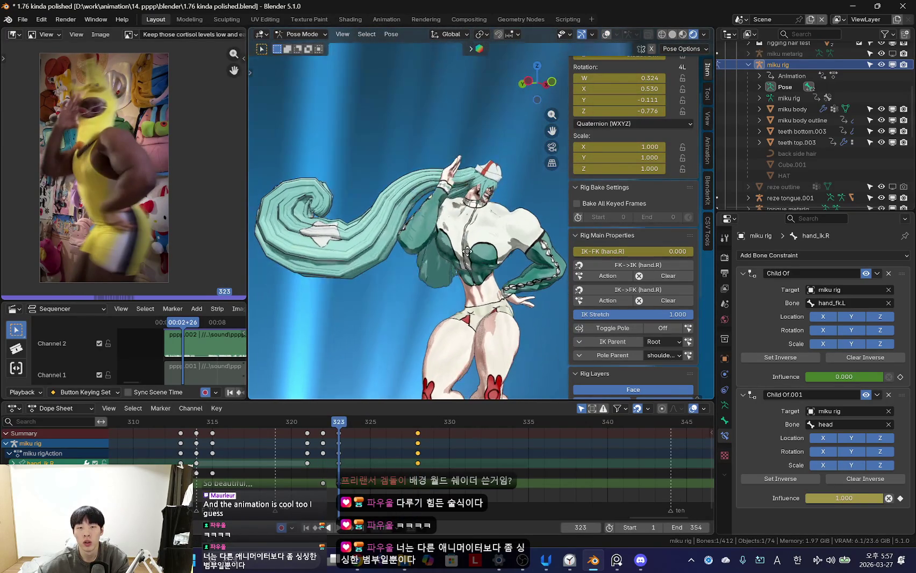
{"action": "left_click", "coordinate": [479, 262]}
{"action": "key", "text": "KP_0"}
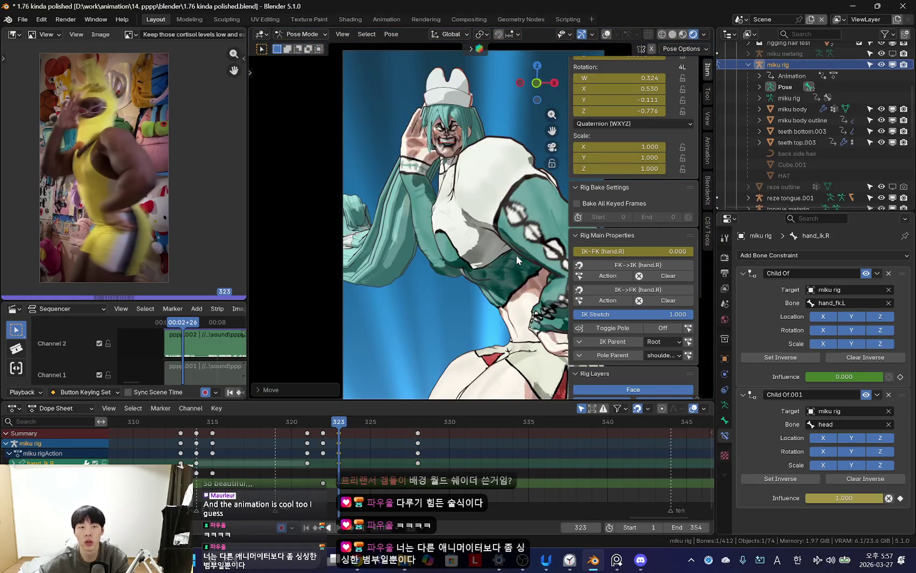
{"action": "key", "text": "Escape"}
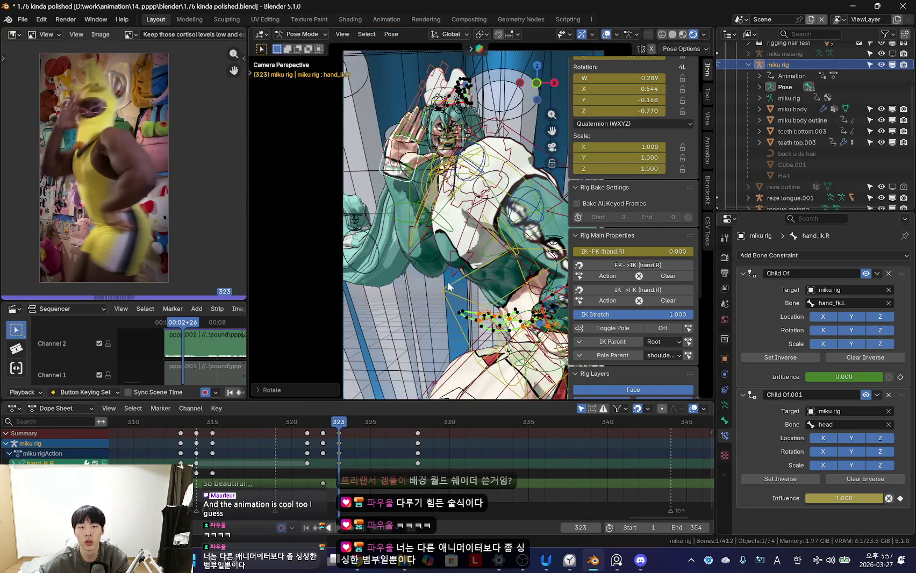
- Rotate the right upper arm and key the pose at frame 323
{"action": "left_click", "coordinate": [458, 265]}
{"action": "key", "text": "r"}
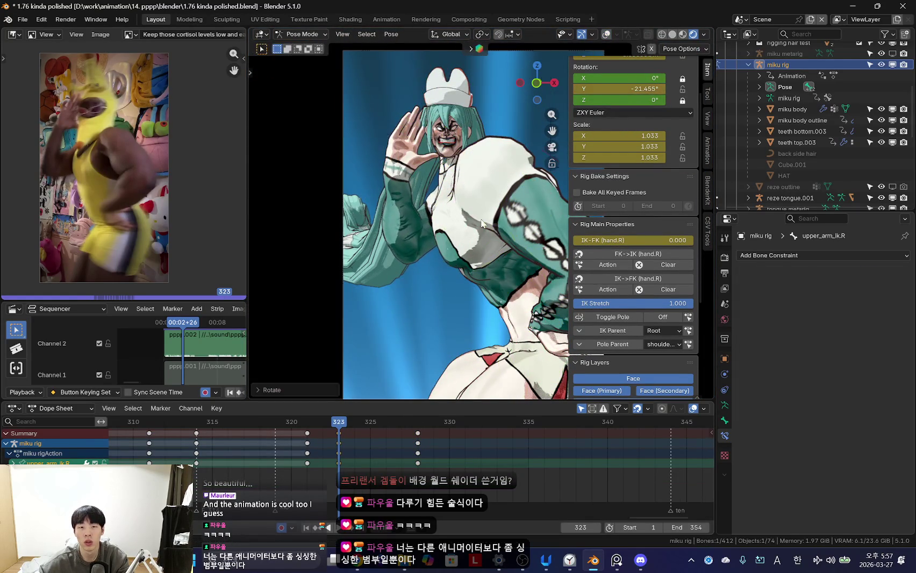
{"action": "left_click", "coordinate": [485, 230]}
{"action": "key", "text": "Up"}
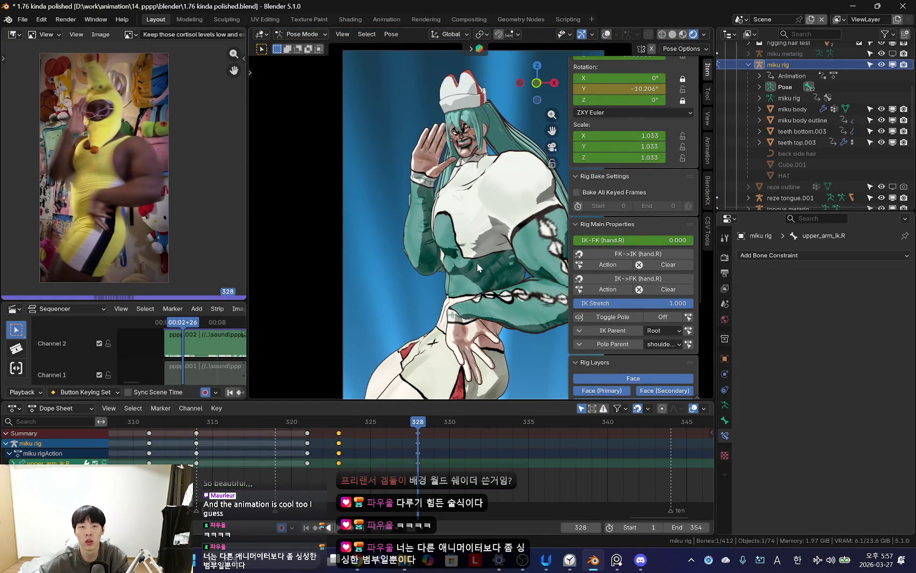
{"action": "key", "text": "shift+alt+z"}
{"action": "left_click", "coordinate": [428, 191]}
{"action": "left_click", "coordinate": [429, 190]}
{"action": "middle_click_drag", "start_coordinate": [429, 190], "coordinate": [467, 278]}
- Reposition the right hand and re-rotate the right upper arm from new view angles
{"action": "key", "text": "shift+alt+z"}
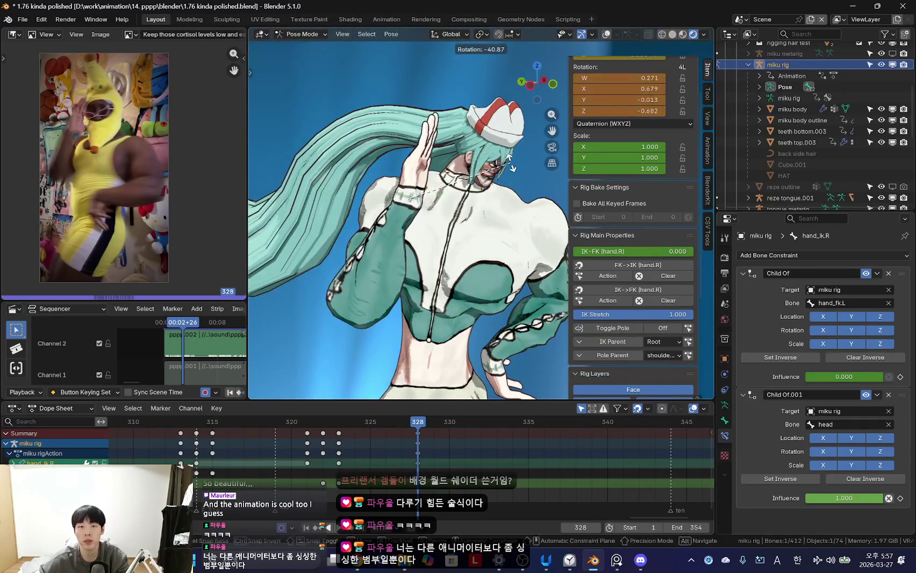
{"action": "left_click", "coordinate": [500, 204]}
{"action": "mouse_move", "coordinate": [500, 204]}
{"action": "middle_mouse_down"}
{"action": "mouse_move", "coordinate": [410, 186]}
{"action": "mouse_move", "coordinate": [505, 206]}
{"action": "middle_mouse_up"}
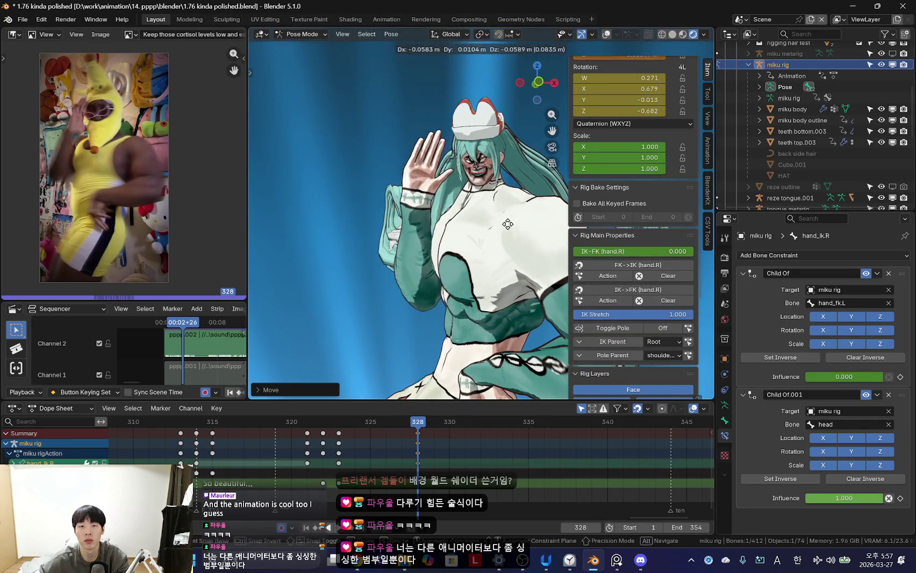
{"action": "key", "text": "shift+alt+z"}
{"action": "middle_click_drag", "start_coordinate": [471, 234], "coordinate": [406, 288]}
{"action": "key", "text": "shift+alt+z"}
{"action": "key", "text": "shift+alt+z"}
{"action": "left_click", "coordinate": [384, 282]}
{"action": "key", "text": "shift+alt+z"}
{"action": "key", "text": "r"}
{"action": "left_click", "coordinate": [481, 323]}
- Move and rotate hand_ik.R into the salute beside the head, then review from the camera
{"action": "key", "text": "shift+alt+z"}
{"action": "left_click", "coordinate": [450, 197]}
{"action": "middle_click_drag", "start_coordinate": [450, 197], "coordinate": [463, 252]}
{"action": "key", "text": "shift+alt+z"}
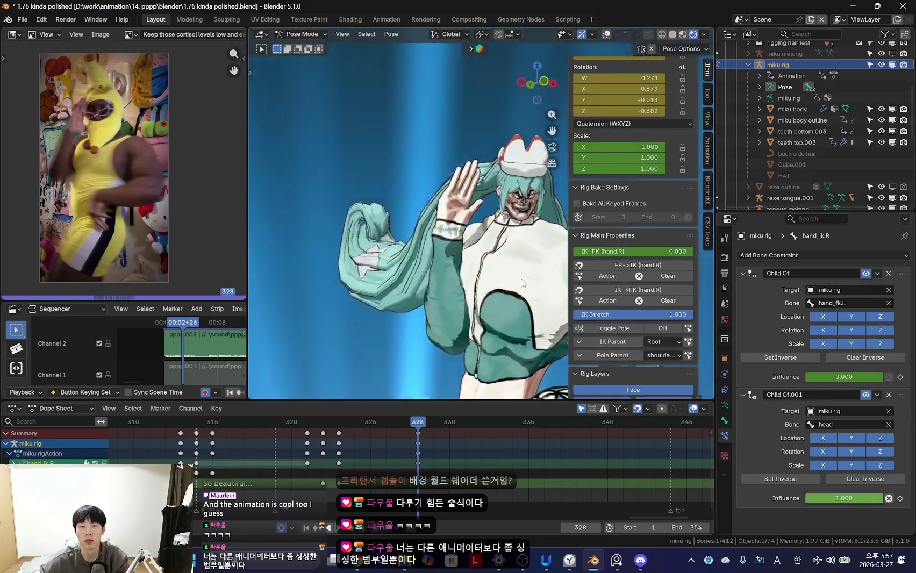
{"action": "key", "text": "g"}
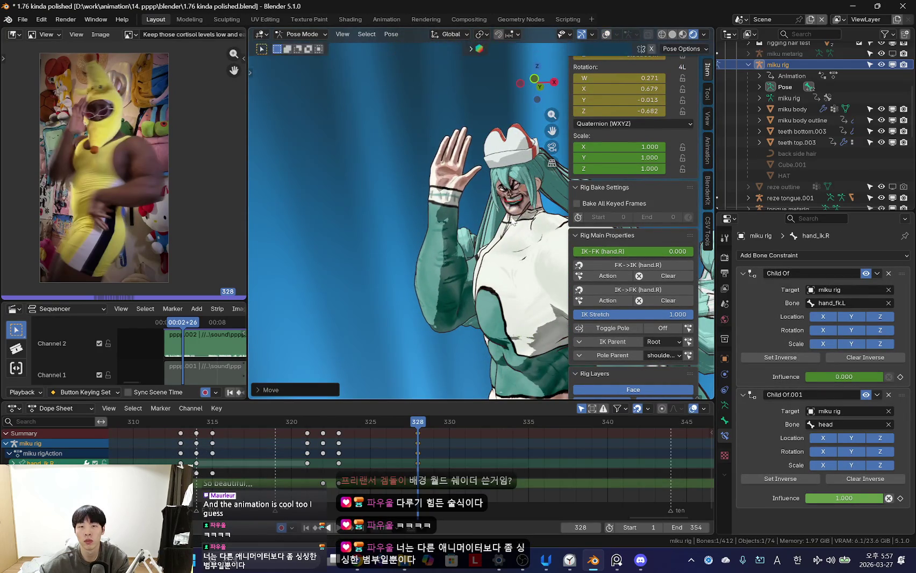
{"action": "key", "text": "r"}
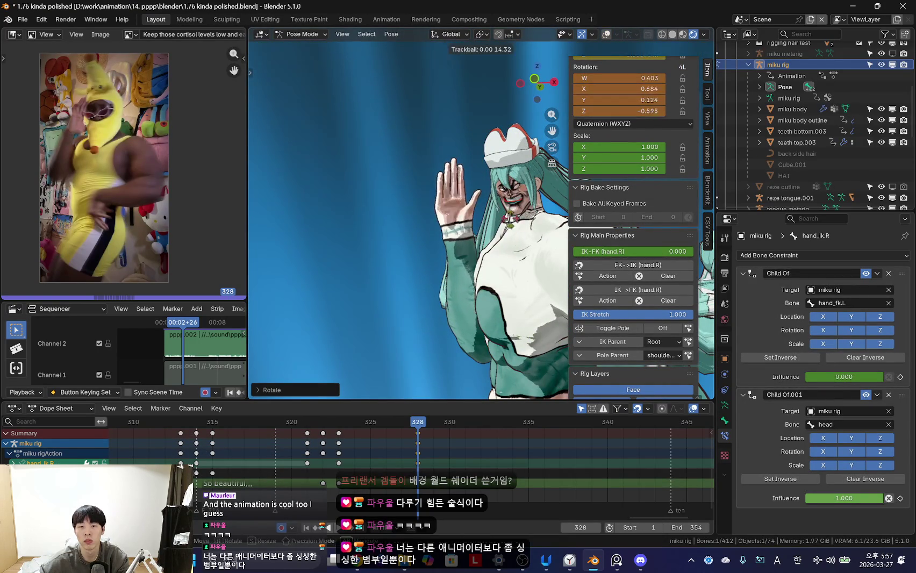
{"action": "left_click", "coordinate": [534, 248]}
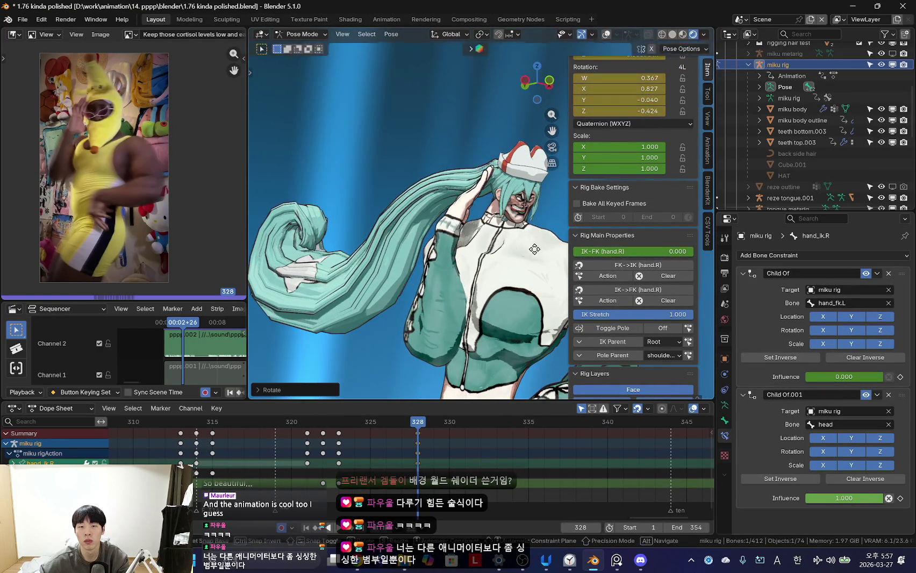
{"action": "left_click", "coordinate": [436, 321]}
{"action": "middle_click_drag", "start_coordinate": [436, 321], "coordinate": [509, 311]}
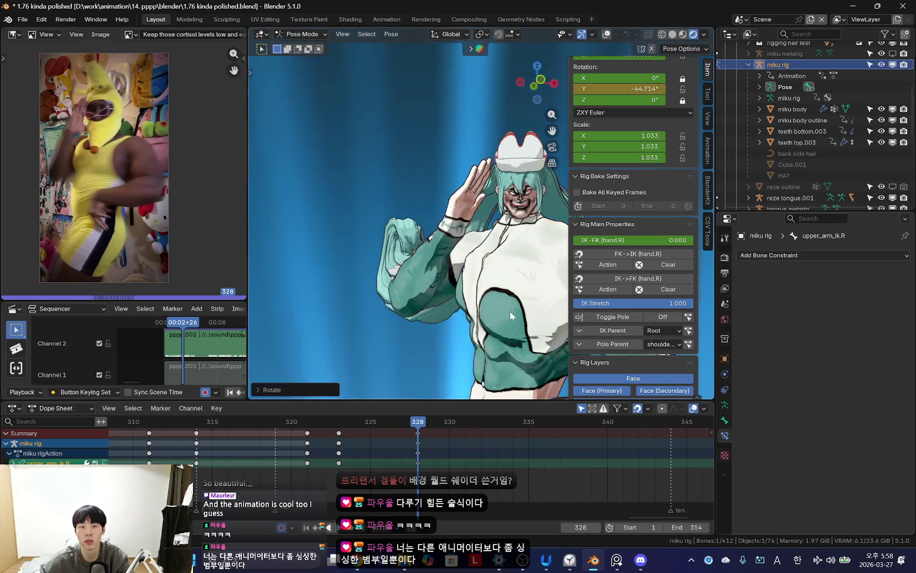
{"action": "key", "text": "KP_0"}
{"action": "key", "text": "n"}
{"action": "key", "text": "space"}
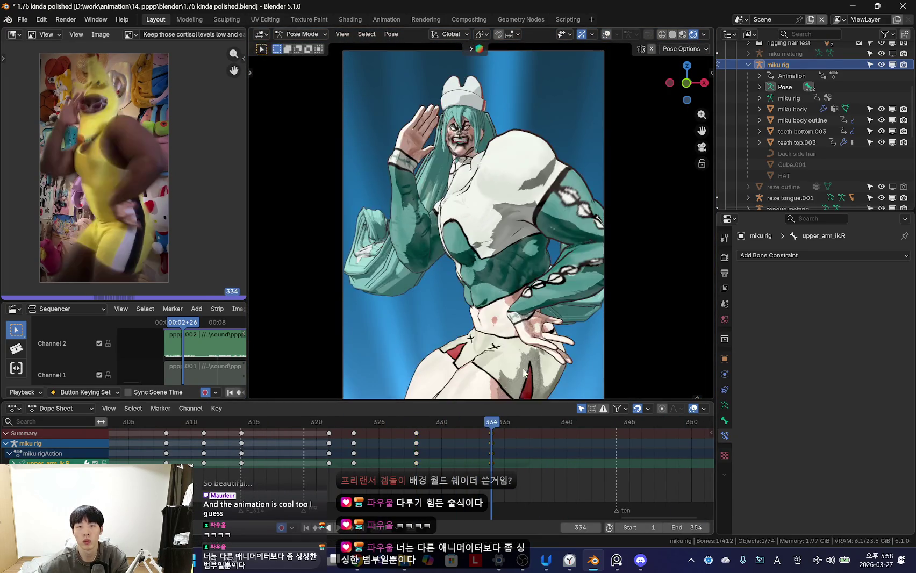
- Scrub frames 334–344 and confirm the bone rotation keyed at frame 348
{"action": "mouse_move", "coordinate": [475, 440]}
{"action": "left_mouse_down"}
{"action": "mouse_move", "coordinate": [530, 454]}
{"action": "mouse_move", "coordinate": [542, 414]}
{"action": "left_mouse_up"}
{"action": "left_click", "coordinate": [554, 222]}
{"action": "left_click_drag", "start_coordinate": [469, 465], "coordinate": [586, 457]}
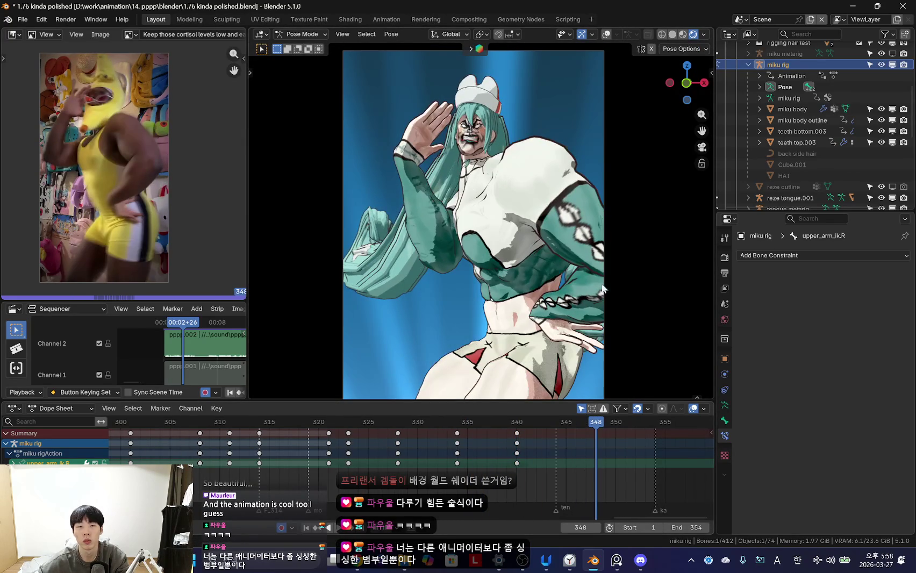
{"action": "left_click", "coordinate": [522, 330]}
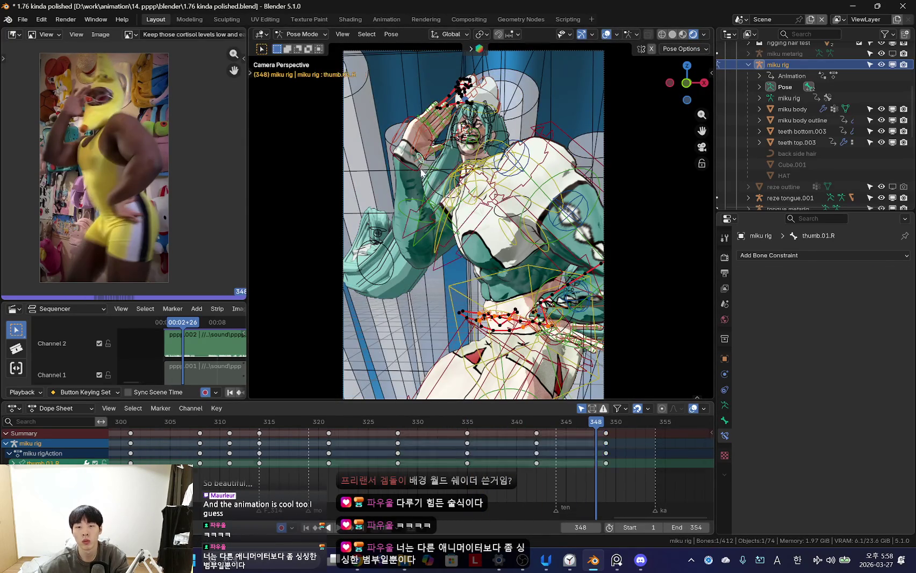
- Rotate hand_ik.R into a raised open palm and key it at frame 348
{"action": "left_click", "coordinate": [422, 173]}
{"action": "key", "text": "shift+alt+z"}
{"action": "mouse_move", "coordinate": [421, 173]}
{"action": "middle_mouse_down"}
{"action": "mouse_move", "coordinate": [480, 246]}
{"action": "mouse_move", "coordinate": [540, 210]}
{"action": "mouse_move", "coordinate": [428, 230]}
{"action": "middle_mouse_up"}
{"action": "key", "text": "r"}
{"action": "left_click", "coordinate": [541, 210]}
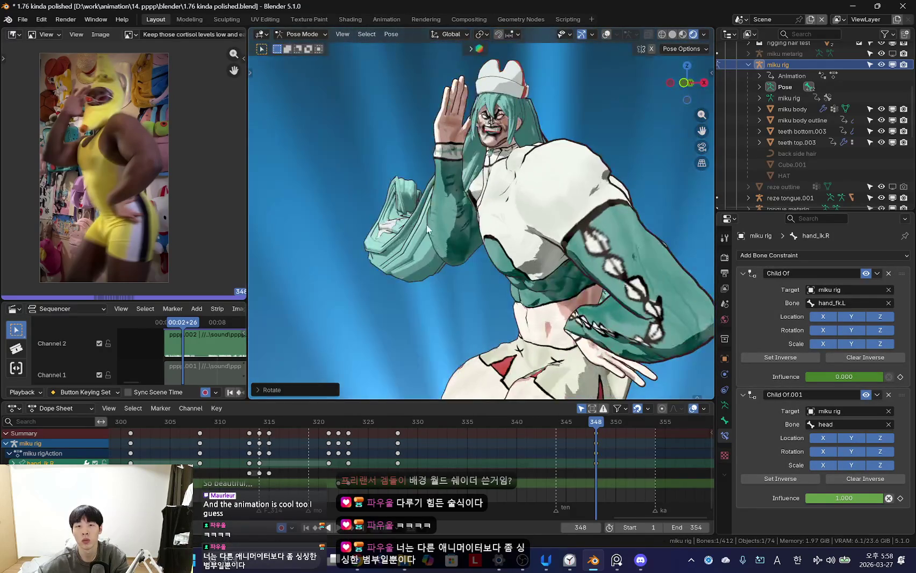
{"action": "left_click", "coordinate": [579, 181]}
{"action": "key", "text": "KP_0"}
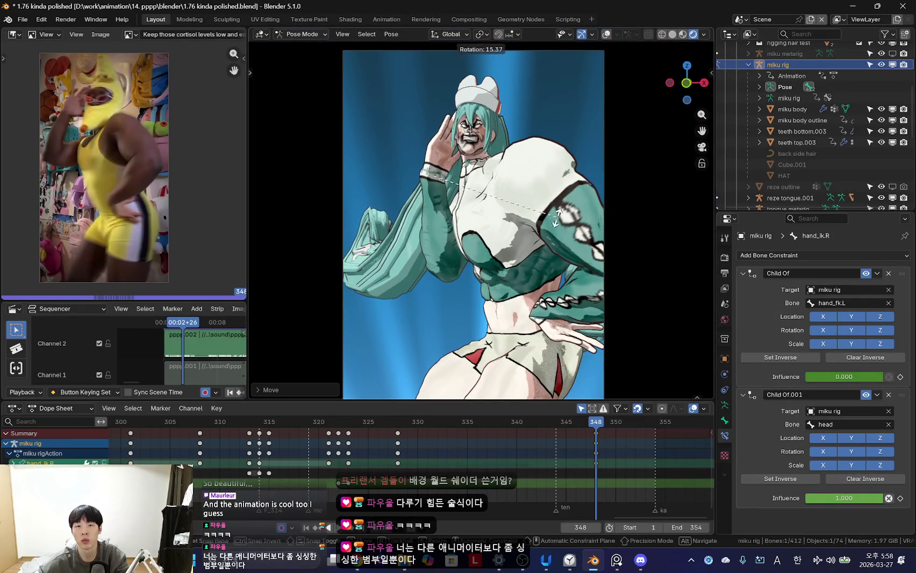
{"action": "left_click", "coordinate": [576, 185]}
- Key the hand rotation at frame 328 and play the salute back against the reference
{"action": "key", "text": "Down"}
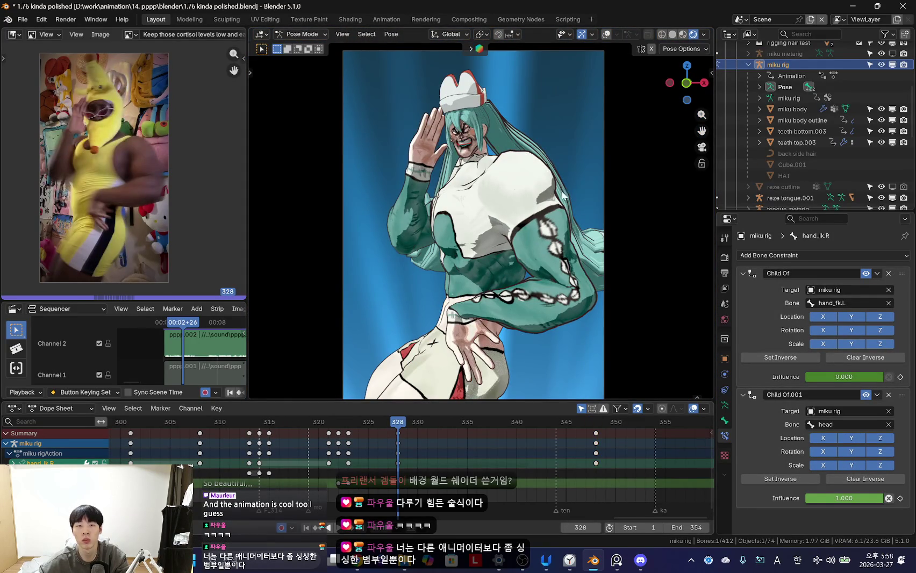
{"action": "left_click", "coordinate": [554, 219]}
{"action": "key", "text": "space"}
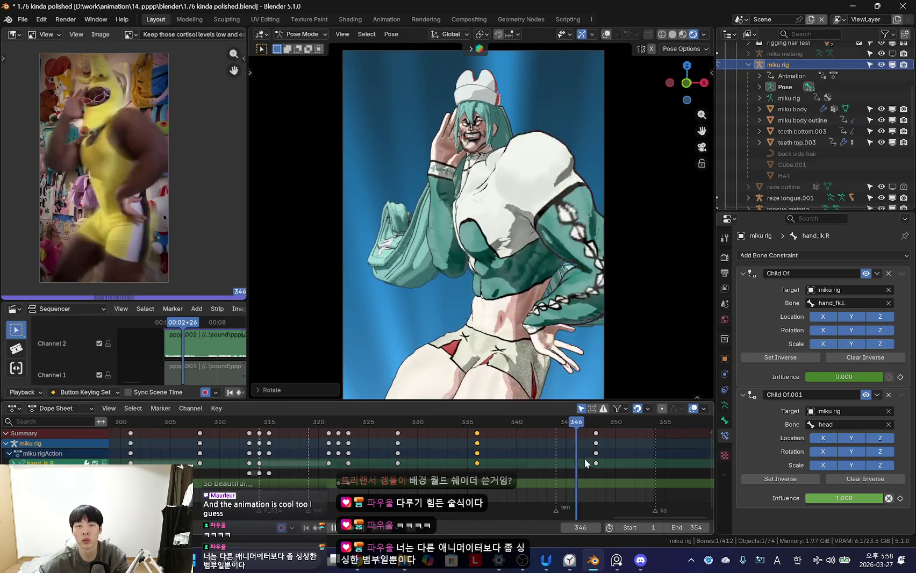
{"action": "key", "text": "space"}
{"action": "scroll", "coordinate": [534, 297], "scroll_direction": "down", "scroll_amount": 2}
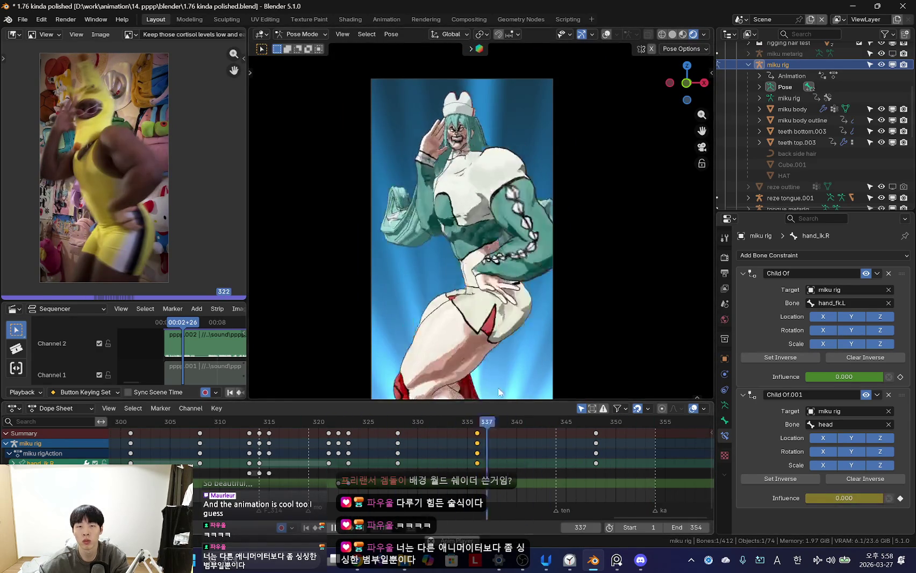
{"action": "scroll", "coordinate": [484, 438], "scroll_direction": "down", "scroll_amount": 2}
{"action": "key", "text": "Escape"}
{"action": "key", "text": "shift+alt+z"}
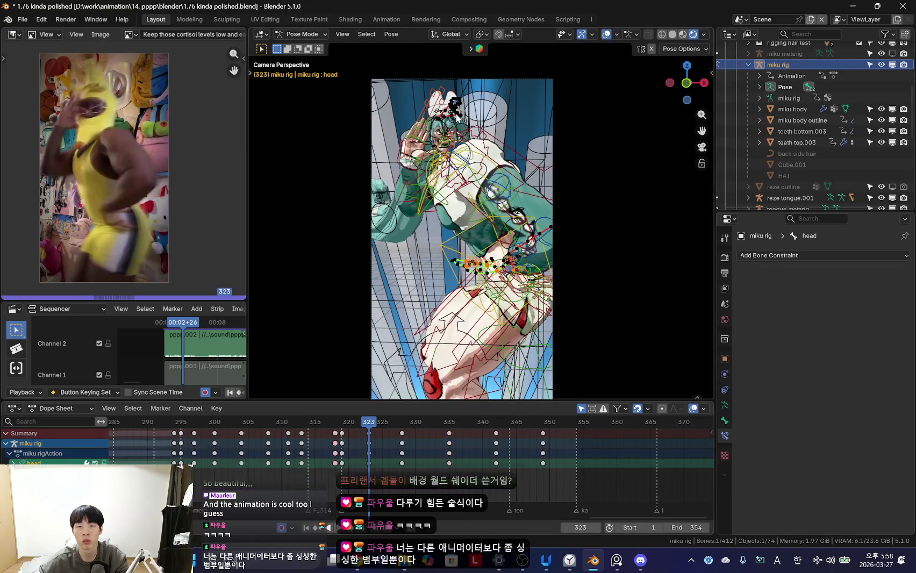
- Rotate and key the head pose at frame 335, previewing the motion around frame 331
{"action": "key", "text": "shift+alt+z"}
{"action": "key", "text": "space"}
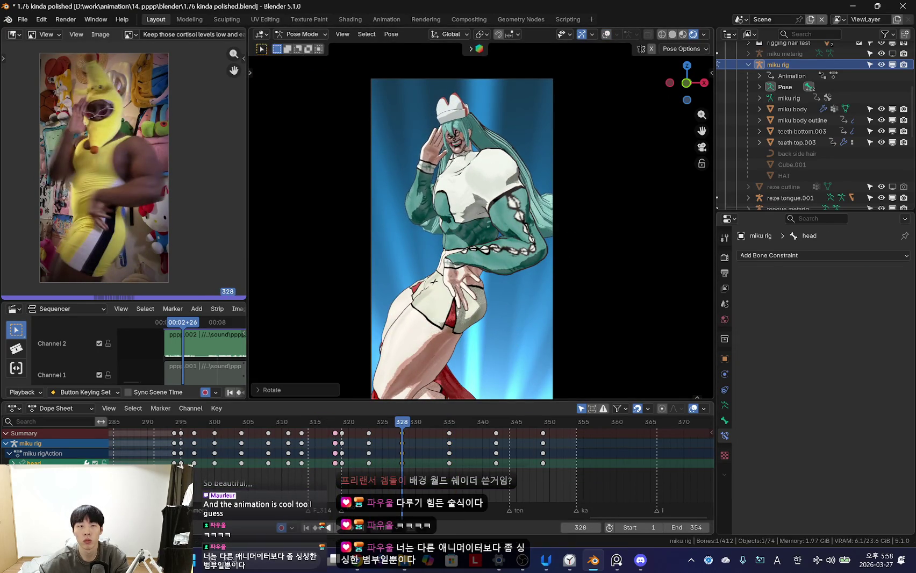
{"action": "key", "text": "Escape"}
{"action": "mouse_move", "coordinate": [402, 421]}
{"action": "left_mouse_down"}
{"action": "mouse_move", "coordinate": [436, 449]}
{"action": "mouse_move", "coordinate": [449, 421]}
{"action": "left_mouse_up"}
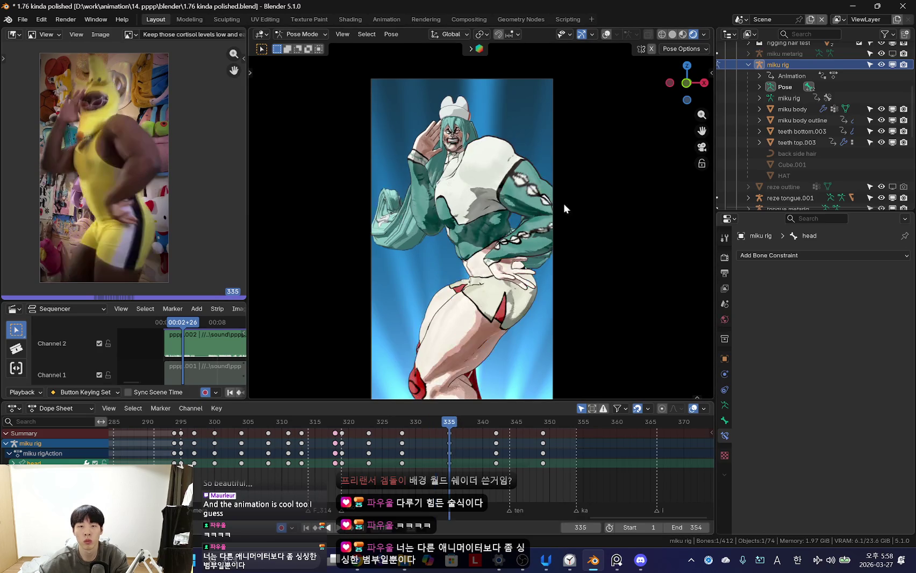
{"action": "left_click", "coordinate": [595, 199]}
{"action": "key", "text": "space"}
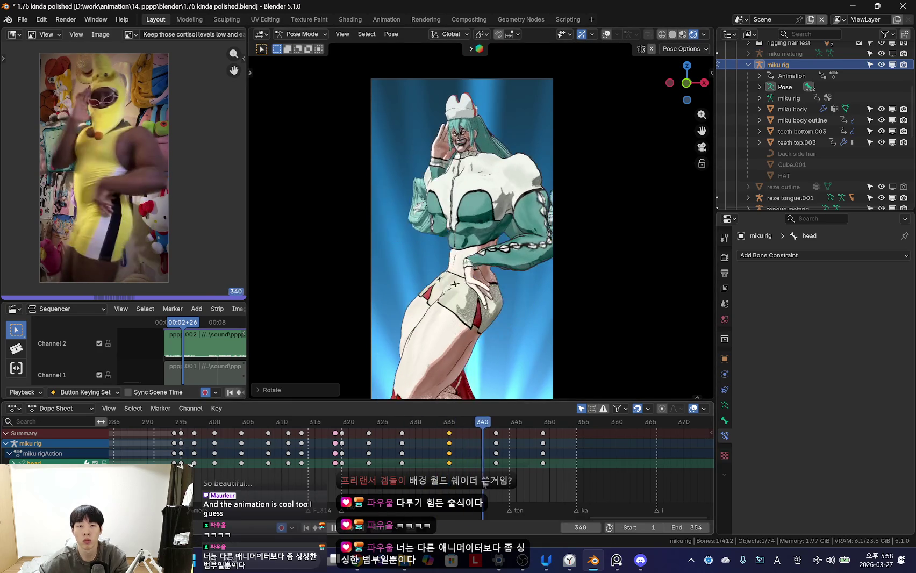
- Move the right hand control hand_ik.R further left and play back the new pose
{"action": "key", "text": "r"}
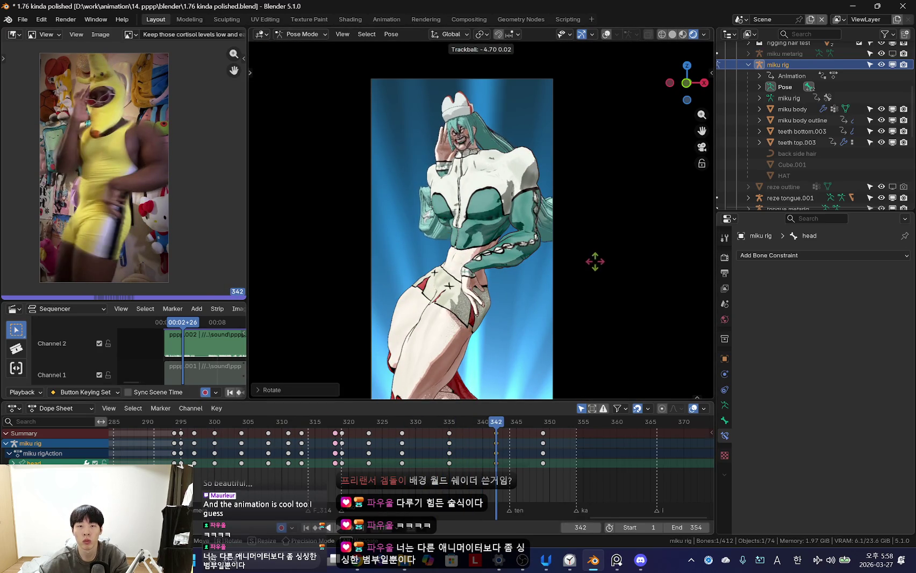
{"action": "scroll", "coordinate": [445, 233], "scroll_direction": "up", "scroll_amount": 3}
{"action": "key", "text": "shift+alt+z"}
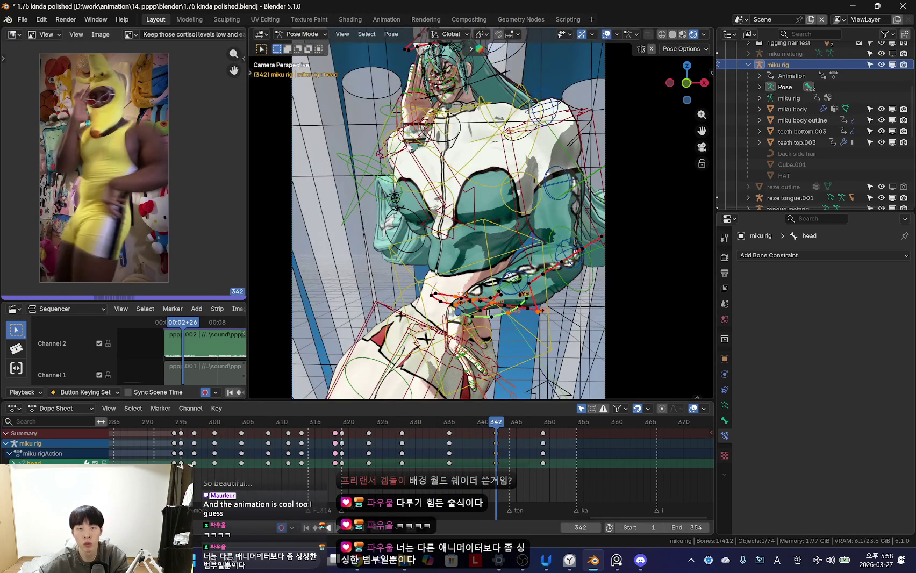
{"action": "left_click", "coordinate": [432, 143]}
{"action": "key", "text": "shift+alt+z"}
{"action": "key", "text": "g"}
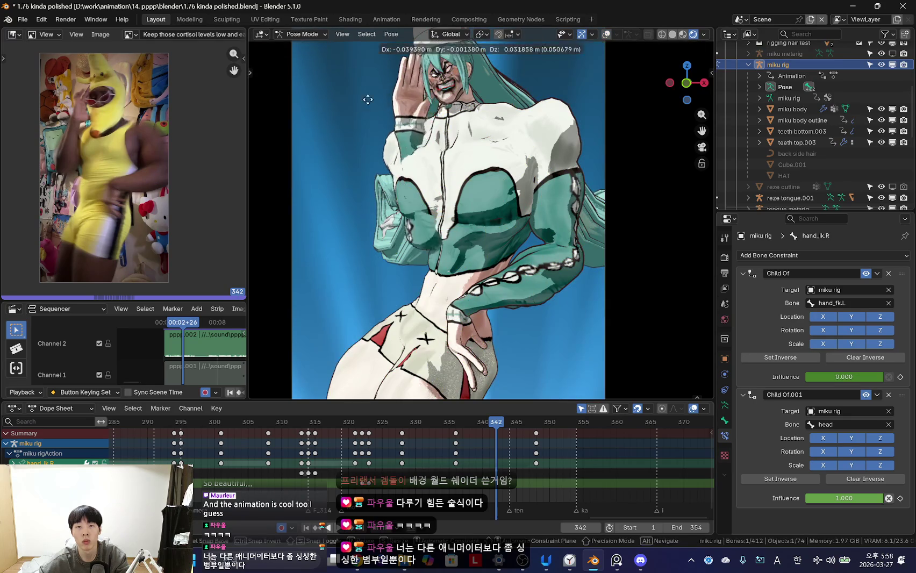
{"action": "left_click", "coordinate": [432, 148]}
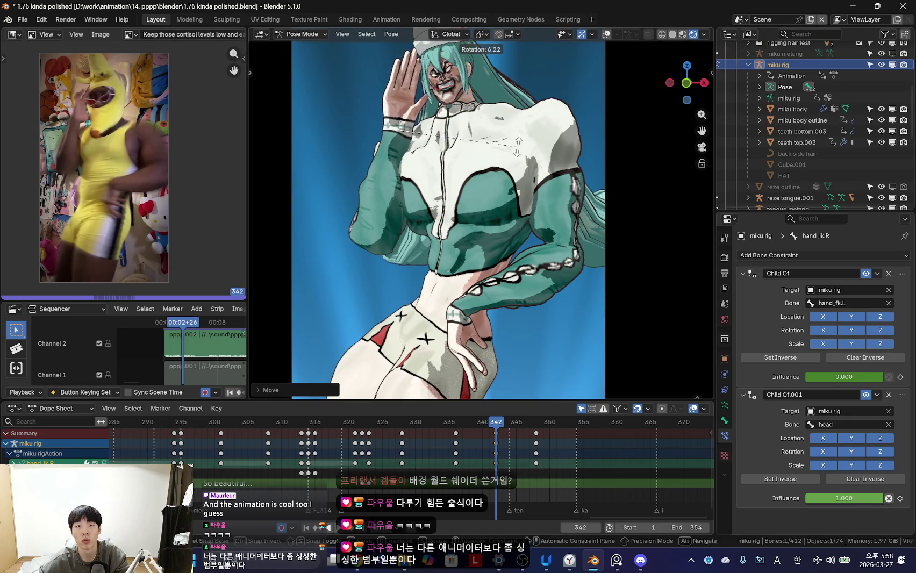
{"action": "key", "text": "space"}
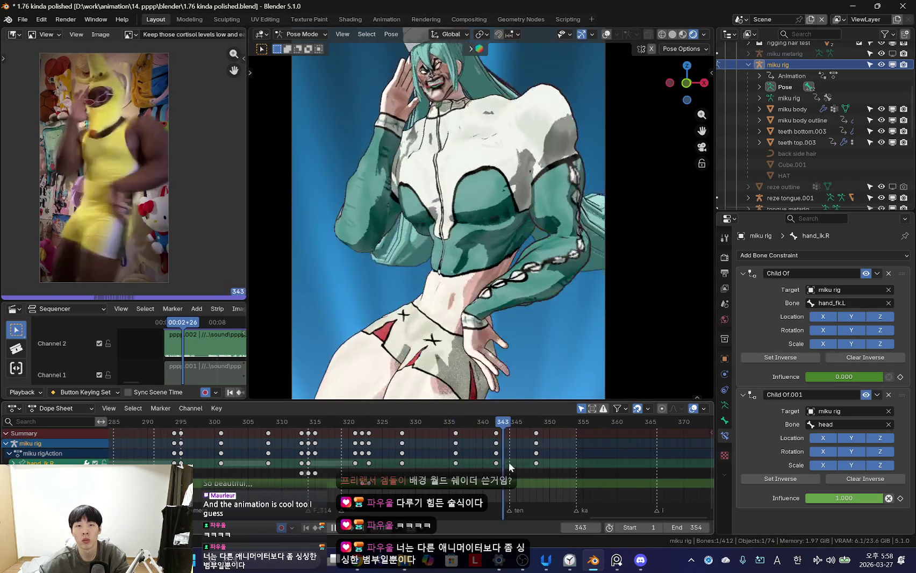
{"action": "key", "text": "space"}
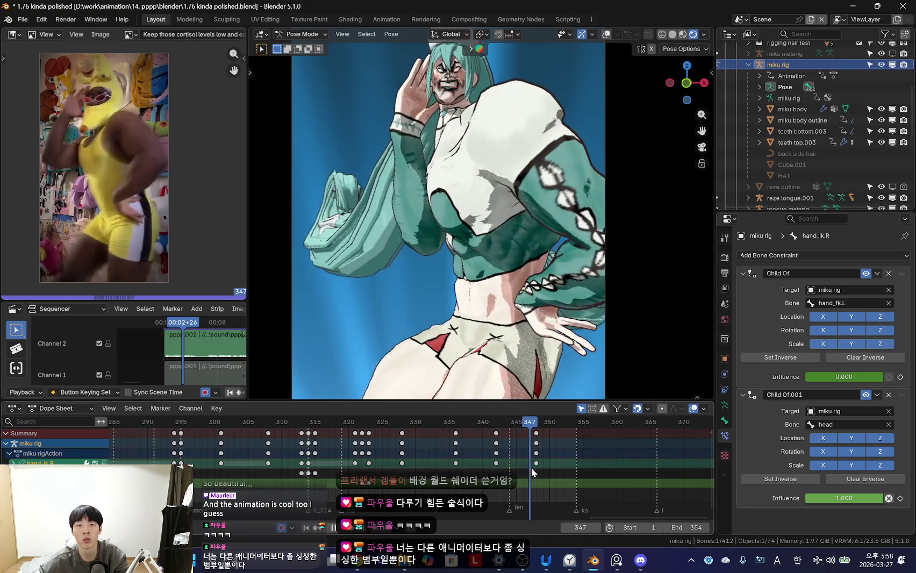
- Rotate the right upper arm control and review it in playback up to frame 334
{"action": "key", "text": "shift+alt+z"}
{"action": "left_click", "coordinate": [438, 237]}
{"action": "key", "text": "shift+alt+z"}
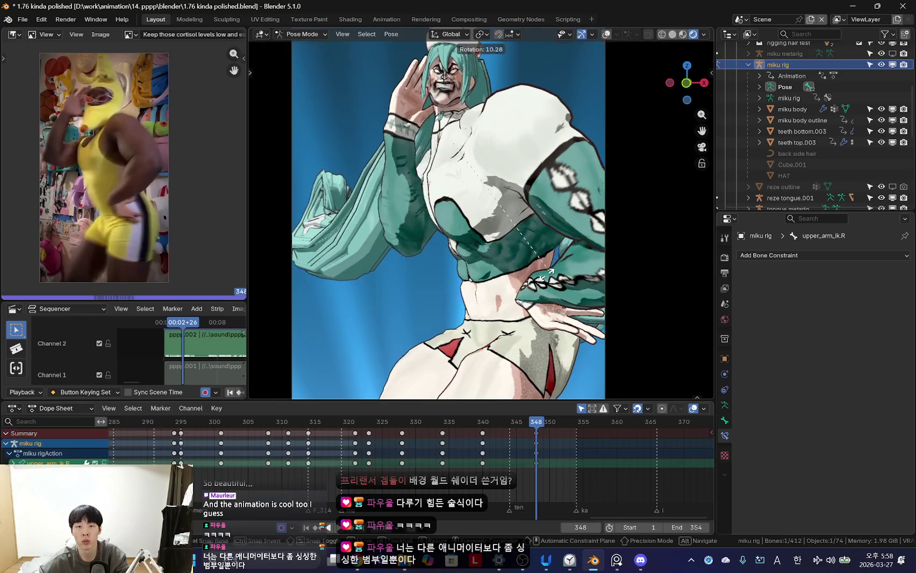
{"action": "key", "text": "Left"}
{"action": "key", "text": "Left"}
{"action": "key", "text": "Left"}
{"action": "key", "text": "space"}
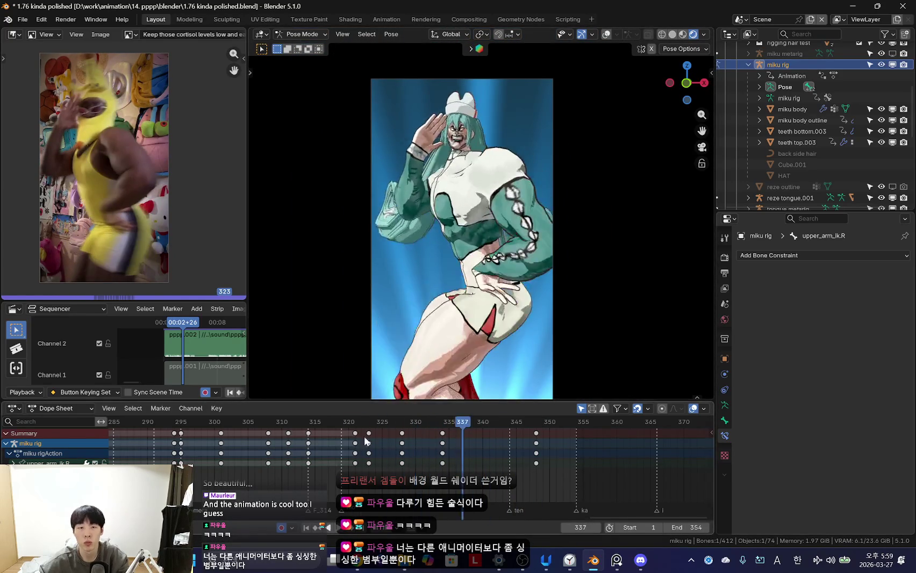
{"action": "key", "text": "space"}
{"action": "scroll", "coordinate": [485, 234], "scroll_direction": "up", "scroll_amount": 3}
{"action": "scroll", "coordinate": [486, 240], "scroll_direction": "down", "scroll_amount": 2}
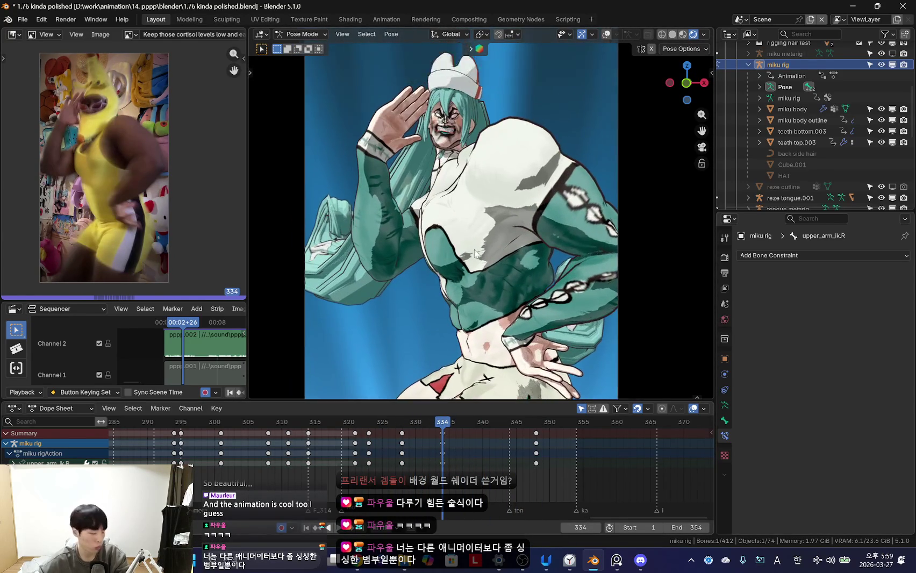
{"action": "scroll", "coordinate": [550, 280], "scroll_direction": "down", "scroll_amount": 1}
- Rotate and confirm the right upper arm pose at frame 342
{"action": "key", "text": "space"}
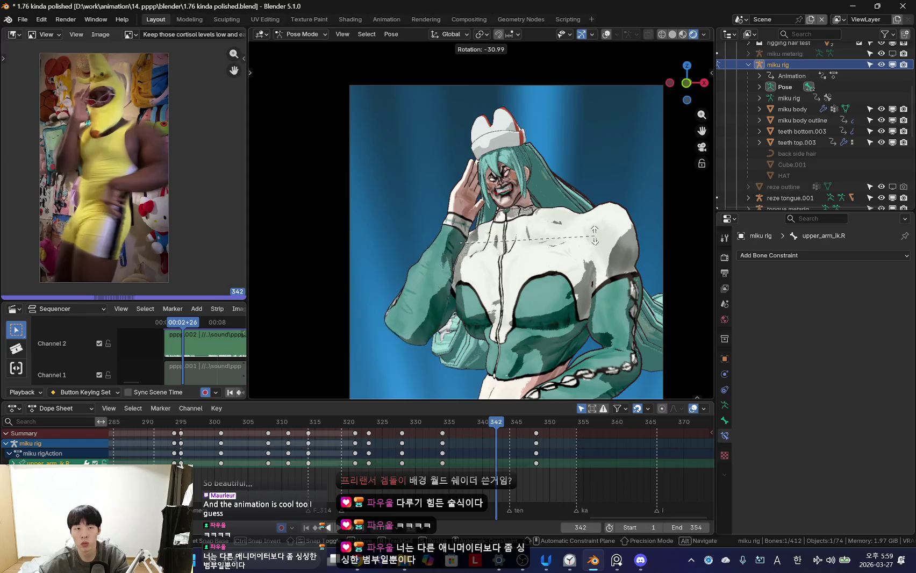
{"action": "left_click", "coordinate": [572, 330]}
{"action": "scroll", "coordinate": [572, 331], "scroll_direction": "down", "scroll_amount": 2}
{"action": "scroll", "coordinate": [572, 330], "scroll_direction": "down", "scroll_amount": 1}
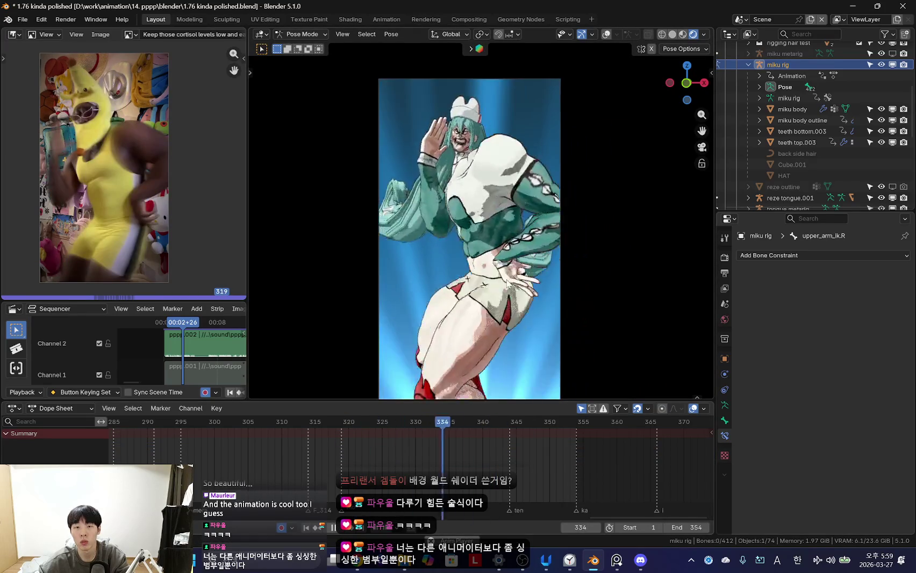
- Select the left shoulder control at frame 323 and play back the motion
{"action": "key", "text": "space"}
{"action": "left_click", "coordinate": [474, 172]}
{"action": "scroll", "coordinate": [473, 178], "scroll_direction": "up", "scroll_amount": 4}
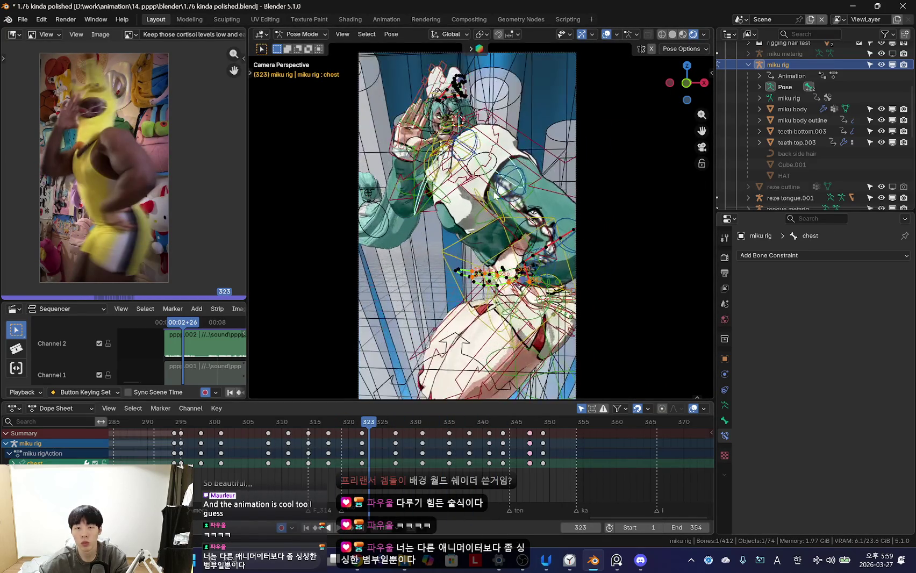
{"action": "scroll", "coordinate": [470, 194], "scroll_direction": "up", "scroll_amount": 2}
{"action": "scroll", "coordinate": [467, 214], "scroll_direction": "up", "scroll_amount": 2}
{"action": "scroll", "coordinate": [463, 233], "scroll_direction": "down", "scroll_amount": 7}
{"action": "key", "text": "shift+alt+z"}
{"action": "key", "text": "space"}
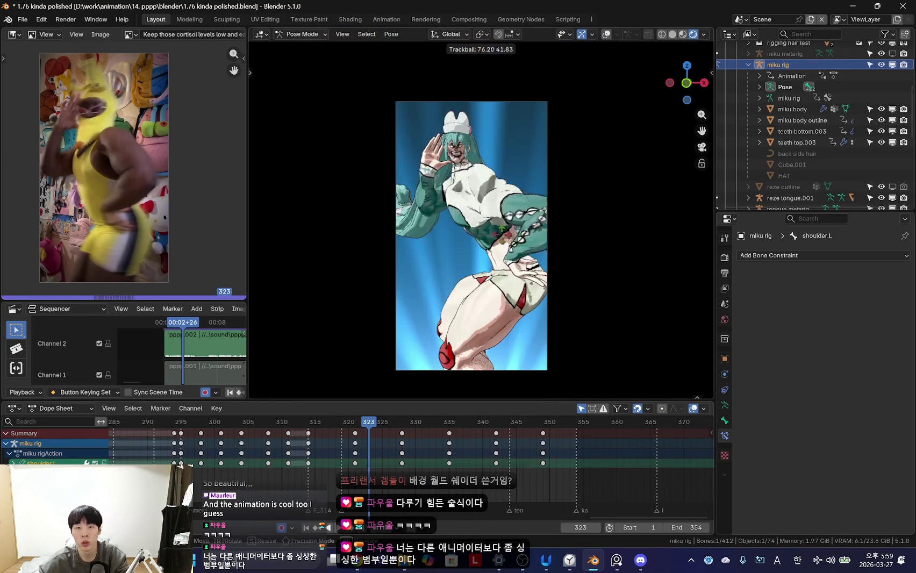
- Rotate the left shoulder so the arm swings across the chest near frame 316
{"action": "scroll", "coordinate": [322, 454], "scroll_direction": "up", "scroll_amount": 2}
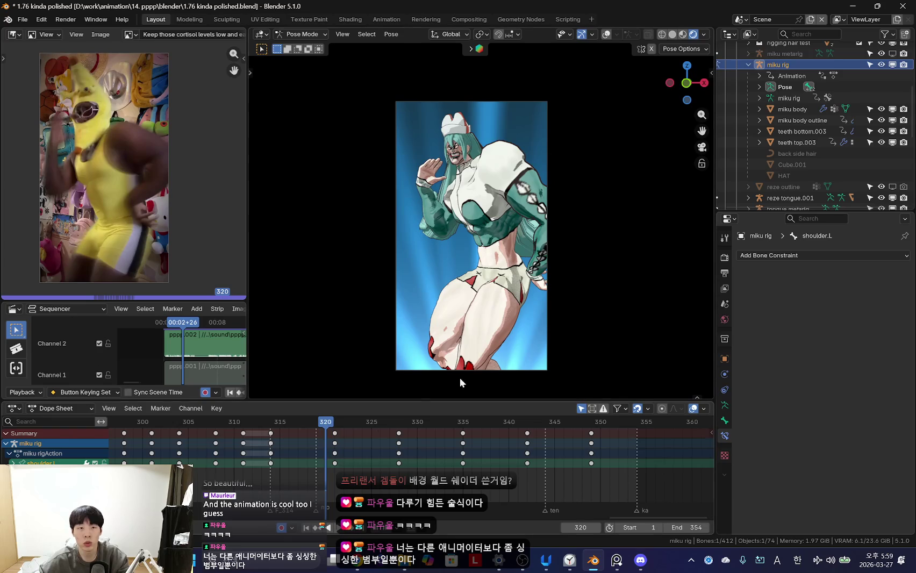
{"action": "left_click", "coordinate": [247, 422]}
{"action": "key", "text": "r"}
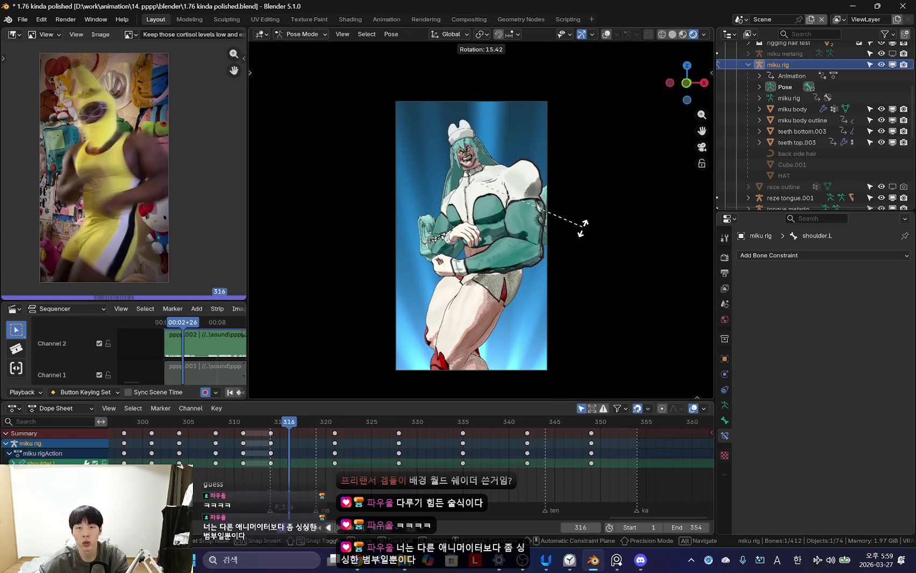
{"action": "left_click", "coordinate": [530, 270]}
{"action": "key", "text": "Left"}
{"action": "key", "text": "Left"}
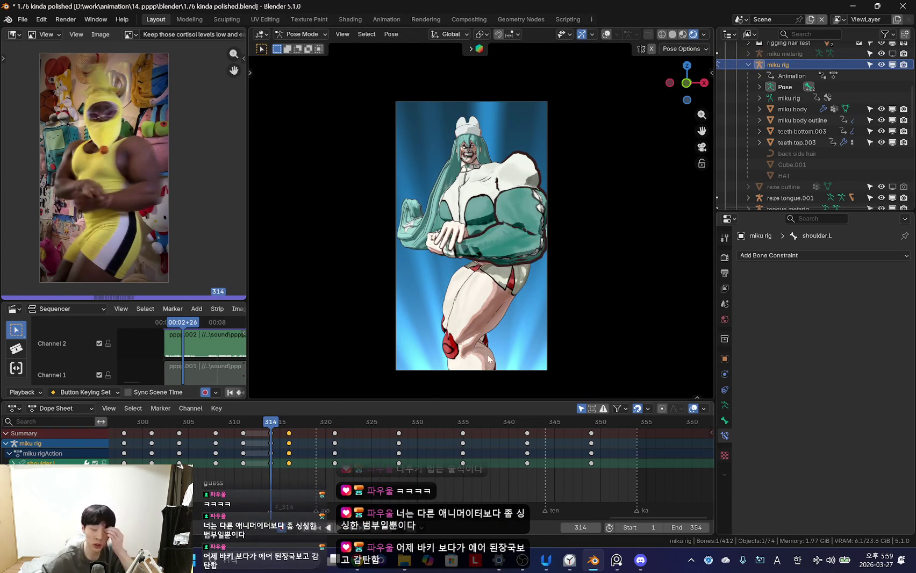
{"action": "key", "text": "Right"}
{"action": "key", "text": "Right"}
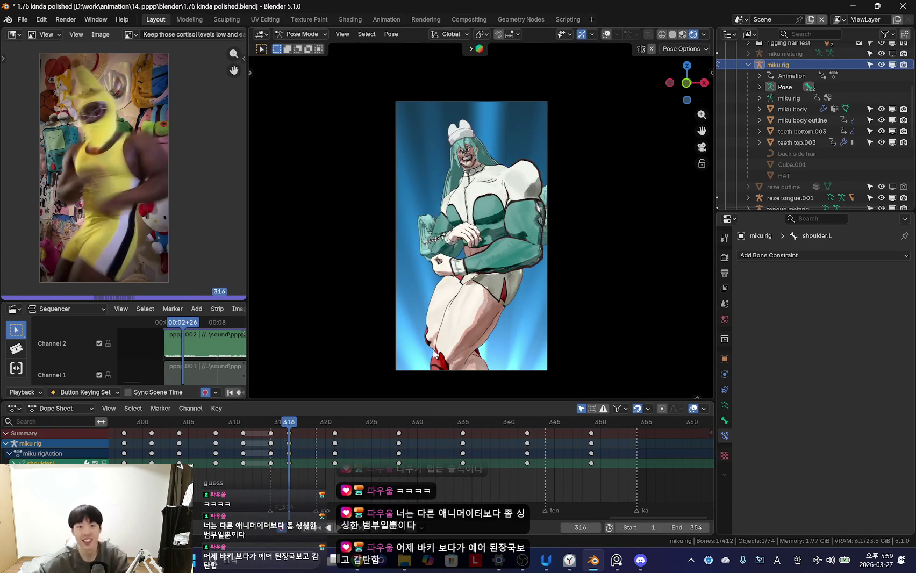
{"action": "key", "text": "Left"}
{"action": "key", "text": "Left"}
{"action": "key", "text": "Right"}
{"action": "key", "text": "Right"}
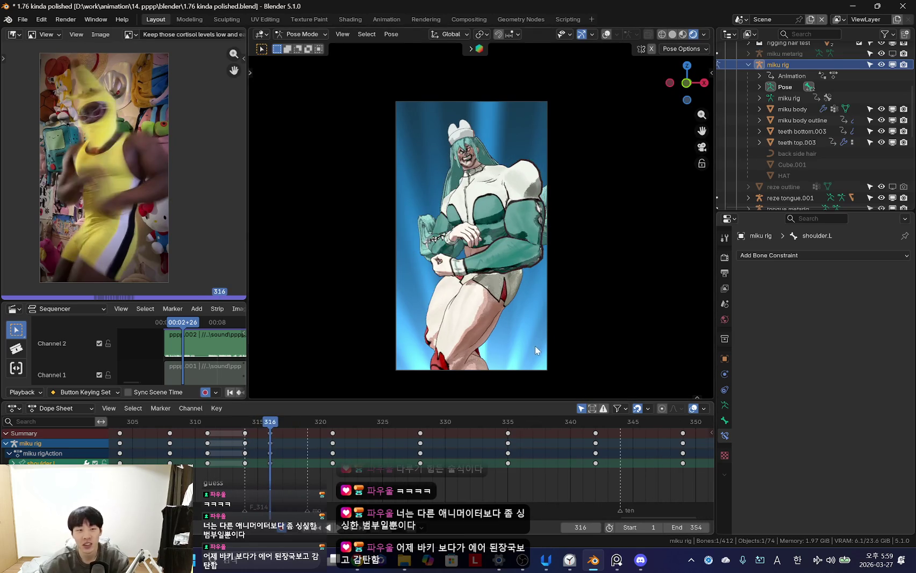
- Rotate the left upper arm and forearm to fold the arm across the chest
{"action": "key", "text": "shift+alt+z"}
{"action": "left_click", "coordinate": [544, 210]}
{"action": "key", "text": "shift+alt+z"}
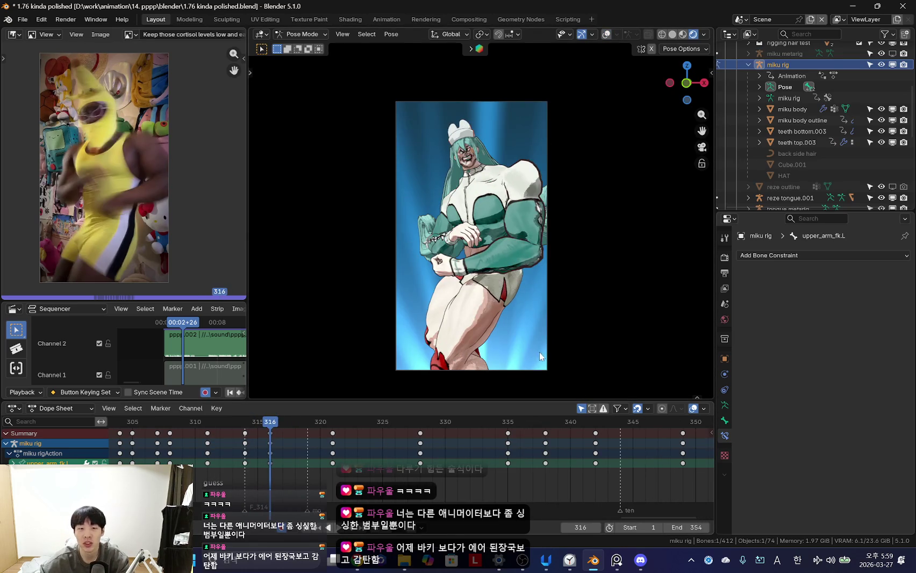
{"action": "left_click", "coordinate": [563, 344]}
{"action": "key", "text": "shift+alt+z"}
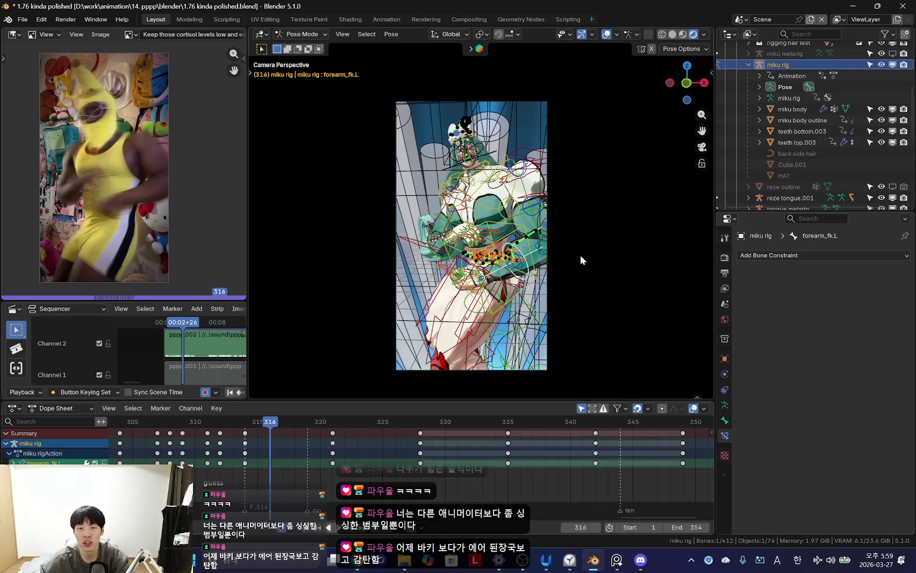
{"action": "key", "text": "shift+alt+z"}
{"action": "key", "text": "r"}
{"action": "left_click", "coordinate": [638, 265]}
- Play back the left arm motion and undo the last change
{"action": "key", "text": "space"}
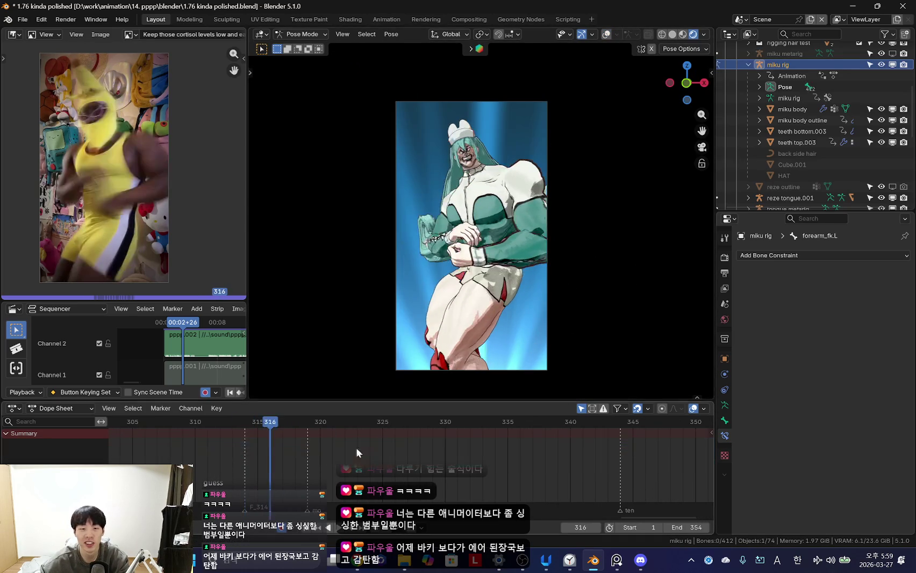
{"action": "key", "text": "Escape"}
{"action": "key", "text": "shift+alt+z"}
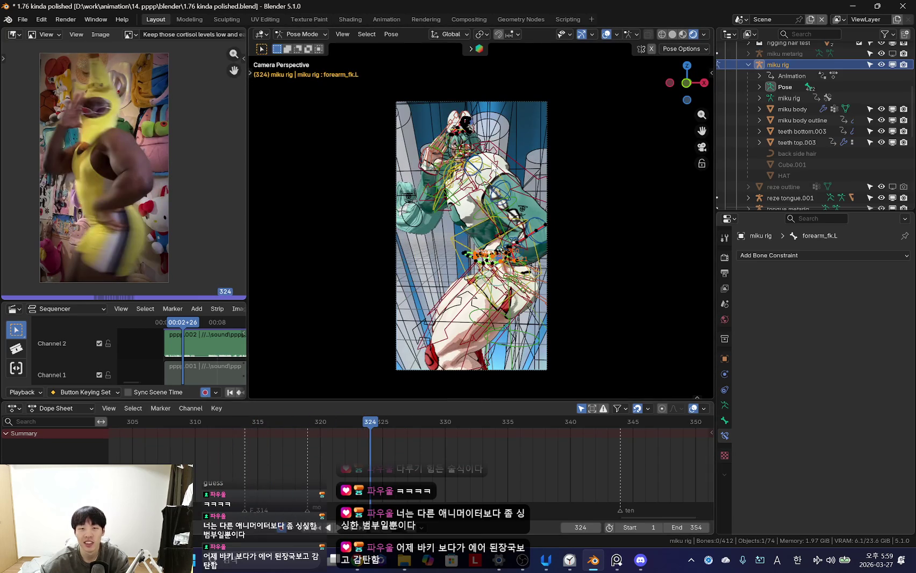
{"action": "key", "text": "ctrl+z"}
{"action": "scroll", "coordinate": [492, 171], "scroll_direction": "up", "scroll_amount": 3}
{"action": "key", "text": "shift+alt+z"}
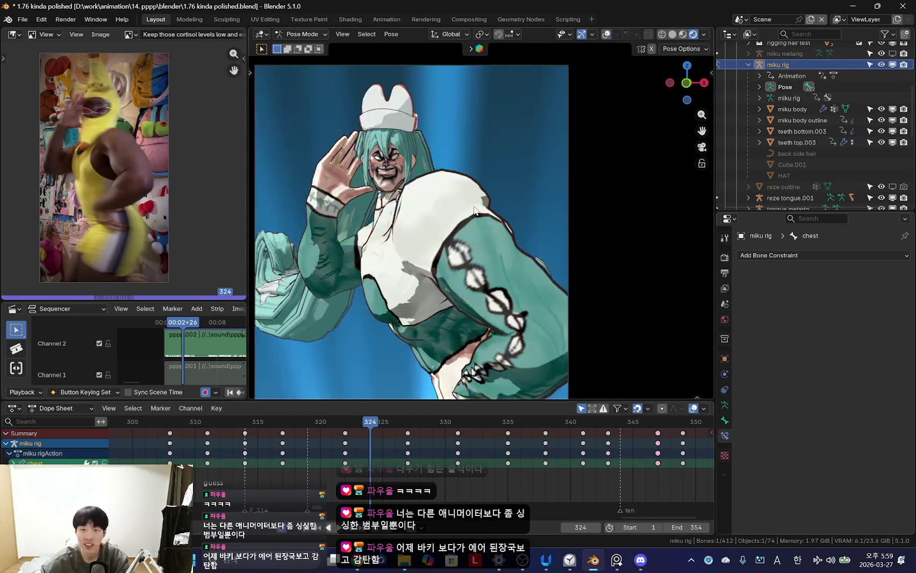
{"action": "key", "text": "shift+alt+z"}
- Select the left shoulder and check its keys between frames 316 and 322
{"action": "left_click", "coordinate": [427, 207]}
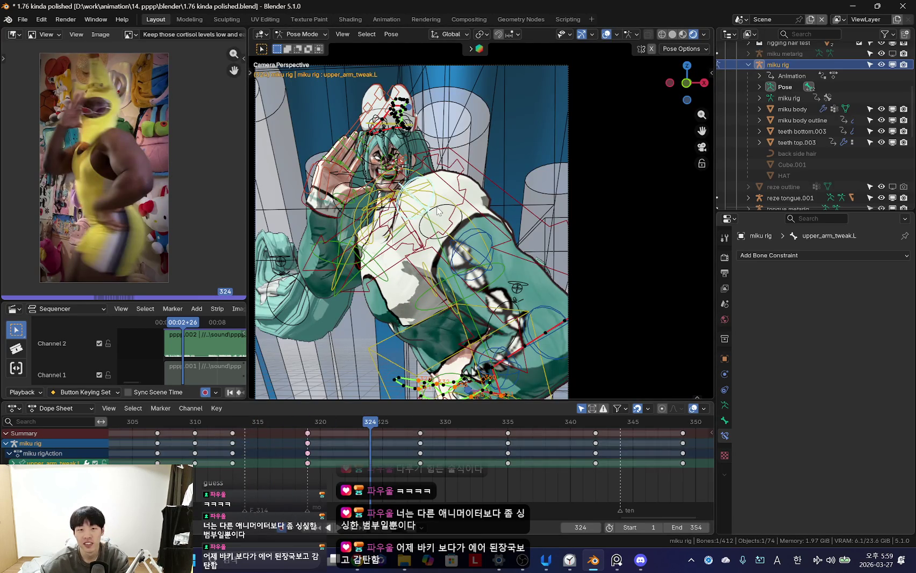
{"action": "left_click", "coordinate": [438, 211]}
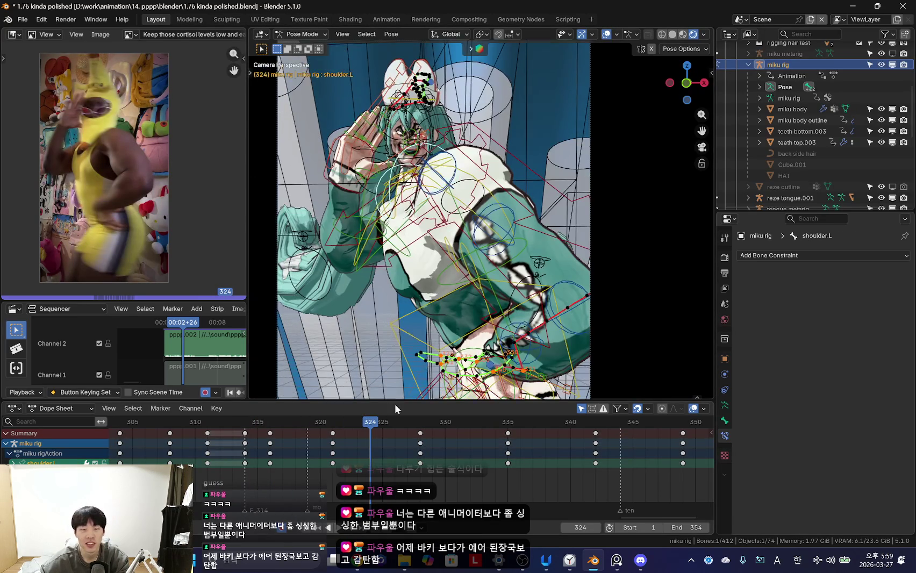
{"action": "key", "text": "shift+alt+z"}
{"action": "scroll", "coordinate": [494, 255], "scroll_direction": "down", "scroll_amount": 3}
{"action": "key", "text": "Down"}
{"action": "key", "text": "Down"}
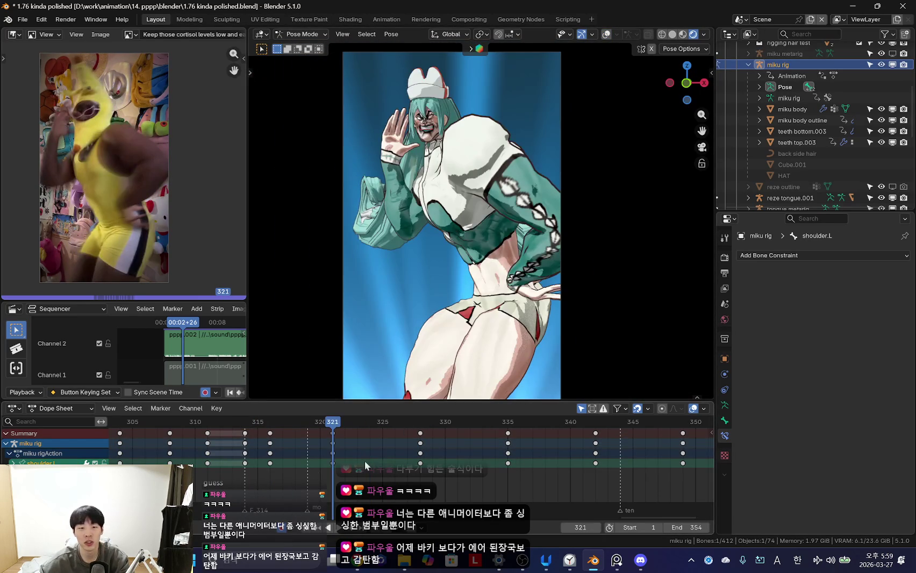
{"action": "left_click_drag", "start_coordinate": [267, 456], "coordinate": [340, 465]}
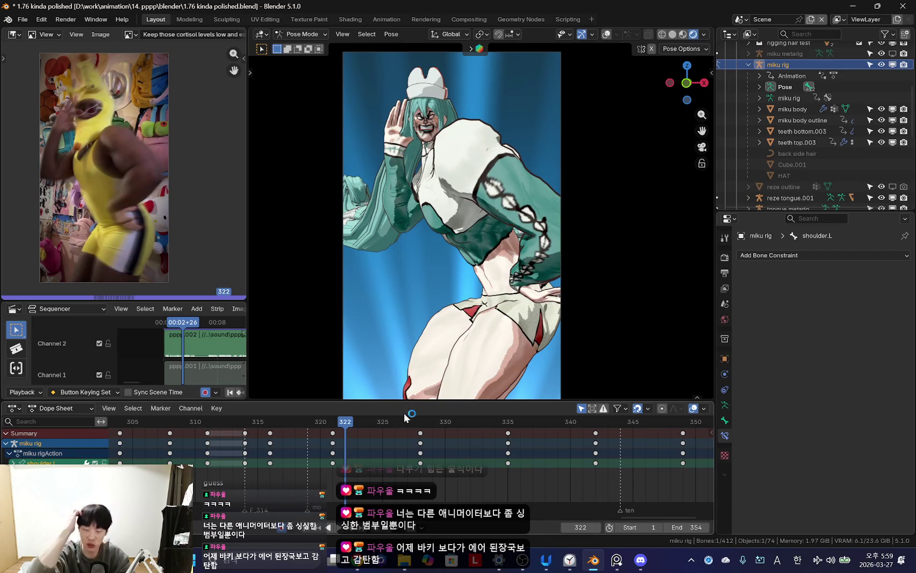
{"action": "key", "text": "Up"}
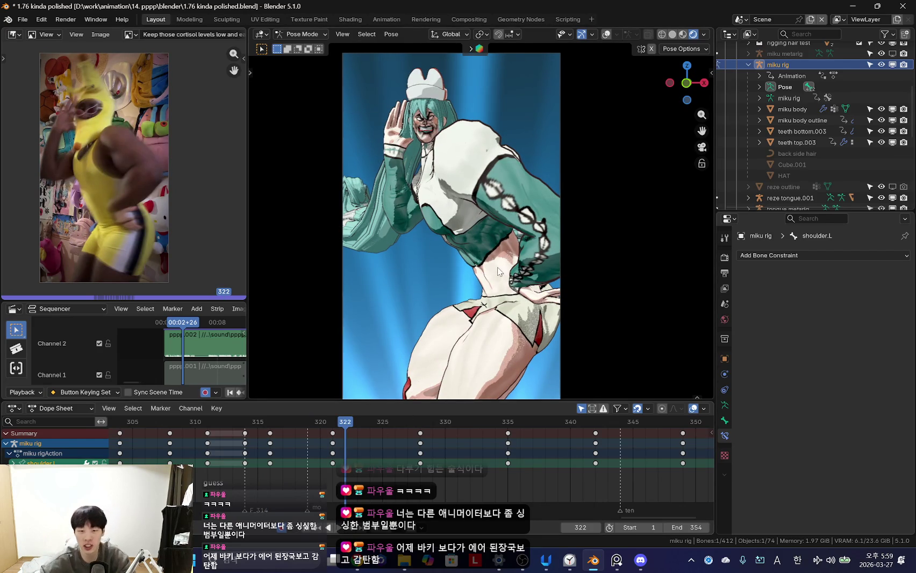
- Play the animation against the reference and replay it from frame 317
{"action": "scroll", "coordinate": [481, 225], "scroll_direction": "down", "scroll_amount": 3}
{"action": "scroll", "coordinate": [320, 456], "scroll_direction": "up", "scroll_amount": 2}
{"action": "key", "text": "space"}
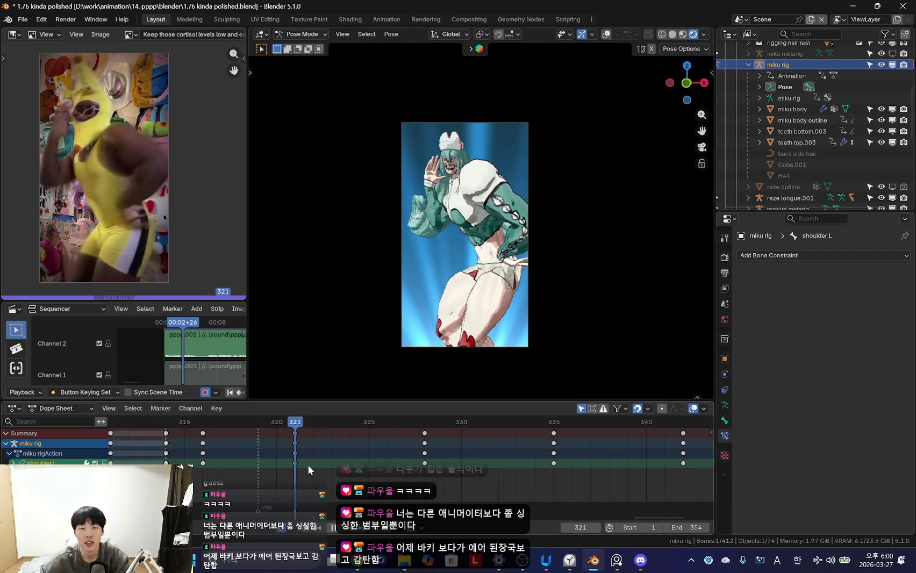
{"action": "key", "text": "space"}
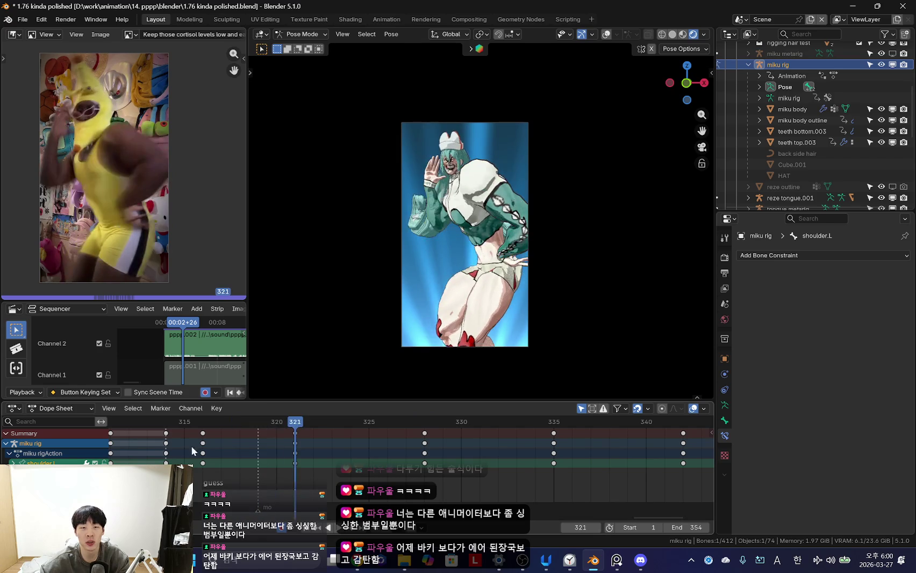
{"action": "left_click_drag", "start_coordinate": [331, 456], "coordinate": [319, 462]}
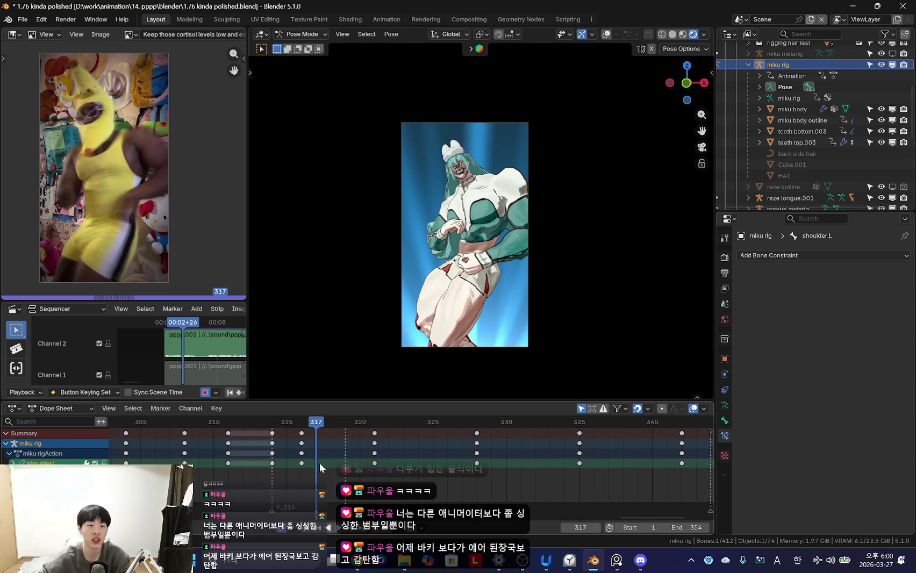
{"action": "scroll", "coordinate": [325, 458], "scroll_direction": "up", "scroll_amount": 2}
{"action": "key", "text": "space"}
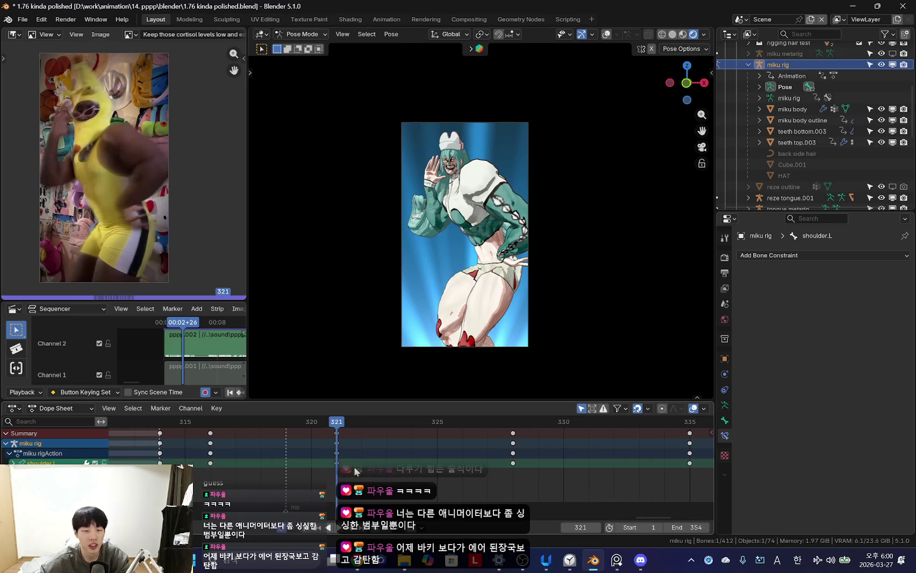
- Scrub frames 314–327, select the frame 315 keys, and pick the upper_arm_tweak.L bone
{"action": "left_click_drag", "start_coordinate": [335, 460], "coordinate": [370, 462]}
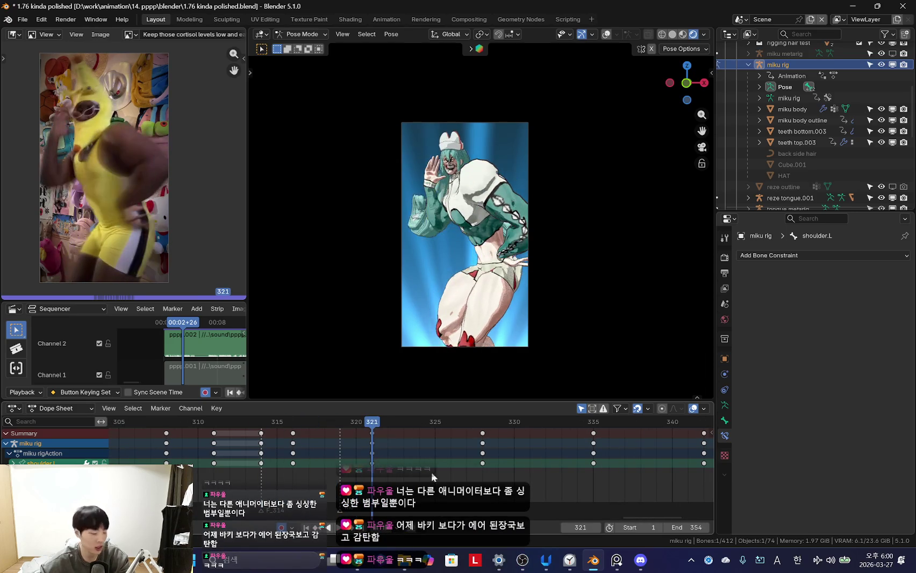
{"action": "left_click_drag", "start_coordinate": [344, 454], "coordinate": [503, 458]}
{"action": "scroll", "coordinate": [375, 452], "scroll_direction": "down", "scroll_amount": 2}
{"action": "mouse_move", "coordinate": [245, 451]}
{"action": "left_mouse_down"}
{"action": "mouse_move", "coordinate": [466, 451]}
{"action": "mouse_move", "coordinate": [252, 448]}
{"action": "left_mouse_up"}
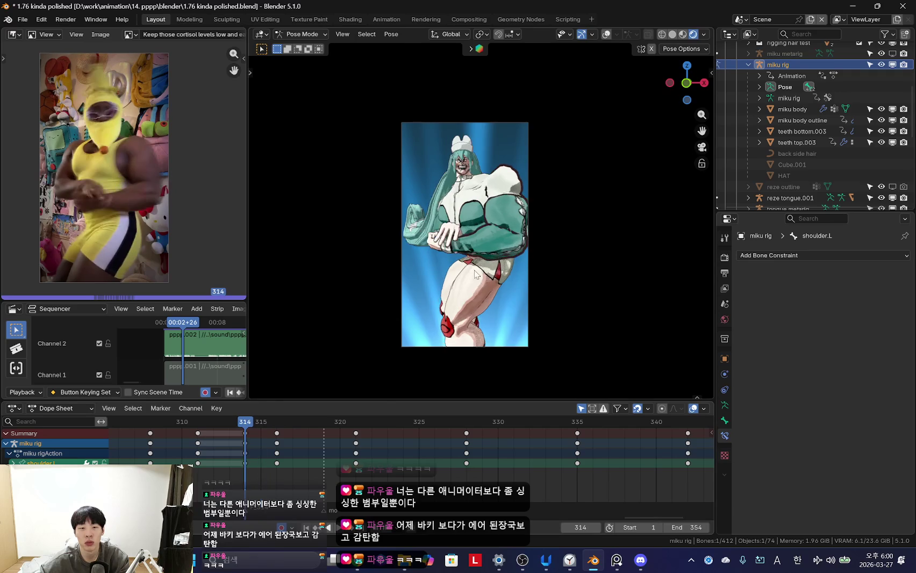
{"action": "scroll", "coordinate": [541, 223], "scroll_direction": "up", "scroll_amount": 1}
{"action": "scroll", "coordinate": [540, 223], "scroll_direction": "up", "scroll_amount": 1}
{"action": "scroll", "coordinate": [545, 237], "scroll_direction": "up", "scroll_amount": 2}
{"action": "scroll", "coordinate": [548, 240], "scroll_direction": "up", "scroll_amount": 1}
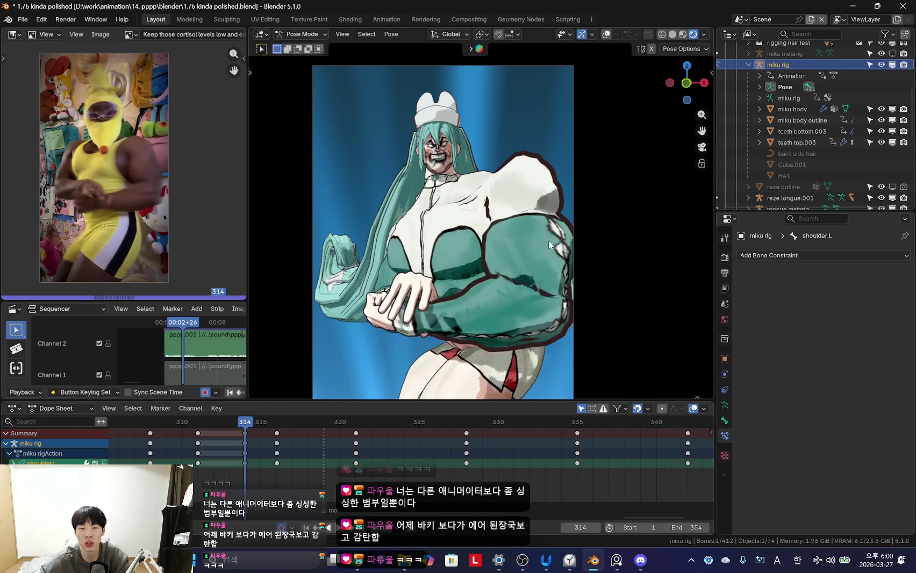
{"action": "left_click", "coordinate": [276, 453]}
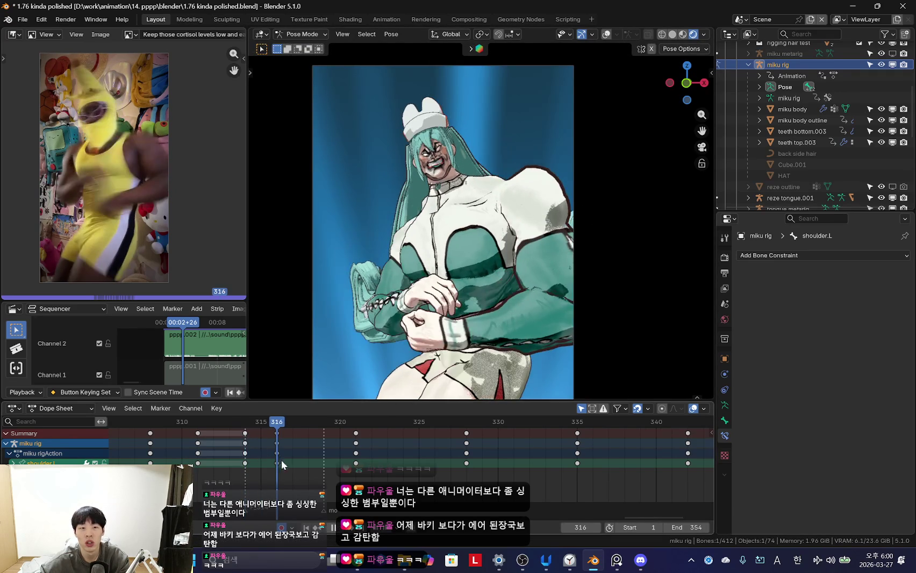
{"action": "key", "text": "space"}
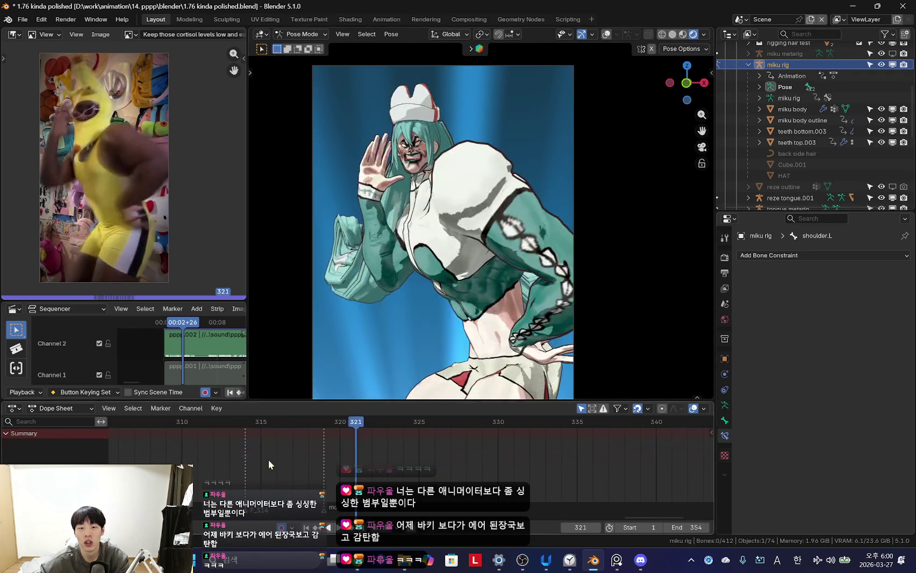
{"action": "left_click", "coordinate": [448, 168]}
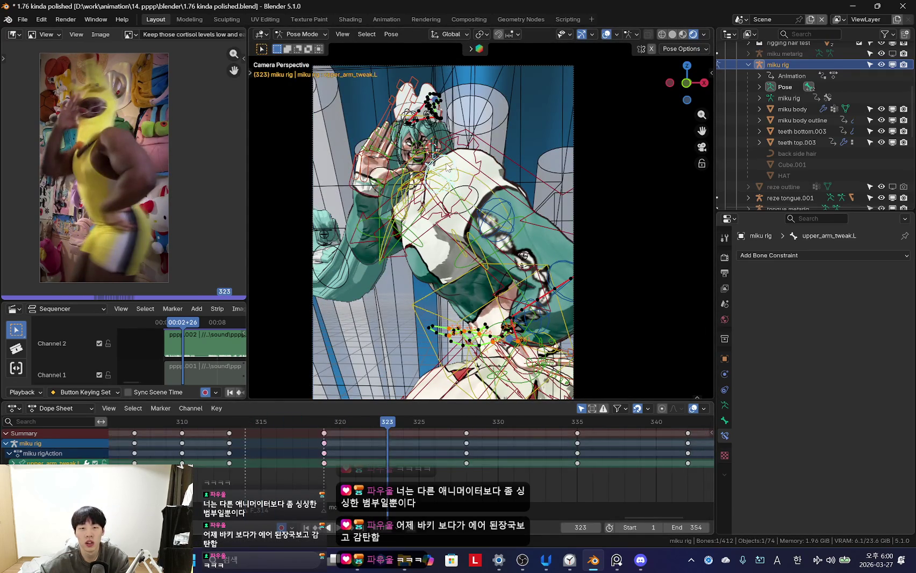
- Reselect the upper_arm_tweak.L bone from an orbited view and fit all keyframes into view
{"action": "middle_click_drag", "start_coordinate": [454, 262], "coordinate": [354, 82]}
{"action": "left_click", "coordinate": [532, 127]}
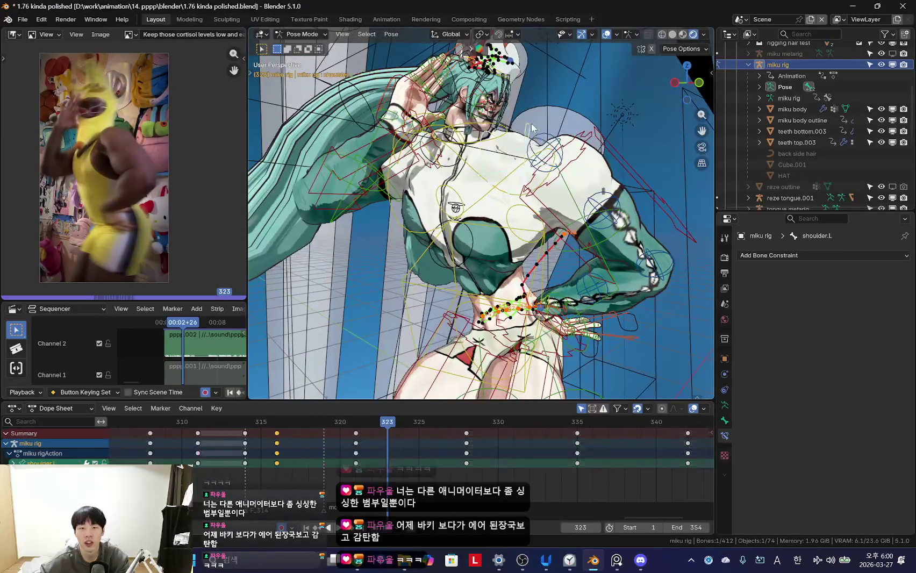
{"action": "left_click", "coordinate": [563, 150]}
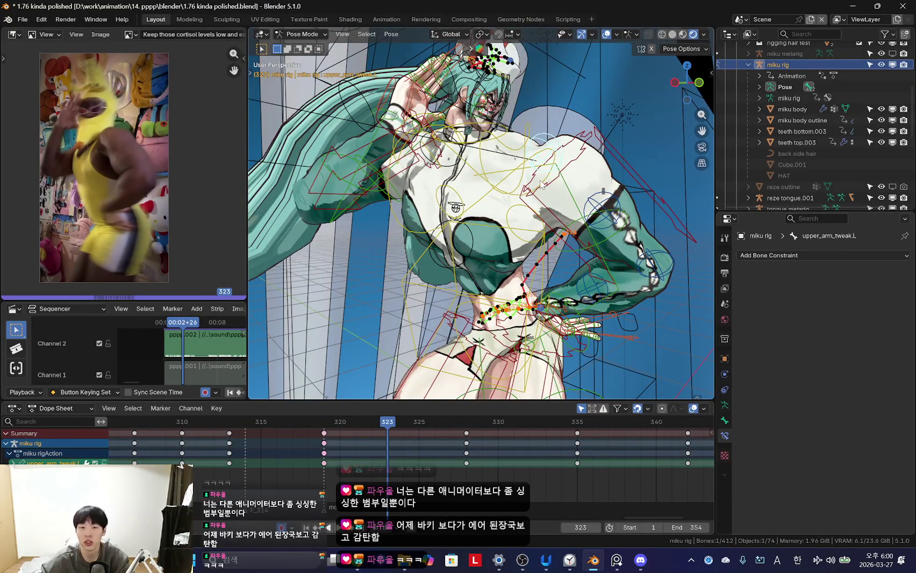
{"action": "key", "text": "KP_0"}
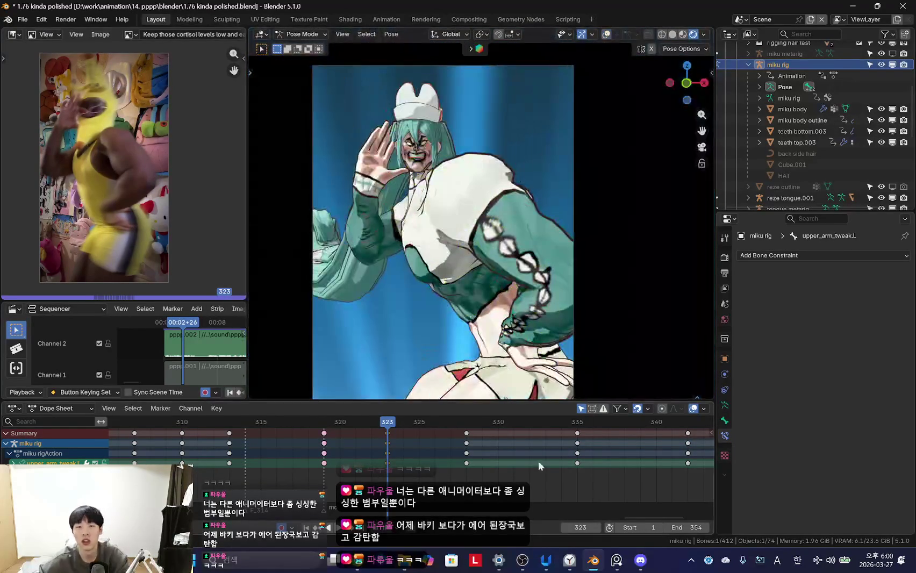
{"action": "key", "text": "Home"}
- Delete the left upper-arm tweak keys from frame 323 onward and play back to 331
{"action": "left_click", "coordinate": [672, 451]}
{"action": "key", "text": "space"}
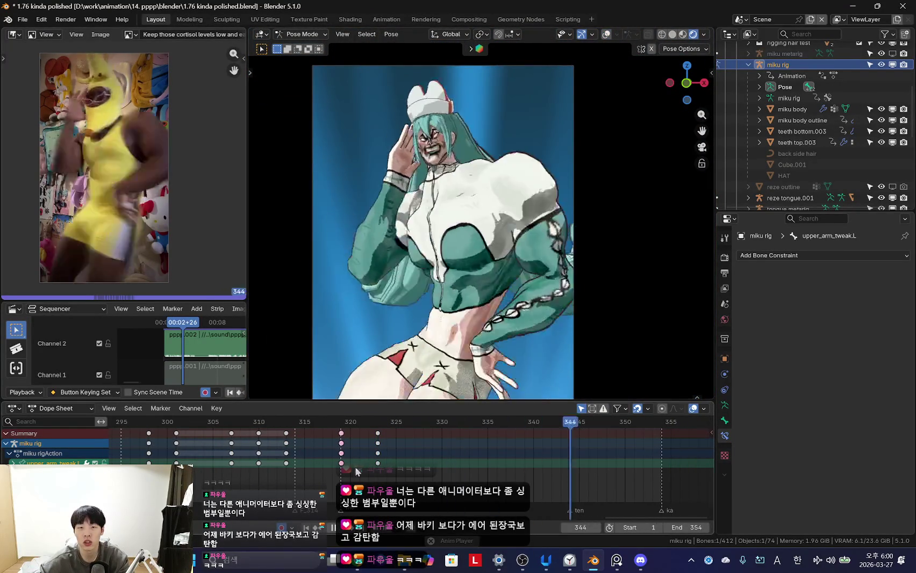
{"action": "scroll", "coordinate": [496, 315], "scroll_direction": "down", "scroll_amount": 3}
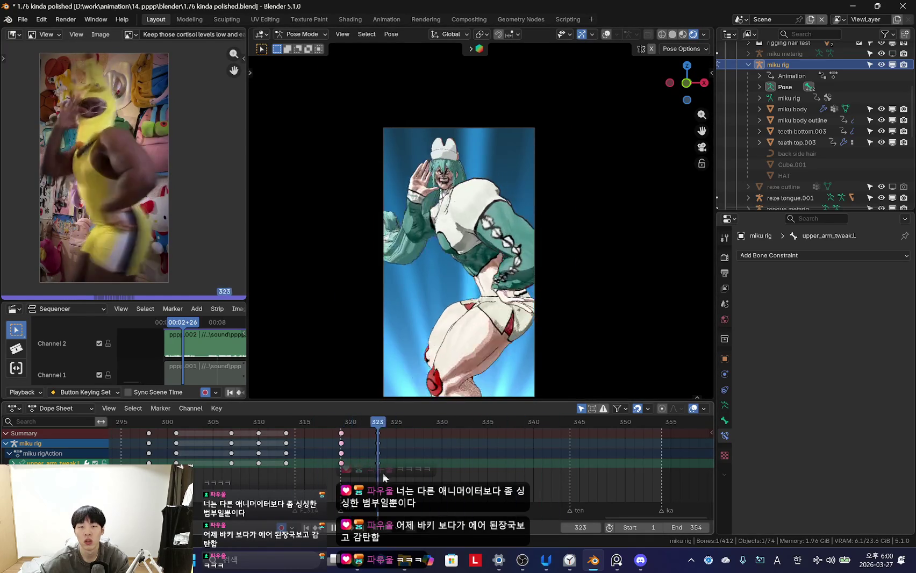
{"action": "key", "text": "space"}
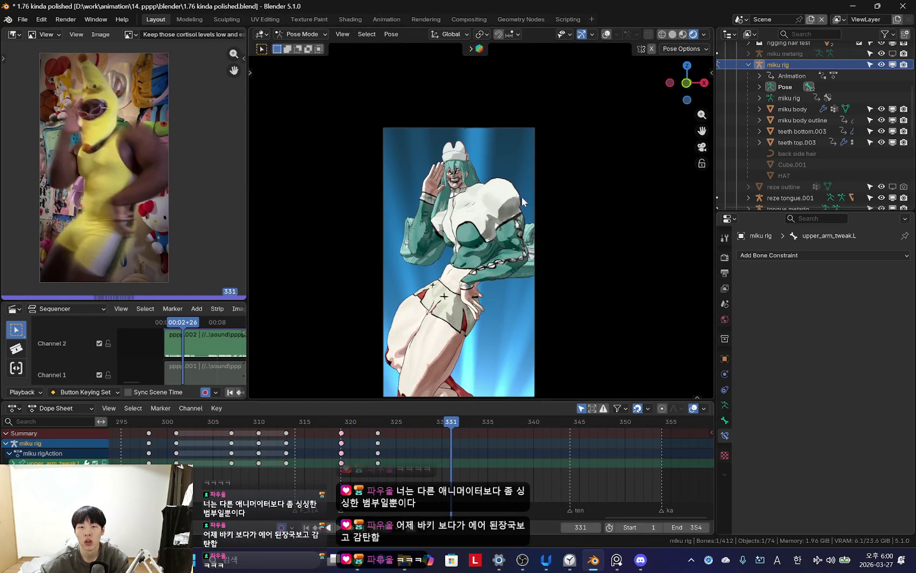
- Select the chest bone and scrub frames 321–333 to check the motion
{"action": "key", "text": "shift+alt+z"}
{"action": "left_click", "coordinate": [522, 202]}
{"action": "key", "text": "shift+alt+z"}
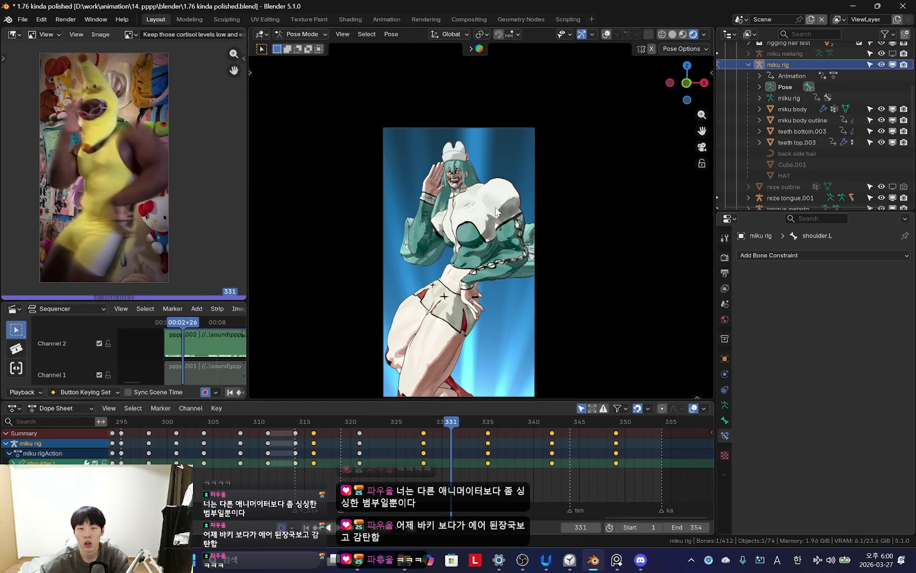
{"action": "scroll", "coordinate": [500, 240], "scroll_direction": "up", "scroll_amount": 4}
{"action": "key", "text": "shift+alt+z"}
{"action": "key", "text": "shift+alt+z"}
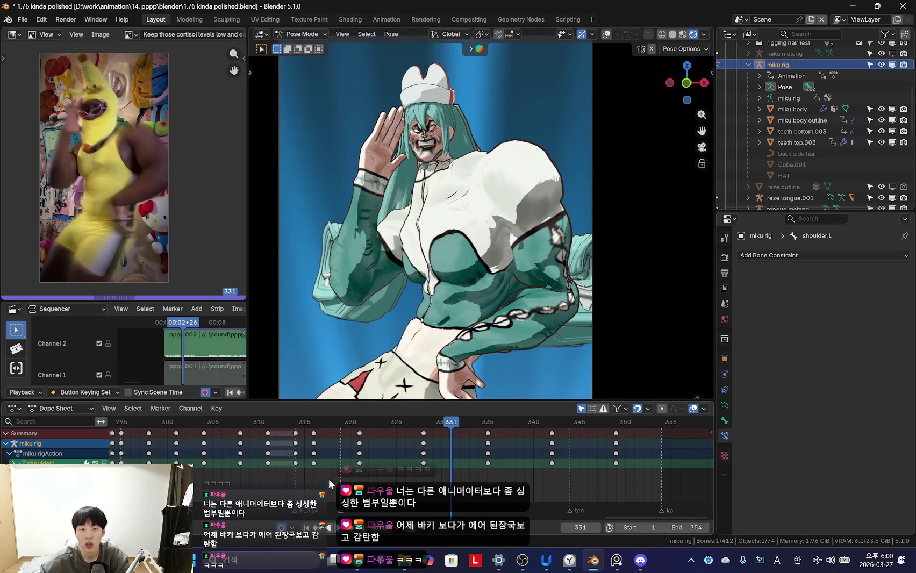
{"action": "key", "text": "space"}
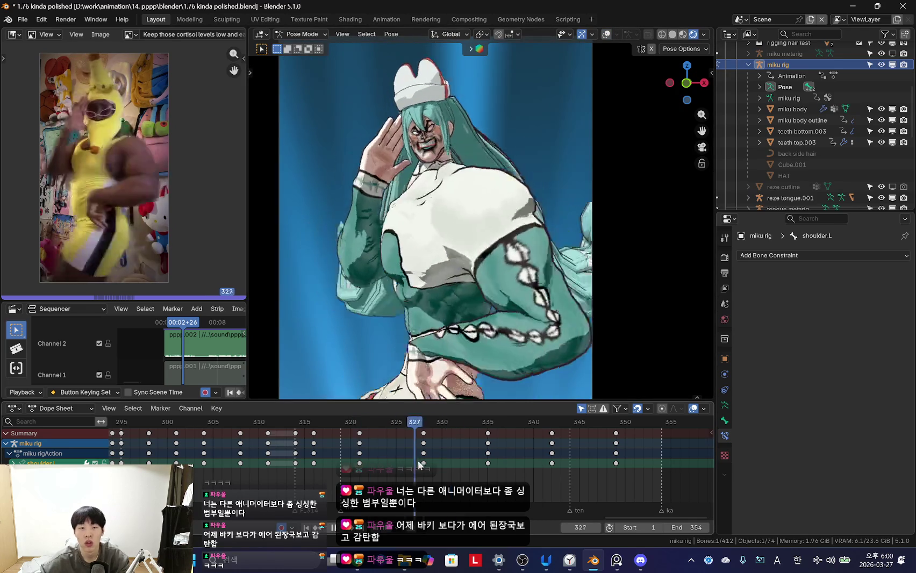
{"action": "mouse_move", "coordinate": [328, 479]}
{"action": "left_mouse_down"}
{"action": "mouse_move", "coordinate": [400, 468]}
{"action": "mouse_move", "coordinate": [321, 447]}
{"action": "mouse_move", "coordinate": [365, 454]}
{"action": "mouse_move", "coordinate": [334, 469]}
{"action": "left_mouse_up"}
{"action": "key", "text": "Right"}
- Re-rotate the arm bone and shift the selected keys to frame 323, checking frames 316–323
{"action": "key", "text": "r"}
{"action": "key", "text": "r"}
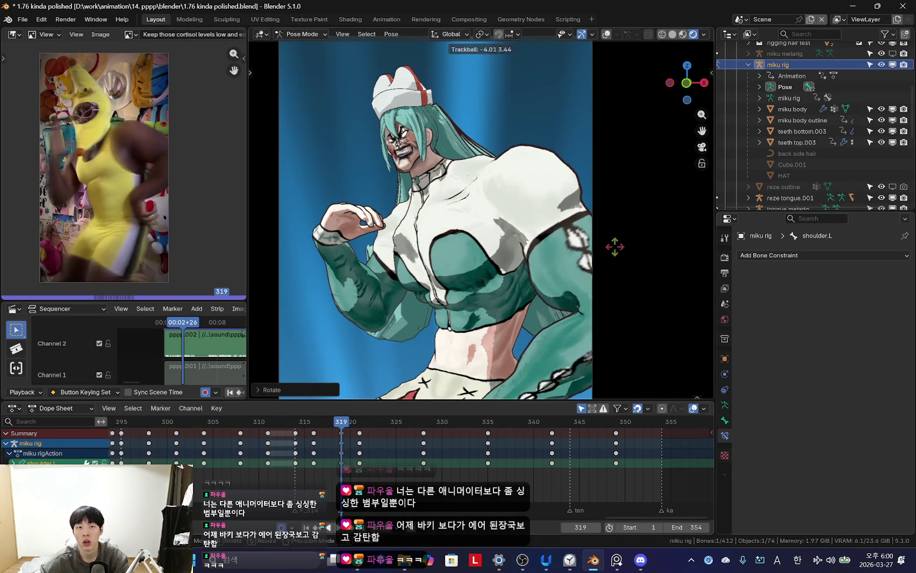
{"action": "left_click", "coordinate": [615, 246]}
{"action": "left_click_drag", "start_coordinate": [317, 457], "coordinate": [360, 450]}
{"action": "left_click", "coordinate": [378, 444]}
{"action": "key", "text": "space"}
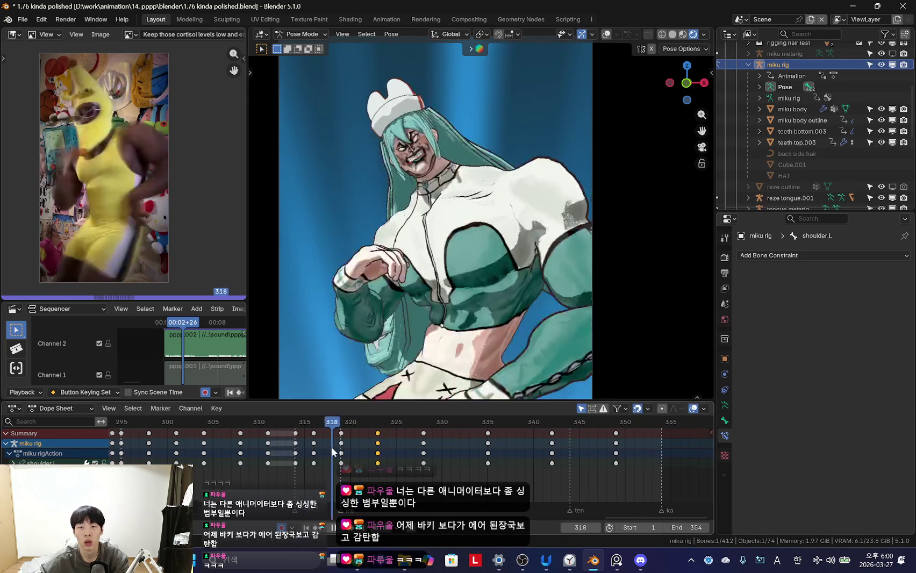
{"action": "mouse_move", "coordinate": [342, 461]}
{"action": "left_mouse_down"}
{"action": "mouse_move", "coordinate": [388, 454]}
{"action": "mouse_move", "coordinate": [318, 438]}
{"action": "mouse_move", "coordinate": [405, 453]}
{"action": "left_mouse_up"}
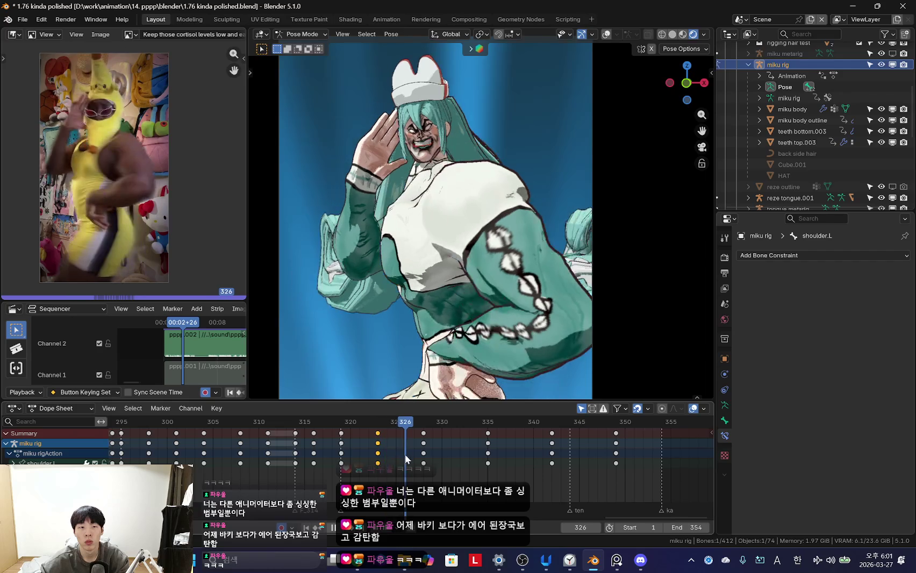
{"action": "left_click", "coordinate": [551, 311]}
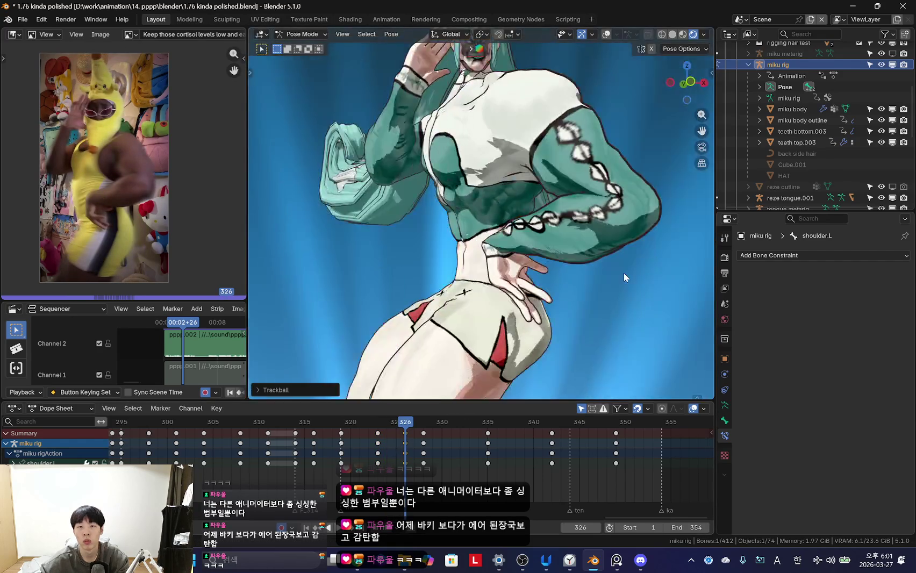
- Return to the camera view and shift the frame-328 keys to frame 330
{"action": "middle_click_drag", "start_coordinate": [552, 311], "coordinate": [651, 244]}
{"action": "key", "text": "r"}
{"action": "key", "text": "Escape"}
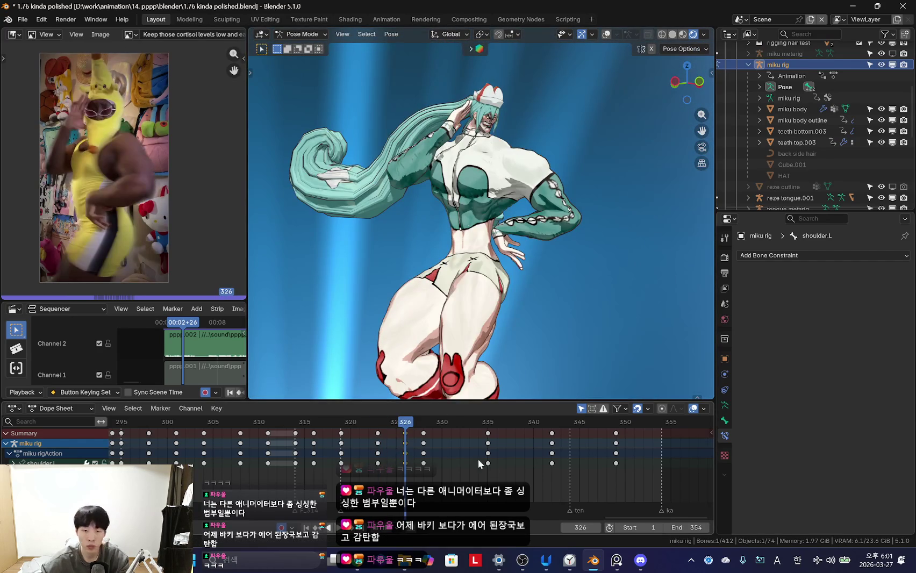
{"action": "key", "text": "KP_0"}
{"action": "scroll", "coordinate": [382, 441], "scroll_direction": "up", "scroll_amount": 2}
{"action": "mouse_move", "coordinate": [381, 441]}
{"action": "left_mouse_down"}
{"action": "mouse_move", "coordinate": [434, 458]}
{"action": "mouse_move", "coordinate": [452, 456]}
{"action": "mouse_move", "coordinate": [455, 443]}
{"action": "left_mouse_up"}
{"action": "left_click", "coordinate": [428, 443]}
{"action": "key", "text": "r"}
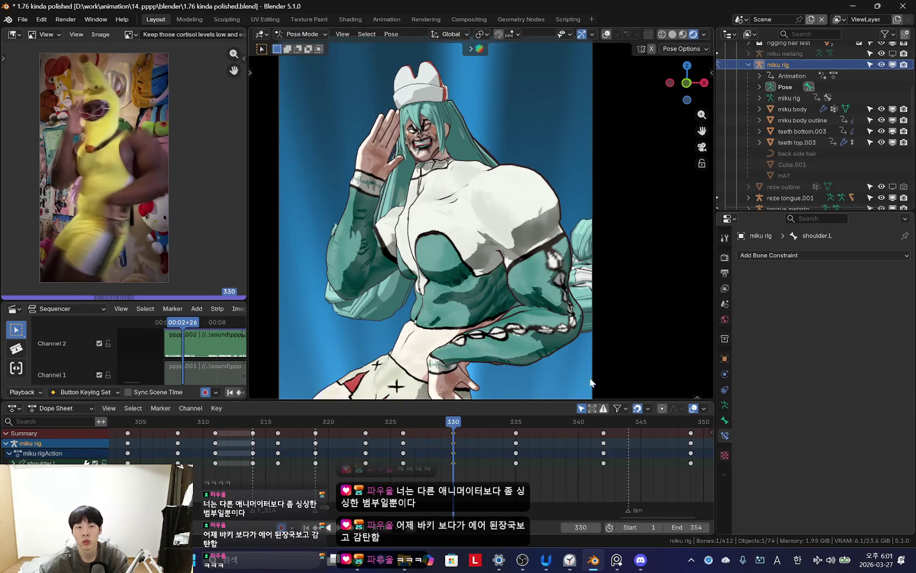
- Freely rotate the left arm to match the reference around frames 335–338
{"action": "left_click_drag", "start_coordinate": [390, 456], "coordinate": [513, 456]}
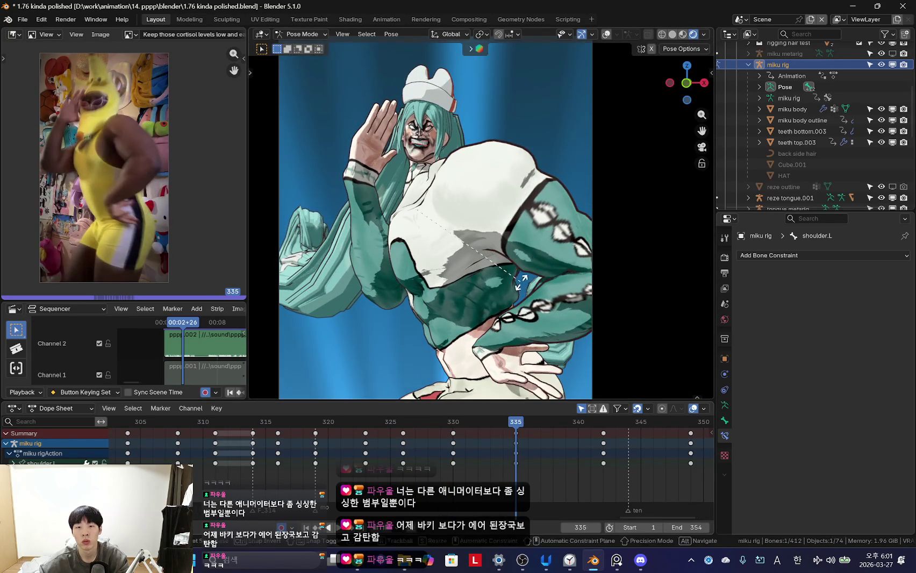
{"action": "key", "text": "r"}
{"action": "left_click", "coordinate": [456, 465]}
{"action": "key", "text": "space"}
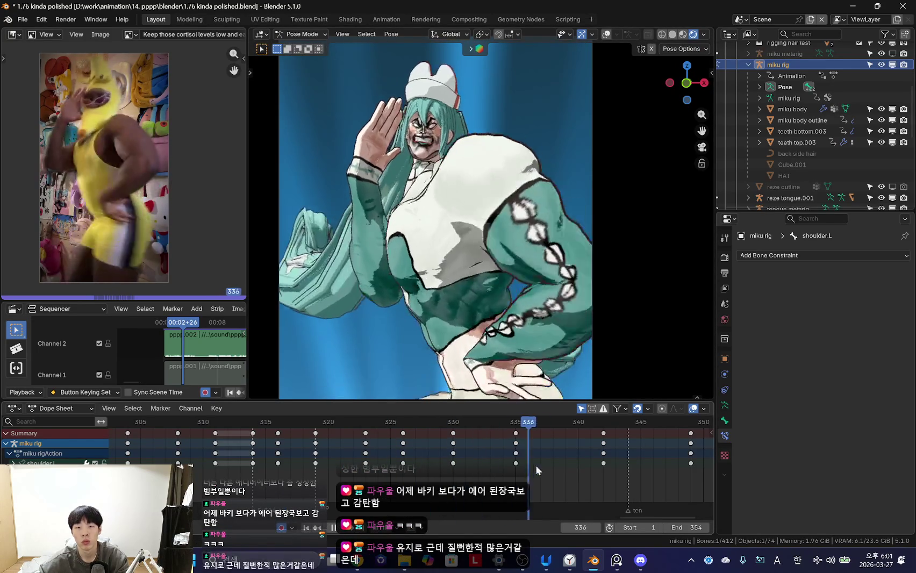
{"action": "key", "text": "Escape"}
{"action": "mouse_move", "coordinate": [454, 455]}
{"action": "left_mouse_down"}
{"action": "mouse_move", "coordinate": [488, 463]}
{"action": "mouse_move", "coordinate": [415, 443]}
{"action": "mouse_move", "coordinate": [512, 460]}
{"action": "left_mouse_up"}
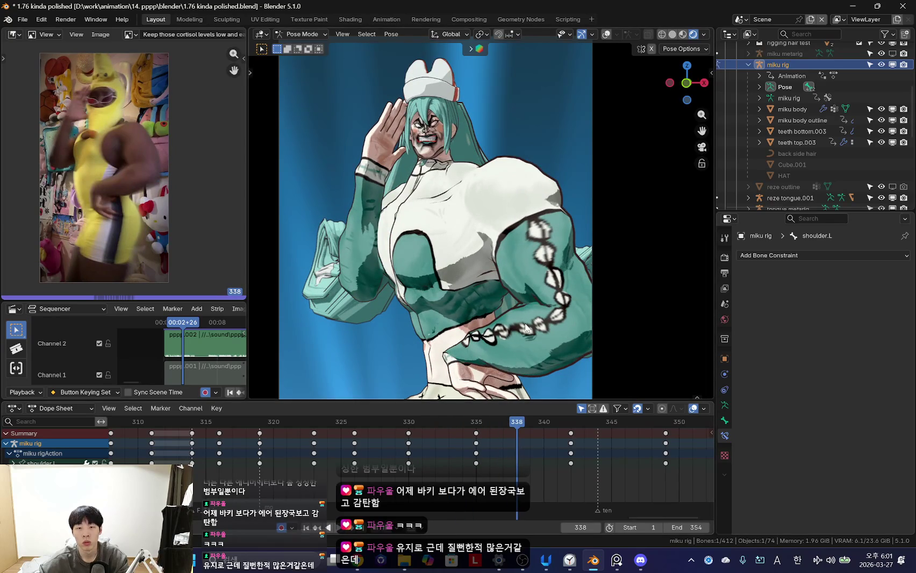
{"action": "key", "text": "r"}
{"action": "key", "text": "r"}
{"action": "left_click", "coordinate": [355, 320]}
{"action": "key", "text": "r"}
{"action": "left_click", "coordinate": [579, 287]}
{"action": "key", "text": "r"}
{"action": "key", "text": "r"}
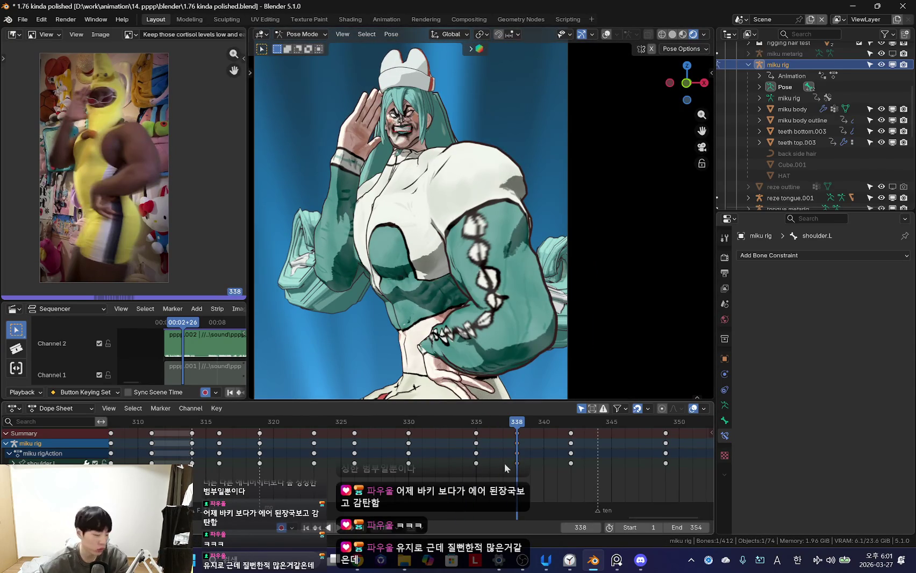
{"action": "scroll", "coordinate": [505, 463], "scroll_direction": "right", "scroll_amount": 2, "text": "ctrl"}
- Key a trackball rotation of the left shoulder at frame 344, checking motion from 338
{"action": "key", "text": "Up"}
{"action": "key", "text": "Down"}
{"action": "key", "text": "Down"}
{"action": "key", "text": "Up"}
{"action": "key", "text": "Right"}
{"action": "left_click_drag", "start_coordinate": [449, 457], "coordinate": [523, 469]}
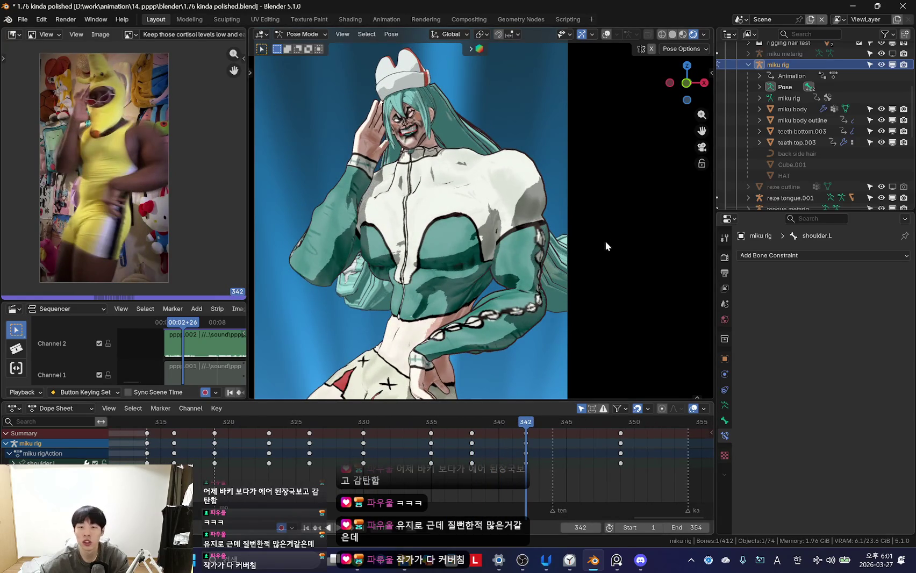
{"action": "left_click", "coordinate": [598, 291]}
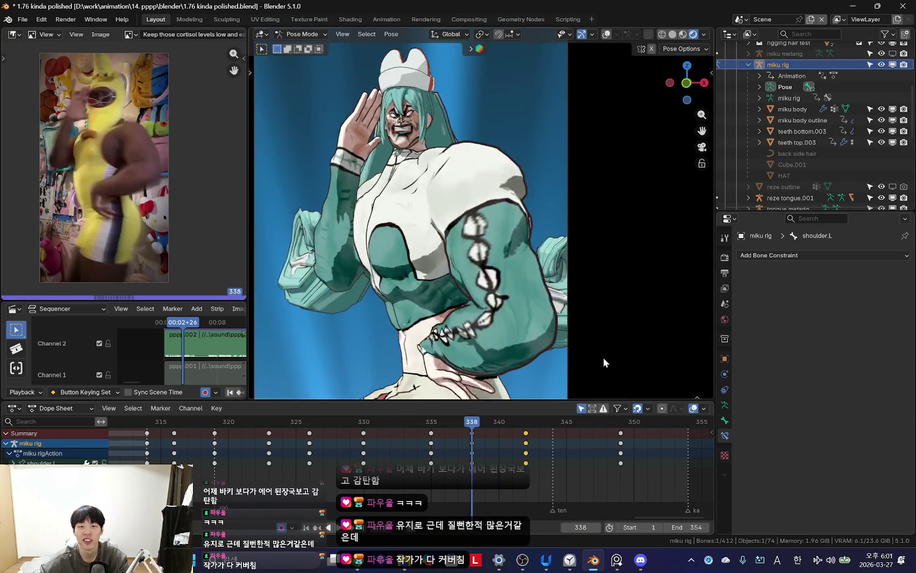
{"action": "key", "text": "Right"}
{"action": "key", "text": "Right"}
{"action": "key", "text": "Right"}
{"action": "left_click_drag", "start_coordinate": [367, 443], "coordinate": [543, 391]}
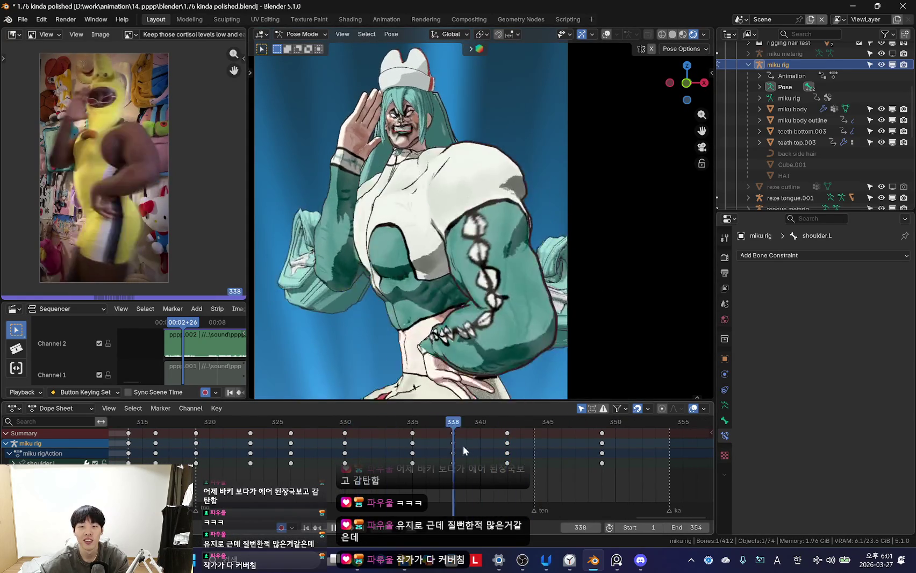
{"action": "left_click", "coordinate": [595, 311]}
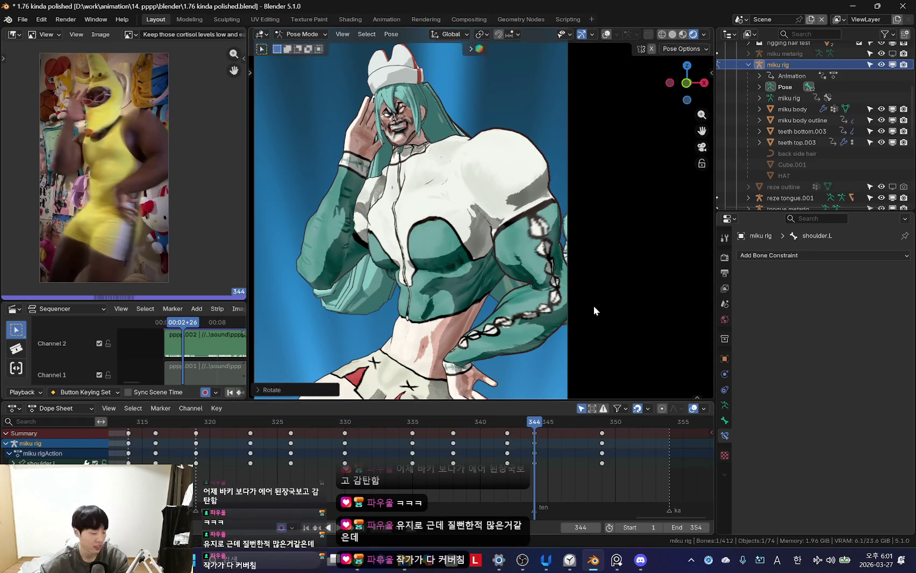
{"action": "left_click", "coordinate": [635, 278]}
- Key the shoulder pose at frame 342 and move the frame-344 keys to 346
{"action": "key", "text": "space"}
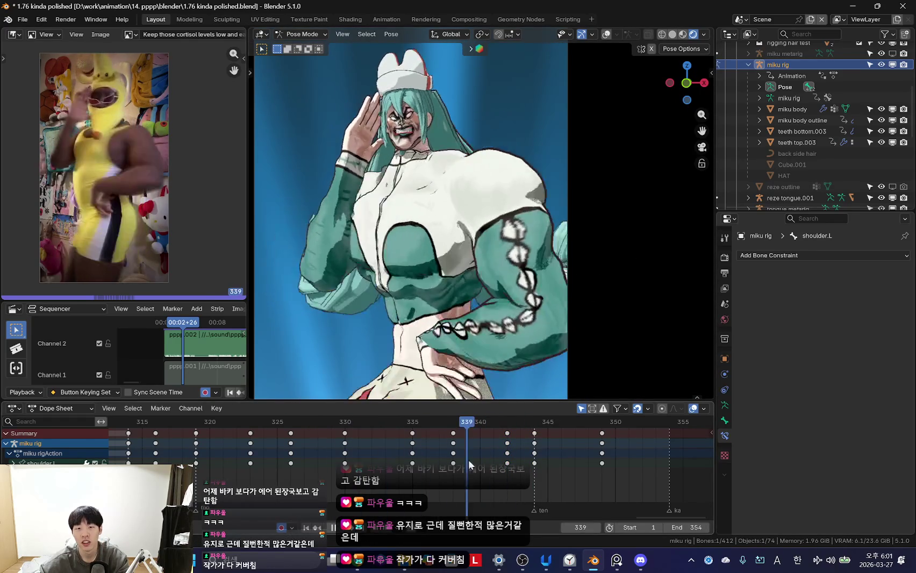
{"action": "key", "text": "space"}
{"action": "key", "text": "Down"}
{"action": "key", "text": "Down"}
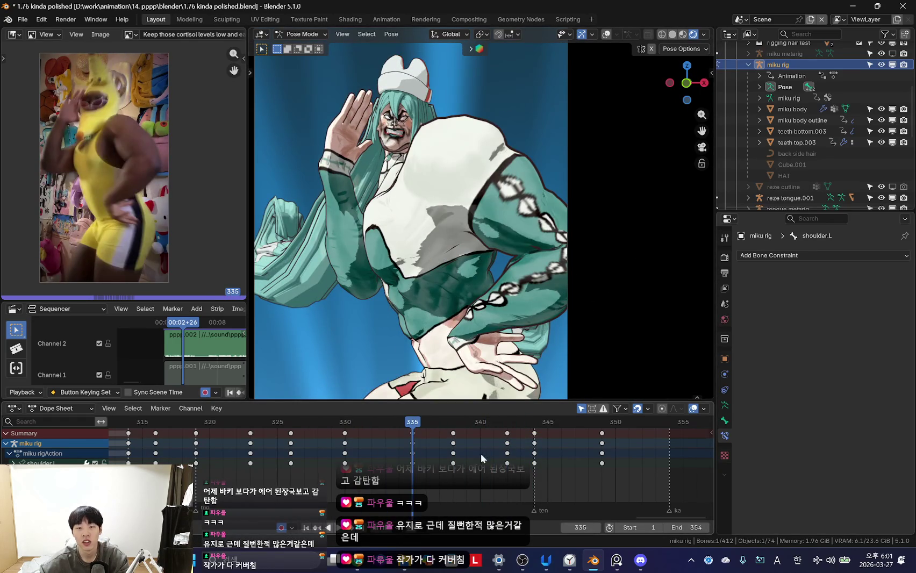
{"action": "key", "text": "Right"}
{"action": "key", "text": "Right"}
{"action": "key", "text": "Right"}
{"action": "key", "text": "Up"}
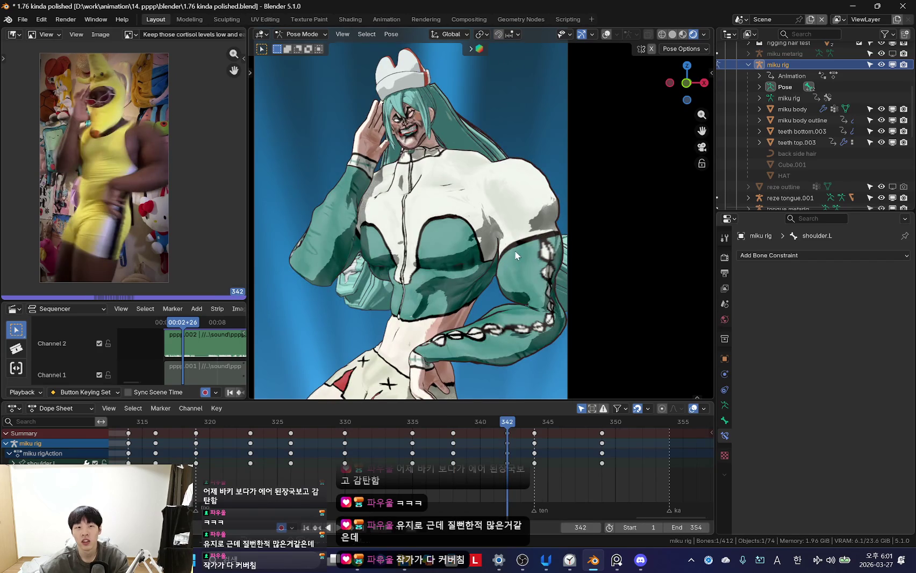
{"action": "left_click", "coordinate": [567, 289]}
{"action": "key", "text": "space"}
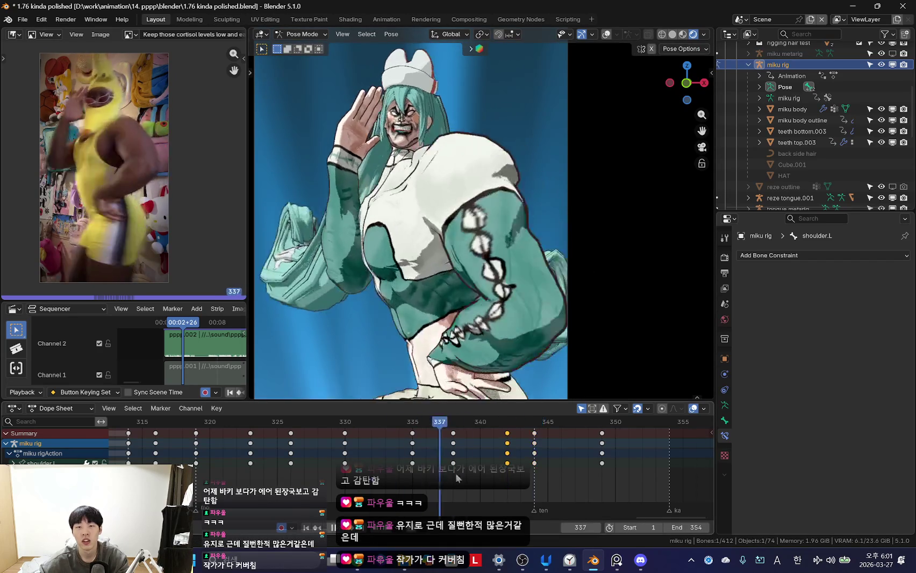
{"action": "left_click", "coordinate": [592, 447]}
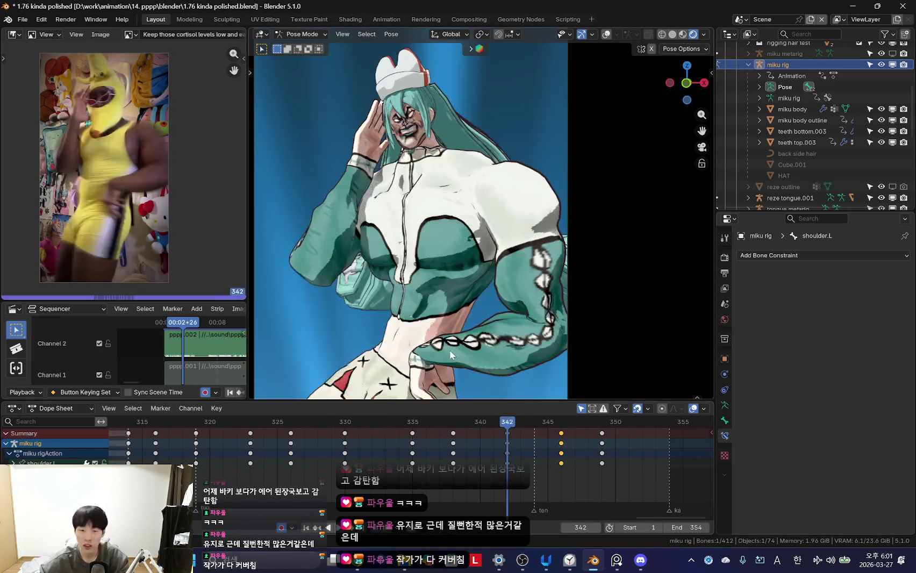
{"action": "right_click", "coordinate": [278, 161]}
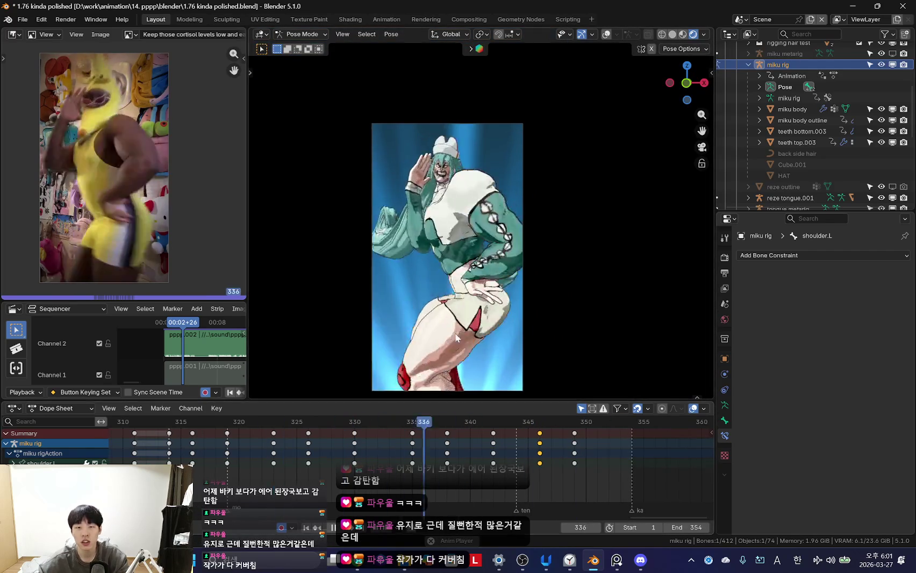
- Review playback around frames 302–311, then select every bone and restore the bone overlays
{"action": "scroll", "coordinate": [354, 453], "scroll_direction": "down", "scroll_amount": 4}
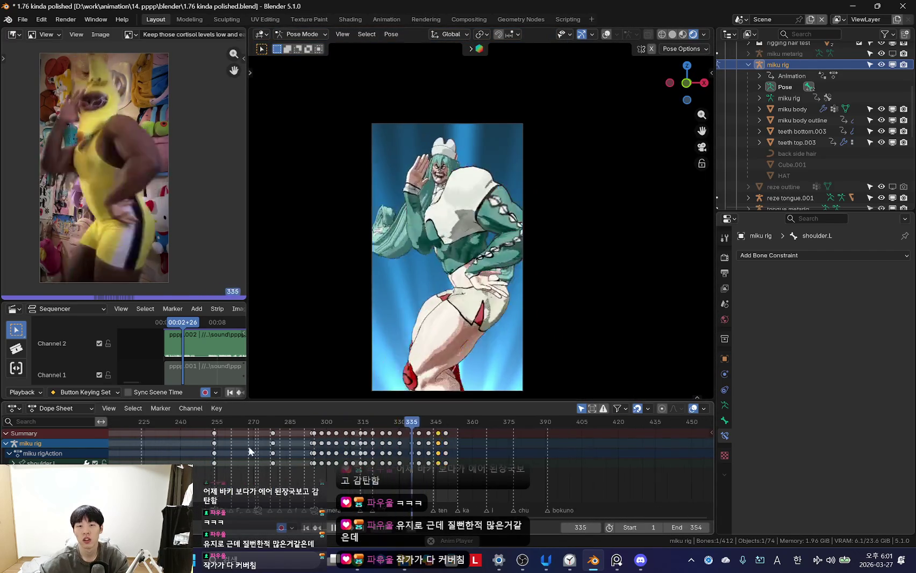
{"action": "scroll", "coordinate": [249, 446], "scroll_direction": "down", "scroll_amount": 5}
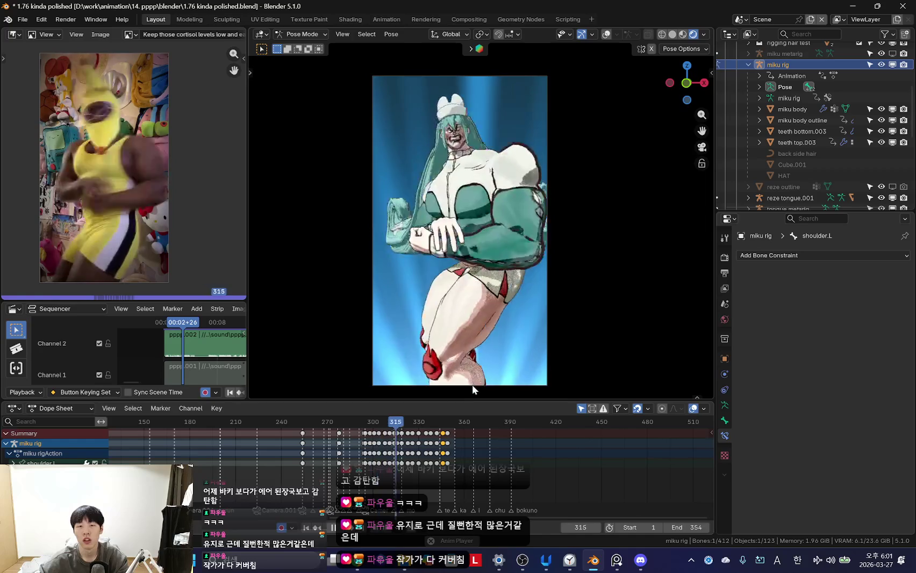
{"action": "scroll", "coordinate": [433, 452], "scroll_direction": "up", "scroll_amount": 3}
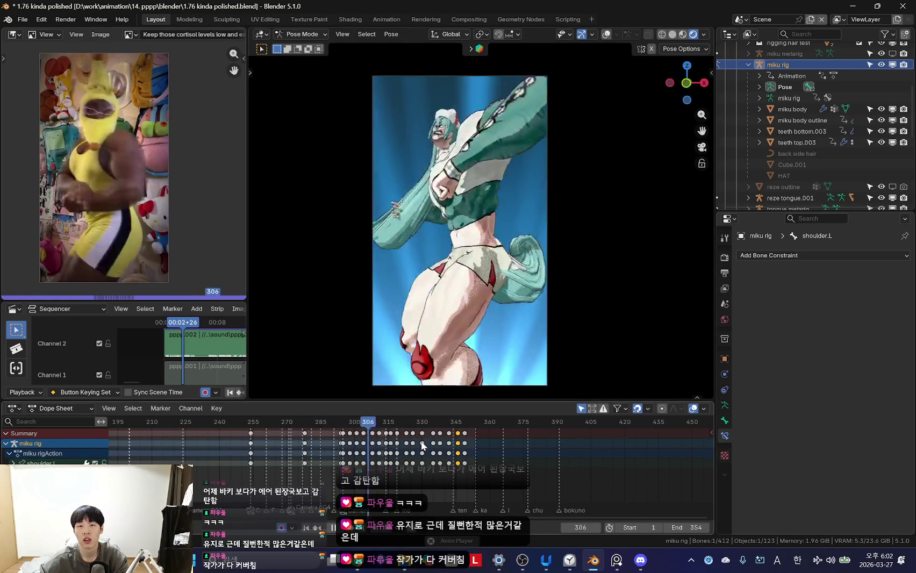
{"action": "scroll", "coordinate": [437, 449], "scroll_direction": "up", "scroll_amount": 2}
{"action": "scroll", "coordinate": [443, 447], "scroll_direction": "up", "scroll_amount": 1}
{"action": "key", "text": "Escape"}
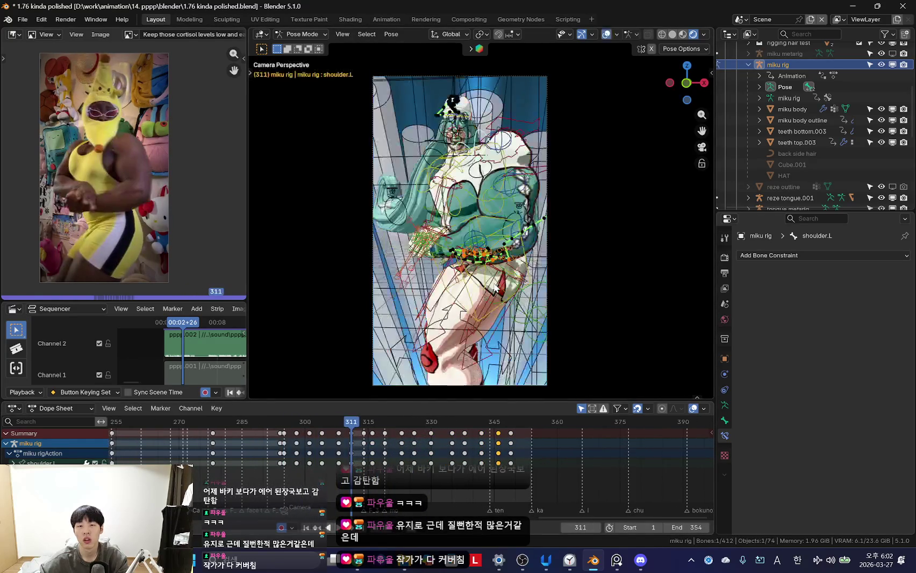
{"action": "key", "text": "space"}
{"action": "scroll", "coordinate": [331, 451], "scroll_direction": "up", "scroll_amount": 1}
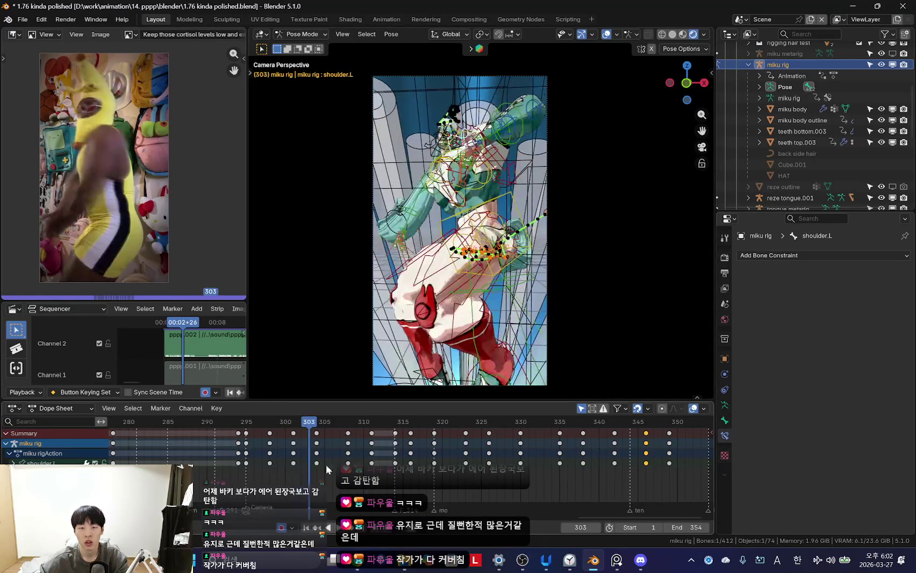
{"action": "mouse_move", "coordinate": [327, 427]}
{"action": "left_mouse_down"}
{"action": "mouse_move", "coordinate": [308, 463]}
{"action": "mouse_move", "coordinate": [344, 469]}
{"action": "mouse_move", "coordinate": [284, 453]}
{"action": "left_mouse_up"}
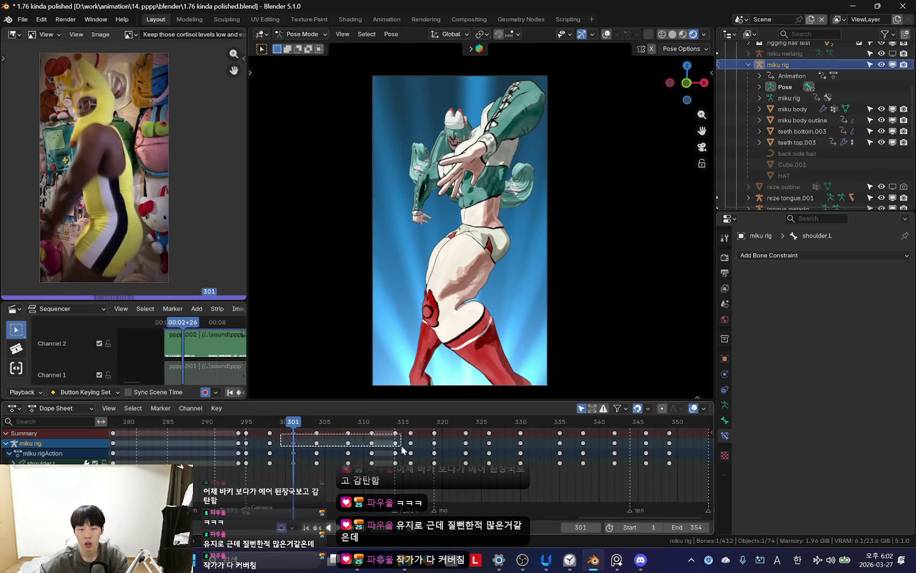
{"action": "key", "text": "a"}
{"action": "key", "text": "alt+shift+z"}
{"action": "key", "text": "alt+shift+z"}
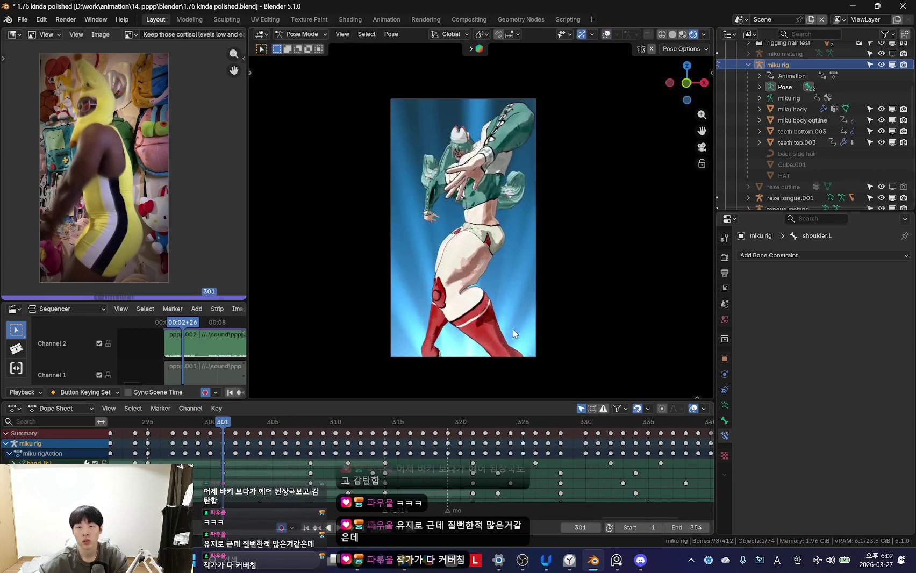
- Select the left upper arm tweak bone and box-select its keys near frame 321
{"action": "key", "text": "space"}
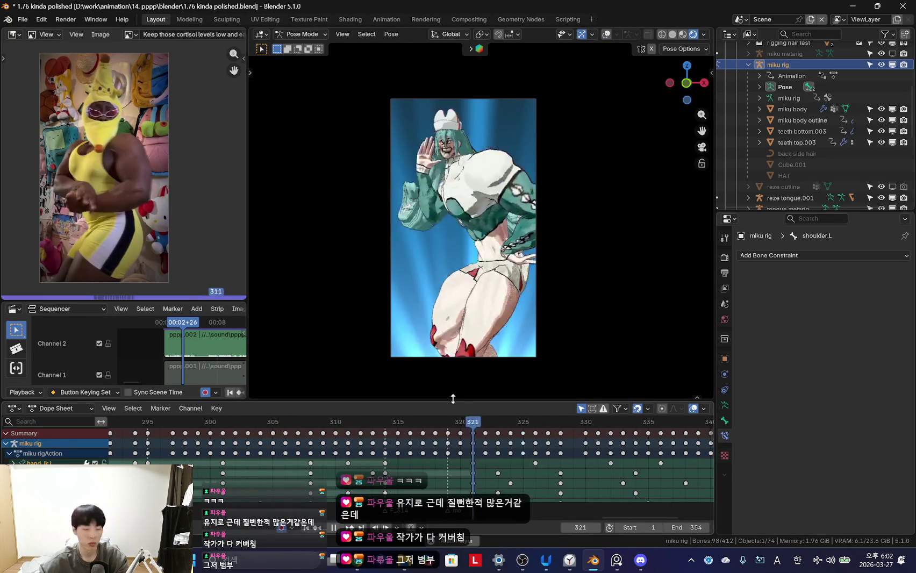
{"action": "key", "text": "Escape"}
{"action": "key", "text": "alt+shift+z"}
{"action": "scroll", "coordinate": [454, 110], "scroll_direction": "up", "scroll_amount": 3}
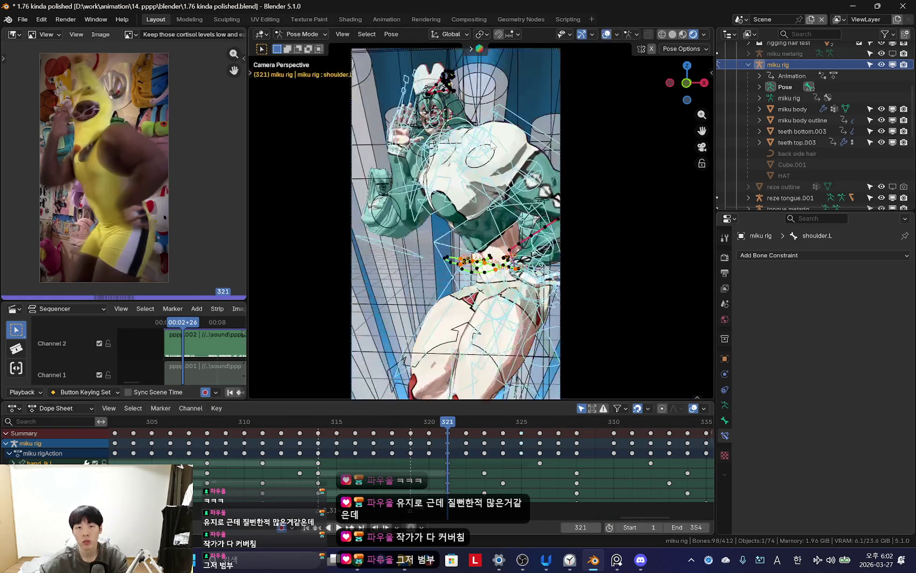
{"action": "left_click", "coordinate": [455, 110]}
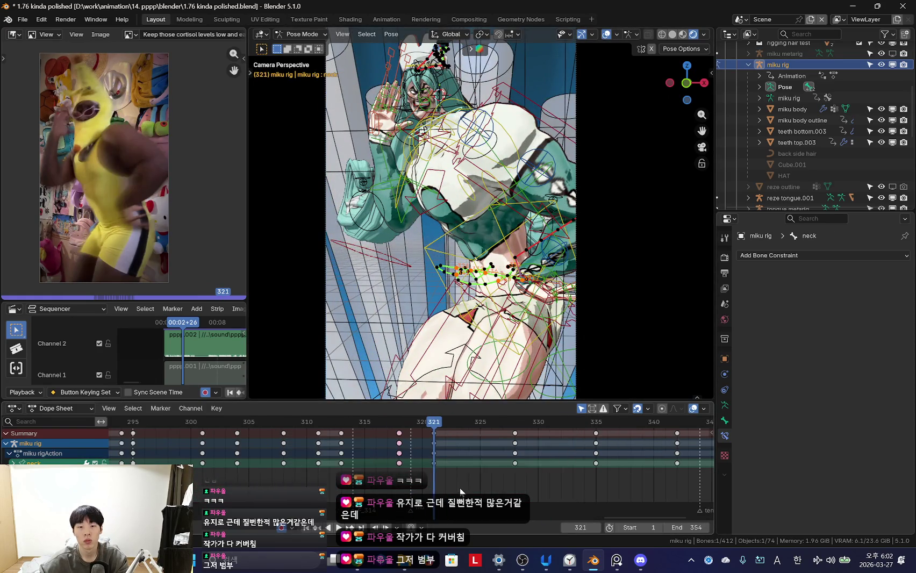
{"action": "key", "text": "alt+shift+z"}
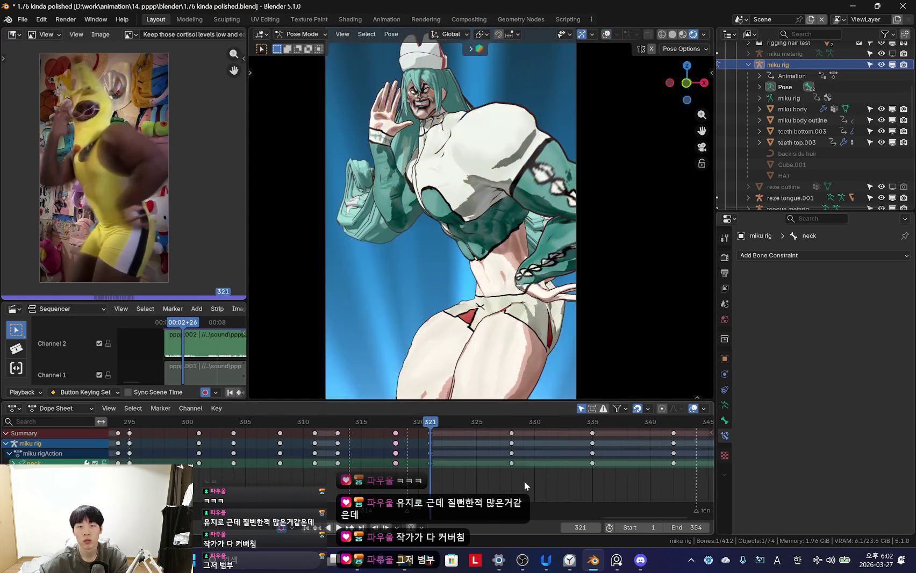
{"action": "left_click_drag", "start_coordinate": [453, 441], "coordinate": [478, 443]}
{"action": "scroll", "coordinate": [542, 267], "scroll_direction": "down", "scroll_amount": 2}
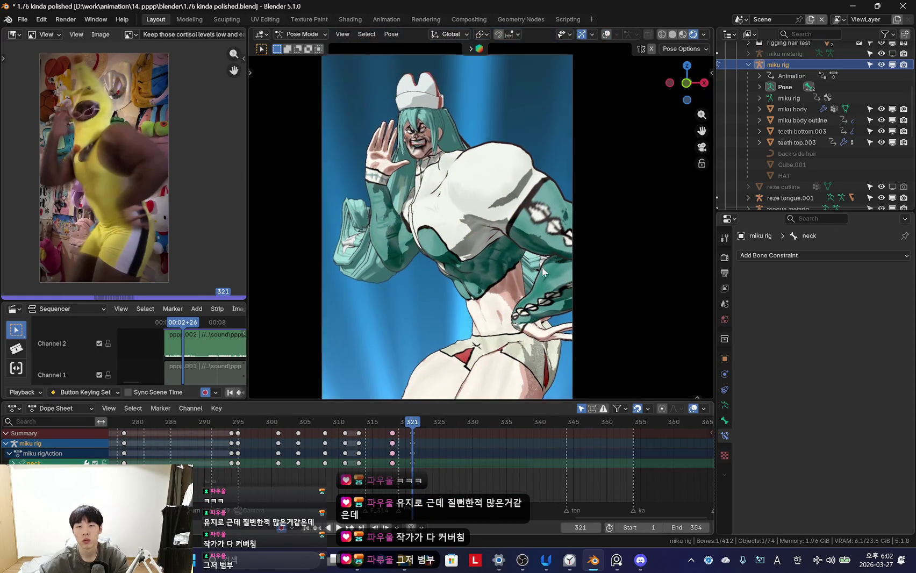
- Adjust the upper arm rotation and key the new pose at frame 318
{"action": "key", "text": "space"}
{"action": "left_click_drag", "start_coordinate": [329, 454], "coordinate": [386, 461]}
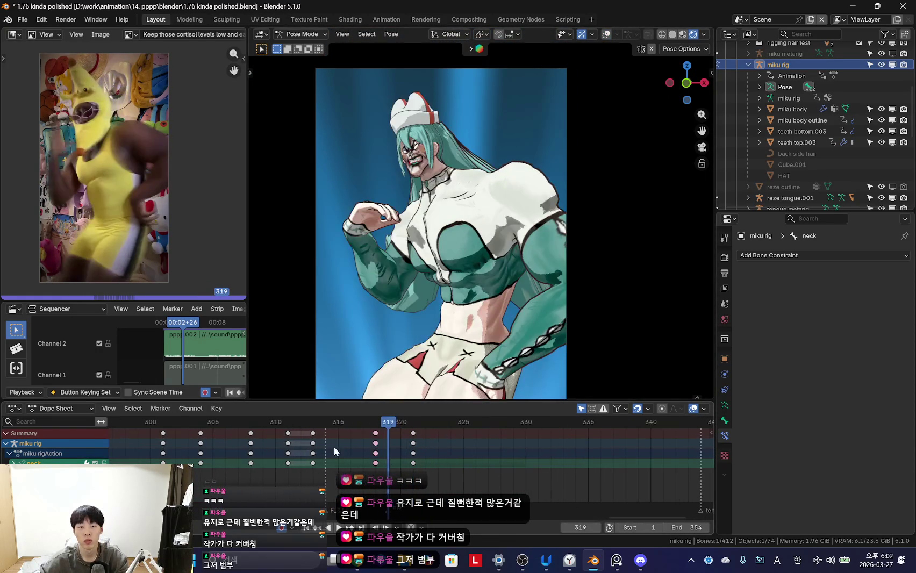
{"action": "scroll", "coordinate": [370, 457], "scroll_direction": "up", "scroll_amount": 2}
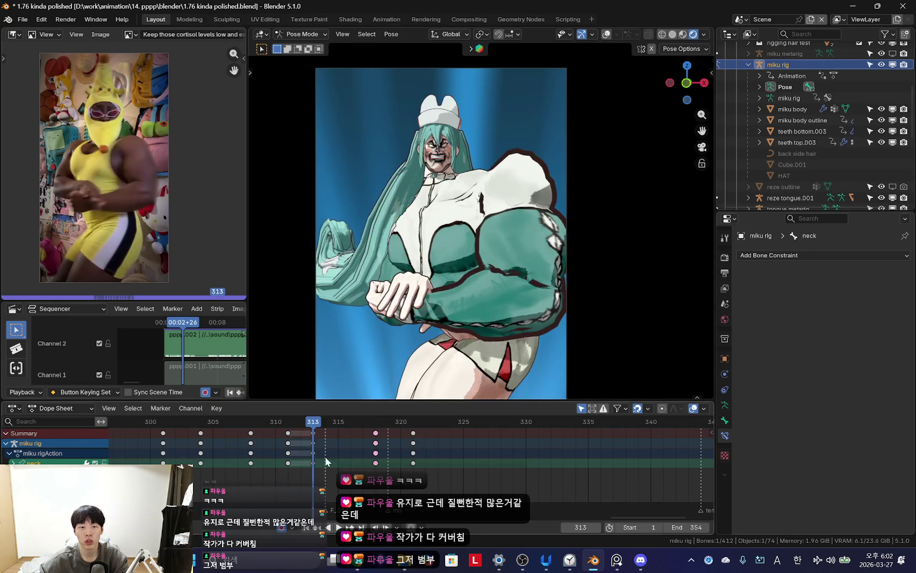
{"action": "left_click", "coordinate": [338, 454]}
{"action": "left_click", "coordinate": [598, 182]}
{"action": "mouse_move", "coordinate": [318, 449]}
{"action": "left_mouse_down"}
{"action": "mouse_move", "coordinate": [300, 458]}
{"action": "mouse_move", "coordinate": [390, 459]}
{"action": "mouse_move", "coordinate": [307, 455]}
{"action": "mouse_move", "coordinate": [388, 462]}
{"action": "mouse_move", "coordinate": [375, 461]}
{"action": "left_mouse_up"}
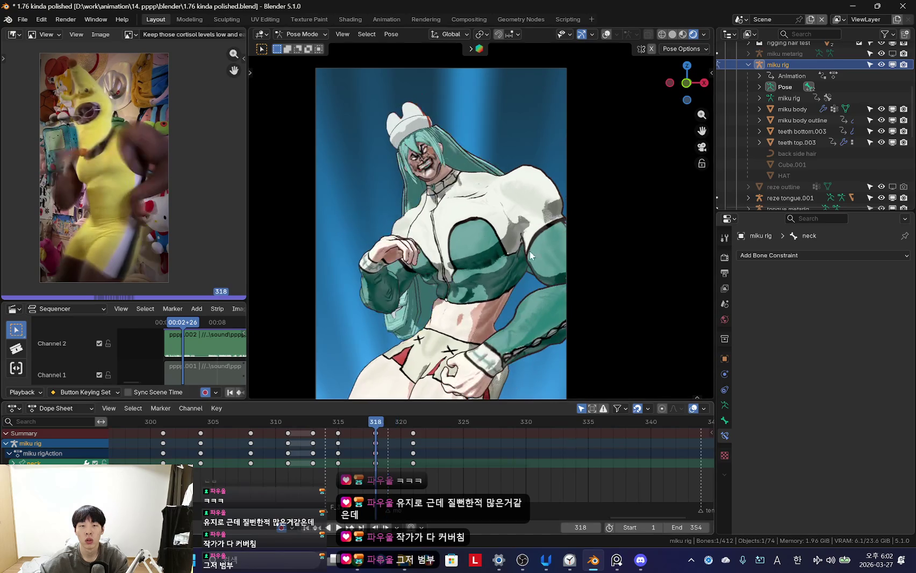
{"action": "key", "text": "shift+alt+z"}
{"action": "key", "text": "shift+alt+z"}
{"action": "left_click", "coordinate": [594, 210]}
{"action": "key", "text": "Right"}
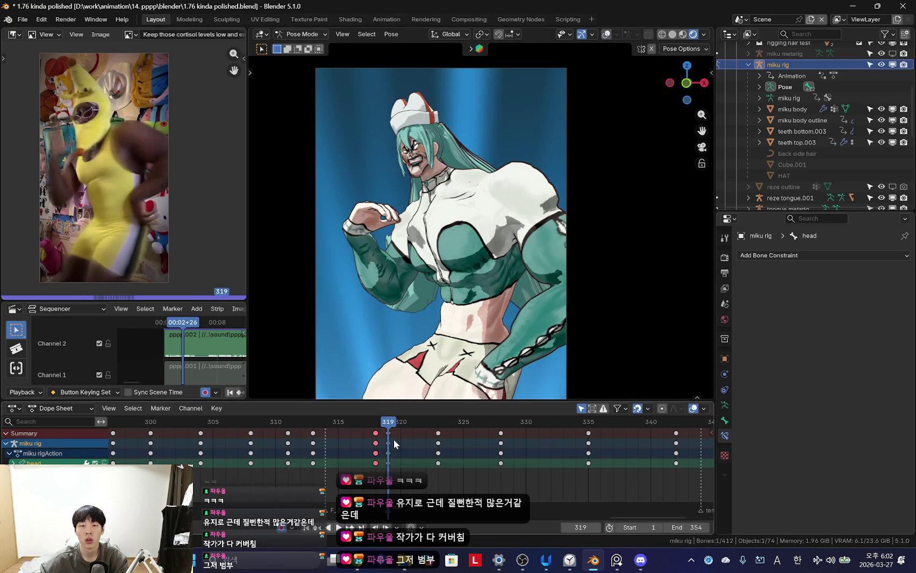
- Shift the selected keys around frames 315–319 two frames later and review the playback
{"action": "right_click", "coordinate": [387, 436]}
{"action": "key", "text": "space"}
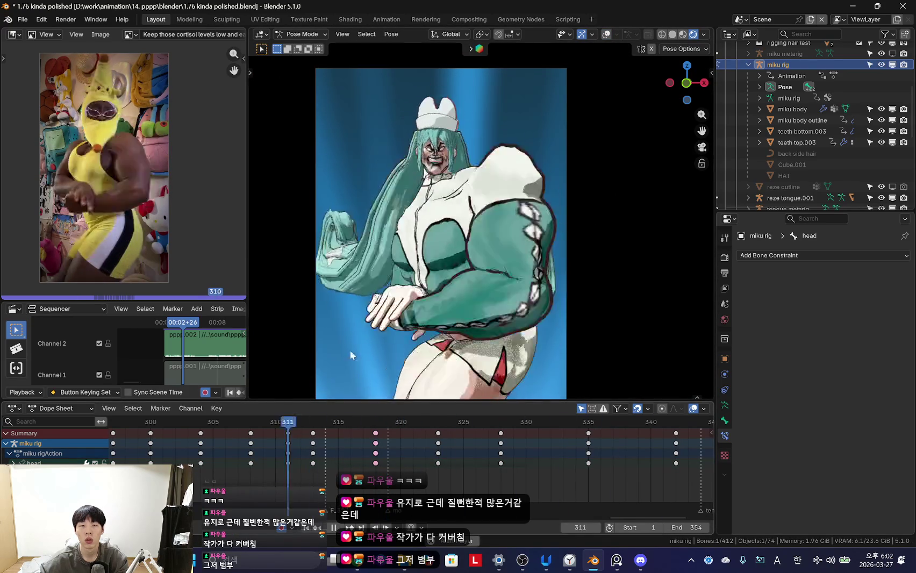
{"action": "scroll", "coordinate": [254, 435], "scroll_direction": "up", "scroll_amount": 2}
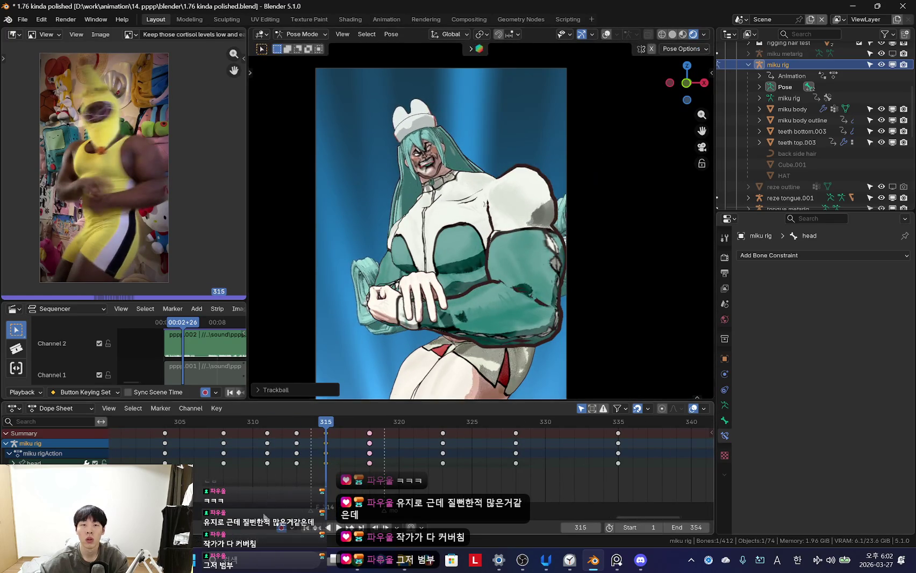
{"action": "key", "text": "space"}
{"action": "scroll", "coordinate": [278, 464], "scroll_direction": "up", "scroll_amount": 1}
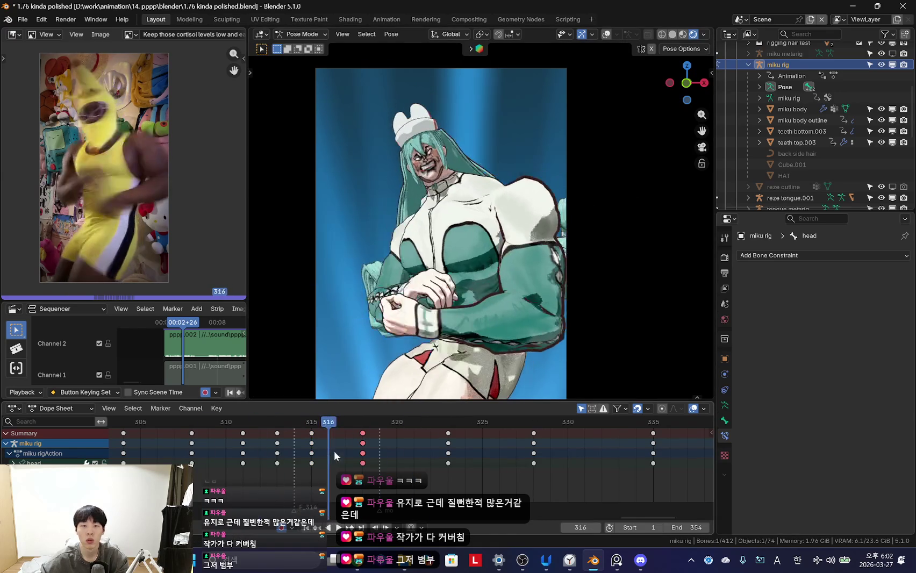
{"action": "key", "text": "g"}
{"action": "left_click", "coordinate": [428, 458]}
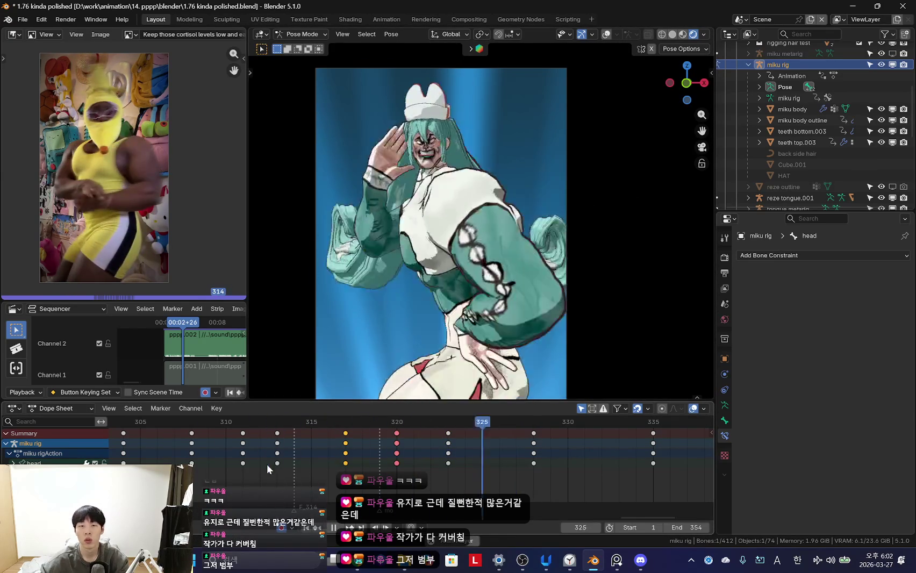
{"action": "scroll", "coordinate": [518, 264], "scroll_direction": "down", "scroll_amount": 3}
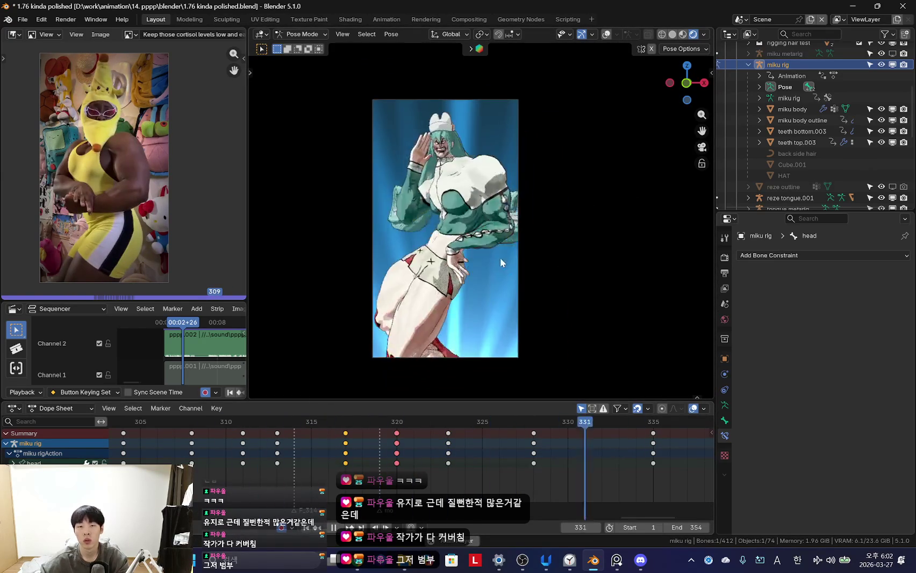
{"action": "scroll", "coordinate": [421, 459], "scroll_direction": "down", "scroll_amount": 2}
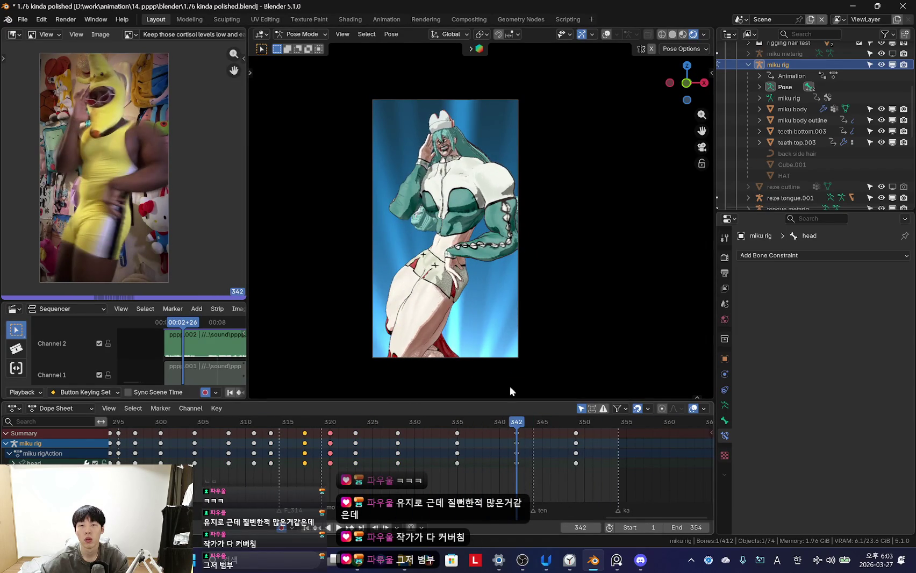
{"action": "scroll", "coordinate": [536, 322], "scroll_direction": "up", "scroll_amount": 3}
{"action": "key", "text": "shift+alt+z"}
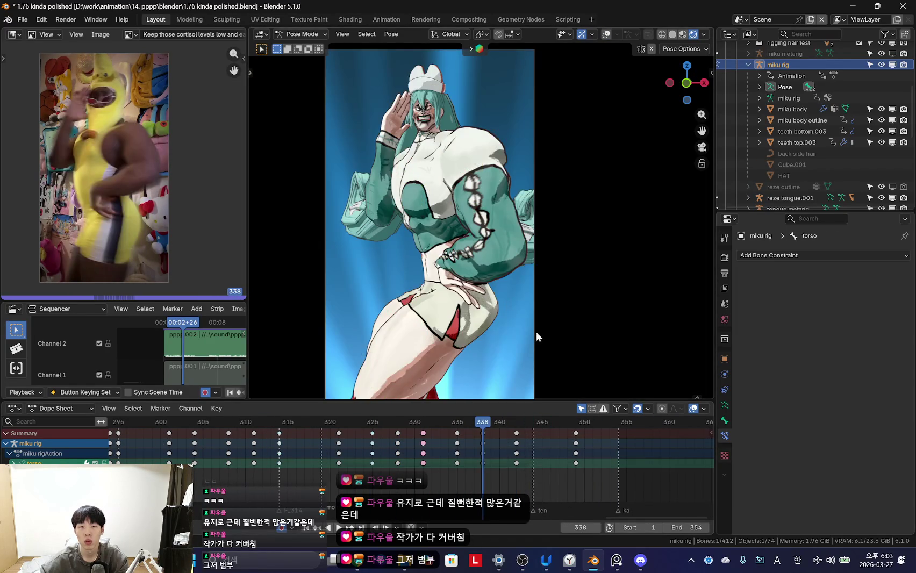
- Confirm the bone move at frame 341, then play the dance against the reference, pausing at 339
{"action": "mouse_move", "coordinate": [418, 453]}
{"action": "left_mouse_down"}
{"action": "mouse_move", "coordinate": [522, 466]}
{"action": "mouse_move", "coordinate": [535, 451]}
{"action": "left_mouse_up"}
{"action": "left_click", "coordinate": [433, 298]}
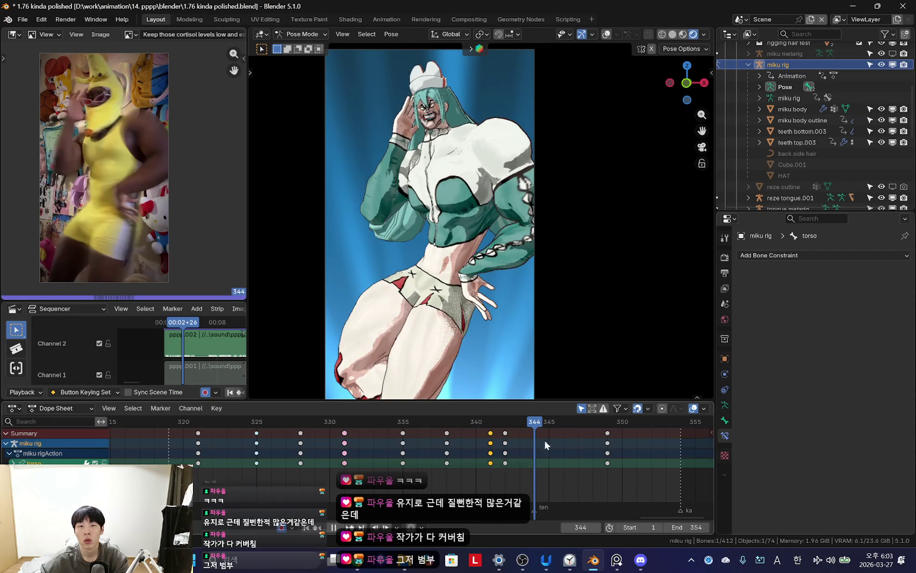
{"action": "key", "text": "space"}
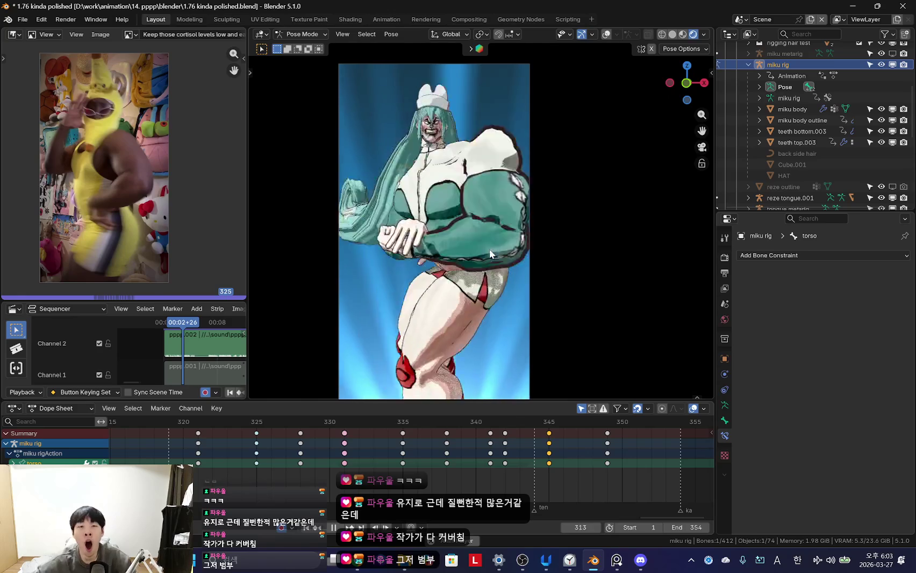
{"action": "scroll", "coordinate": [362, 441], "scroll_direction": "down", "scroll_amount": 2}
{"action": "key", "text": "Escape"}
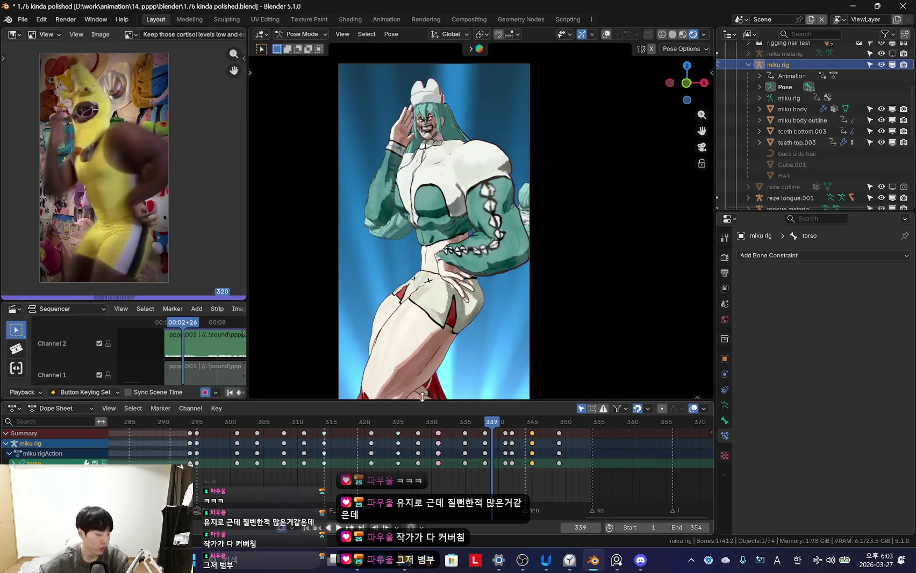
- Save the project as '1.77 LETS MAKE first muscle good.blend'
{"action": "left_click", "coordinate": [31, 17]}
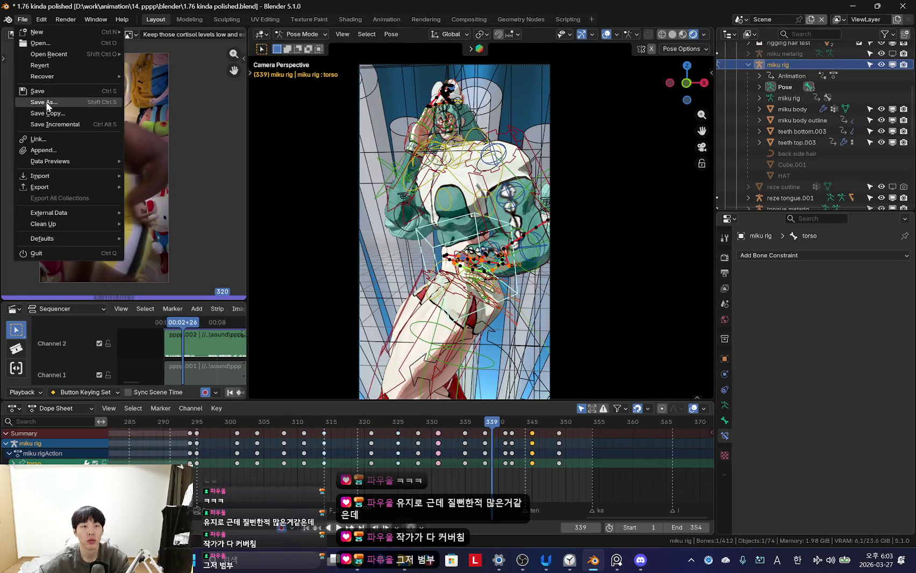
{"action": "left_click", "coordinate": [45, 102]}
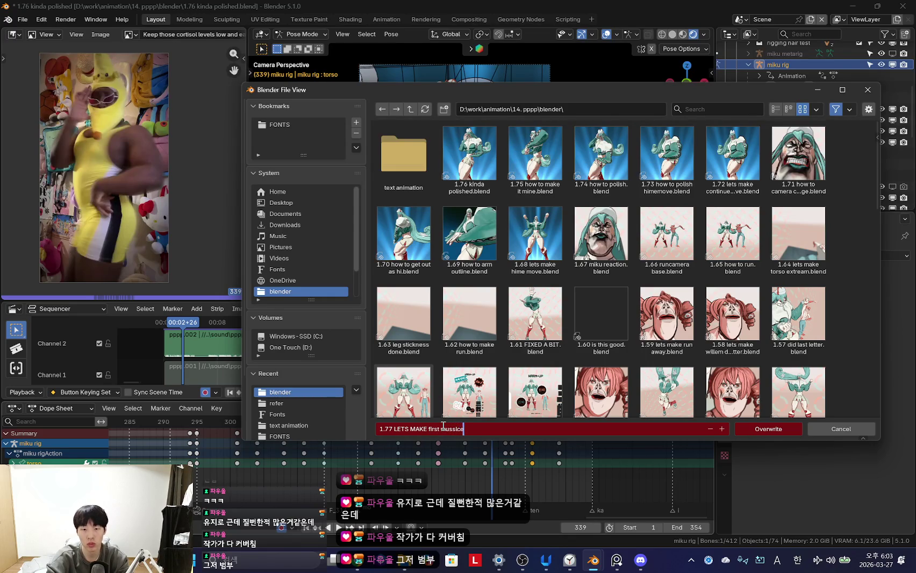
{"action": "type", "text": "1.77 LETS MAKE first muscle good.blend"}
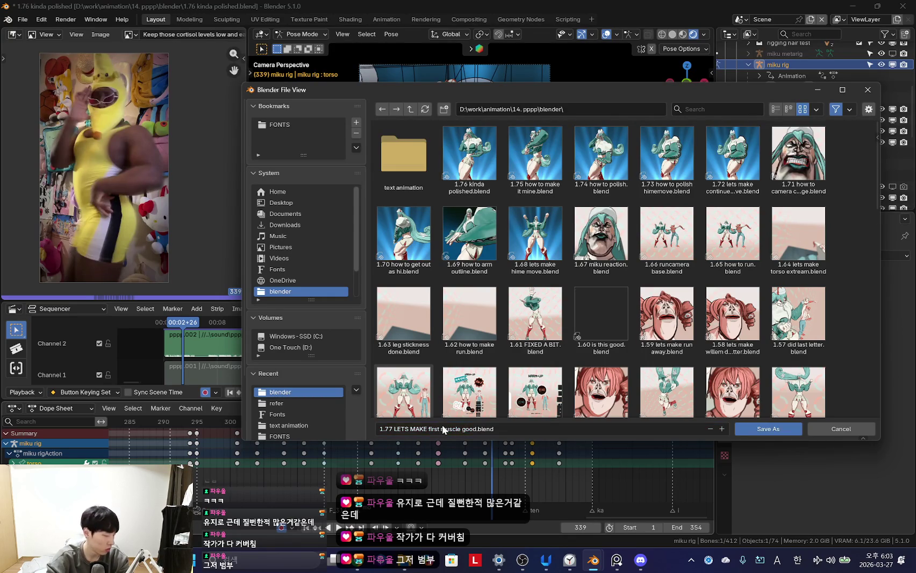
{"action": "key", "text": "Return"}
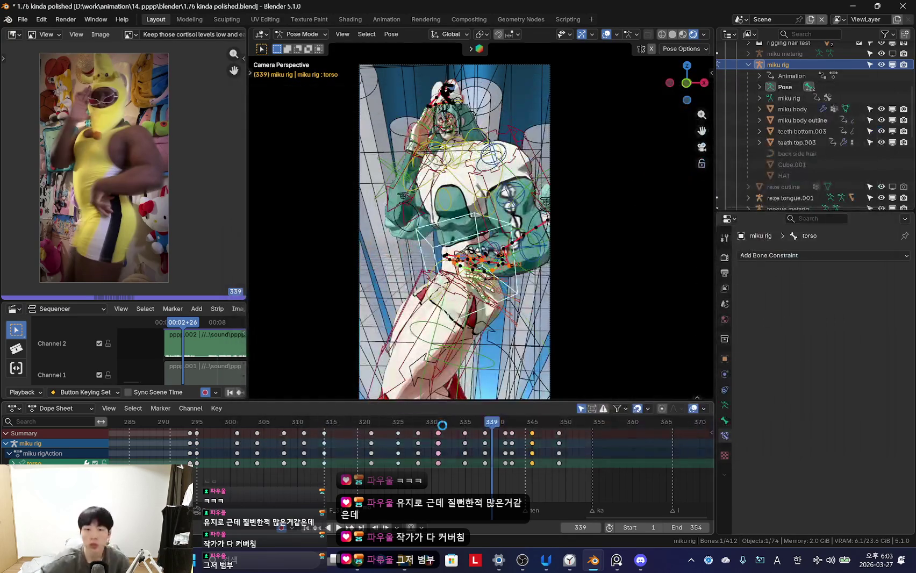
- Open the 5-minute focus timer, toggle its compact view, then minimize it
{"action": "left_click", "coordinate": [570, 561]}
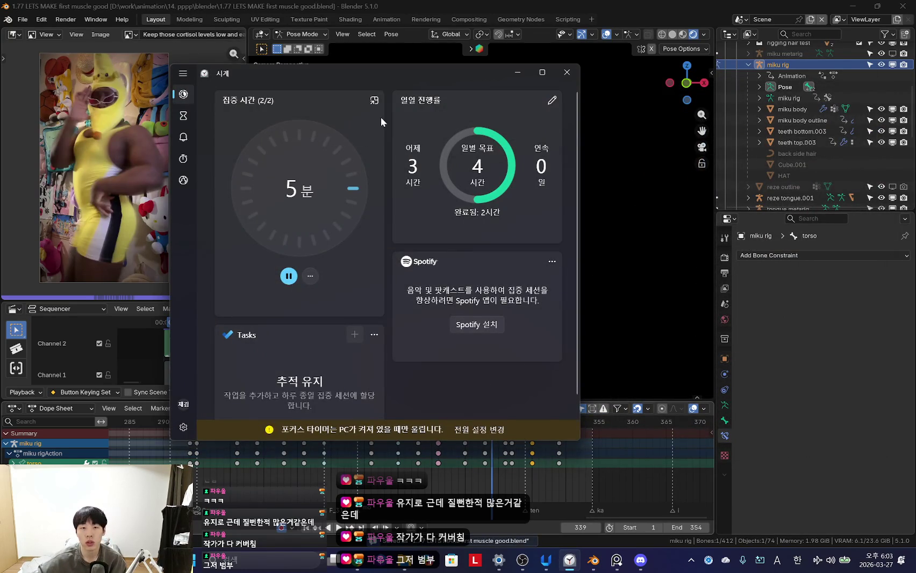
{"action": "left_click", "coordinate": [374, 100]}
{"action": "left_click", "coordinate": [640, 28]}
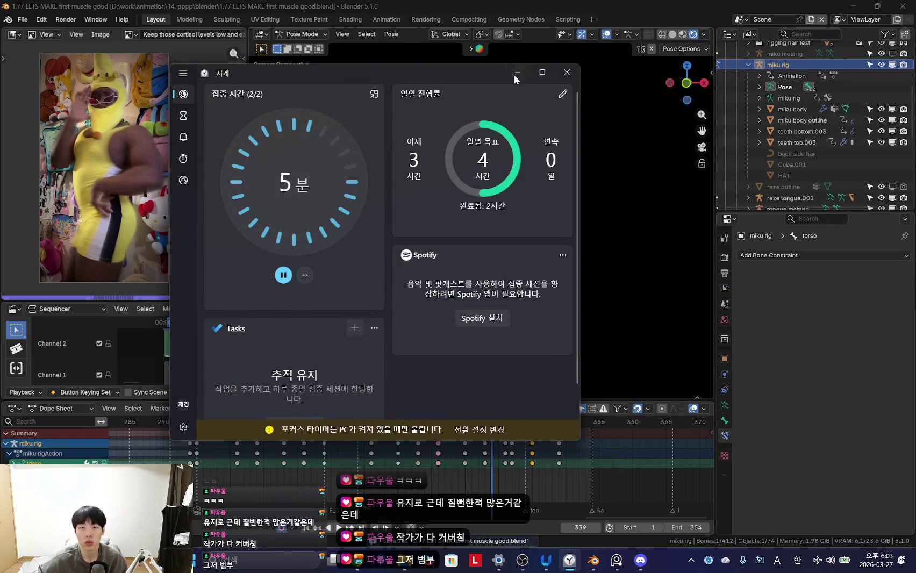
{"action": "left_click", "coordinate": [516, 73]}
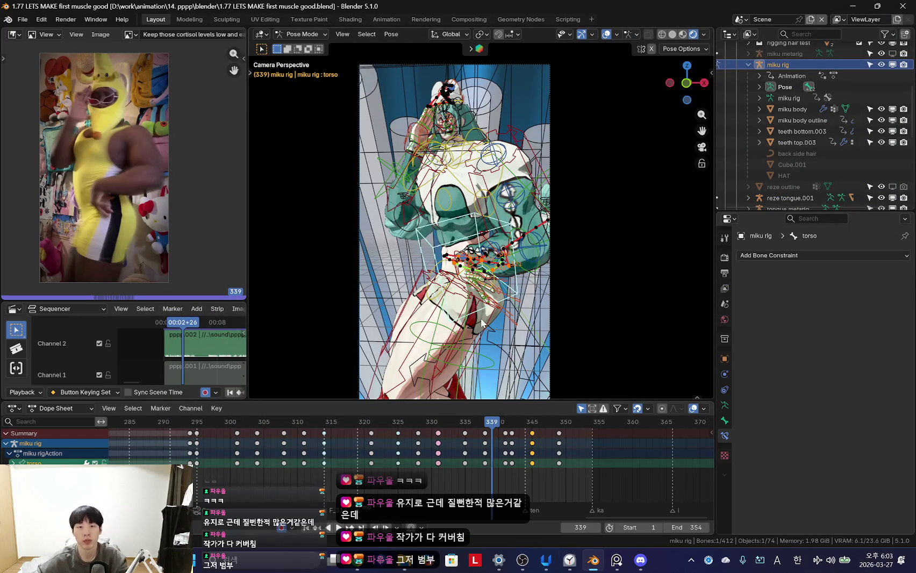
{"action": "key", "text": "shift+alt+z"}
{"action": "key", "text": "shift+alt+z"}
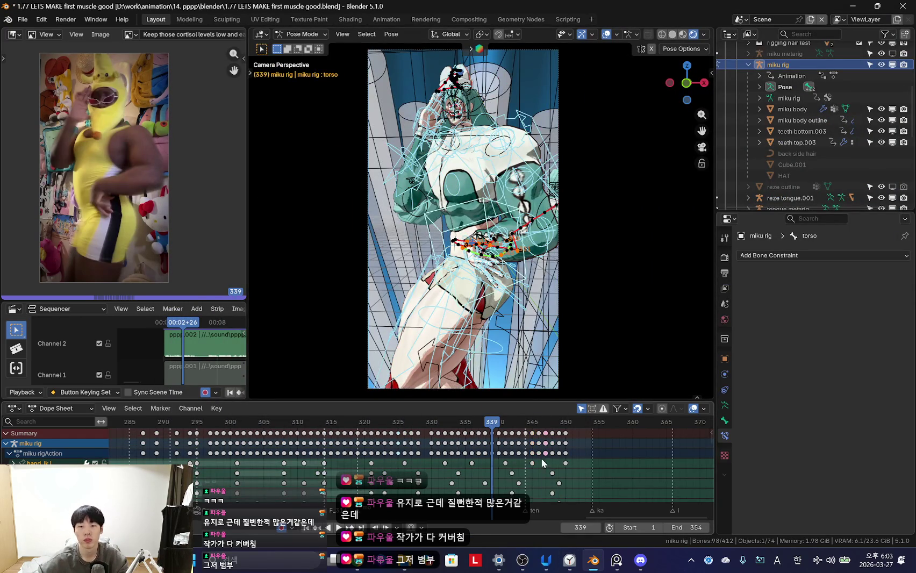
{"action": "key", "text": "space"}
{"action": "key", "text": "shift+alt+z"}
{"action": "scroll", "coordinate": [465, 480], "scroll_direction": "down", "scroll_amount": 3}
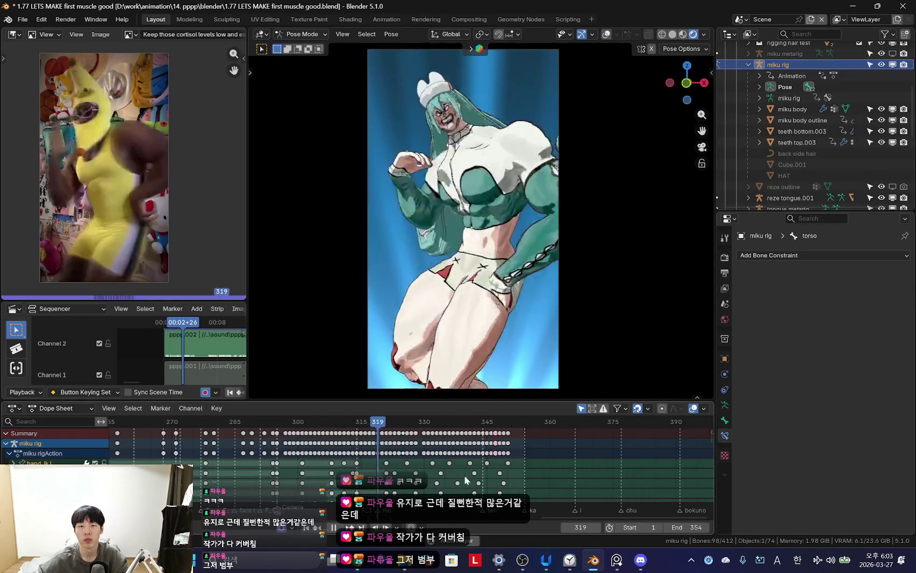
{"action": "scroll", "coordinate": [465, 480], "scroll_direction": "up", "scroll_amount": 3}
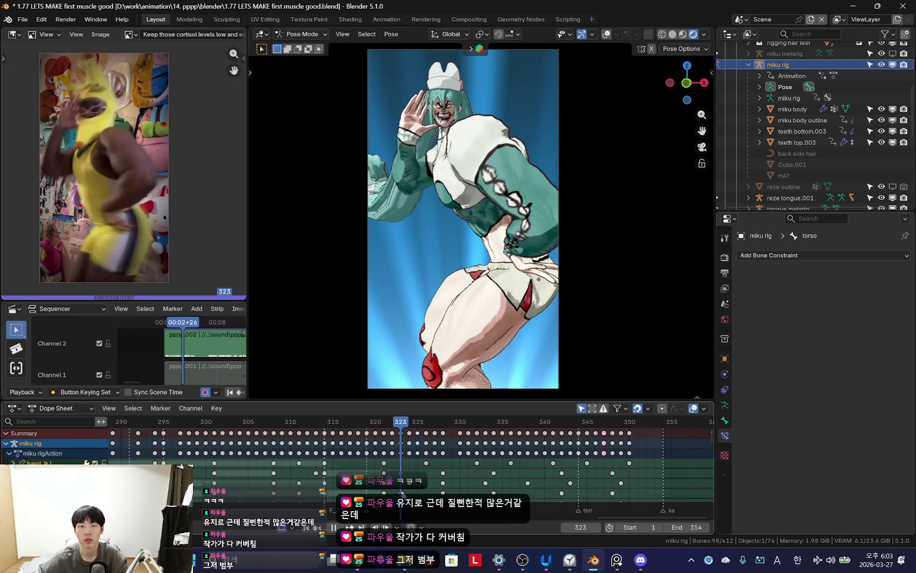
{"action": "key", "text": "space"}
{"action": "key", "text": "shift+alt+z"}
{"action": "left_click", "coordinate": [421, 177]}
{"action": "left_click", "coordinate": [421, 177]}
{"action": "key", "text": "n"}
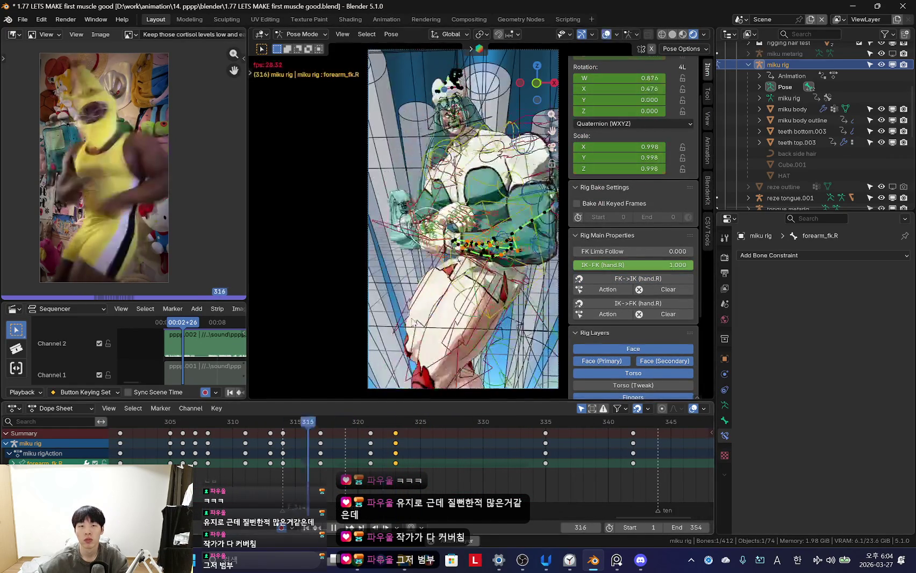
{"action": "key", "text": "n"}
{"action": "key", "text": "shift+alt+z"}
{"action": "key", "text": "space"}
{"action": "scroll", "coordinate": [426, 458], "scroll_direction": "down", "scroll_amount": 3}
{"action": "scroll", "coordinate": [300, 470], "scroll_direction": "down", "scroll_amount": 2}
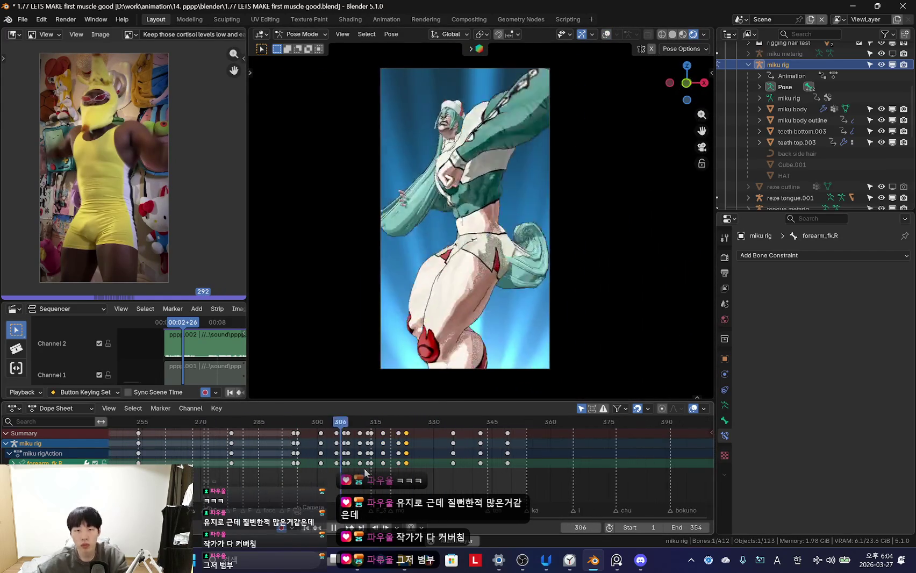
{"action": "scroll", "coordinate": [377, 461], "scroll_direction": "up", "scroll_amount": 1}
{"action": "scroll", "coordinate": [253, 469], "scroll_direction": "up", "scroll_amount": 5}
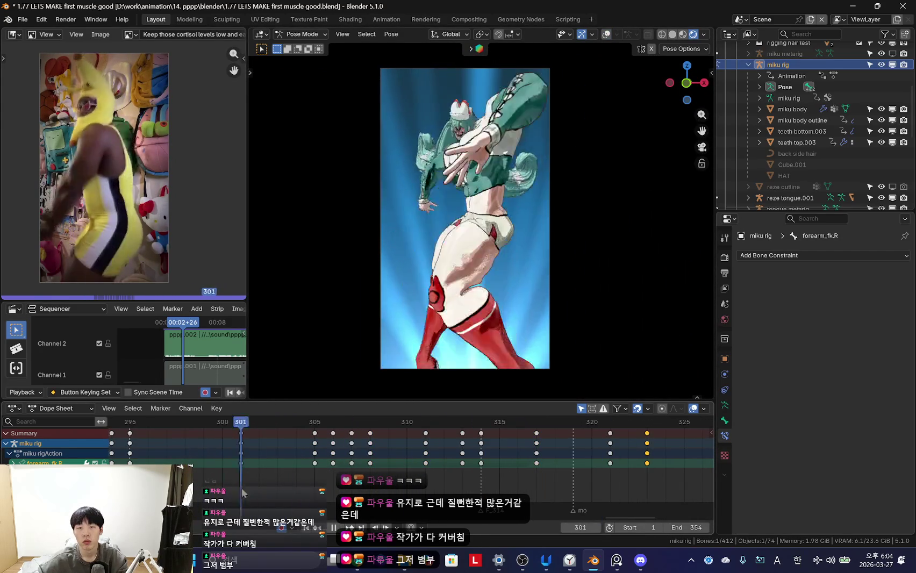
{"action": "key", "text": "space"}
{"action": "key", "text": "space"}
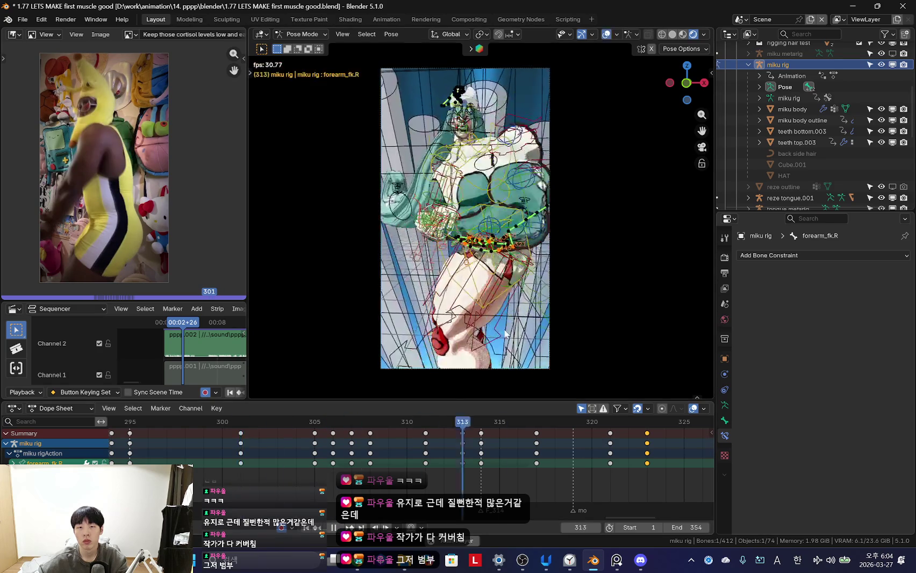
{"action": "scroll", "coordinate": [259, 468], "scroll_direction": "down", "scroll_amount": 2}
{"action": "key", "text": "space"}
{"action": "key", "text": "shift+Left"}
{"action": "key", "text": "space"}
- Select all bones and key the whole rig's pose at frame 311
{"action": "scroll", "coordinate": [225, 474], "scroll_direction": "down", "scroll_amount": 2}
{"action": "scroll", "coordinate": [319, 467], "scroll_direction": "down", "scroll_amount": 1}
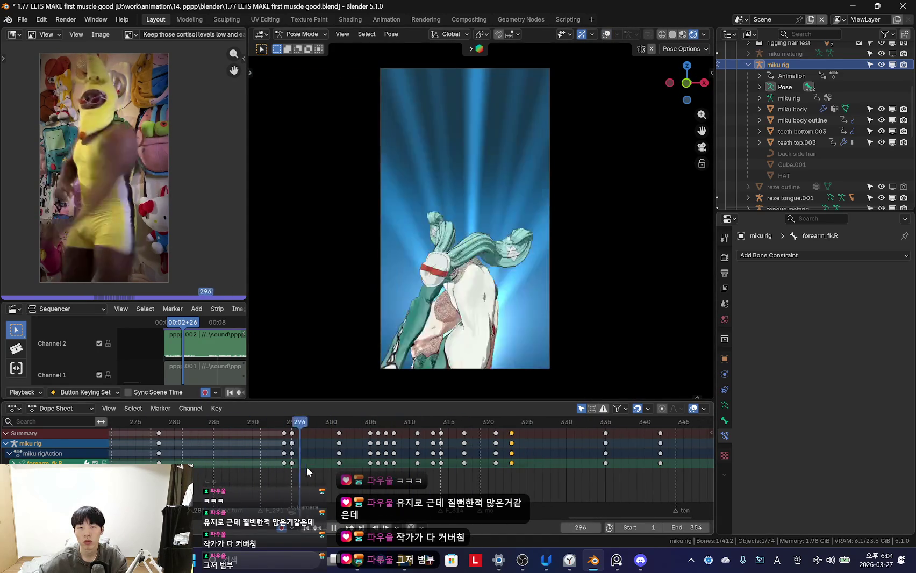
{"action": "key", "text": "space"}
{"action": "key", "text": "a"}
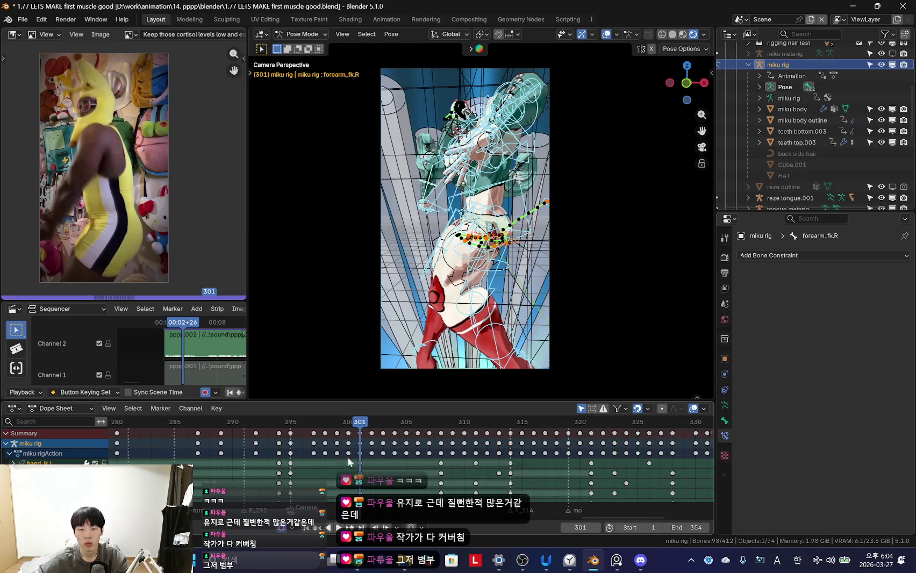
{"action": "key", "text": "space"}
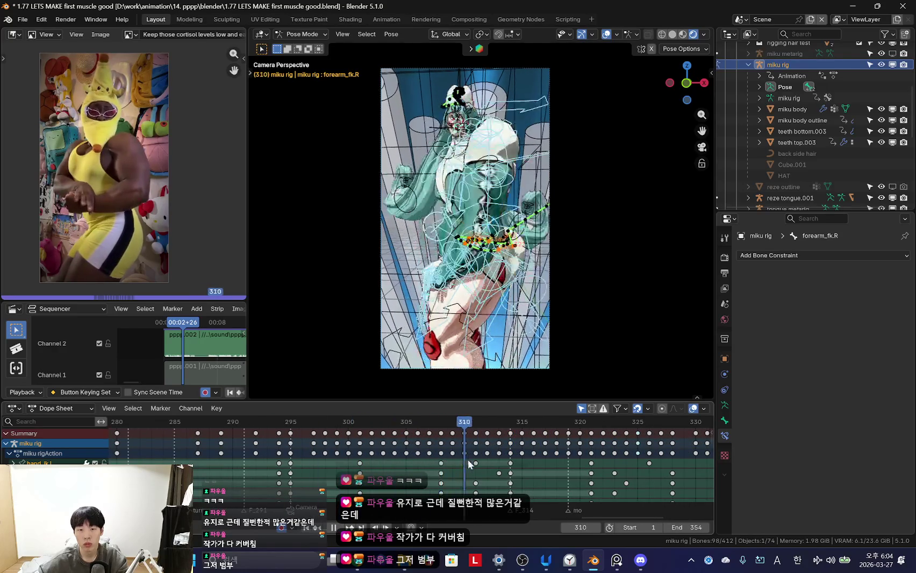
{"action": "key", "text": "space"}
{"action": "key", "text": "i"}
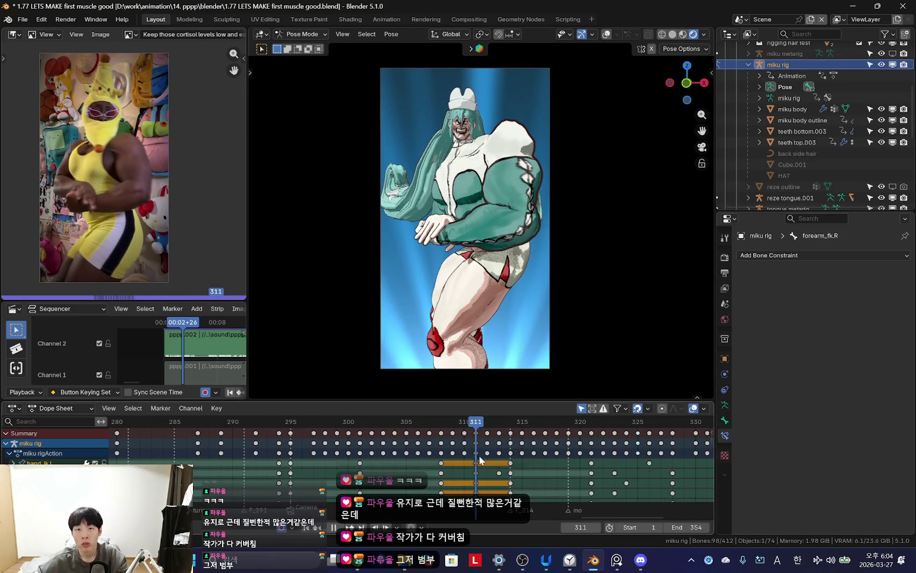
{"action": "key", "text": "space"}
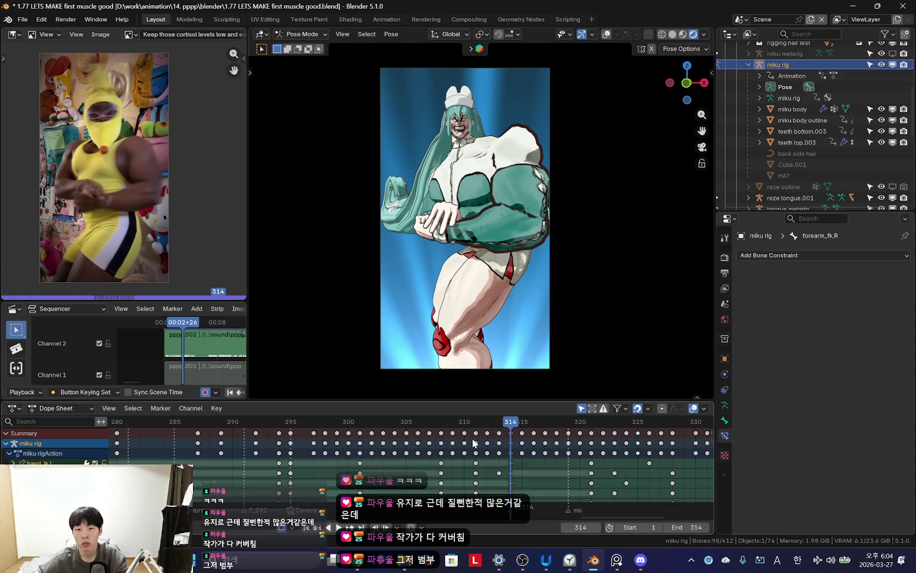
- Compress the keys between frames 296 and 311 and review the faster timing
{"action": "left_click_drag", "start_coordinate": [298, 456], "coordinate": [478, 462]}
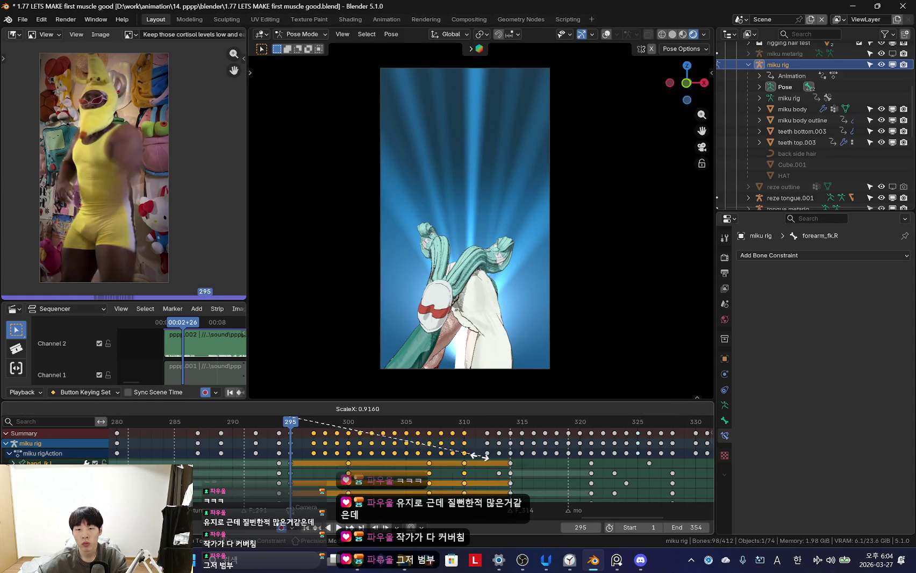
{"action": "key", "text": "space"}
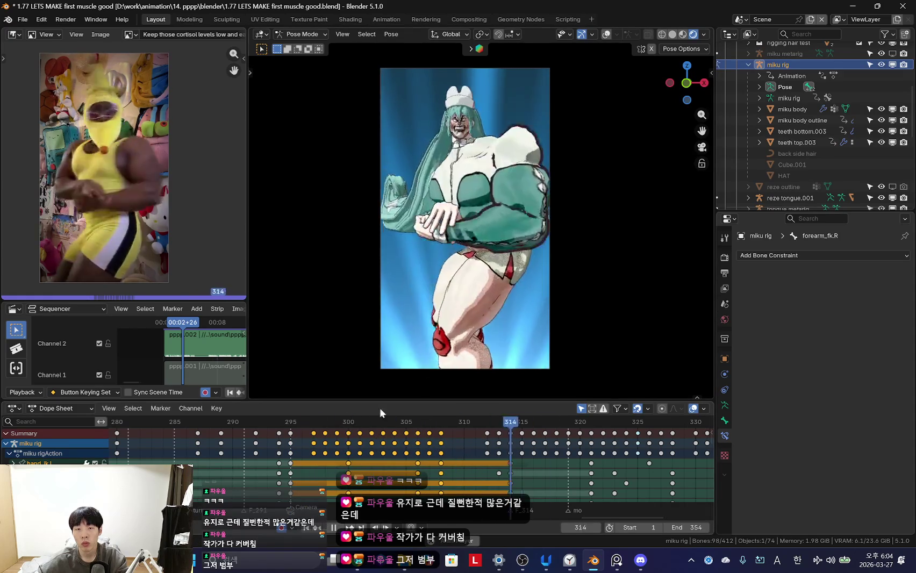
{"action": "scroll", "coordinate": [435, 448], "scroll_direction": "down", "scroll_amount": 1}
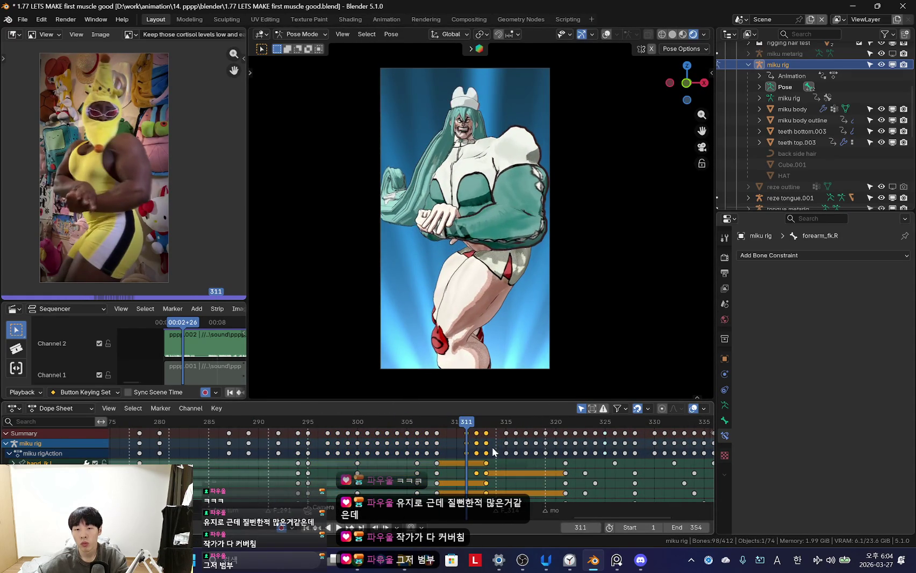
{"action": "key", "text": "space"}
{"action": "scroll", "coordinate": [463, 452], "scroll_direction": "down", "scroll_amount": 2}
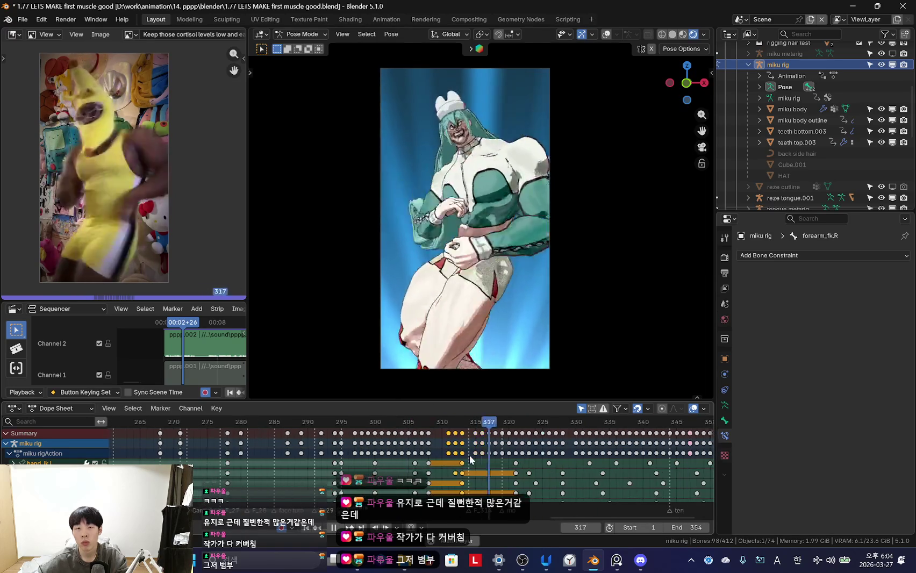
{"action": "scroll", "coordinate": [446, 462], "scroll_direction": "down", "scroll_amount": 2}
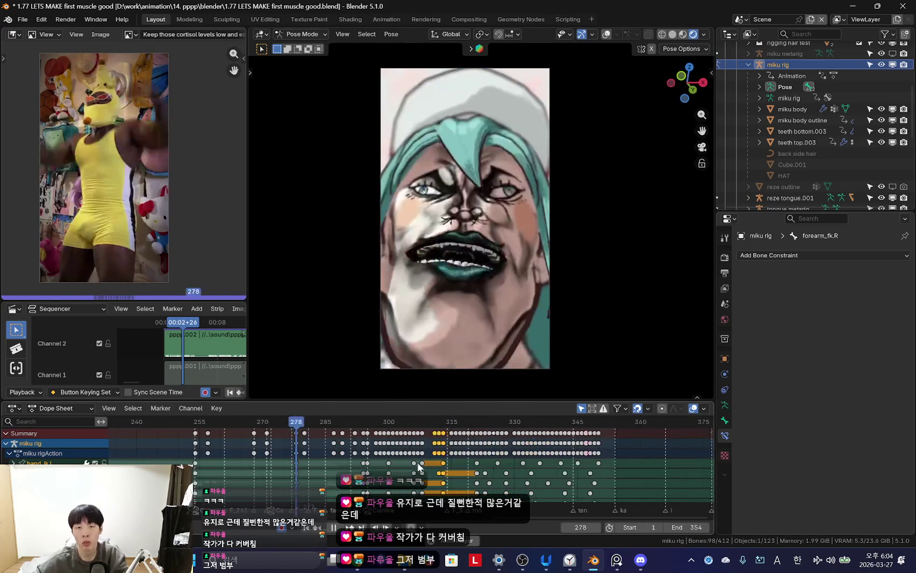
{"action": "scroll", "coordinate": [452, 466], "scroll_direction": "up", "scroll_amount": 5}
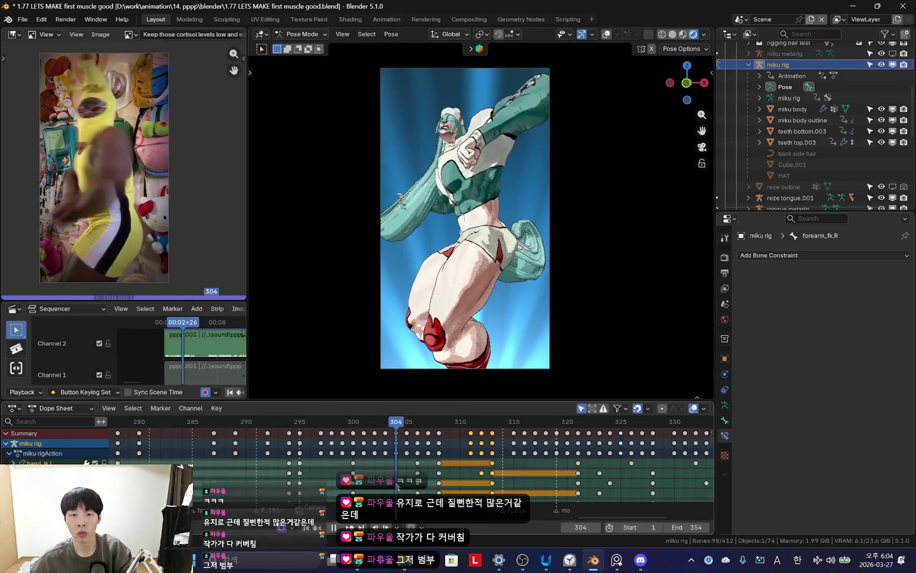
{"action": "left_click", "coordinate": [453, 211]}
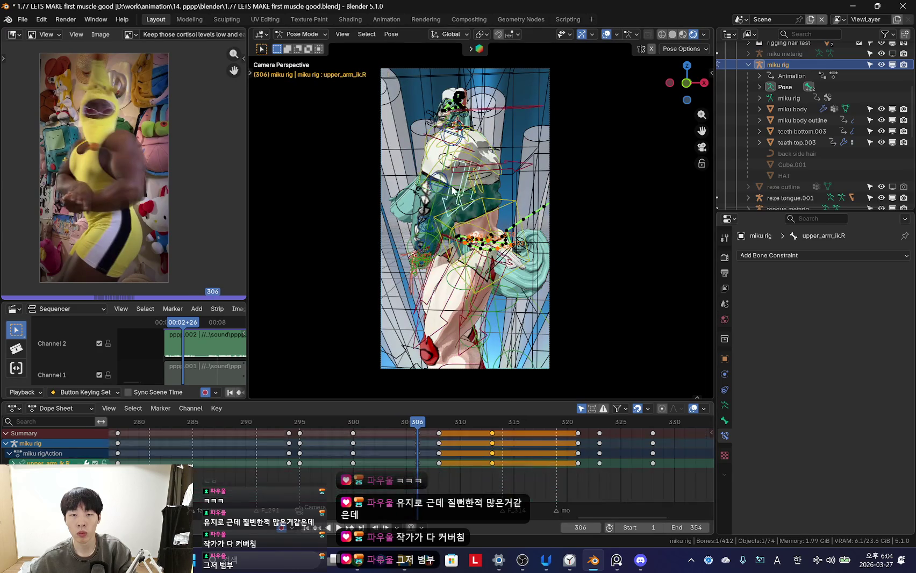
- Lower the left upper arm and key the new pose at frame 307
{"action": "key", "text": "shift+alt+z"}
{"action": "scroll", "coordinate": [425, 451], "scroll_direction": "up", "scroll_amount": 2}
{"action": "key", "text": "space"}
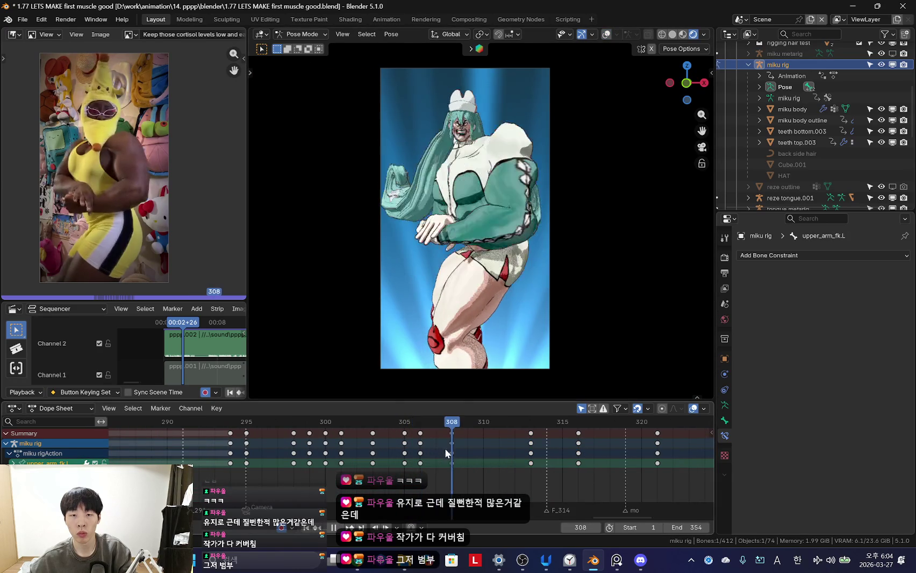
{"action": "key", "text": "Left"}
{"action": "key", "text": "t"}
{"action": "key", "text": "shift+alt+z"}
{"action": "key", "text": "shift+alt+z"}
{"action": "key", "text": "t"}
{"action": "key", "text": "r"}
{"action": "left_click", "coordinate": [525, 356]}
{"action": "key", "text": "i"}
{"action": "key", "text": "space"}
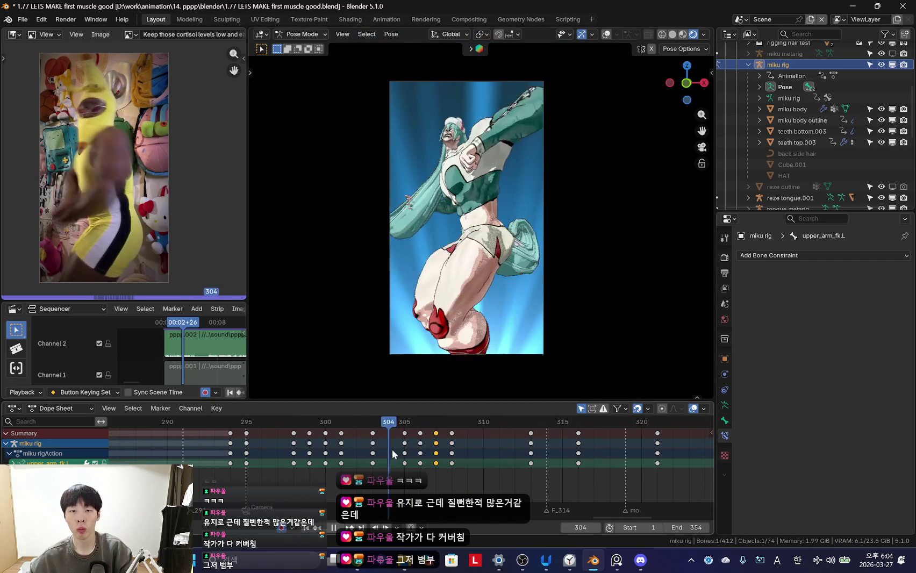
{"action": "key", "text": "space"}
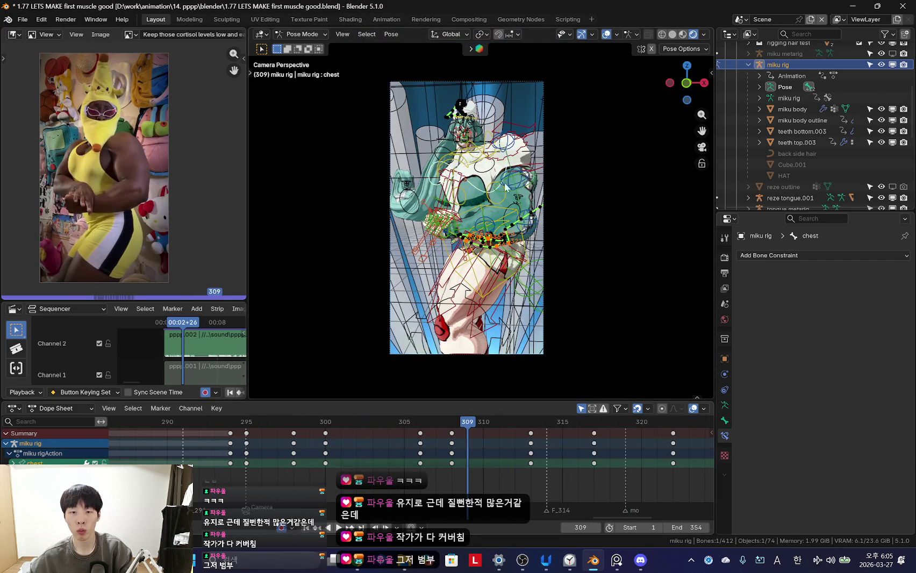
- Move the chest keys from frame 305 to 306 and key a trackball-rotated chest at 308
{"action": "key", "text": "space"}
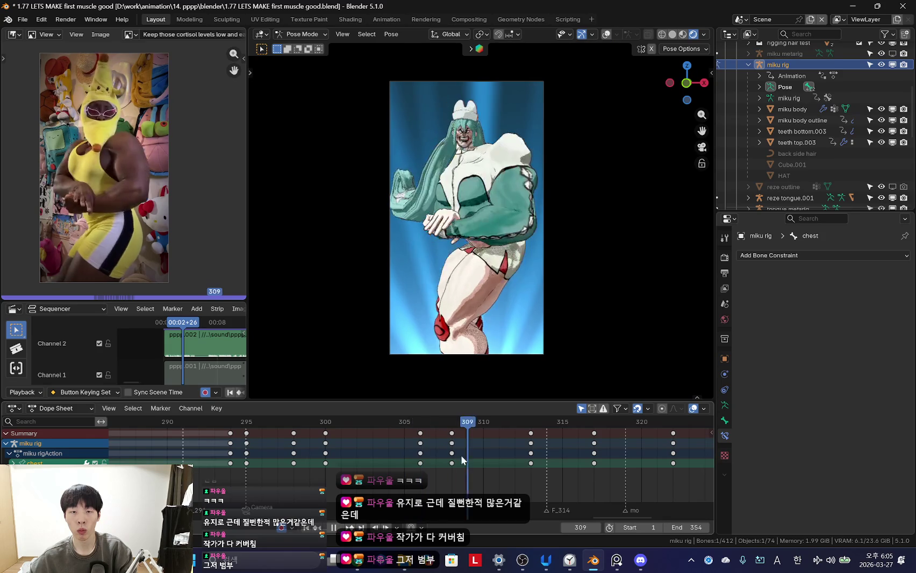
{"action": "scroll", "coordinate": [384, 441], "scroll_direction": "down", "scroll_amount": 1}
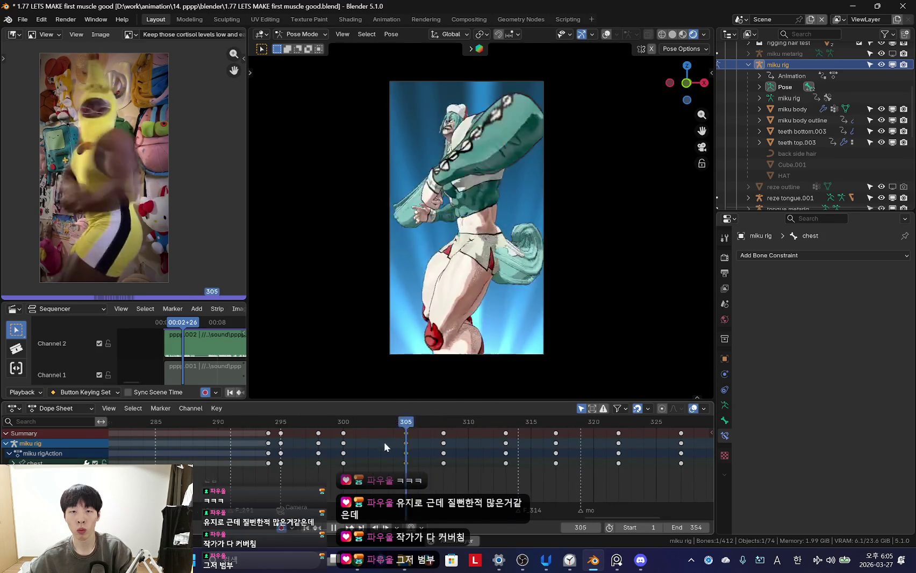
{"action": "scroll", "coordinate": [475, 378], "scroll_direction": "down", "scroll_amount": 3}
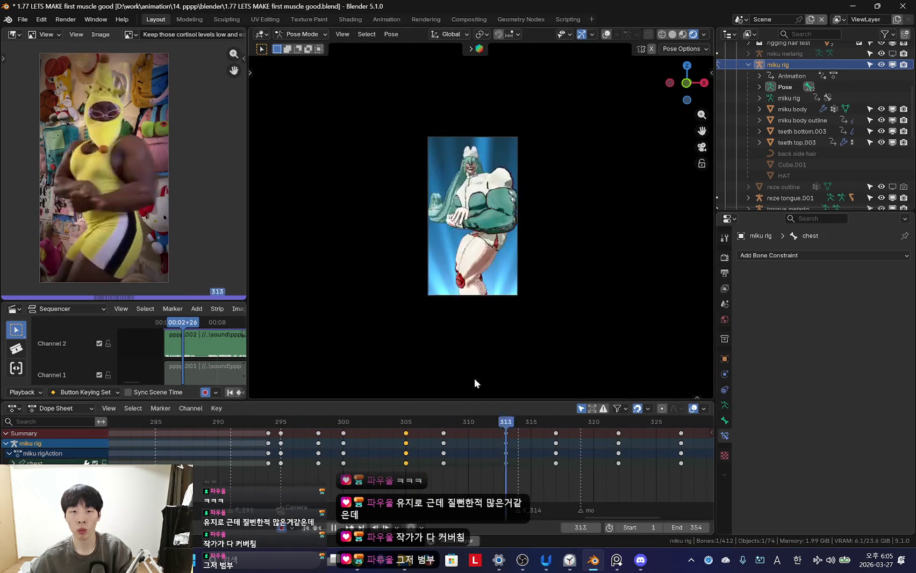
{"action": "left_click_drag", "start_coordinate": [406, 453], "coordinate": [418, 453]}
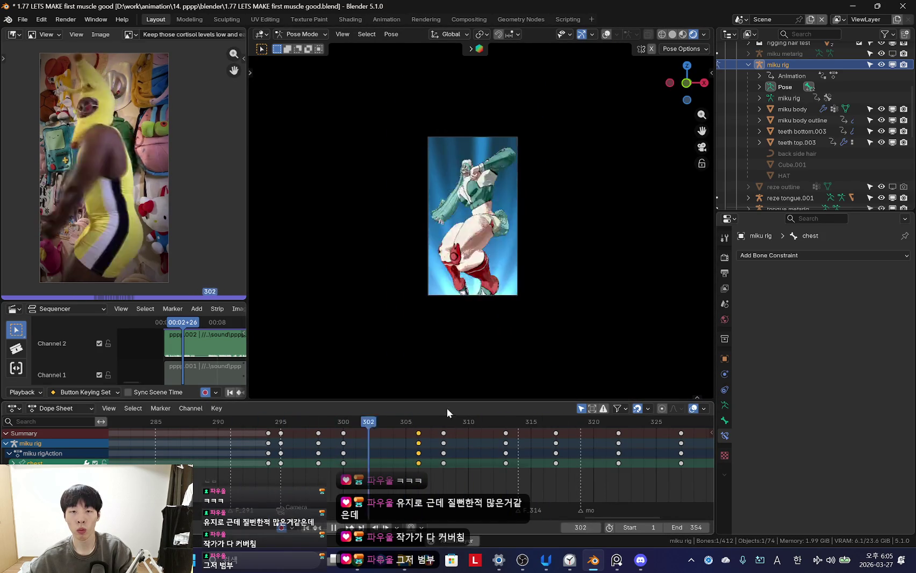
{"action": "scroll", "coordinate": [473, 215], "scroll_direction": "up", "scroll_amount": 2}
{"action": "key", "text": "space"}
{"action": "key", "text": "r"}
{"action": "key", "text": "r"}
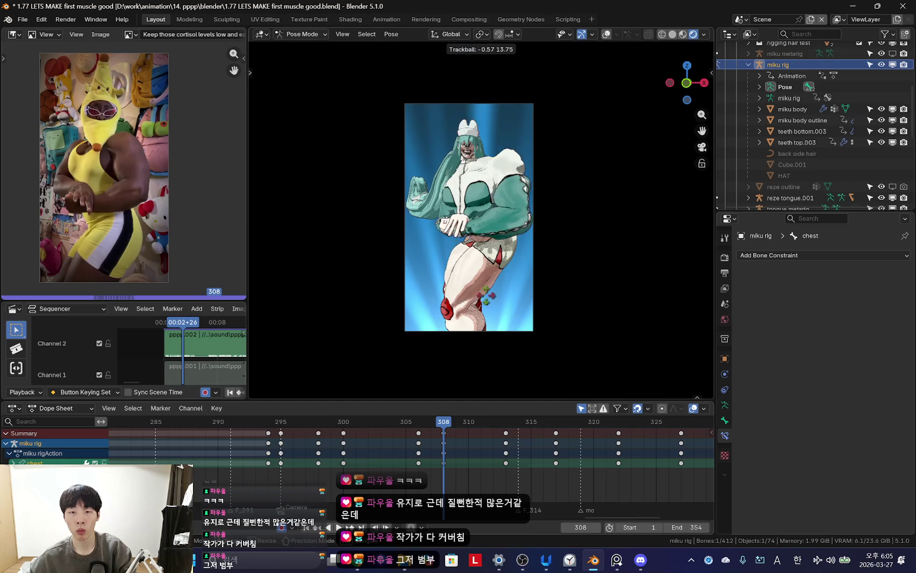
{"action": "key", "text": "Return"}
{"action": "key", "text": "space"}
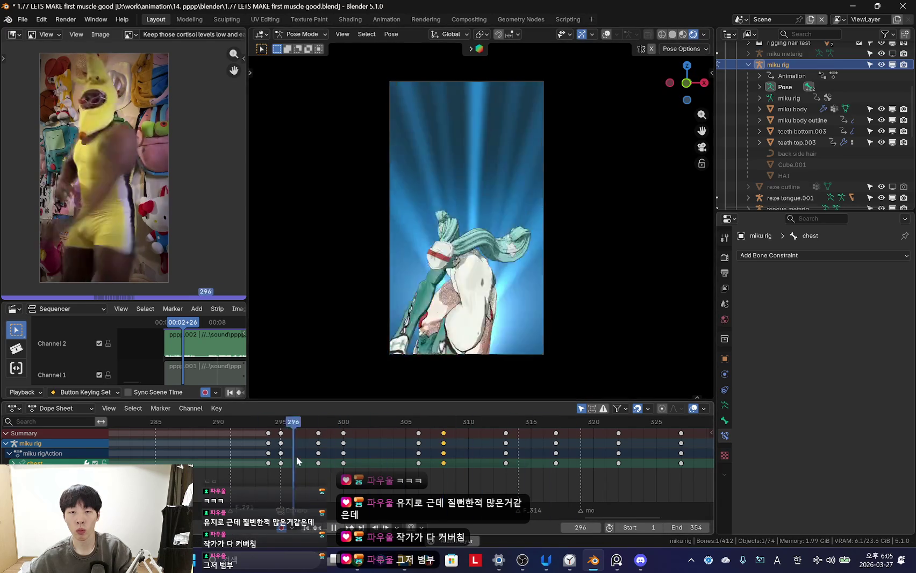
{"action": "key", "text": "Escape"}
- Leave Pose Mode and select the miku body outline object
{"action": "scroll", "coordinate": [454, 443], "scroll_direction": "down", "scroll_amount": 2}
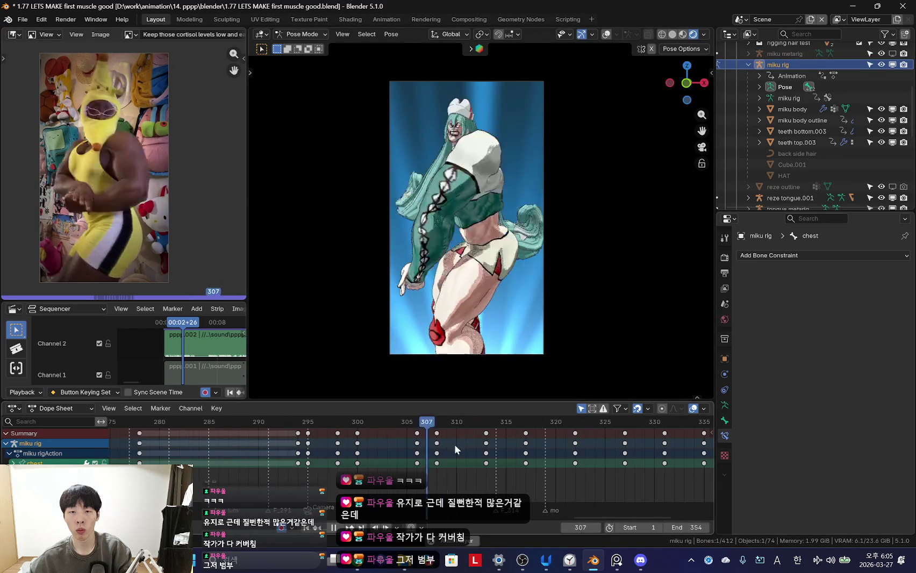
{"action": "key", "text": "space"}
{"action": "key", "text": "shift+alt+z"}
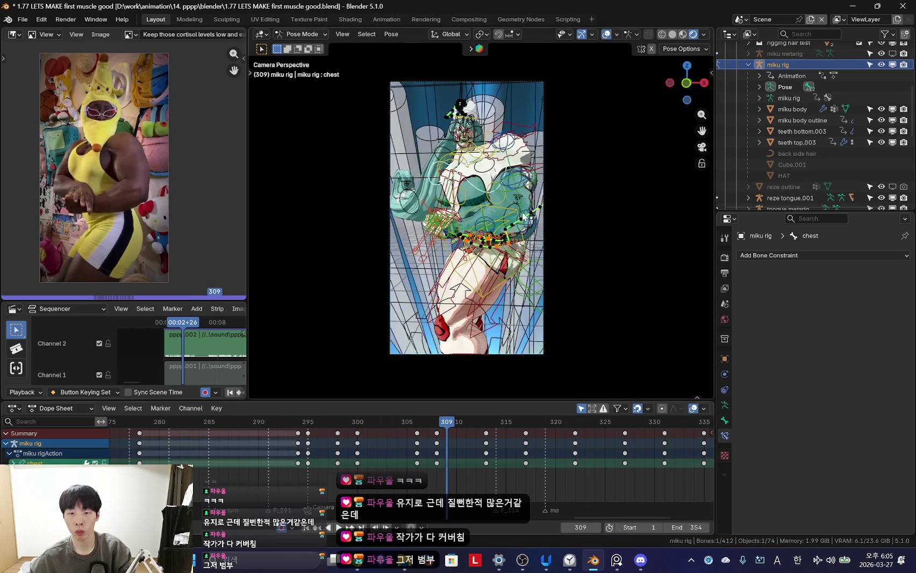
{"action": "key", "text": "ctrl+Tab"}
{"action": "left_click", "coordinate": [508, 204]}
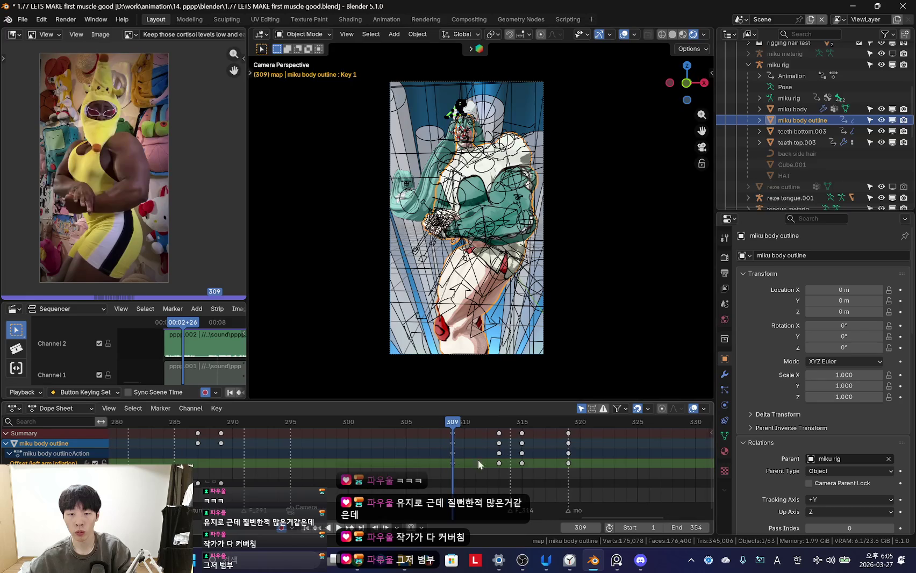
- Confirm the miku body outline and miku body keys moved earlier, around frames 305–317, and play back to check
{"action": "left_click", "coordinate": [566, 458]}
{"action": "key", "text": "shift+alt+z"}
{"action": "key", "text": "space"}
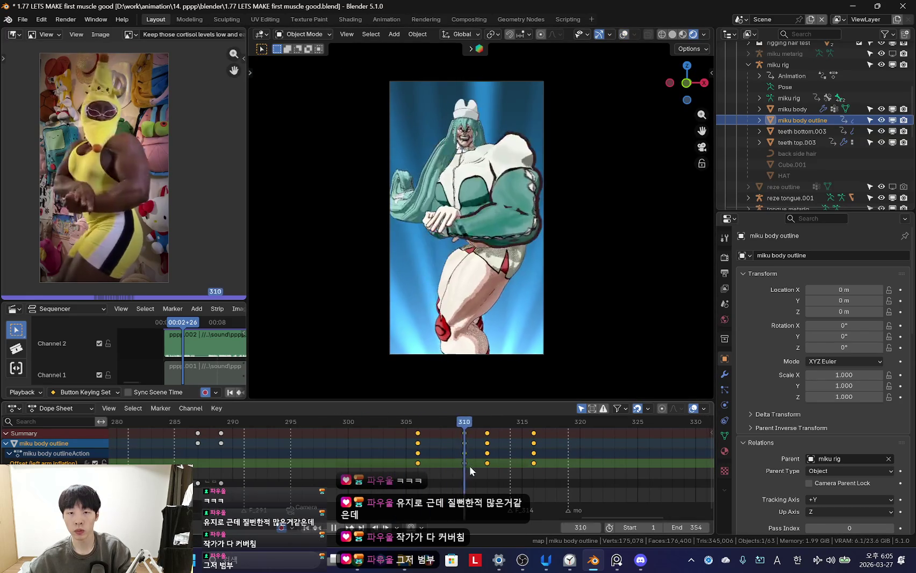
{"action": "left_click", "coordinate": [796, 109]}
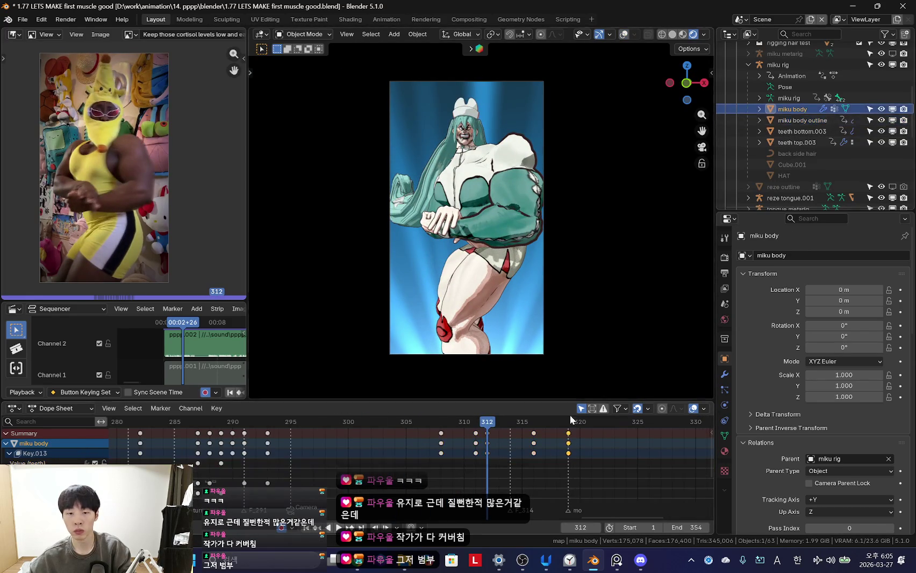
{"action": "left_click", "coordinate": [569, 458]}
{"action": "key", "text": "space"}
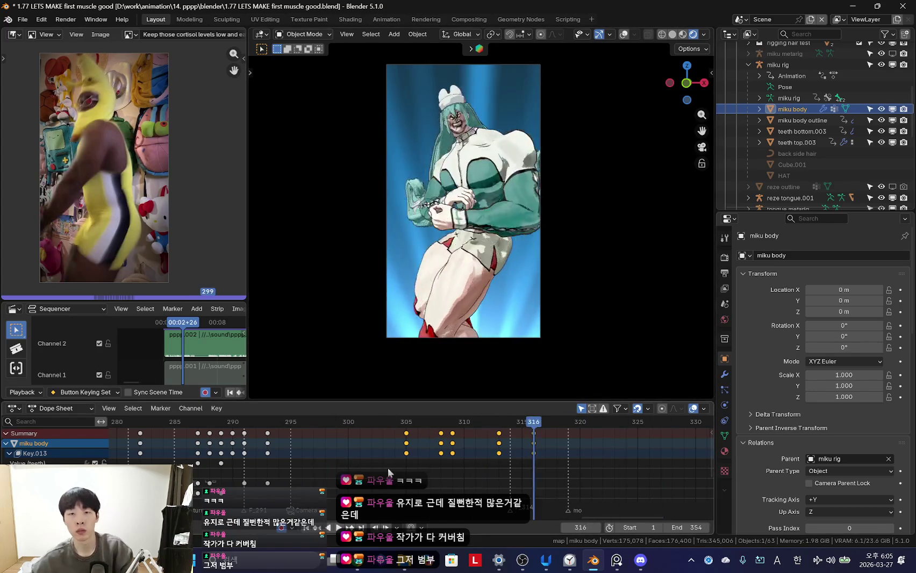
{"action": "key", "text": "space"}
- Return to posing the miku rig and pick the left upper arm tweak bone
{"action": "left_click", "coordinate": [491, 223]}
{"action": "left_click", "coordinate": [519, 167]}
{"action": "scroll", "coordinate": [589, 212], "scroll_direction": "up", "scroll_amount": 3}
- Select the left forearm and upper_arm_tweak.L bones and review the arm motion up to frame 309
{"action": "left_click", "coordinate": [571, 215]}
{"action": "scroll", "coordinate": [571, 214], "scroll_direction": "down", "scroll_amount": 2}
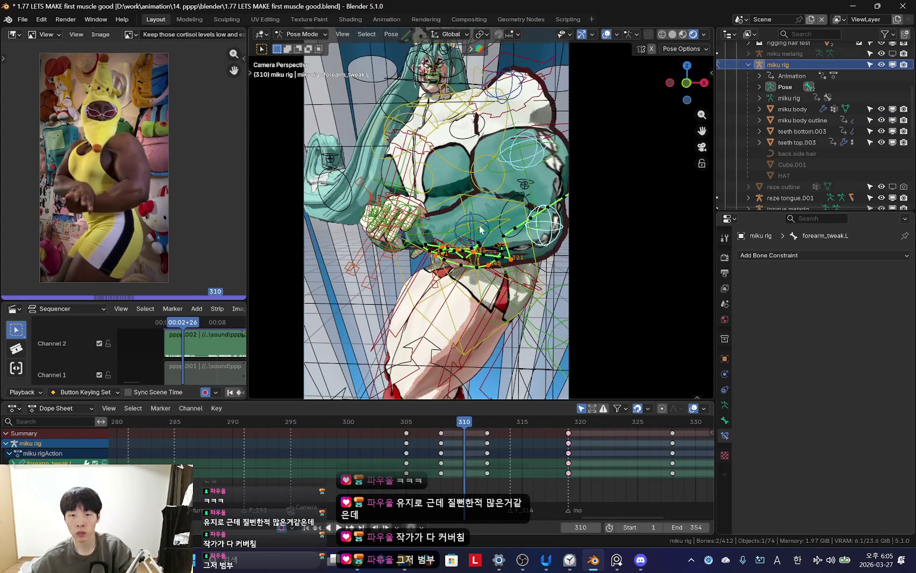
{"action": "left_click", "coordinate": [523, 83], "text": "shift"}
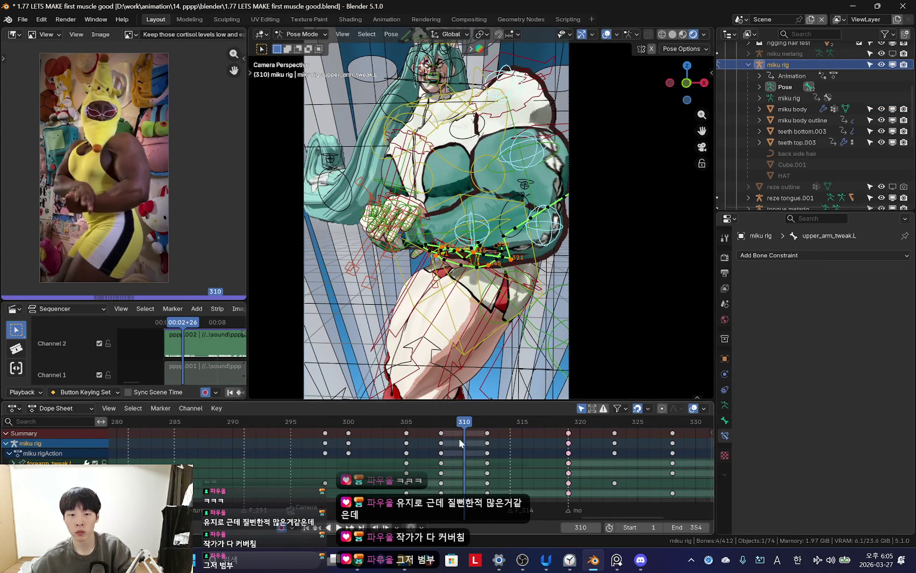
{"action": "key", "text": "space"}
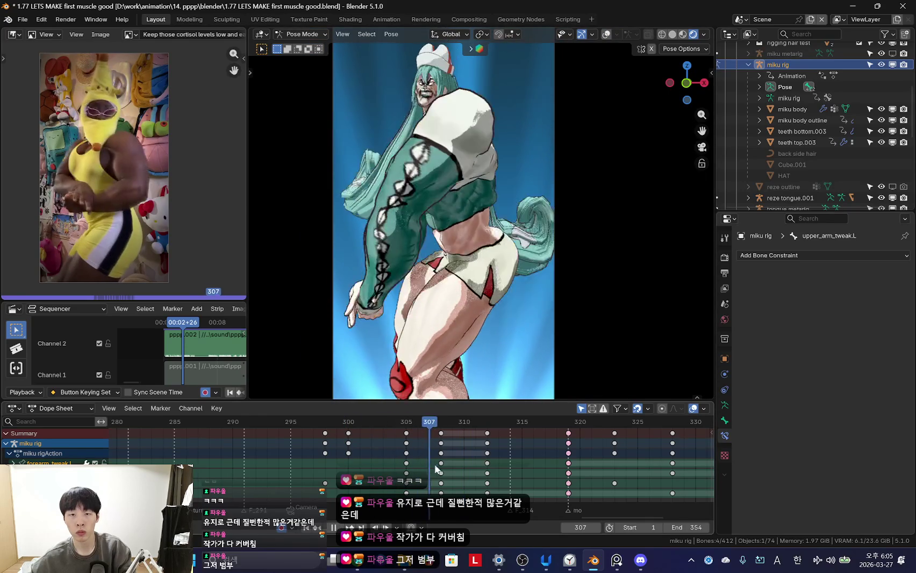
{"action": "key", "text": "space"}
- Shift the arm keys at frames 310 and 314 slightly later, then undo and replay
{"action": "left_click_drag", "start_coordinate": [432, 429], "coordinate": [497, 497]}
{"action": "key", "text": "g"}
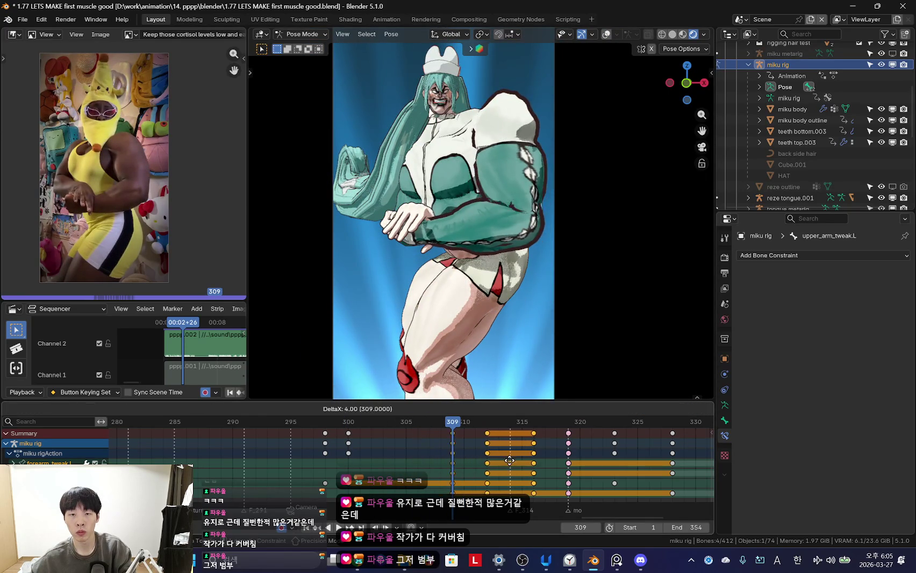
{"action": "left_click", "coordinate": [450, 472]}
{"action": "key", "text": "space"}
{"action": "key", "text": "Escape"}
{"action": "key", "text": "ctrl+z"}
{"action": "key", "text": "space"}
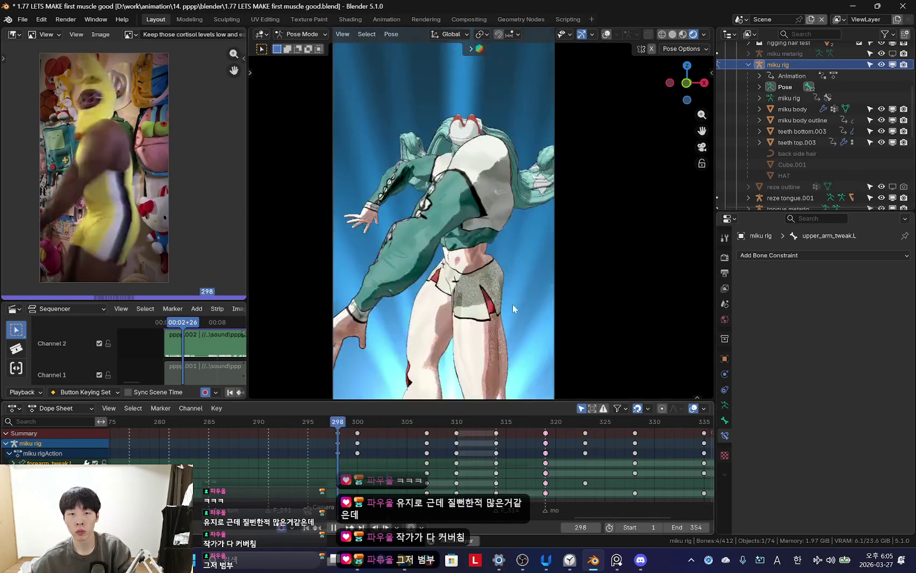
- Stop playback at frame 321, select every rig bone, and step back to frame 313
{"action": "scroll", "coordinate": [512, 304], "scroll_direction": "down", "scroll_amount": 2}
{"action": "scroll", "coordinate": [520, 304], "scroll_direction": "up", "scroll_amount": 2}
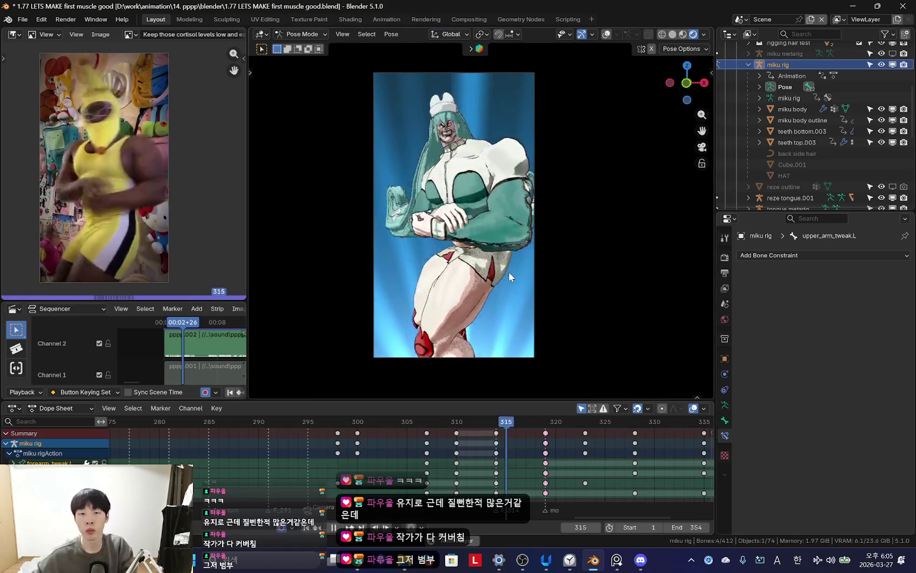
{"action": "key", "text": "Escape"}
{"action": "key", "text": "a"}
{"action": "key", "text": "shift+alt+z"}
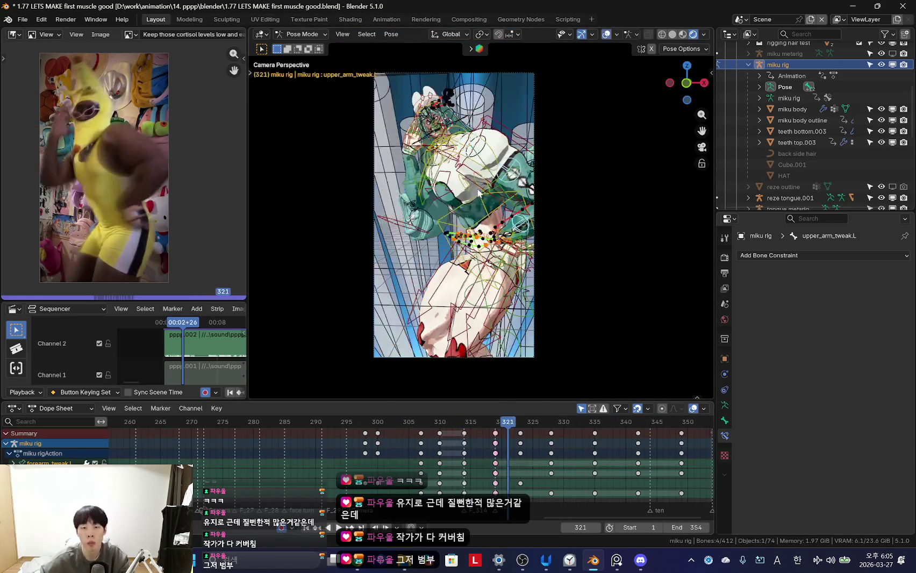
{"action": "key", "text": "Left"}
{"action": "key", "text": "Left"}
{"action": "key", "text": "Left"}
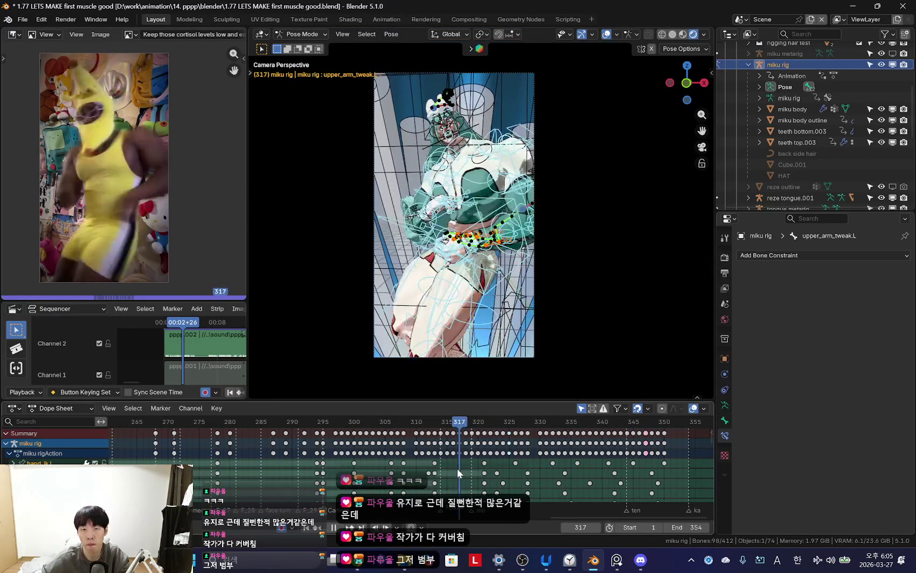
{"action": "key", "text": "Left"}
{"action": "key", "text": "Left"}
{"action": "key", "text": "Left"}
{"action": "key", "text": "Left"}
{"action": "key", "text": "Left"}
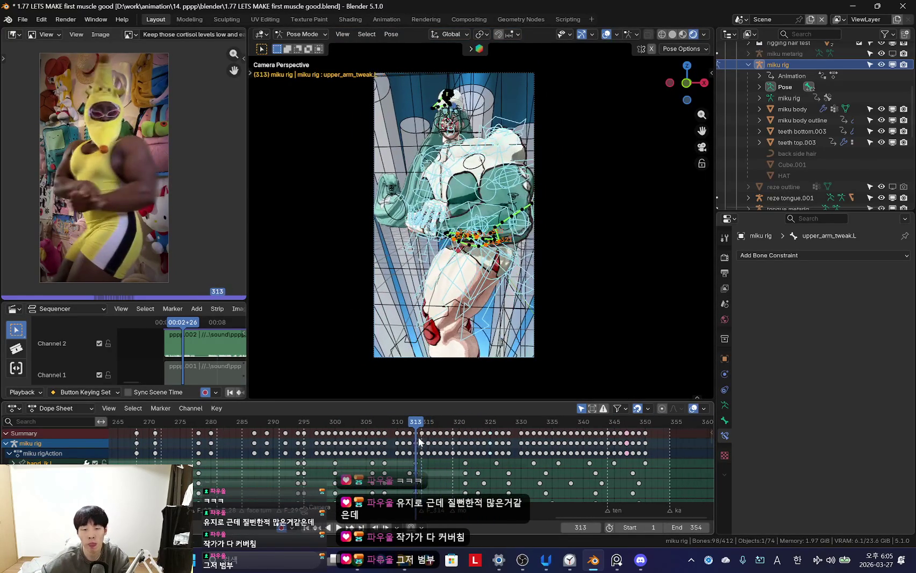
- Select all rig keys after frame 313, compare playback with the reference, and start Save As
{"action": "left_click_drag", "start_coordinate": [676, 449], "coordinate": [676, 449]}
{"action": "key", "text": "shift+alt+z"}
{"action": "key", "text": "Home"}
{"action": "key", "text": "shift+ctrl+space"}
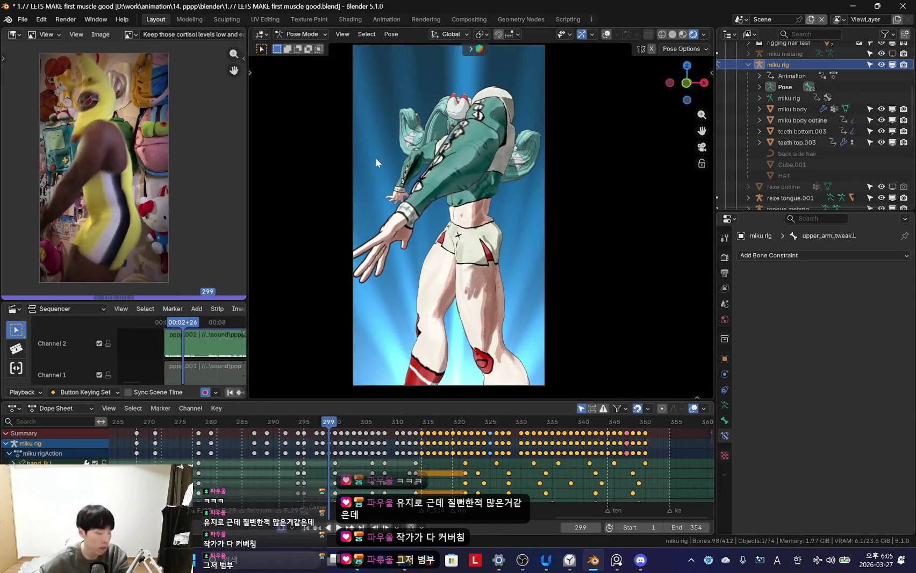
{"action": "left_click", "coordinate": [23, 20]}
{"action": "left_click", "coordinate": [65, 102]}
{"action": "type", "text": "1.78 oka.blend"}
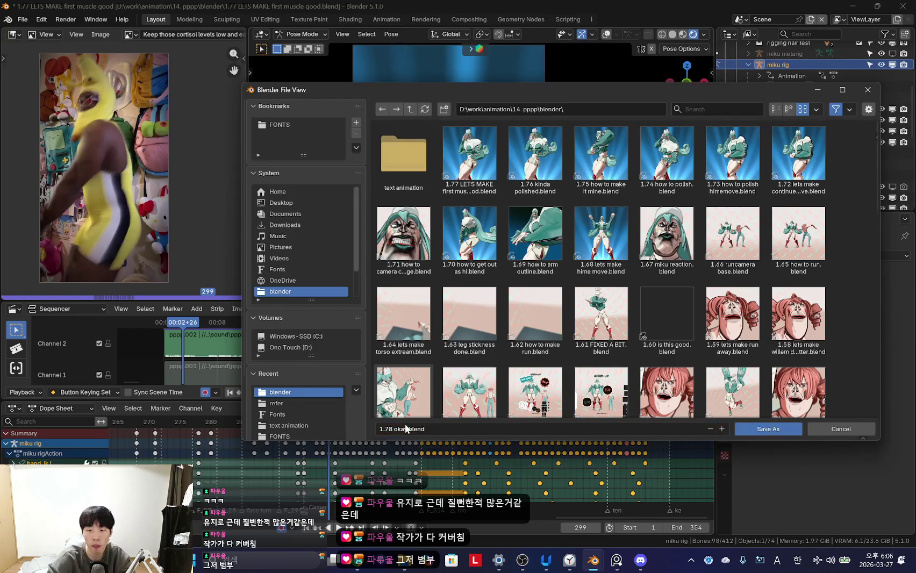
- Save as '1.78 okay.blend' and scale the rig's post-313 keys to end near frame 345
{"action": "key", "text": "Return"}
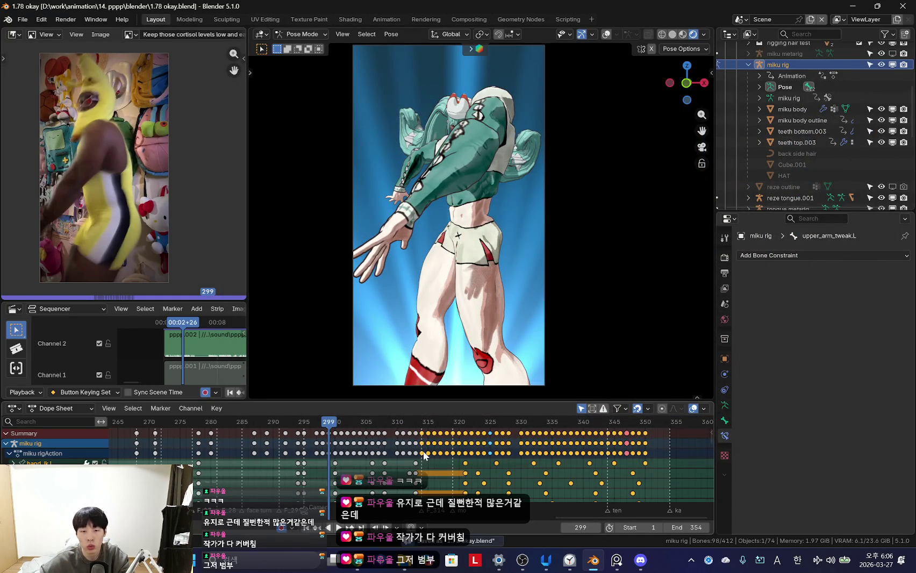
{"action": "scroll", "coordinate": [326, 453], "scroll_direction": "up", "scroll_amount": 2}
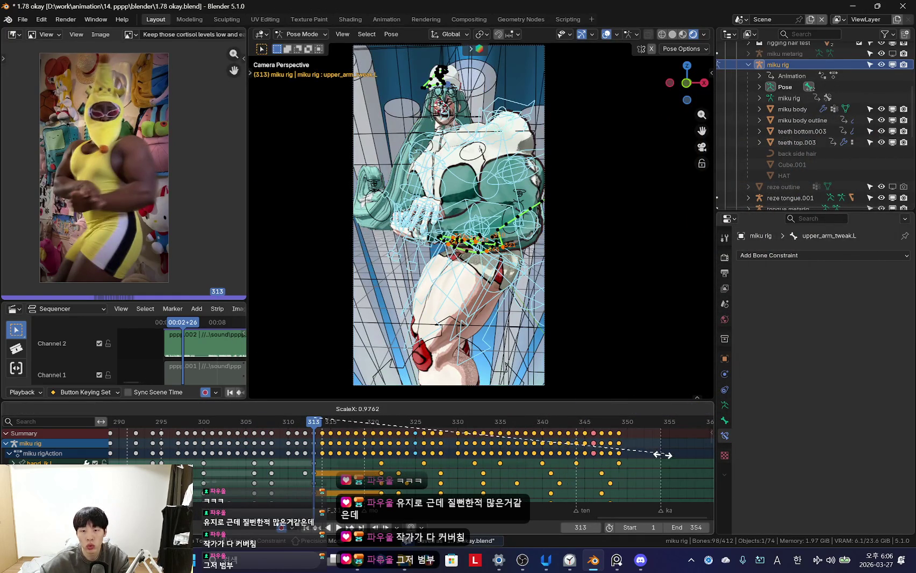
{"action": "key", "text": "Escape"}
{"action": "key", "text": "space"}
{"action": "key", "text": "shift+alt+z"}
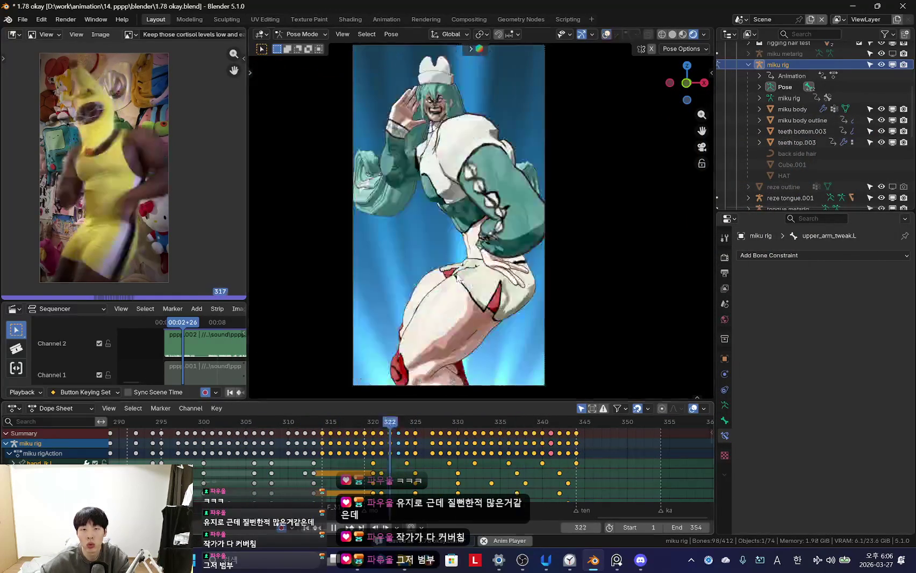
{"action": "scroll", "coordinate": [423, 452], "scroll_direction": "down", "scroll_amount": 2}
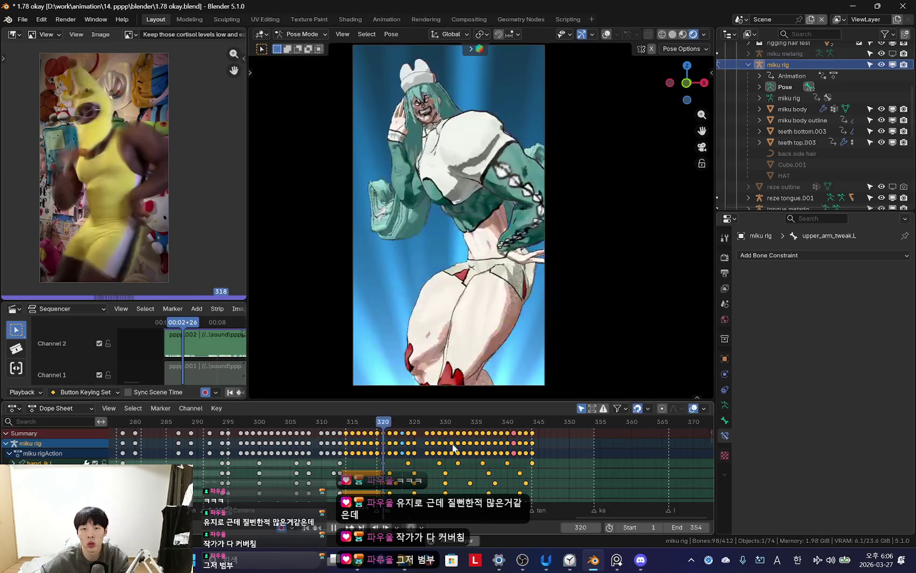
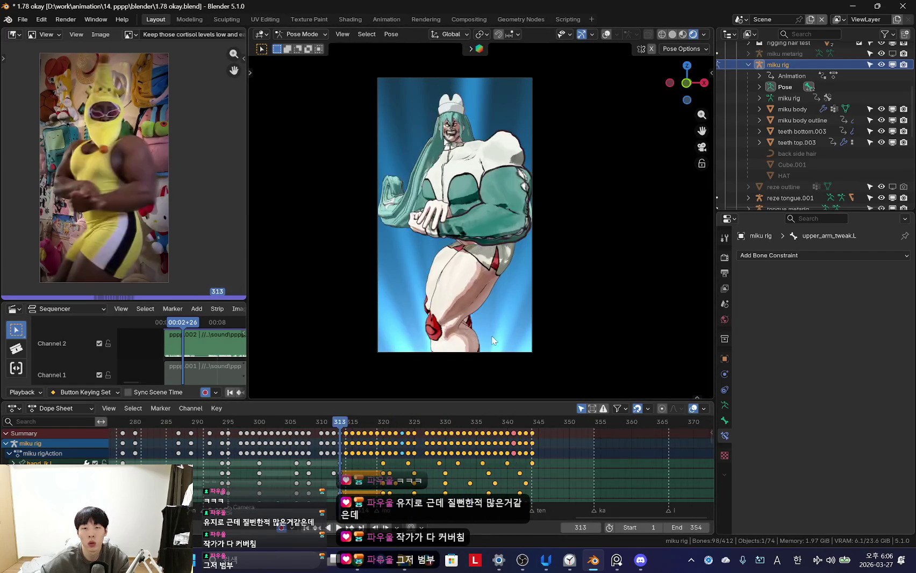
- Play the dance against the reference video, pausing to inspect poses and zooming the Dope Sheet
{"action": "scroll", "coordinate": [370, 454], "scroll_direction": "down", "scroll_amount": 2}
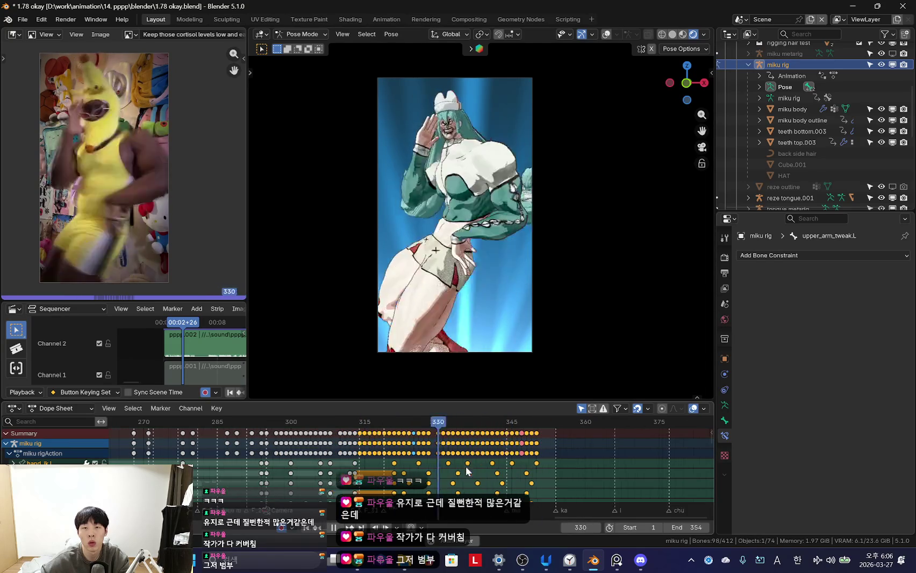
{"action": "scroll", "coordinate": [377, 457], "scroll_direction": "down", "scroll_amount": 2}
{"action": "key", "text": "space"}
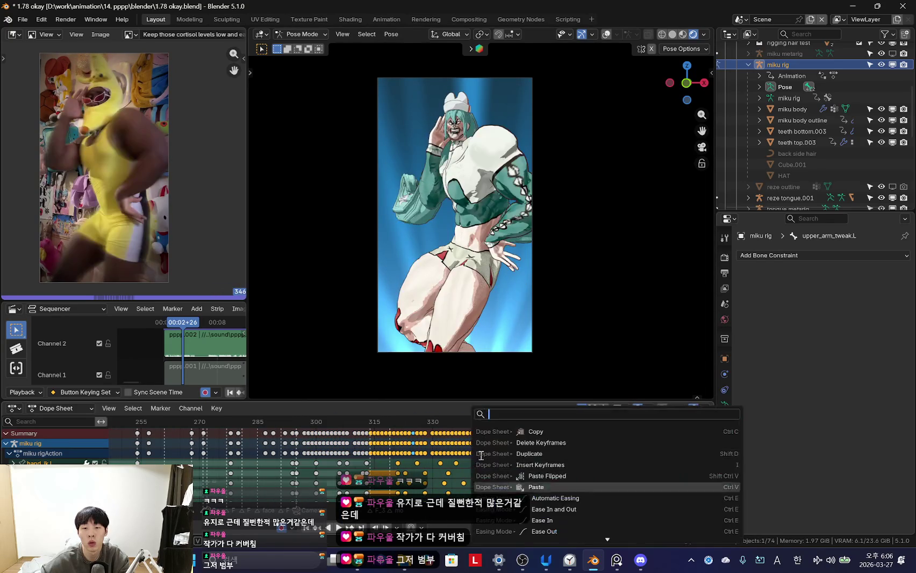
{"action": "key", "text": "space"}
{"action": "scroll", "coordinate": [443, 450], "scroll_direction": "down", "scroll_amount": 1}
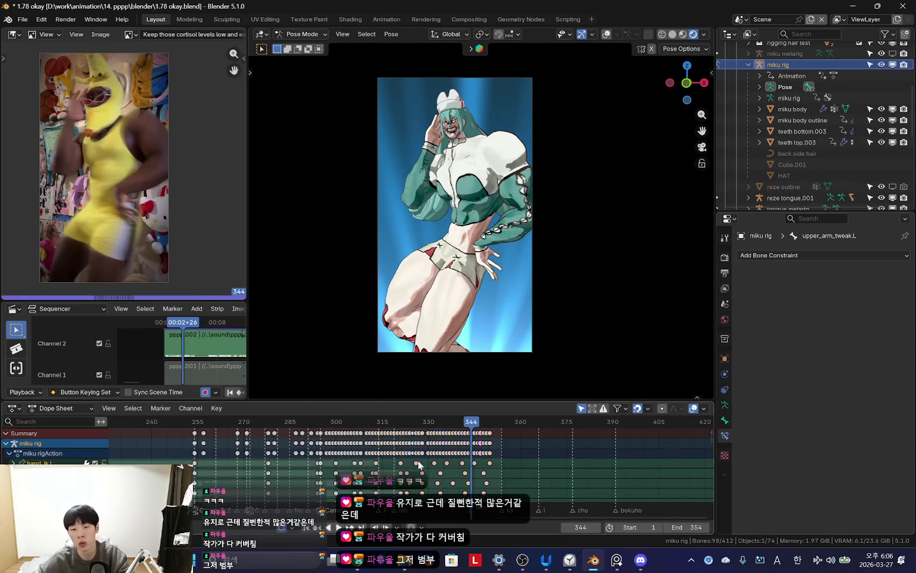
{"action": "scroll", "coordinate": [400, 476], "scroll_direction": "down", "scroll_amount": 1}
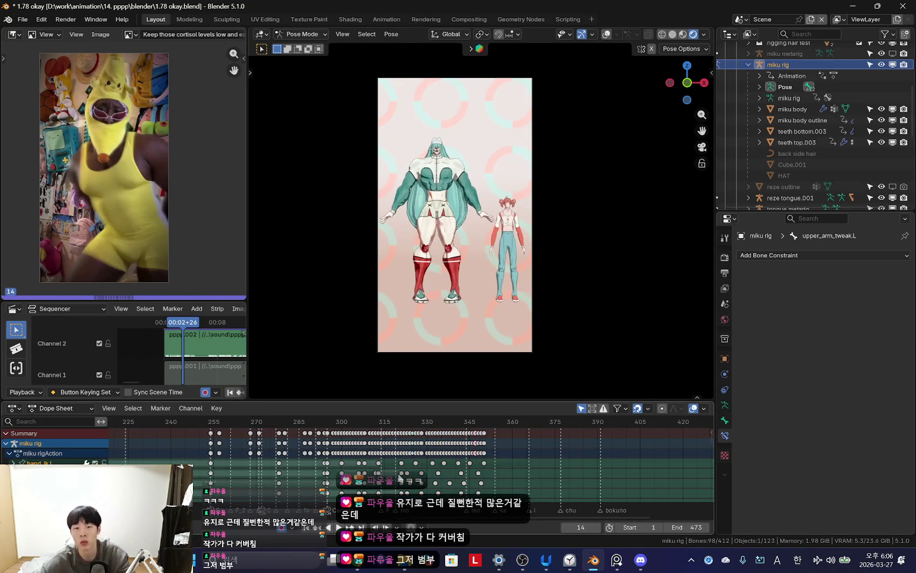
{"action": "scroll", "coordinate": [408, 468], "scroll_direction": "up", "scroll_amount": 2}
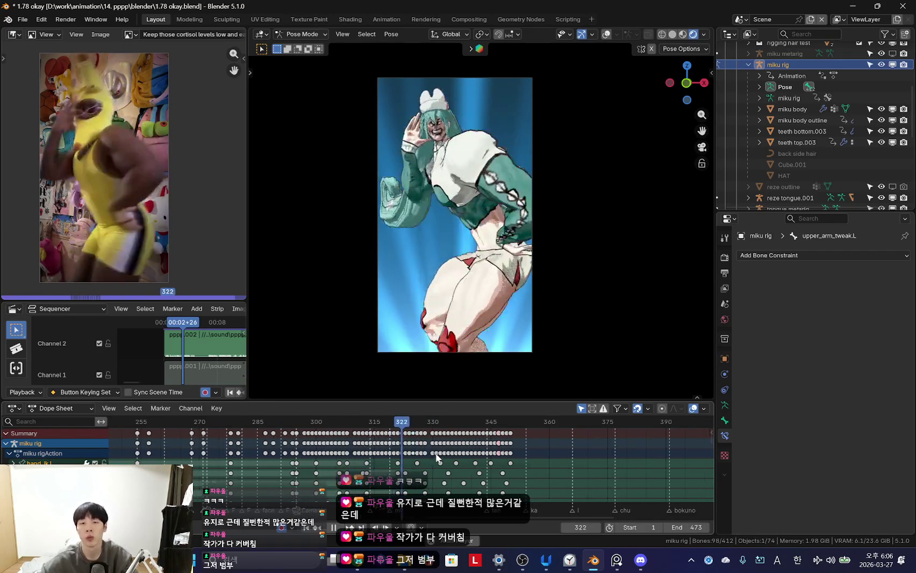
{"action": "scroll", "coordinate": [441, 463], "scroll_direction": "up", "scroll_amount": 1}
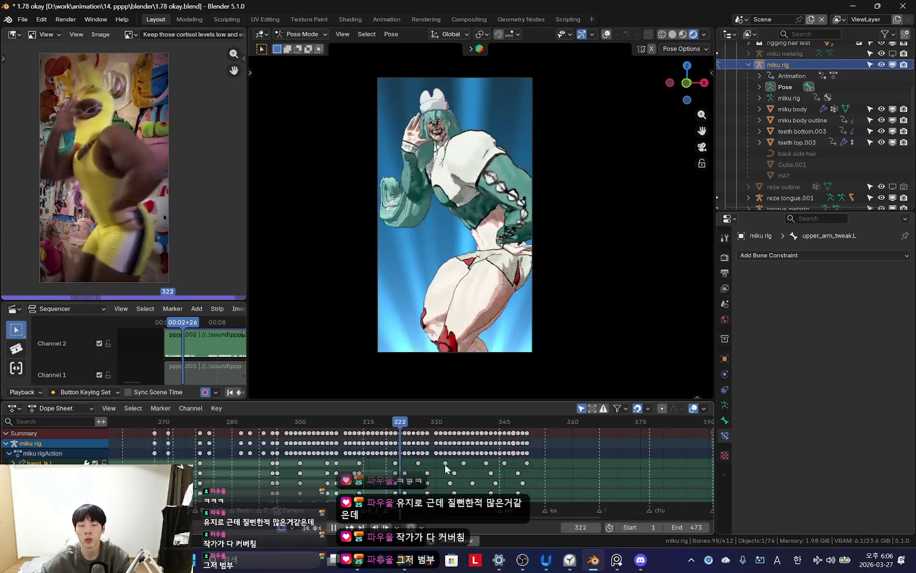
{"action": "scroll", "coordinate": [446, 470], "scroll_direction": "up", "scroll_amount": 2}
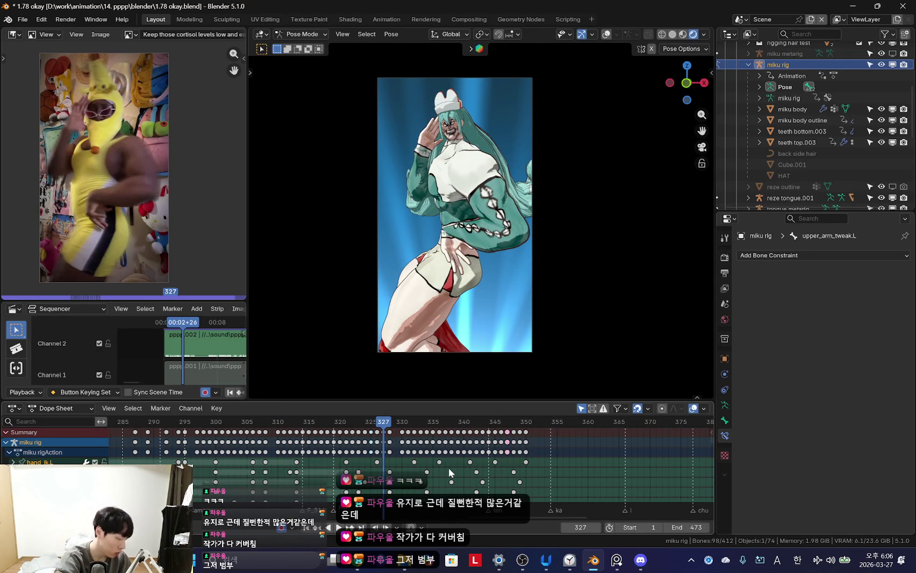
- Restart playback, orbit out of camera view to see the whole rig, and stop at frame 321
{"action": "key", "text": "space"}
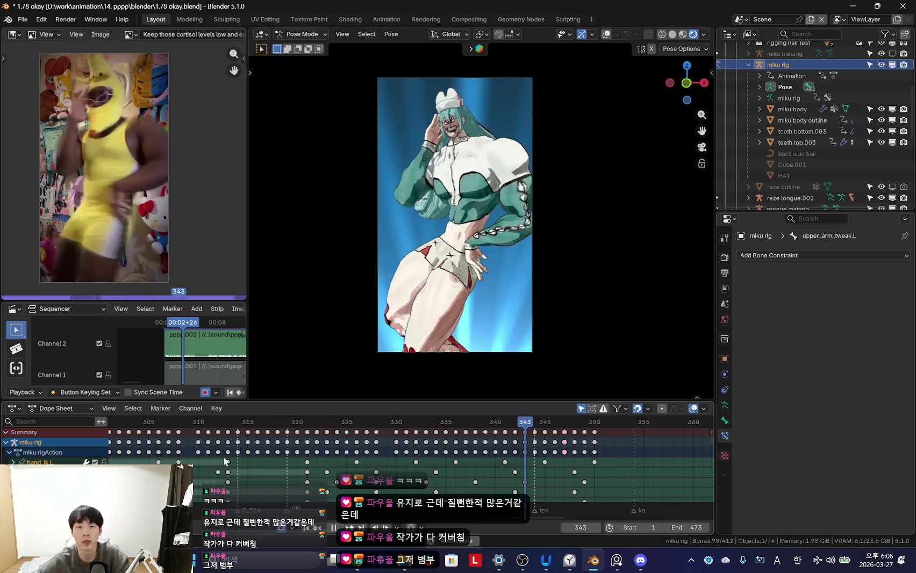
{"action": "mouse_move", "coordinate": [505, 323]}
{"action": "middle_mouse_down"}
{"action": "mouse_move", "coordinate": [539, 305]}
{"action": "mouse_move", "coordinate": [514, 254]}
{"action": "middle_mouse_up"}
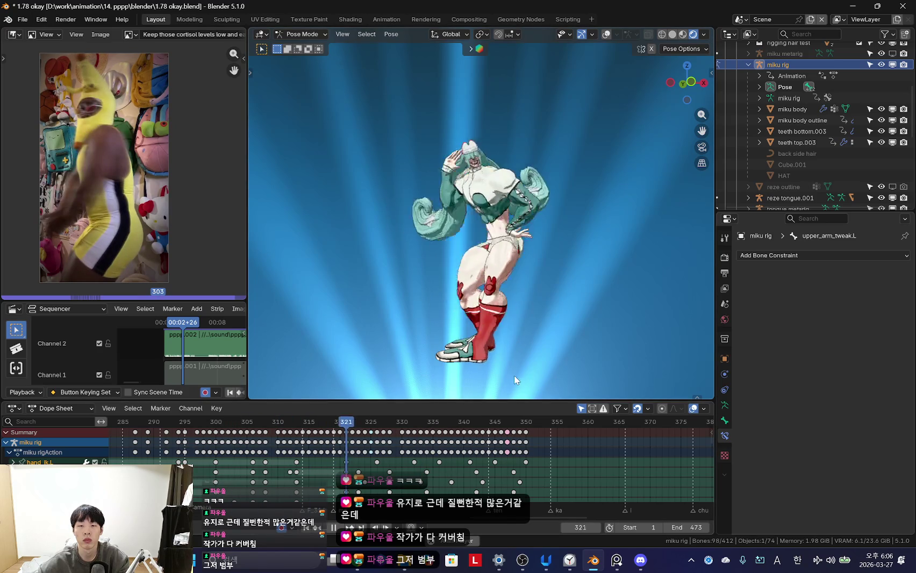
{"action": "key", "text": "Escape"}
- Rotate the thigh_ik.R leg control and play back to check it, stopping at frame 323
{"action": "key", "text": "shift+alt+z"}
{"action": "left_click", "coordinate": [504, 317]}
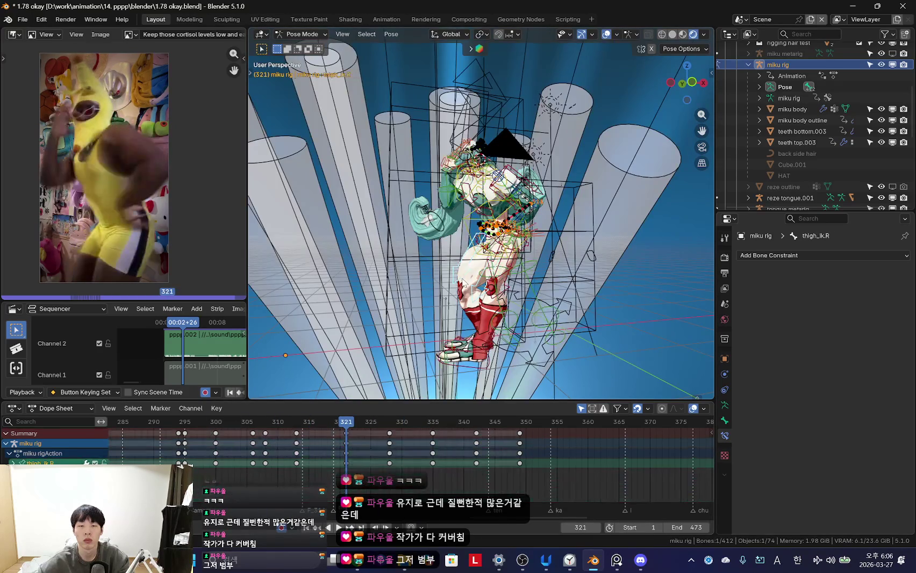
{"action": "key", "text": "shift+alt+z"}
{"action": "key", "text": "r"}
{"action": "key", "text": "r"}
{"action": "key", "text": "KP_0"}
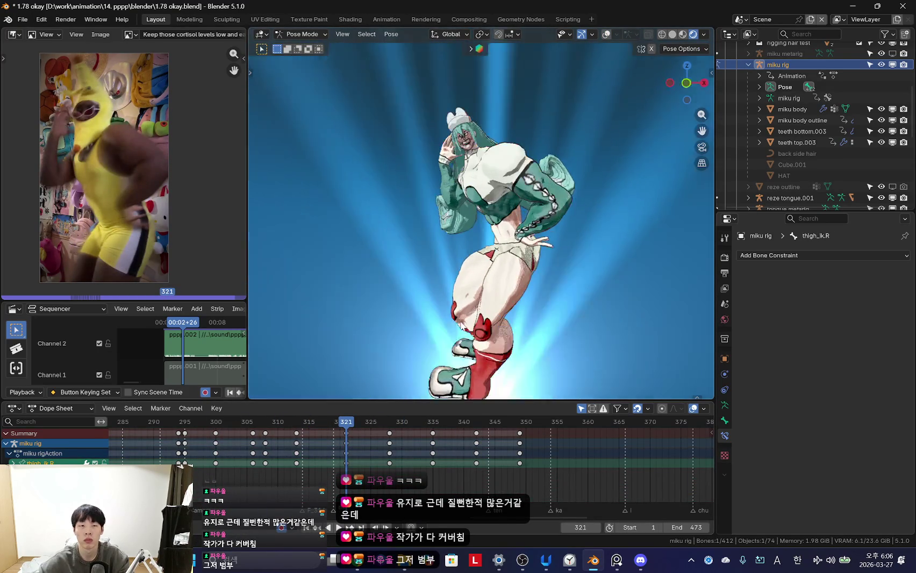
{"action": "scroll", "coordinate": [374, 487], "scroll_direction": "up", "scroll_amount": 3}
{"action": "key", "text": "space"}
{"action": "key", "text": "space"}
{"action": "key", "text": "shift+alt+z"}
- Re-pose the thigh_ik leg controls and key the new leg pose at frame 323
{"action": "left_click", "coordinate": [464, 340]}
{"action": "key", "text": "shift+alt+z"}
{"action": "key", "text": "shift+alt+z"}
{"action": "key", "text": "shift+alt+z"}
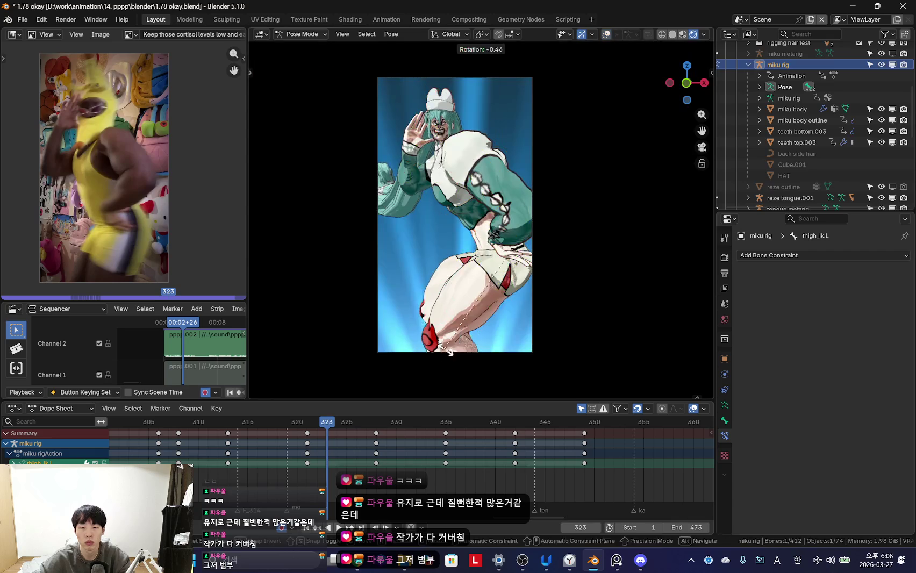
{"action": "key", "text": "shift+alt+z"}
{"action": "left_click", "coordinate": [438, 324]}
{"action": "key", "text": "shift+alt+z"}
{"action": "key", "text": "r"}
{"action": "key", "text": "r"}
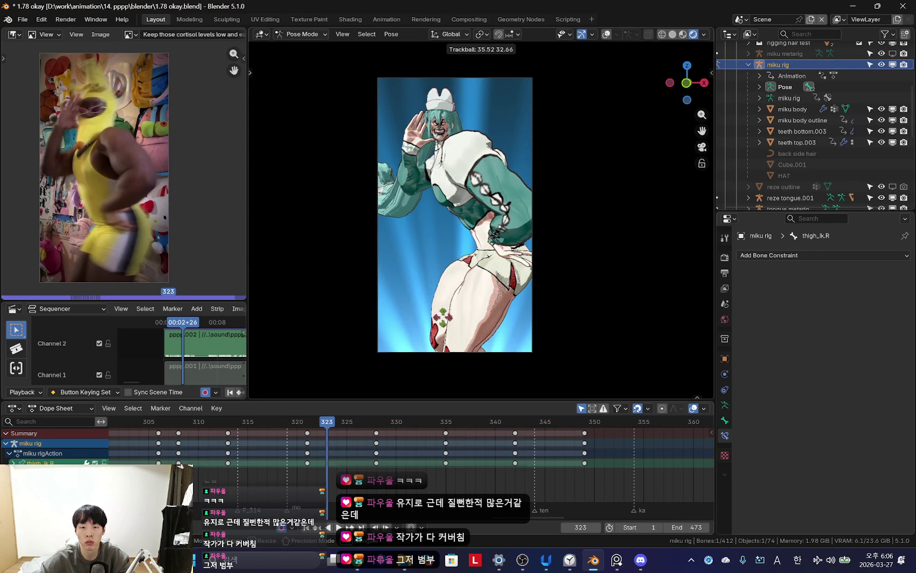
{"action": "key", "text": "Return"}
{"action": "key", "text": "space"}
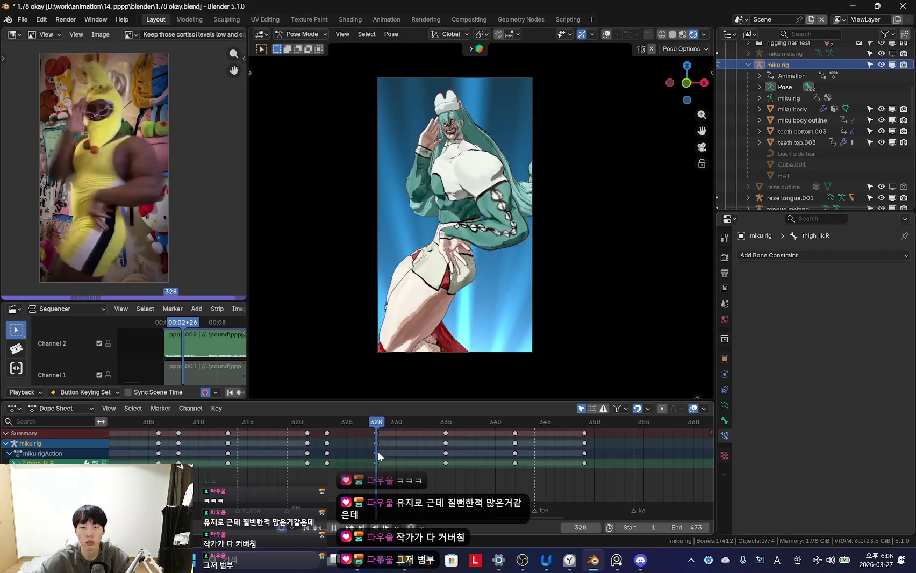
{"action": "key", "text": "space"}
{"action": "key", "text": "space"}
{"action": "key", "text": "space"}
- Rotate the leg control at frame 333 and replay the adjusted leg motion
{"action": "key", "text": "r"}
{"action": "key", "text": "r"}
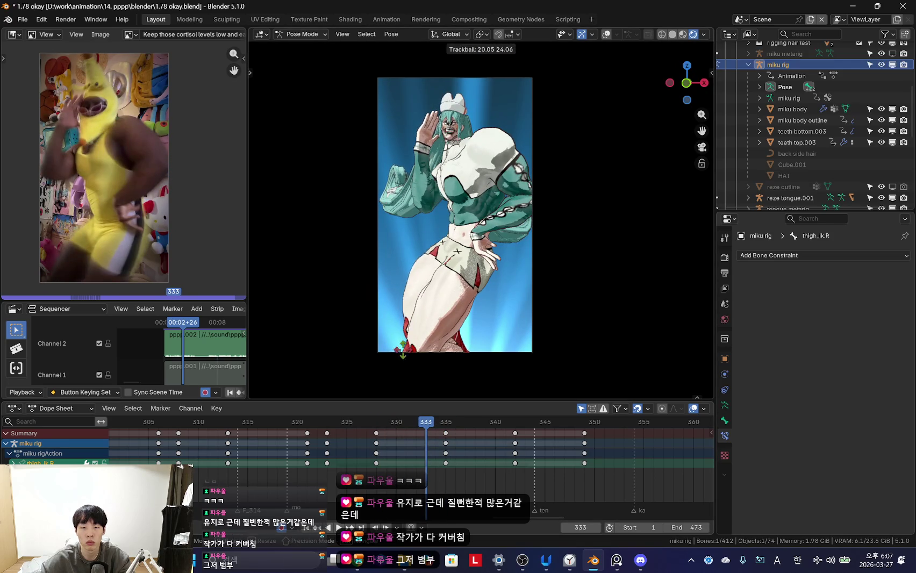
{"action": "left_click", "coordinate": [433, 355]}
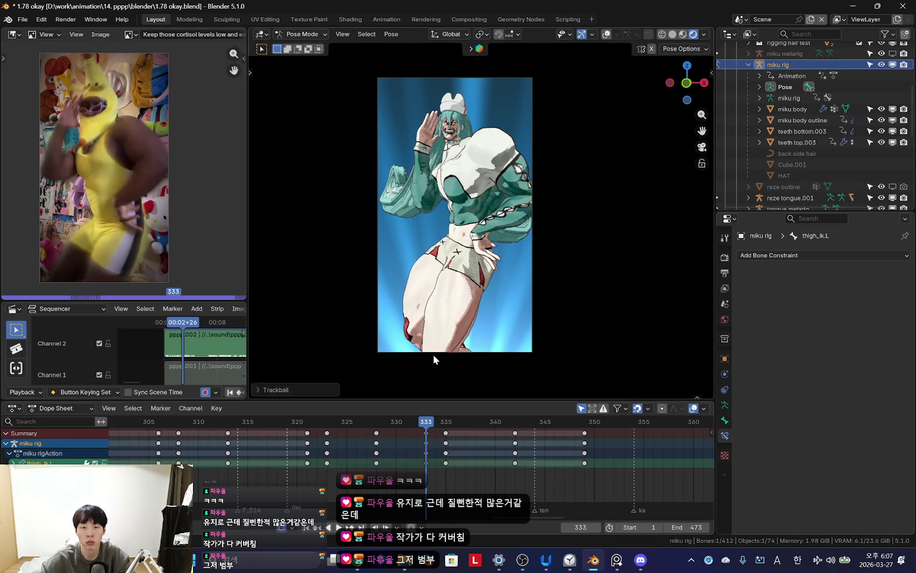
{"action": "left_click", "coordinate": [355, 454]}
{"action": "key", "text": "space"}
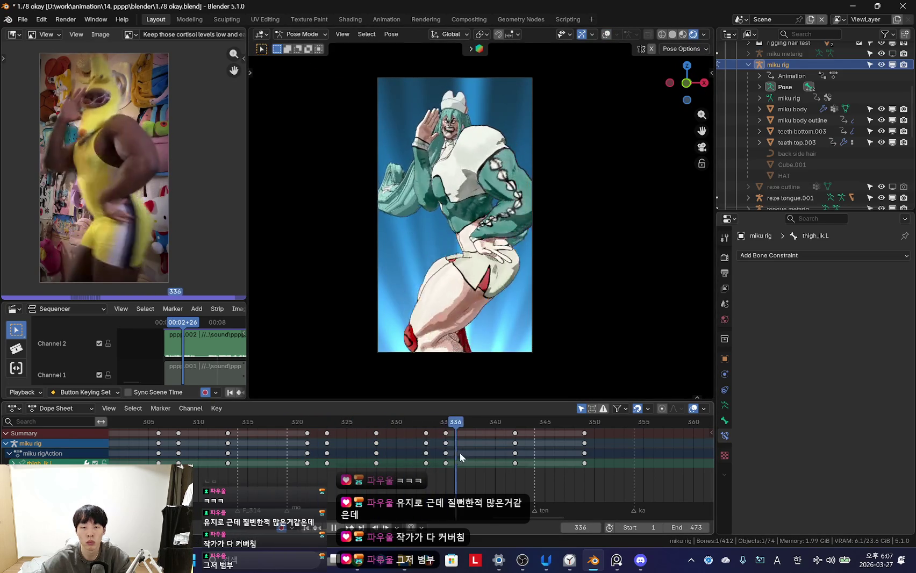
{"action": "right_click", "coordinate": [349, 430]}
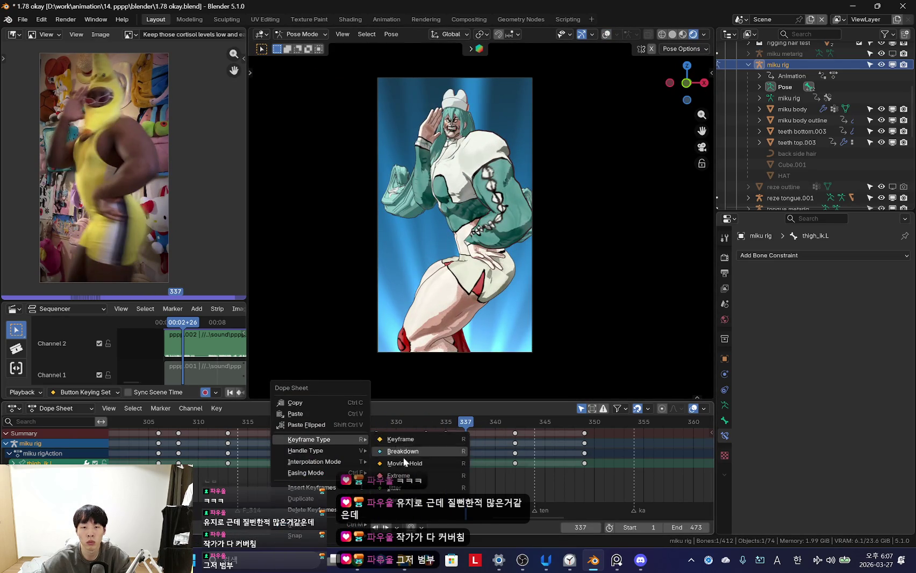
{"action": "left_click", "coordinate": [324, 463]}
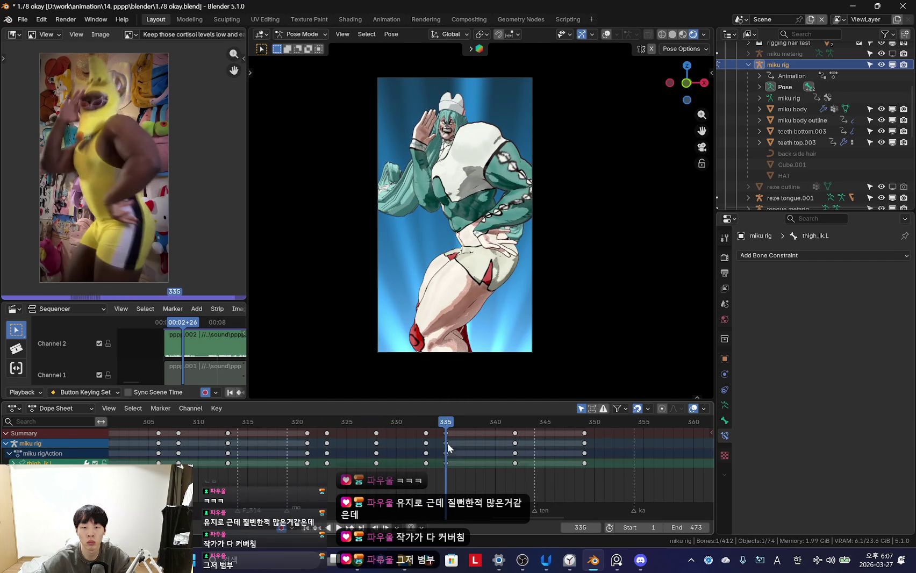
- Shift the frame-335 leg keys to frame 337 as a hold and play back to check timing
{"action": "left_click_drag", "start_coordinate": [447, 443], "coordinate": [467, 443]}
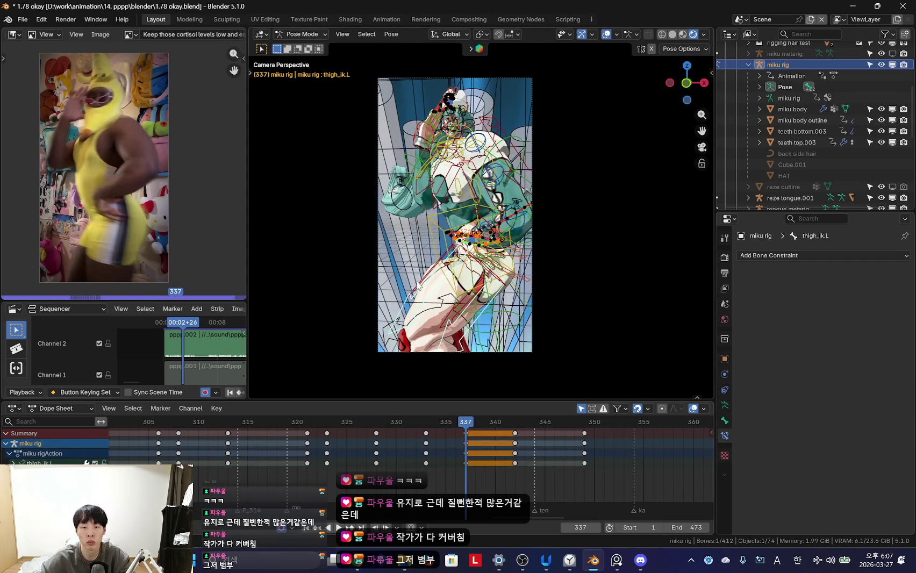
{"action": "key", "text": "ctrl+z"}
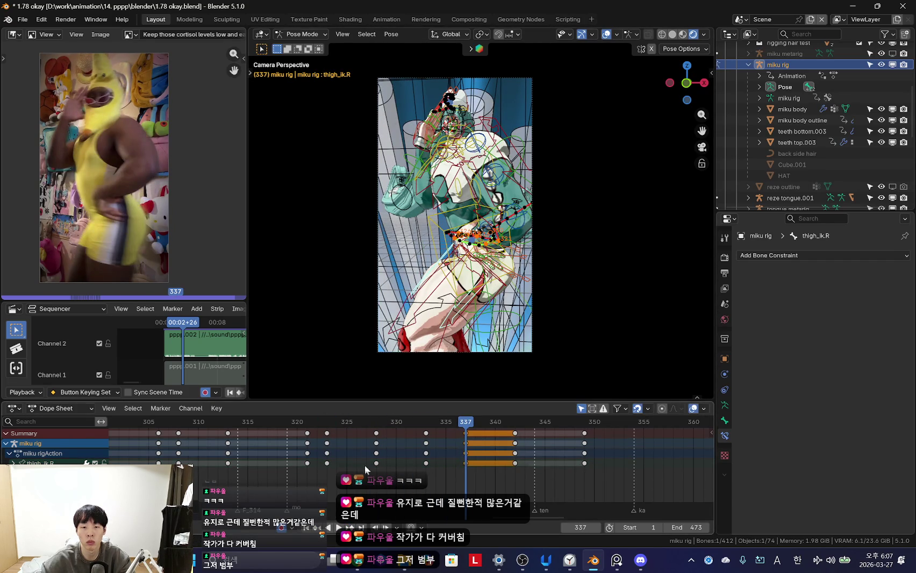
{"action": "key", "text": "space"}
{"action": "key", "text": "shift+alt+z"}
{"action": "scroll", "coordinate": [399, 435], "scroll_direction": "down", "scroll_amount": 4}
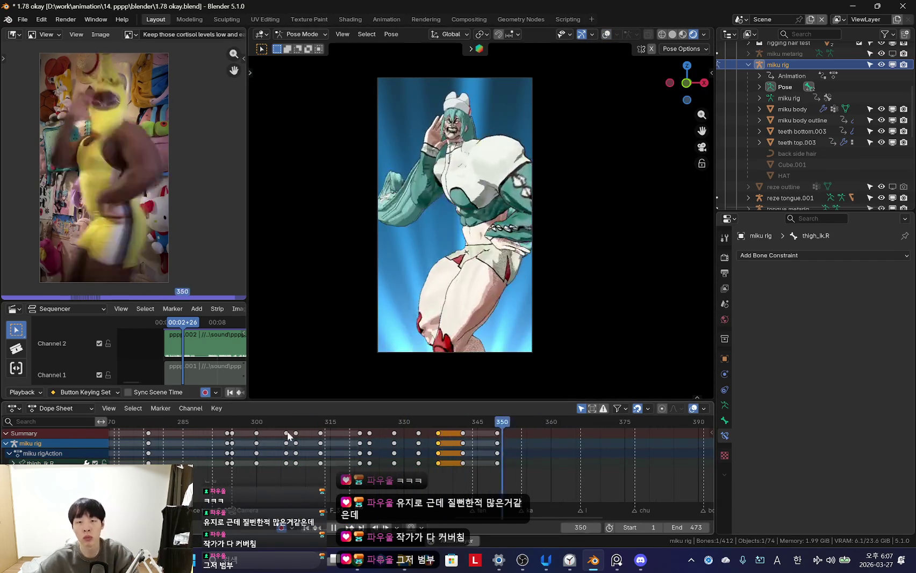
{"action": "scroll", "coordinate": [360, 426], "scroll_direction": "down", "scroll_amount": 2}
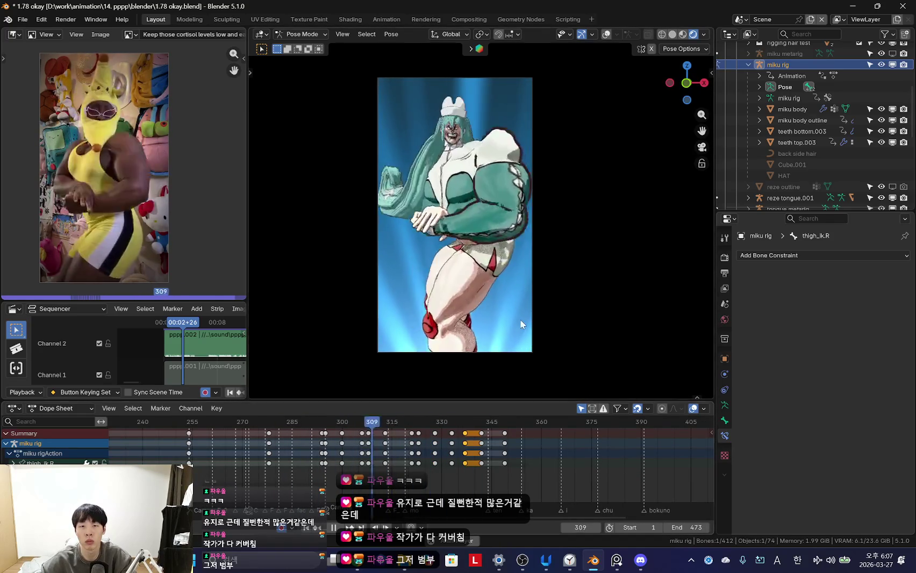
- Scrub back to around frame 296 and orbit to face the character frontally
{"action": "left_click_drag", "start_coordinate": [359, 422], "coordinate": [328, 421]}
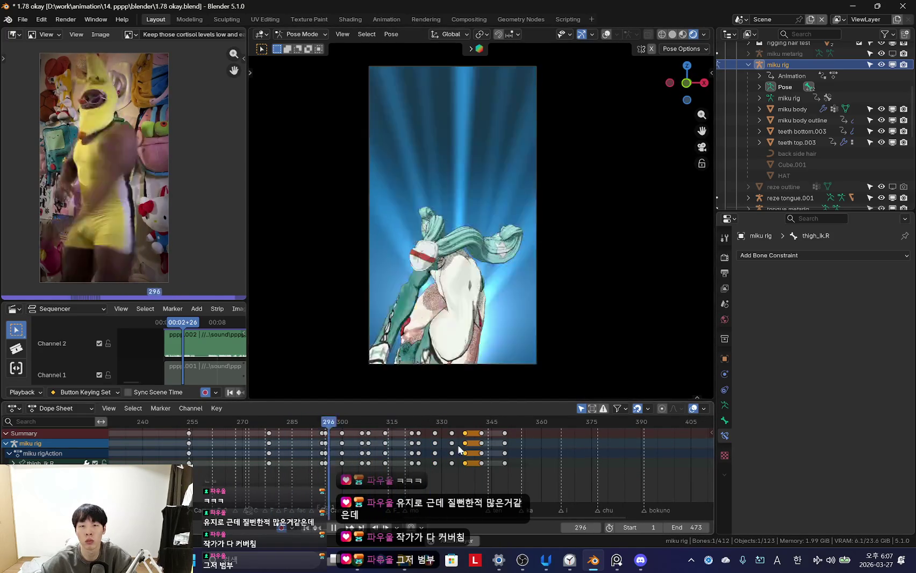
{"action": "scroll", "coordinate": [458, 444], "scroll_direction": "up", "scroll_amount": 2}
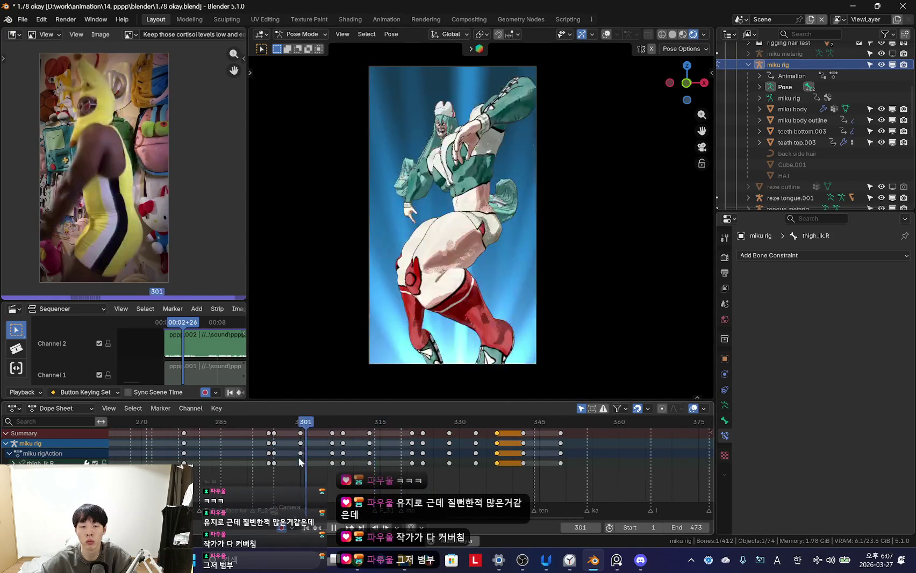
{"action": "scroll", "coordinate": [274, 460], "scroll_direction": "down", "scroll_amount": 2}
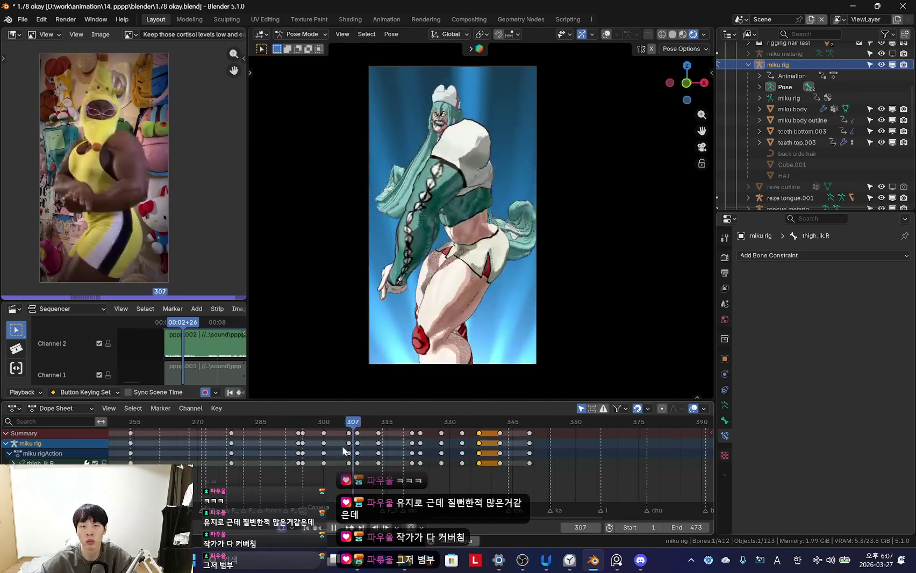
{"action": "scroll", "coordinate": [386, 435], "scroll_direction": "down", "scroll_amount": 2}
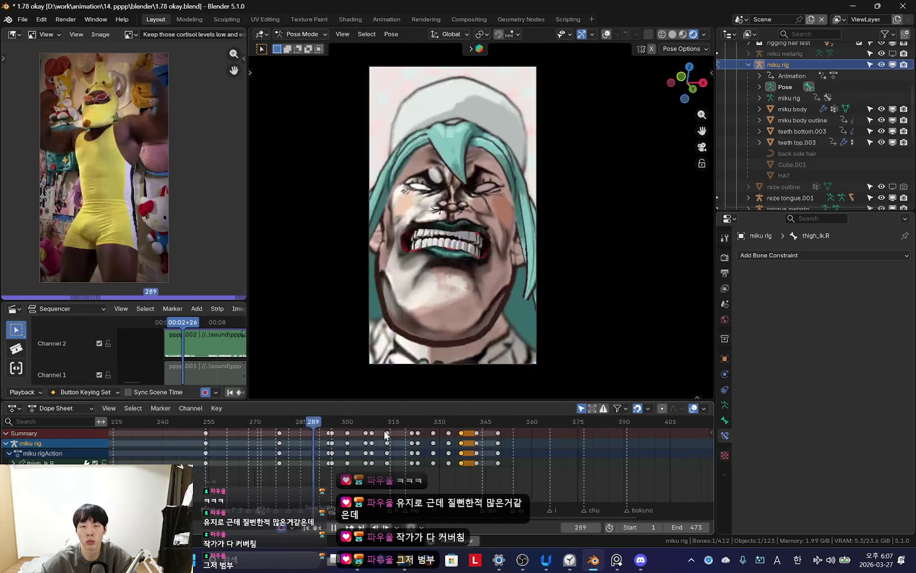
{"action": "scroll", "coordinate": [385, 436], "scroll_direction": "up", "scroll_amount": 1}
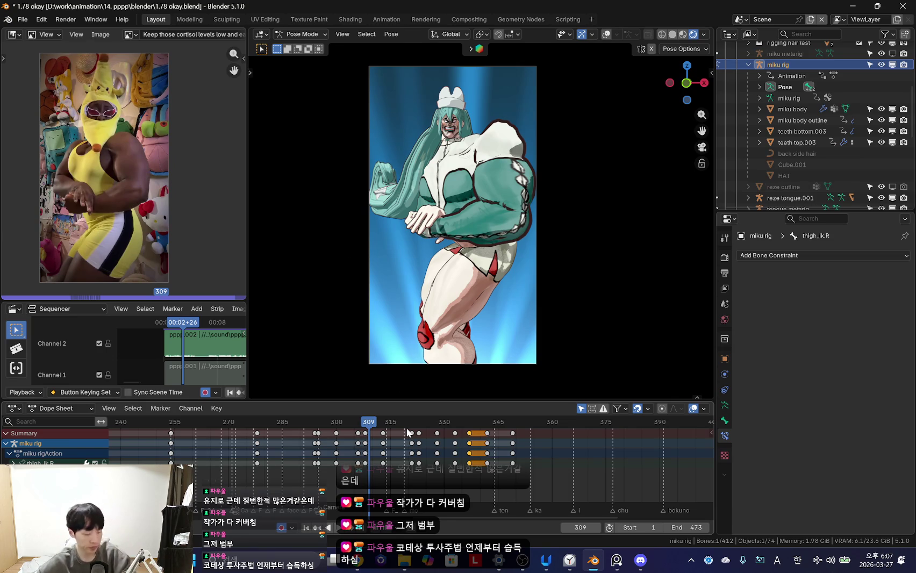
{"action": "scroll", "coordinate": [549, 282], "scroll_direction": "up", "scroll_amount": 3}
{"action": "scroll", "coordinate": [559, 288], "scroll_direction": "up", "scroll_amount": 2}
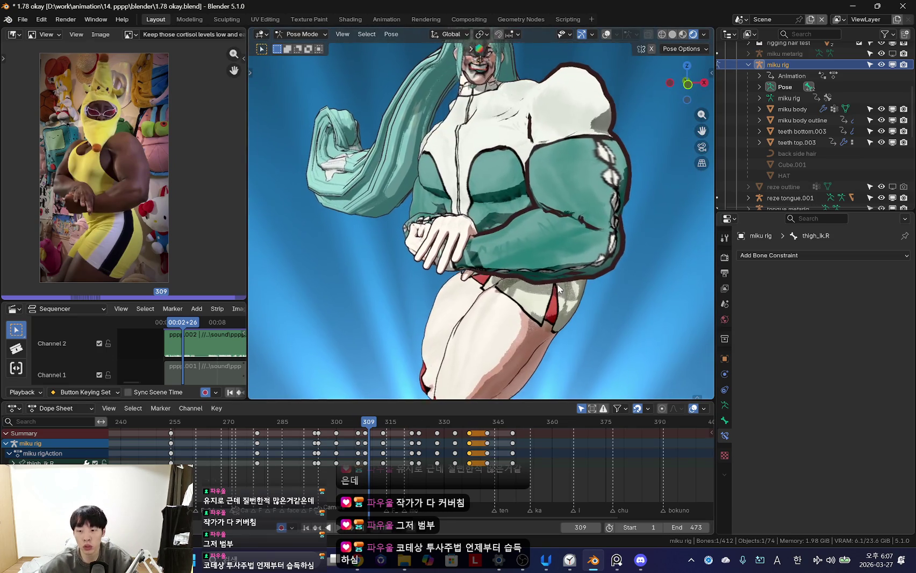
{"action": "middle_click_drag", "start_coordinate": [558, 287], "coordinate": [598, 318]}
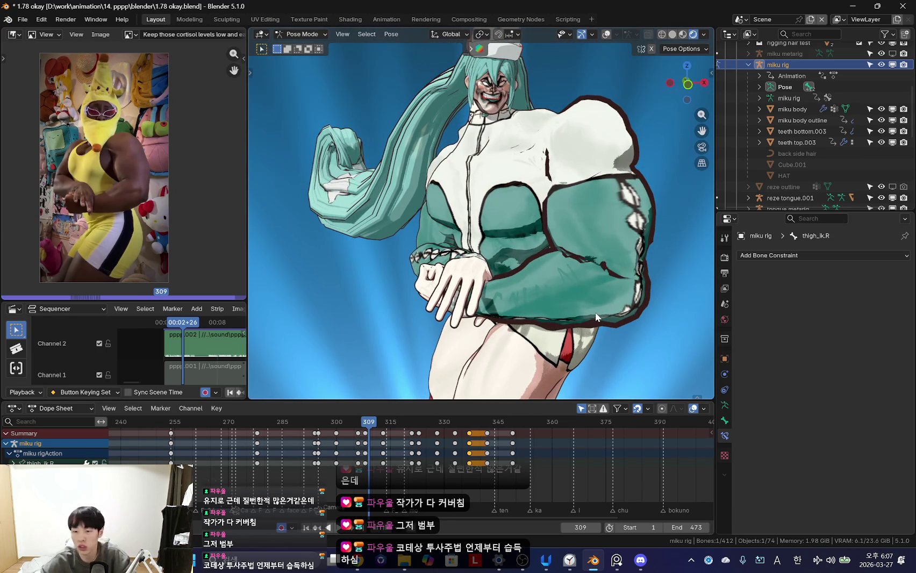
- Return to camera view, show the bones, select the whole rig, and play from the current frame
{"action": "key", "text": "KP_0"}
{"action": "key", "text": "shift+alt+z"}
{"action": "scroll", "coordinate": [591, 304], "scroll_direction": "up", "scroll_amount": 1}
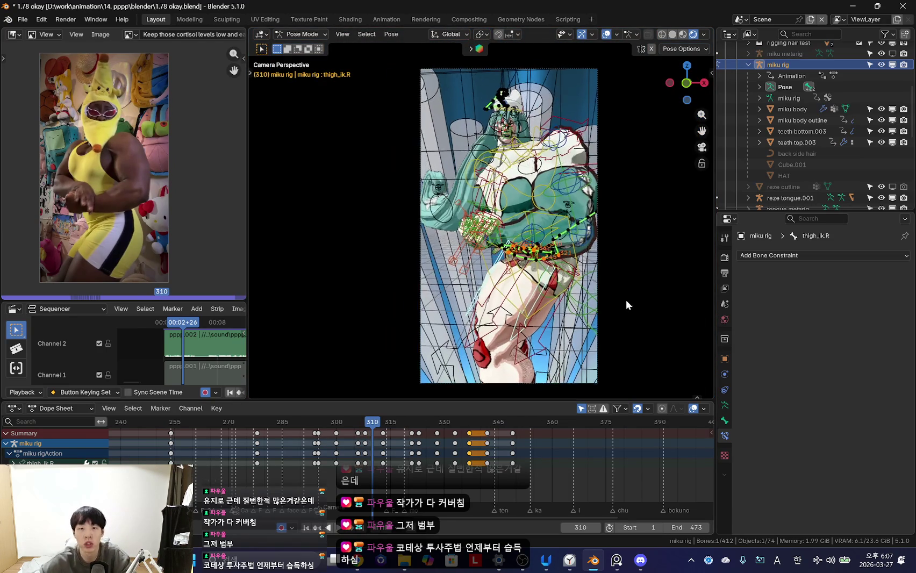
{"action": "key", "text": "a"}
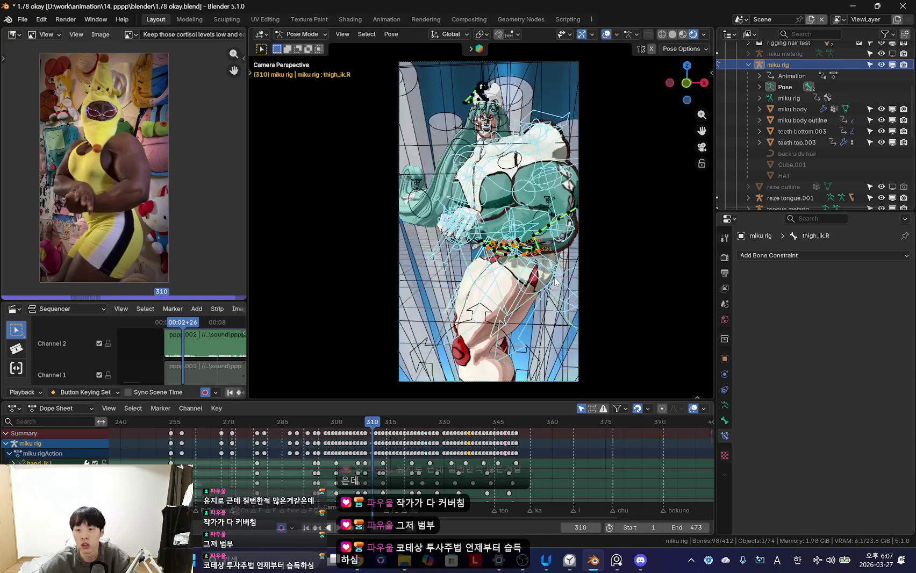
{"action": "scroll", "coordinate": [478, 469], "scroll_direction": "up", "scroll_amount": 2}
{"action": "key", "text": "shift+ctrl+space"}
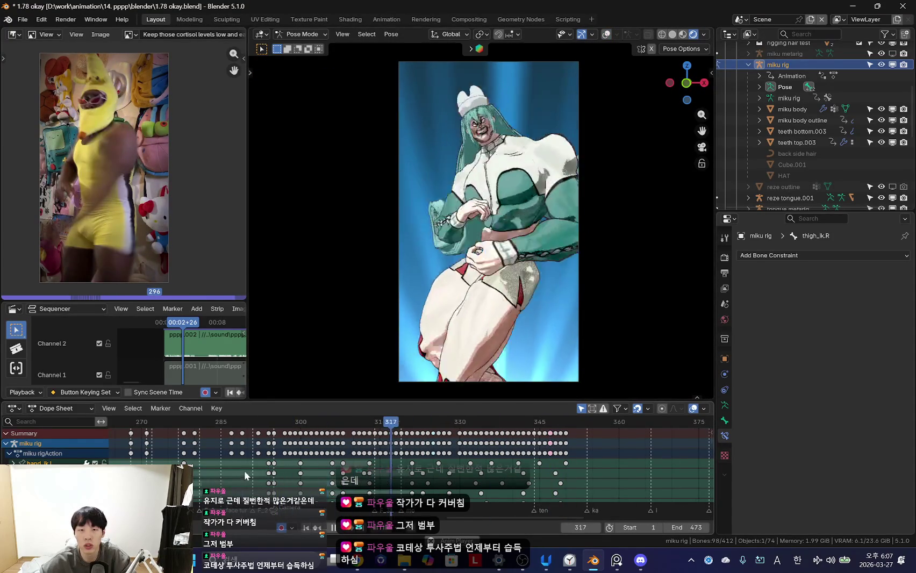
- Jump playback back and scrub the timeline to frame 300
{"action": "scroll", "coordinate": [376, 451], "scroll_direction": "down", "scroll_amount": 3}
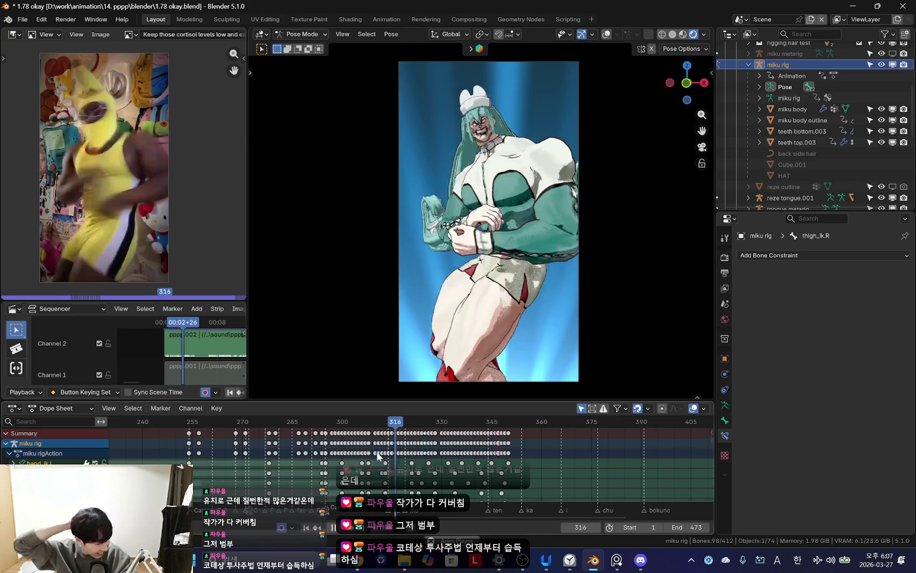
{"action": "left_click", "coordinate": [298, 421]}
{"action": "scroll", "coordinate": [388, 477], "scroll_direction": "up", "scroll_amount": 2}
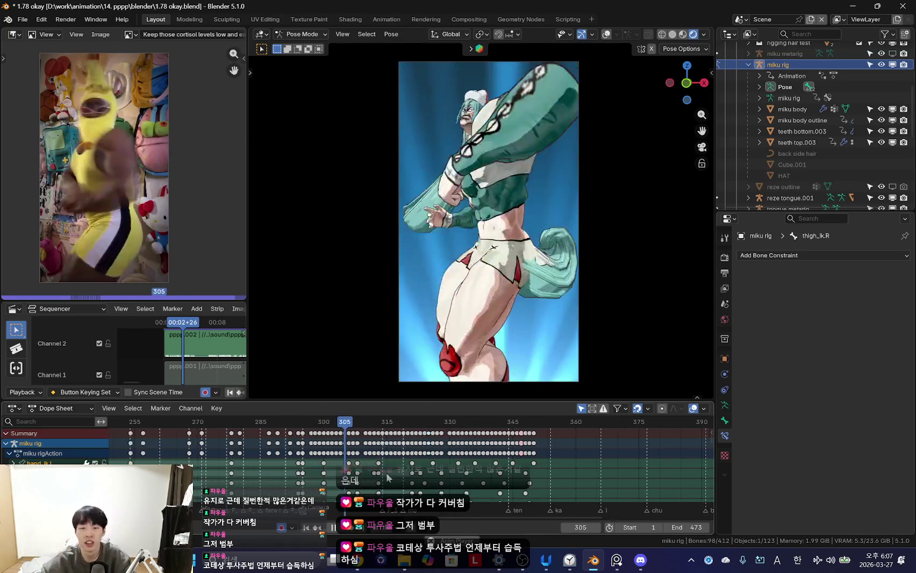
{"action": "scroll", "coordinate": [428, 462], "scroll_direction": "up", "scroll_amount": 1}
{"action": "scroll", "coordinate": [380, 478], "scroll_direction": "up", "scroll_amount": 2}
{"action": "scroll", "coordinate": [380, 478], "scroll_direction": "down", "scroll_amount": 2}
{"action": "mouse_move", "coordinate": [380, 479]}
{"action": "left_mouse_down"}
{"action": "mouse_move", "coordinate": [312, 463]}
{"action": "mouse_move", "coordinate": [468, 469]}
{"action": "left_mouse_up"}
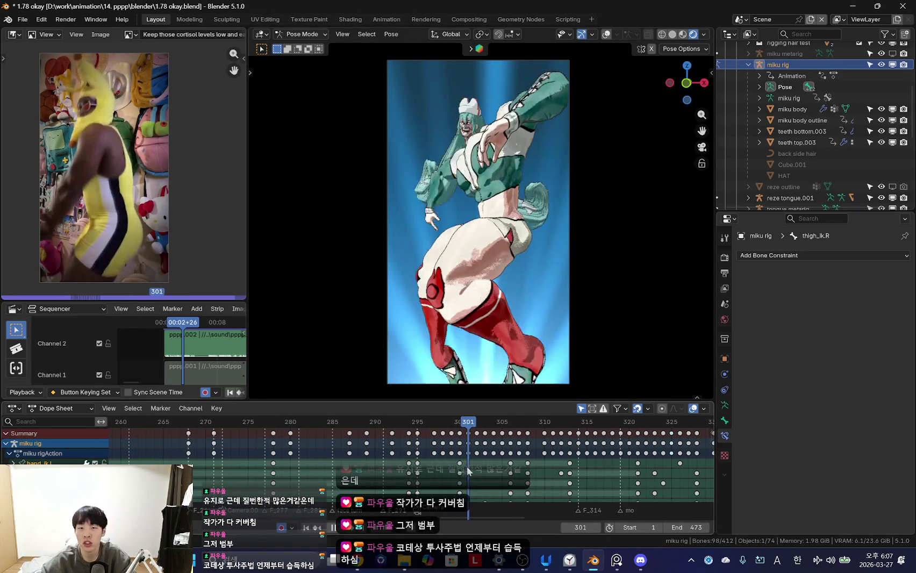
- Select forearm_fk.L, compare frames 295–311 with the reference, and step to frame 313
{"action": "key", "text": "shift+alt+z"}
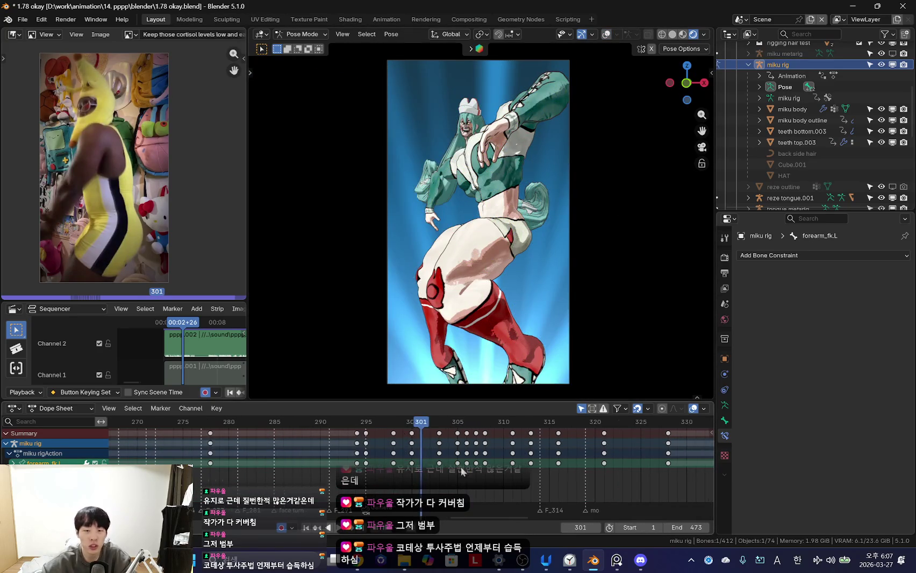
{"action": "left_click", "coordinate": [472, 457]}
{"action": "mouse_move", "coordinate": [472, 457]}
{"action": "left_mouse_down"}
{"action": "mouse_move", "coordinate": [350, 460]}
{"action": "mouse_move", "coordinate": [363, 460]}
{"action": "left_mouse_up"}
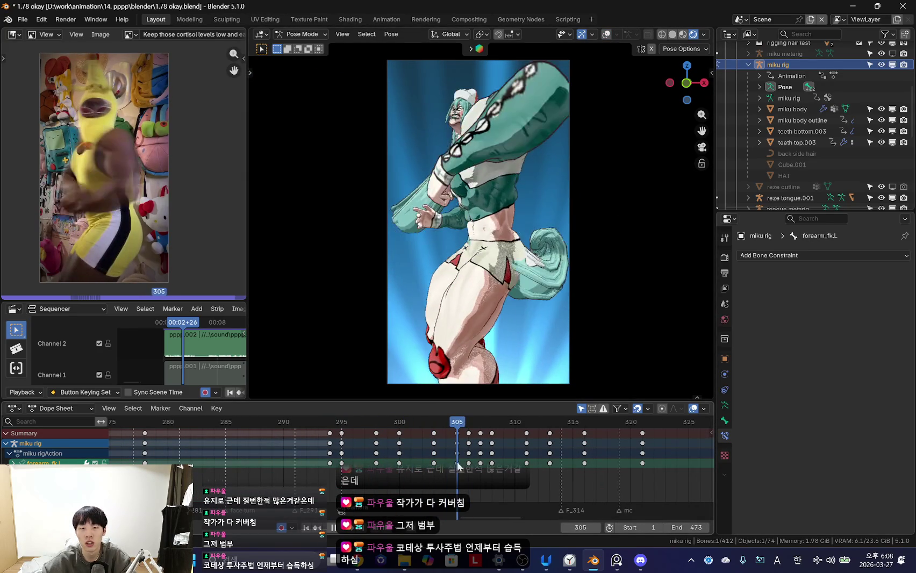
{"action": "left_click_drag", "start_coordinate": [363, 461], "coordinate": [399, 459]}
{"action": "key", "text": "space"}
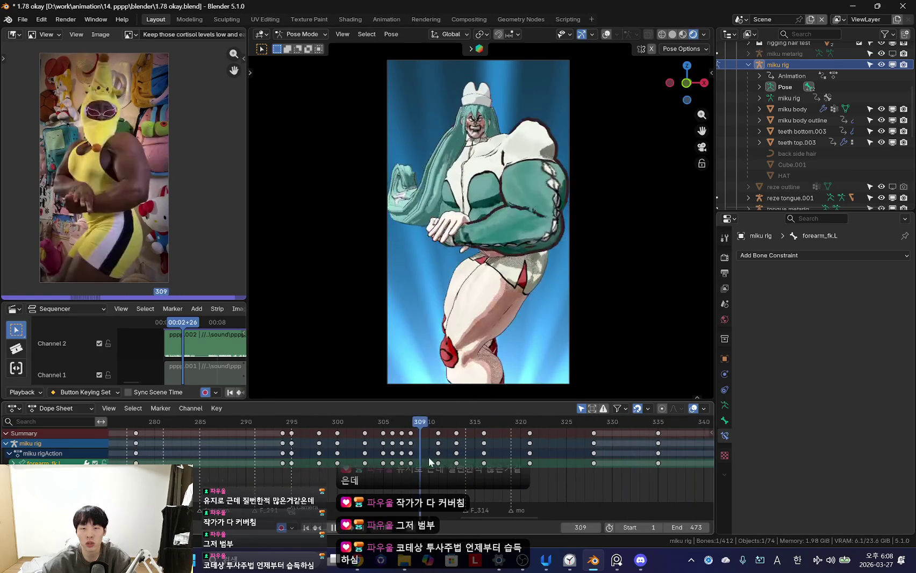
{"action": "key", "text": "space"}
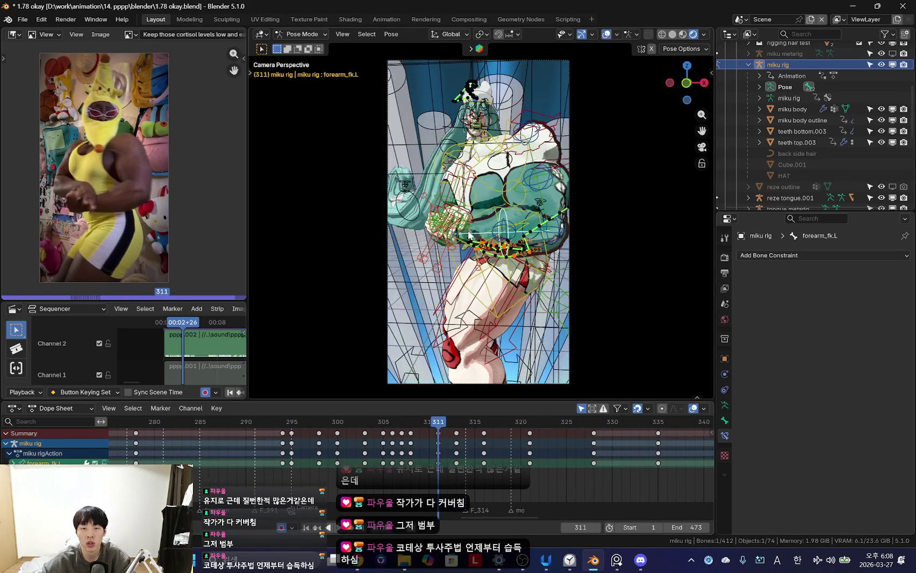
{"action": "key", "text": "shift+alt+z"}
{"action": "key", "text": "Right"}
{"action": "key", "text": "Right"}
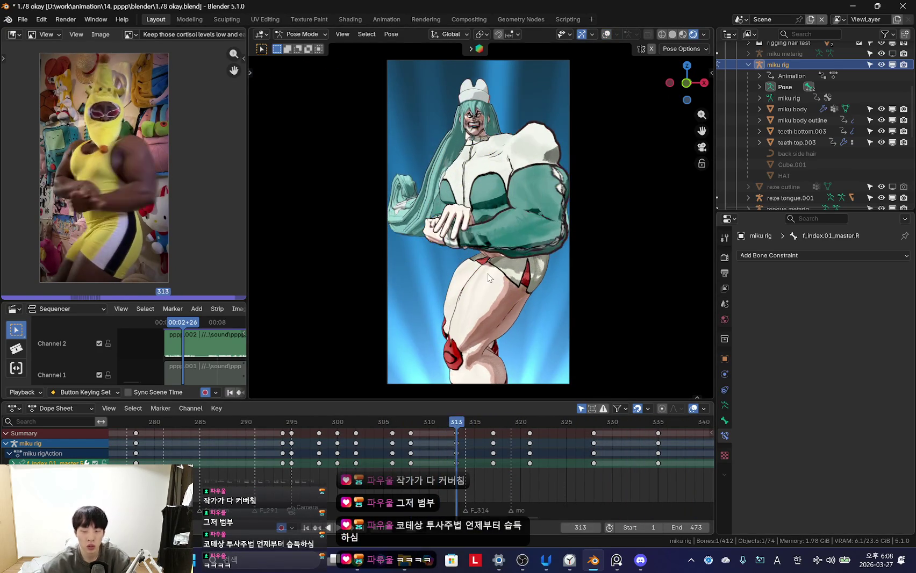
- Move the hand_ik.R control near the chest at frame 313
{"action": "scroll", "coordinate": [596, 270], "scroll_direction": "up", "scroll_amount": 3}
{"action": "scroll", "coordinate": [595, 269], "scroll_direction": "up", "scroll_amount": 3}
{"action": "mouse_move", "coordinate": [595, 270]}
{"action": "middle_mouse_down"}
{"action": "mouse_move", "coordinate": [600, 223]}
{"action": "mouse_move", "coordinate": [506, 221]}
{"action": "middle_mouse_up"}
{"action": "key", "text": "shift+alt+z"}
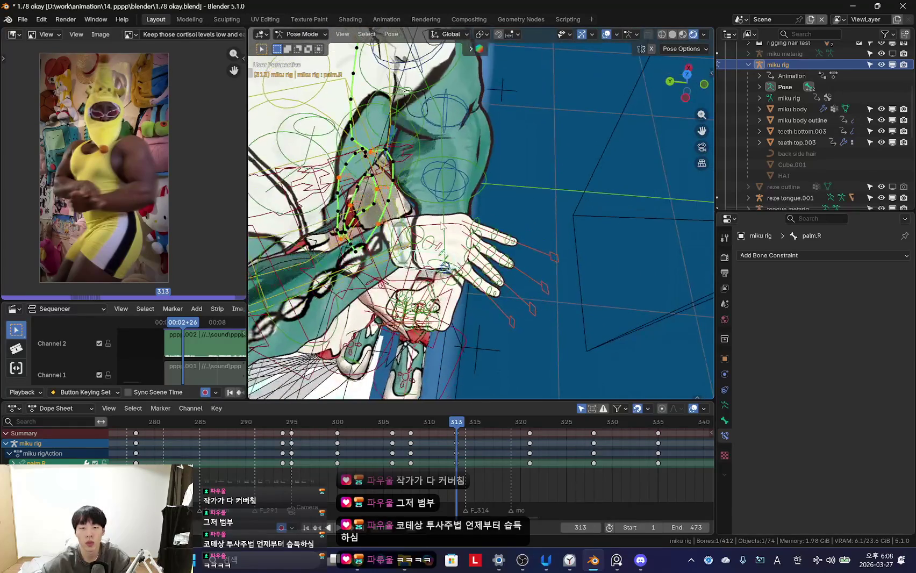
{"action": "left_click", "coordinate": [495, 221]}
{"action": "key", "text": "shift+alt+z"}
{"action": "middle_click_drag", "start_coordinate": [537, 296], "coordinate": [535, 254]}
{"action": "key", "text": "shift+alt+z"}
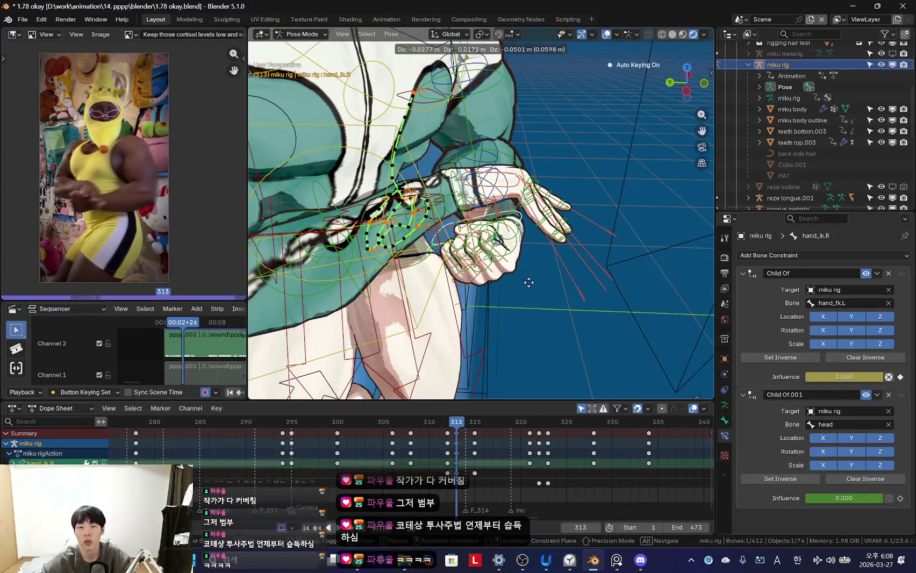
{"action": "left_click", "coordinate": [529, 282]}
- Snap the right arm's FK chain to IK using the N panel rig properties
{"action": "key", "text": "n"}
{"action": "mouse_move", "coordinate": [559, 312]}
{"action": "middle_mouse_down"}
{"action": "mouse_move", "coordinate": [492, 342]}
{"action": "mouse_move", "coordinate": [499, 329]}
{"action": "middle_mouse_up"}
{"action": "key", "text": "g"}
{"action": "left_click", "coordinate": [656, 267]}
{"action": "key", "text": "shift+alt+z"}
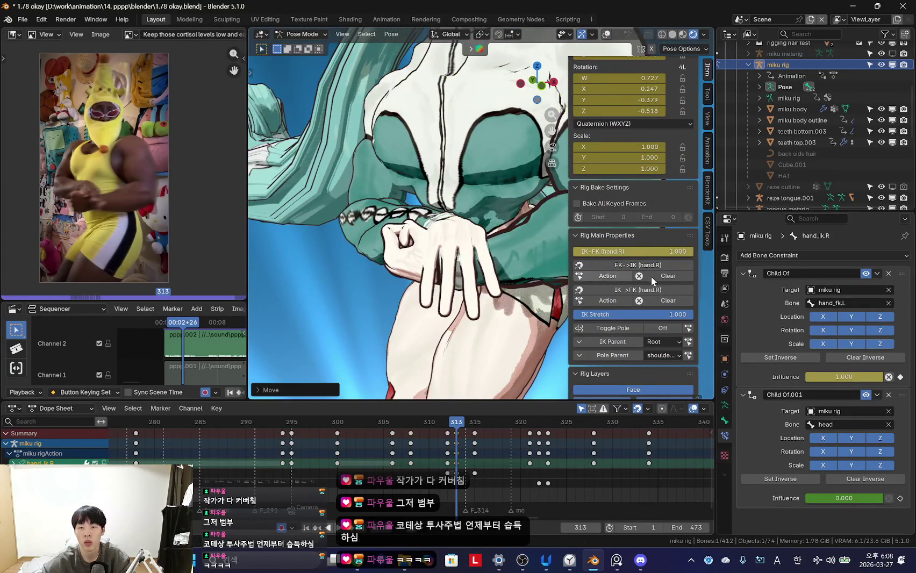
{"action": "key", "text": "shift+alt+z"}
{"action": "mouse_move", "coordinate": [490, 292]}
{"action": "middle_mouse_down"}
{"action": "mouse_move", "coordinate": [465, 293]}
{"action": "mouse_move", "coordinate": [461, 265]}
{"action": "mouse_move", "coordinate": [577, 230]}
{"action": "mouse_move", "coordinate": [607, 255]}
{"action": "middle_mouse_up"}
- Curl the right index finger by scaling its finger control
{"action": "left_click", "coordinate": [454, 297]}
{"action": "key", "text": "shift+alt+z"}
{"action": "key", "text": "shift+alt+z"}
{"action": "key", "text": "n"}
{"action": "scroll", "coordinate": [527, 235], "scroll_direction": "up", "scroll_amount": 3}
{"action": "key", "text": "shift+alt+z"}
{"action": "key", "text": "shift+alt+z"}
- Curl and rotate the right middle finger control into the fist
{"action": "key", "text": "shift+alt+z"}
{"action": "key", "text": "shift+alt+z"}
{"action": "key", "text": "s"}
{"action": "left_click", "coordinate": [549, 250]}
{"action": "key", "text": "shift+alt+z"}
{"action": "mouse_move", "coordinate": [549, 250]}
{"action": "middle_mouse_down"}
{"action": "mouse_move", "coordinate": [514, 269]}
{"action": "mouse_move", "coordinate": [583, 218]}
{"action": "middle_mouse_up"}
{"action": "scroll", "coordinate": [582, 217], "scroll_direction": "up", "scroll_amount": 1}
{"action": "key", "text": "shift+alt+z"}
{"action": "left_click", "coordinate": [408, 153]}
{"action": "key", "text": "shift+alt+z"}
{"action": "mouse_move", "coordinate": [408, 153]}
{"action": "middle_mouse_down"}
{"action": "mouse_move", "coordinate": [625, 187]}
{"action": "mouse_move", "coordinate": [628, 277]}
{"action": "middle_mouse_up"}
{"action": "left_click", "coordinate": [612, 214]}
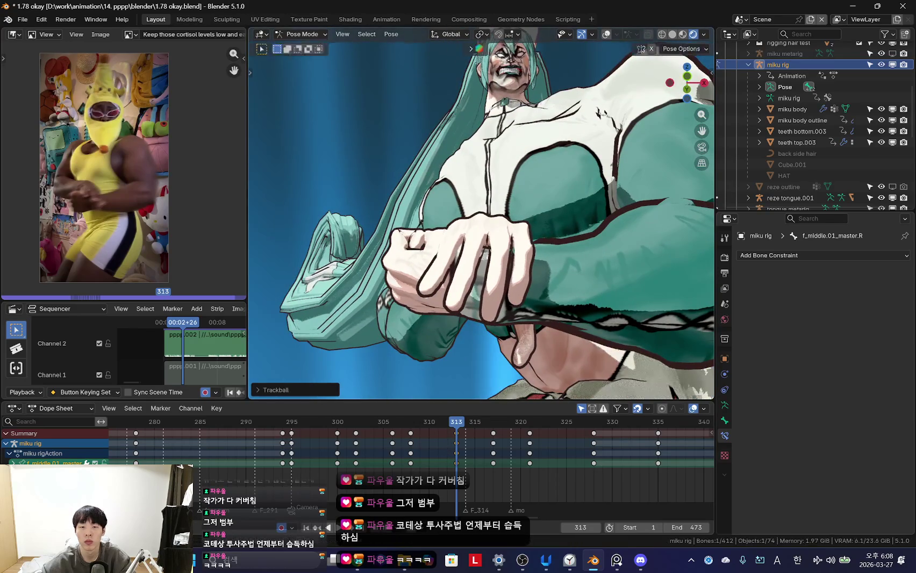
{"action": "key", "text": "shift+alt+z"}
{"action": "key", "text": "r"}
{"action": "left_click", "coordinate": [424, 322]}
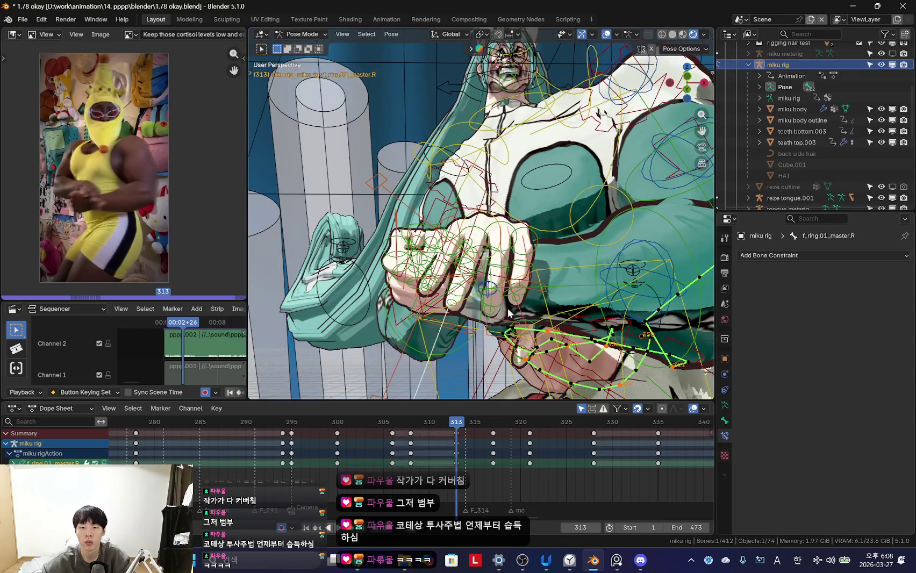
{"action": "key", "text": "shift+alt+z"}
- Rotate the right ring and pinky finger controls to tighten the fist
{"action": "middle_click_drag", "start_coordinate": [508, 313], "coordinate": [655, 223]}
{"action": "key", "text": "r"}
{"action": "left_click", "coordinate": [547, 274]}
{"action": "mouse_move", "coordinate": [548, 274]}
{"action": "middle_mouse_down"}
{"action": "mouse_move", "coordinate": [645, 262]}
{"action": "mouse_move", "coordinate": [617, 341]}
{"action": "mouse_move", "coordinate": [418, 333]}
{"action": "mouse_move", "coordinate": [675, 284]}
{"action": "middle_mouse_up"}
{"action": "key", "text": "shift+alt+z"}
{"action": "left_click", "coordinate": [419, 333]}
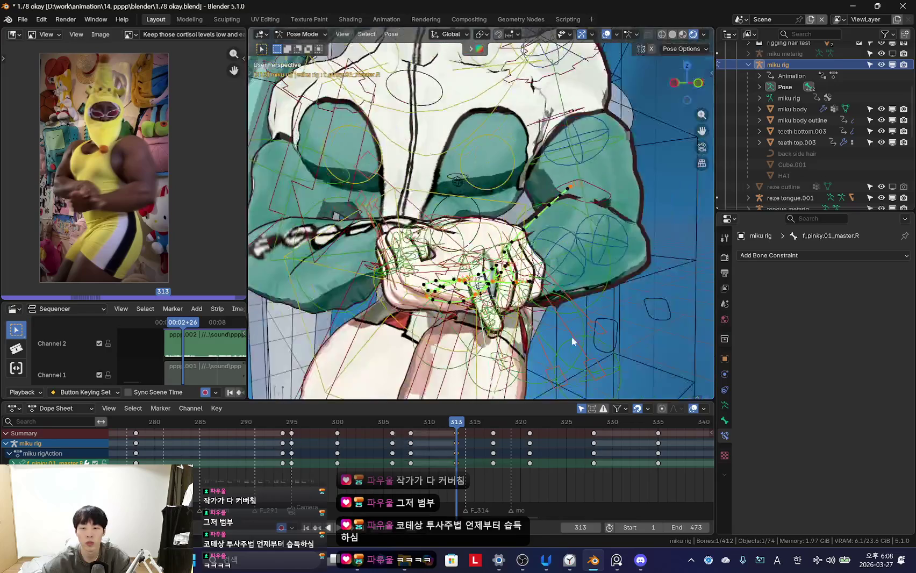
{"action": "key", "text": "Escape"}
{"action": "key", "text": "shift+alt+z"}
{"action": "middle_click_drag", "start_coordinate": [608, 303], "coordinate": [496, 261]}
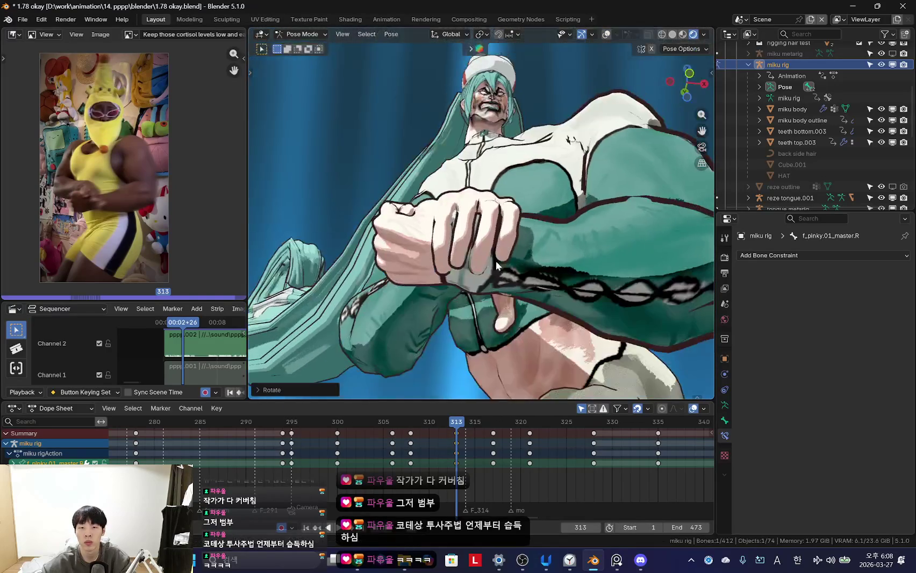
{"action": "left_click", "coordinate": [488, 208]}
{"action": "middle_click_drag", "start_coordinate": [487, 208], "coordinate": [534, 276]}
{"action": "key", "text": "shift+alt+z"}
- Scale the right thumb control to close it over the fist
{"action": "left_click", "coordinate": [534, 257]}
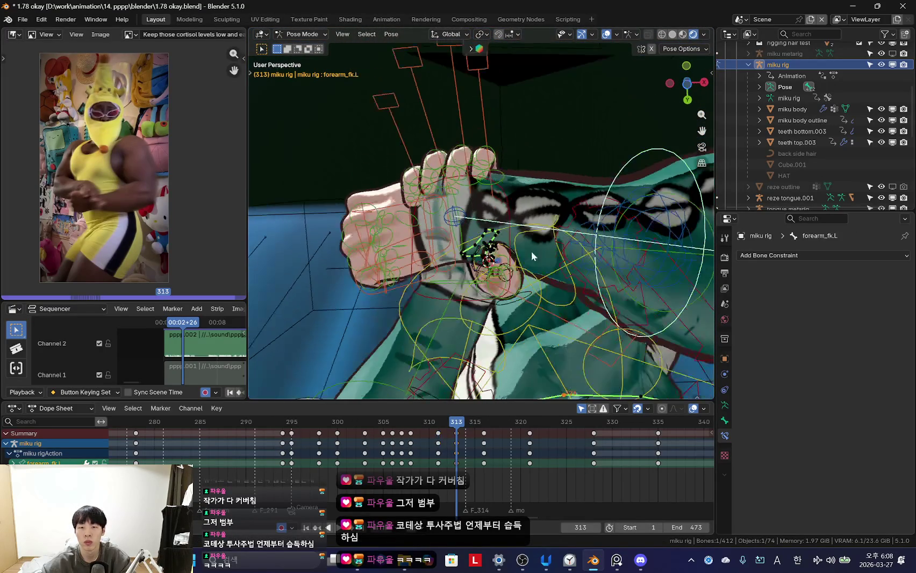
{"action": "left_click", "coordinate": [521, 300]}
{"action": "key", "text": "s"}
{"action": "key", "text": "shift+alt+z"}
{"action": "left_click", "coordinate": [592, 280]}
{"action": "middle_click_drag", "start_coordinate": [593, 280], "coordinate": [559, 339]}
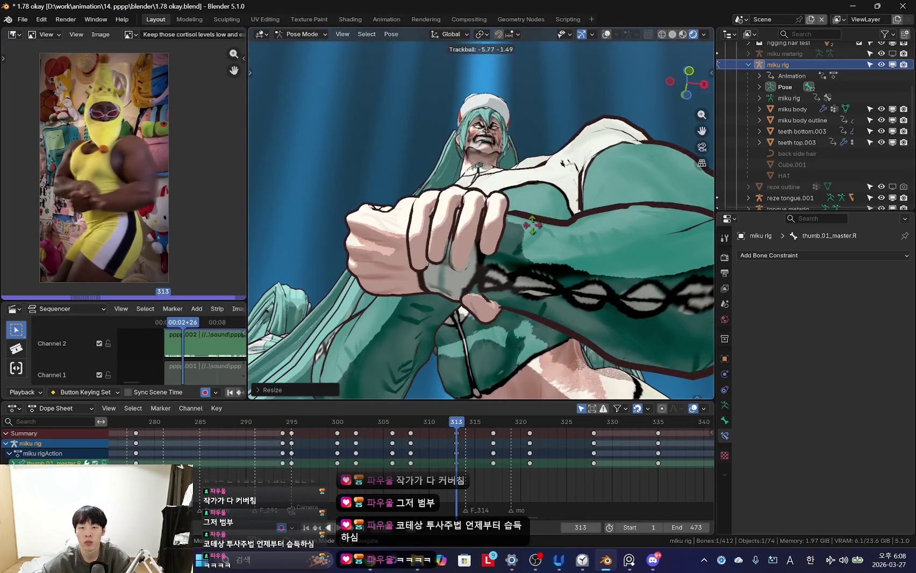
{"action": "key", "text": "Escape"}
- Play back to check the clenched fist, then return to frame 308 in camera view
{"action": "key", "text": "space"}
{"action": "key", "text": "shift+alt+z"}
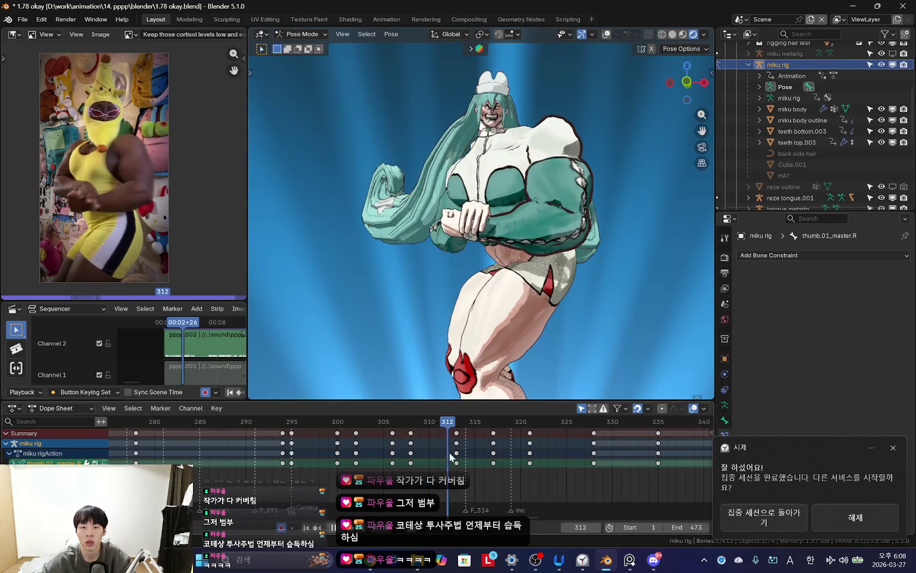
{"action": "key", "text": "space"}
{"action": "key", "text": "shift+alt+z"}
{"action": "scroll", "coordinate": [458, 108], "scroll_direction": "up", "scroll_amount": 3}
{"action": "scroll", "coordinate": [458, 108], "scroll_direction": "up", "scroll_amount": 5}
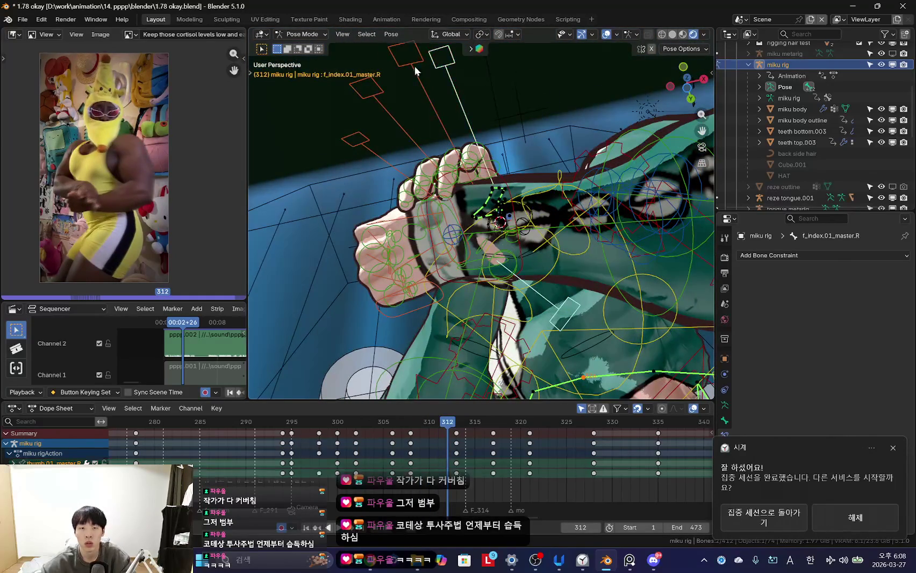
{"action": "key", "text": "Down"}
{"action": "key", "text": "KP_0"}
{"action": "key", "text": "shift+alt+z"}
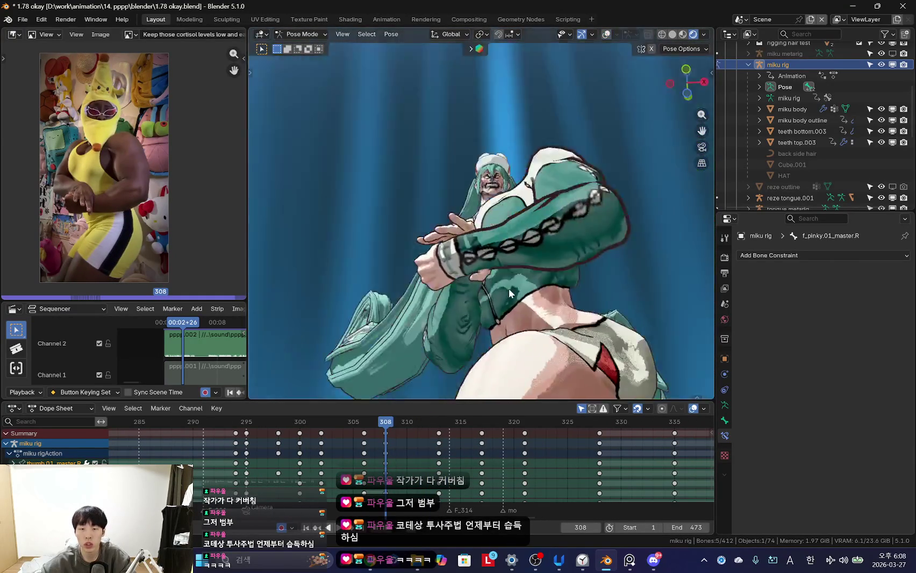
- Reposition the right hand IK control around frame 312 and key it at frame 313
{"action": "key", "text": "space"}
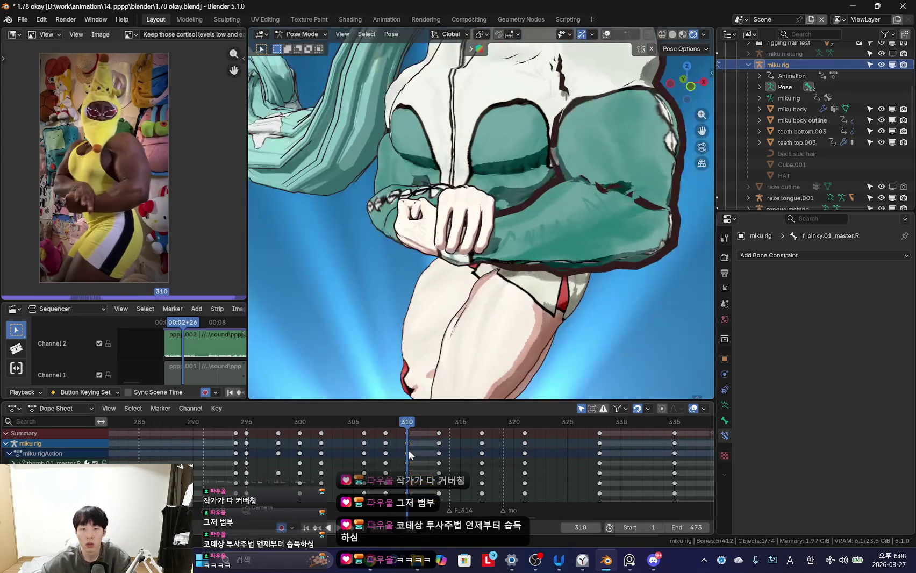
{"action": "key", "text": "shift+alt+z"}
{"action": "left_click", "coordinate": [487, 227]}
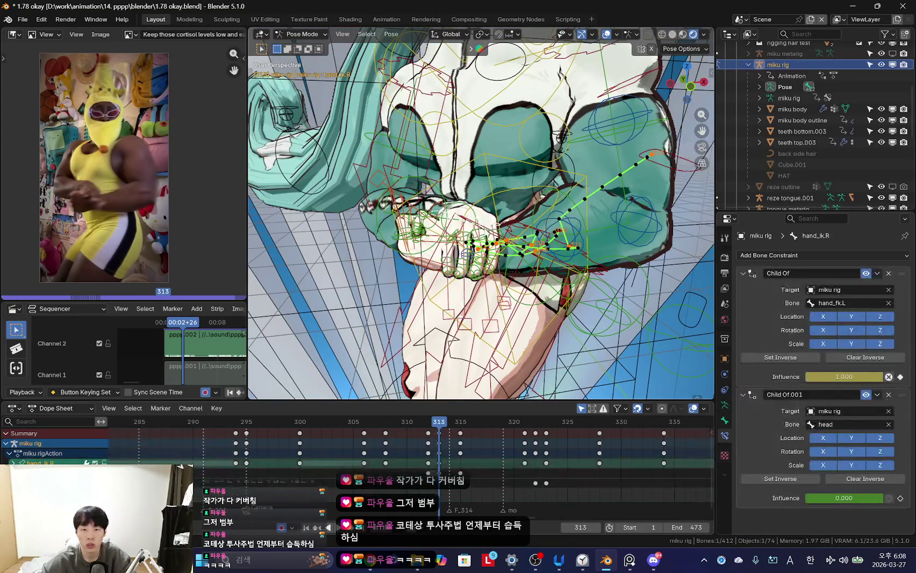
{"action": "key", "text": "shift+alt+z"}
{"action": "key", "text": "Left"}
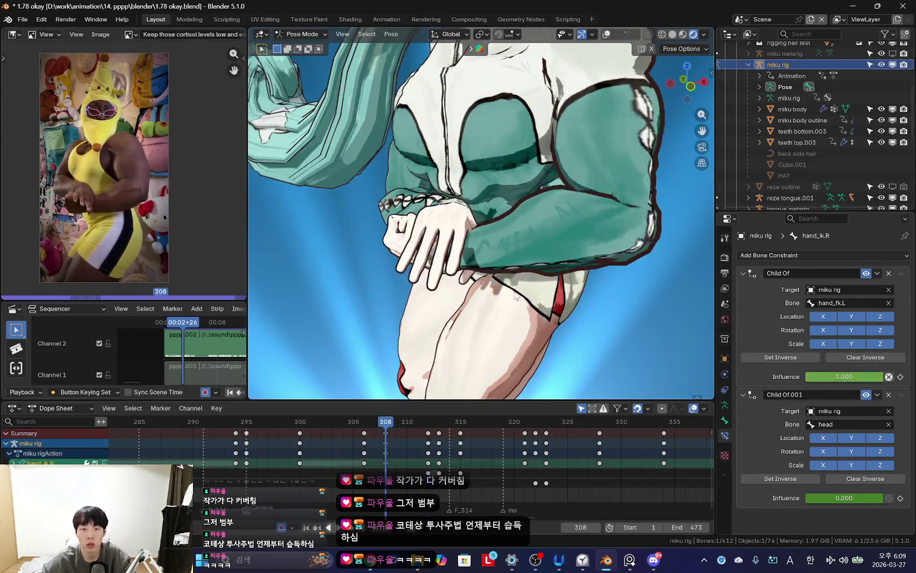
{"action": "key", "text": "g"}
{"action": "left_click", "coordinate": [539, 281]}
{"action": "middle_click_drag", "start_coordinate": [539, 281], "coordinate": [606, 262]}
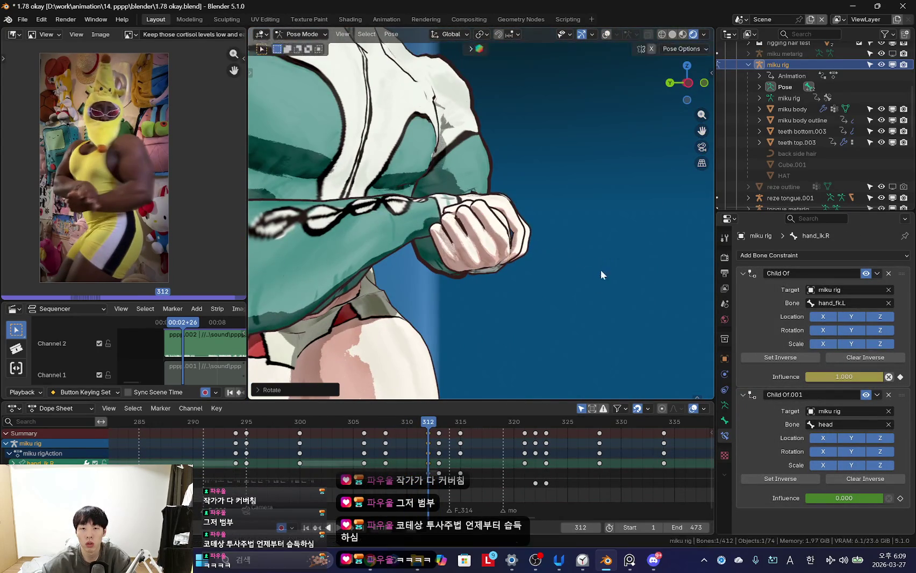
{"action": "middle_click_drag", "start_coordinate": [563, 301], "coordinate": [491, 295]}
{"action": "key", "text": "shift+alt+z"}
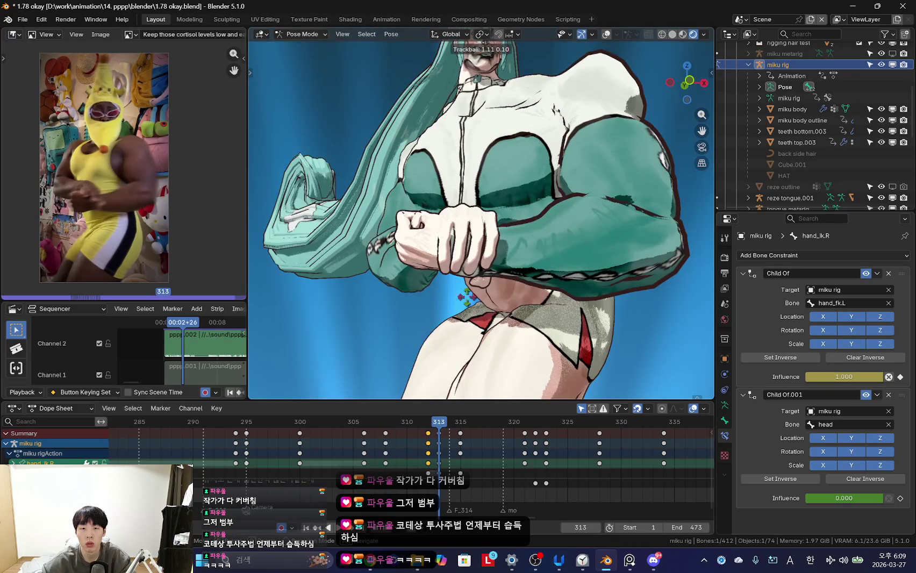
- Play back to check the hand, stopping on frame 315
{"action": "key", "text": "space"}
{"action": "key", "text": "shift+alt+z"}
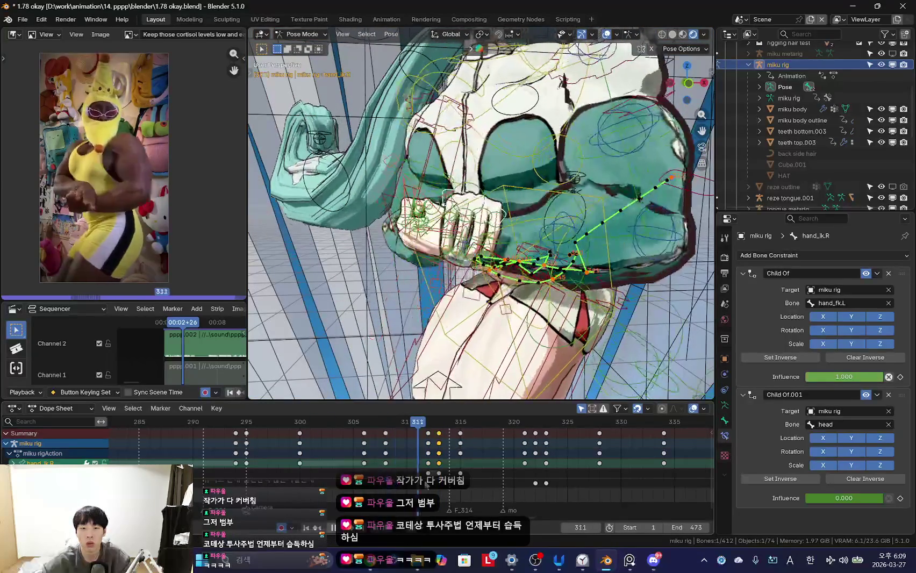
{"action": "key", "text": "shift+alt+z"}
{"action": "key", "text": "space"}
{"action": "left_click", "coordinate": [450, 462]}
{"action": "mouse_move", "coordinate": [478, 387]}
{"action": "middle_mouse_down"}
{"action": "mouse_move", "coordinate": [422, 304]}
{"action": "mouse_move", "coordinate": [516, 301]}
{"action": "middle_mouse_up"}
{"action": "key", "text": "shift+alt+z"}
{"action": "key", "text": "space"}
- Turn the right hand about 16 degrees at frame 315 and review it in camera view
{"action": "key", "text": "n"}
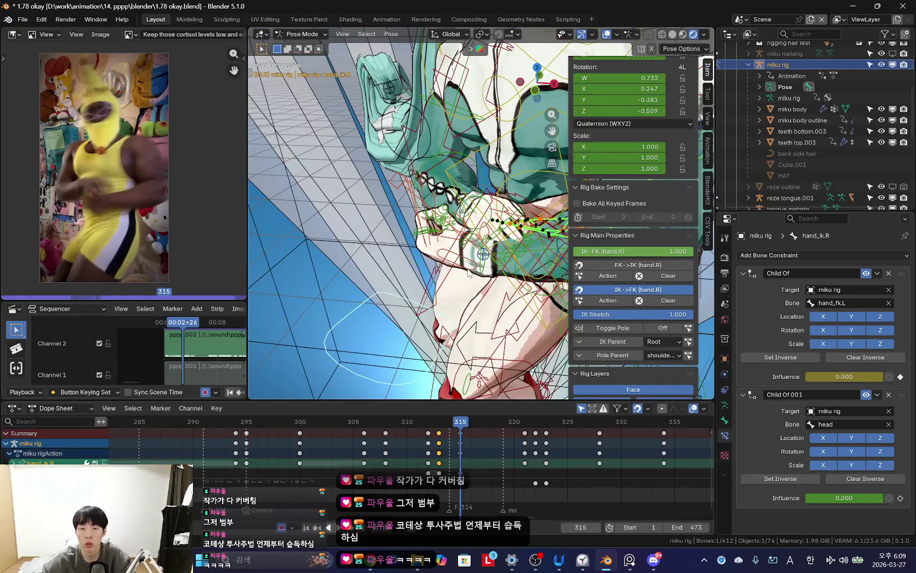
{"action": "middle_click_drag", "start_coordinate": [467, 273], "coordinate": [472, 253]}
{"action": "key", "text": "r"}
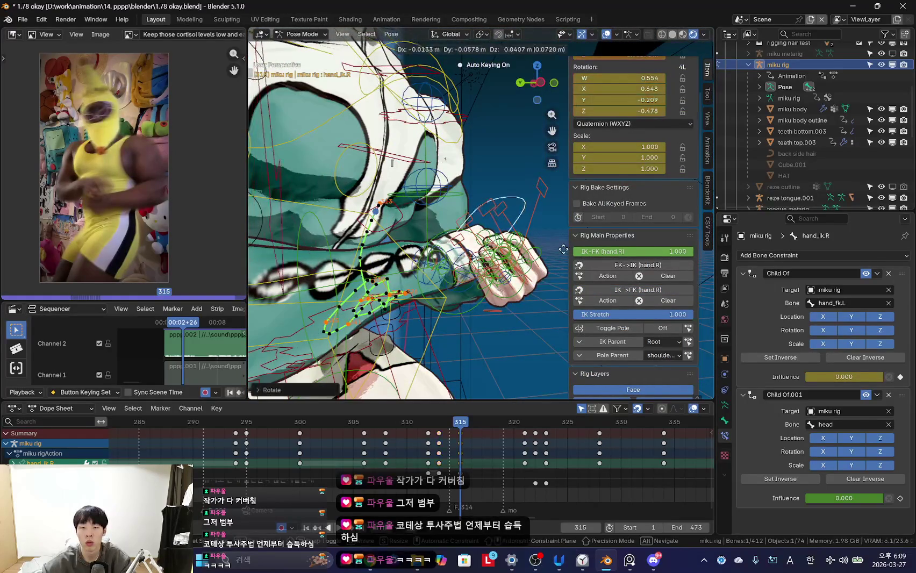
{"action": "key", "text": "shift+alt+z"}
{"action": "key", "text": "KP_0"}
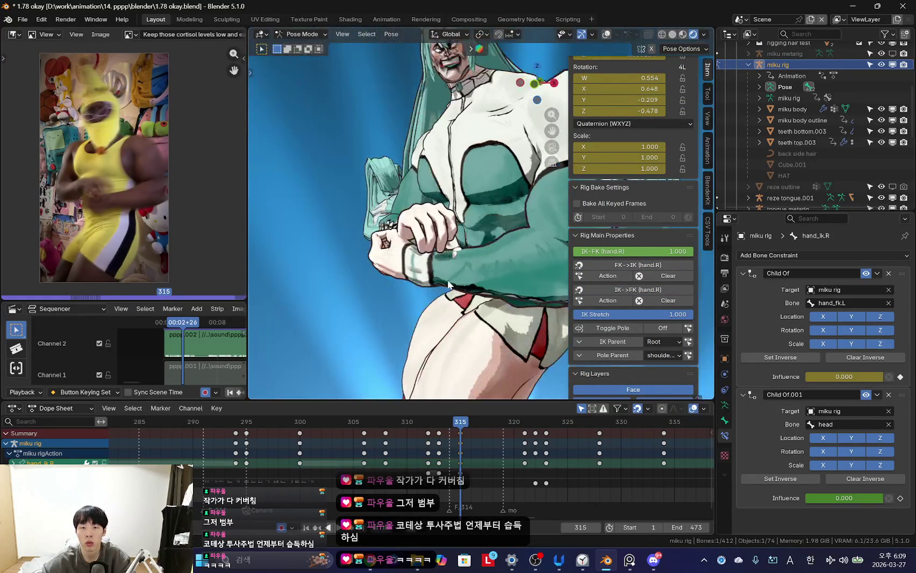
{"action": "key", "text": "space"}
{"action": "key", "text": "Escape"}
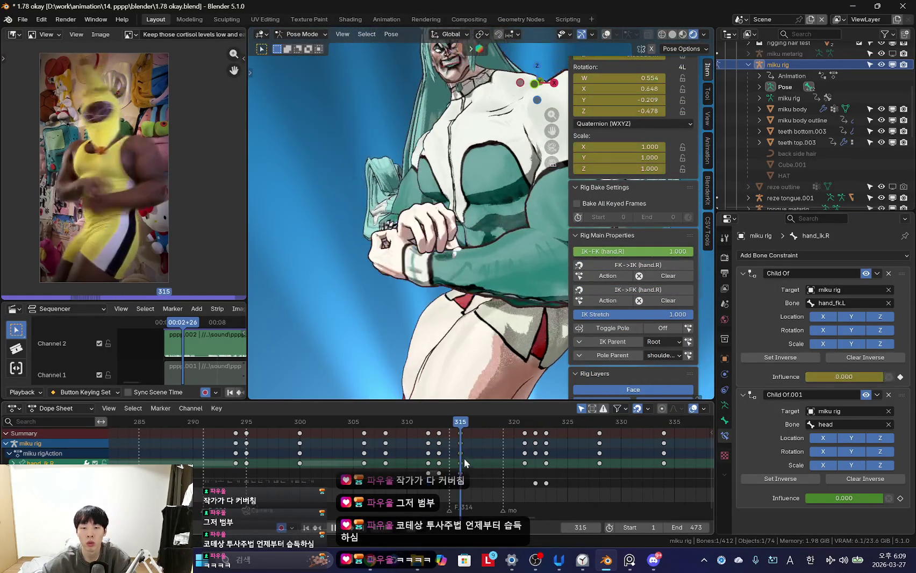
{"action": "scroll", "coordinate": [433, 282], "scroll_direction": "up", "scroll_amount": 1}
{"action": "middle_click_drag", "start_coordinate": [433, 282], "coordinate": [427, 280]}
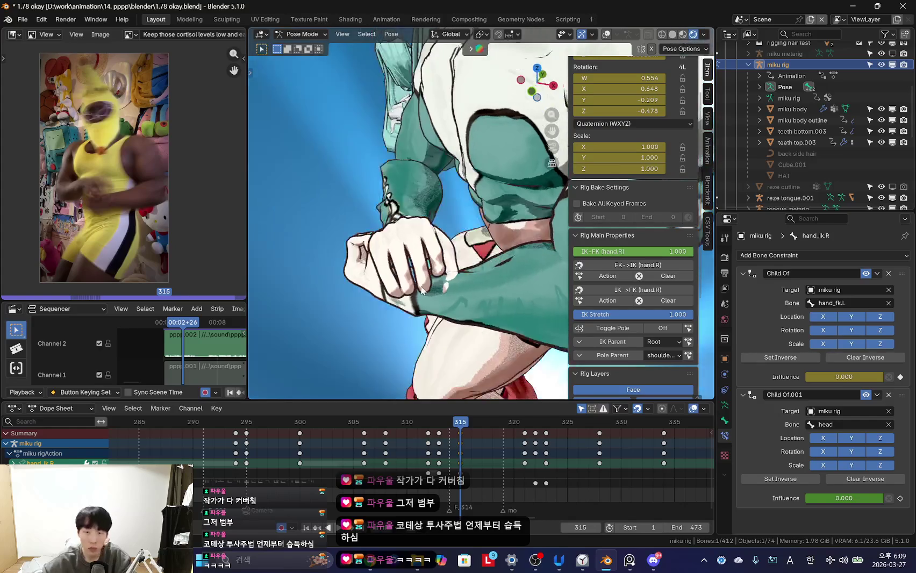
{"action": "key", "text": "shift+alt+z"}
- Curl the right index and middle finger controls with rotations
{"action": "left_click", "coordinate": [398, 261]}
{"action": "key", "text": "shift+alt+z"}
{"action": "middle_click_drag", "start_coordinate": [463, 291], "coordinate": [421, 321]}
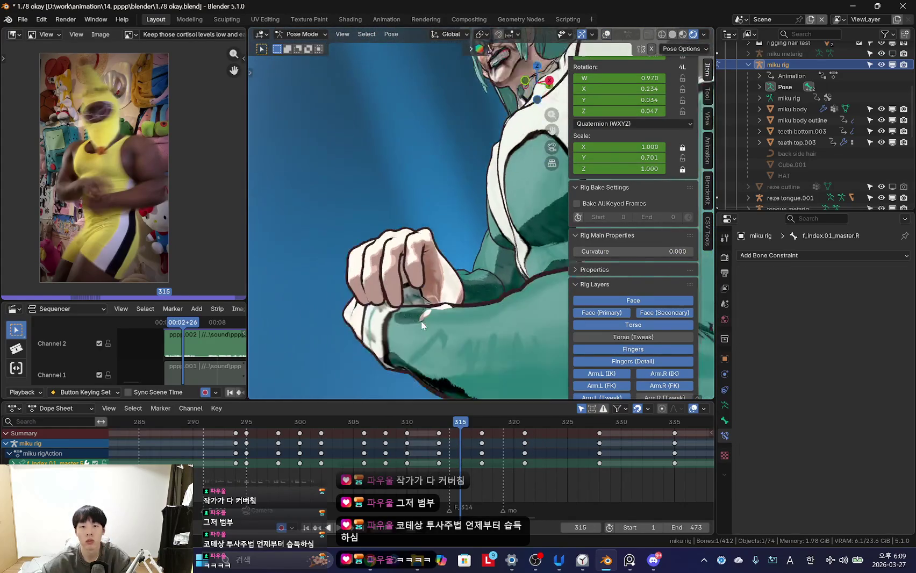
{"action": "key", "text": "r"}
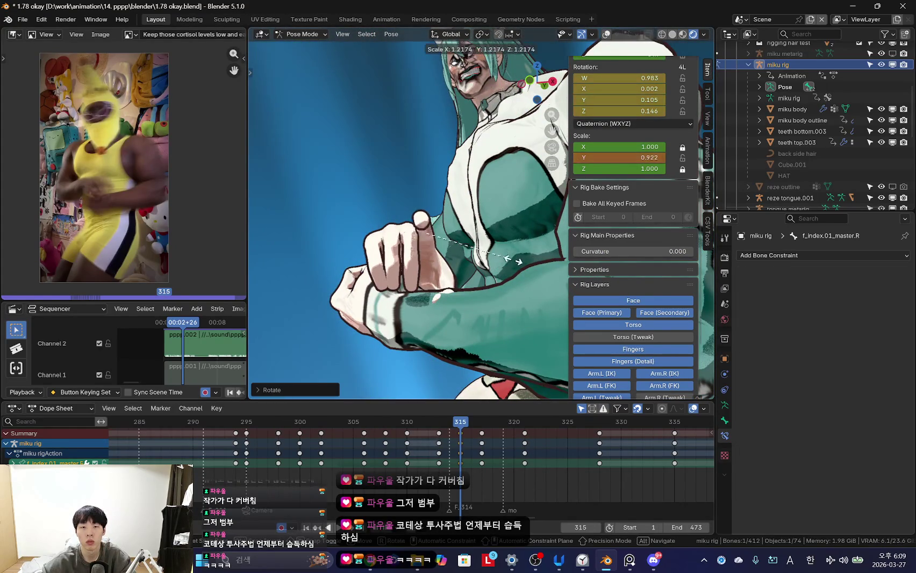
{"action": "key", "text": "Escape"}
{"action": "middle_click_drag", "start_coordinate": [513, 261], "coordinate": [473, 283]}
{"action": "key", "text": "shift+alt+z"}
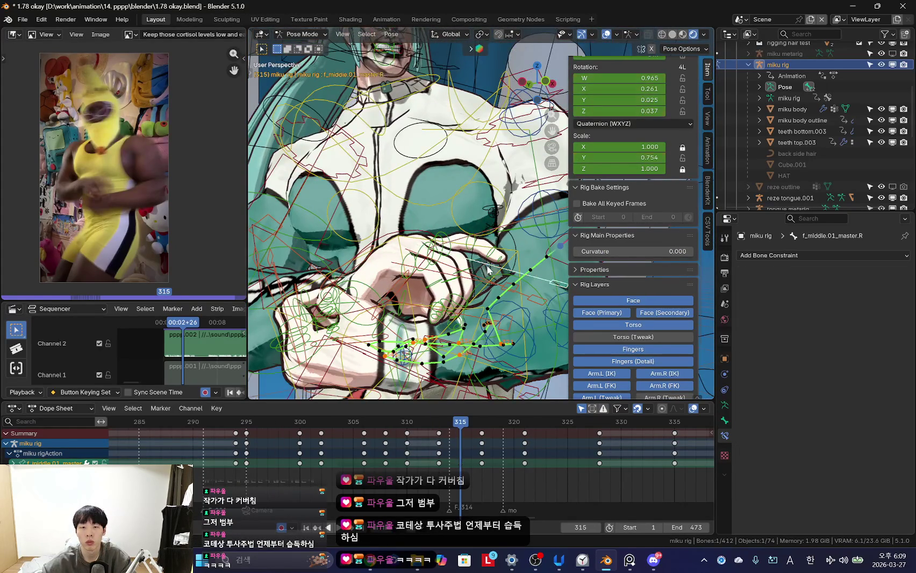
{"action": "key", "text": "shift+alt+z"}
{"action": "key", "text": "r"}
{"action": "mouse_move", "coordinate": [529, 299]}
{"action": "middle_mouse_down"}
{"action": "mouse_move", "coordinate": [538, 271]}
{"action": "mouse_move", "coordinate": [534, 308]}
{"action": "mouse_move", "coordinate": [481, 319]}
{"action": "mouse_move", "coordinate": [498, 302]}
{"action": "mouse_move", "coordinate": [441, 269]}
{"action": "mouse_move", "coordinate": [513, 294]}
{"action": "middle_mouse_up"}
{"action": "key", "text": "shift+alt+z"}
- Curl the right ring and pinky finger master controls with rotations
{"action": "left_click", "coordinate": [537, 270]}
{"action": "key", "text": "shift+alt+z"}
{"action": "key", "text": "shift+alt+z"}
{"action": "left_click", "coordinate": [534, 307]}
{"action": "key", "text": "shift+alt+z"}
{"action": "key", "text": "r"}
{"action": "key", "text": "shift+alt+z"}
{"action": "left_click", "coordinate": [481, 319]}
- Slightly scale the finger length and the thumb master, then key the fist at frame 315
{"action": "key", "text": "shift+alt+z"}
{"action": "key", "text": "r"}
{"action": "left_click", "coordinate": [497, 302]}
{"action": "key", "text": "s"}
{"action": "left_click", "coordinate": [473, 290]}
{"action": "key", "text": "shift+alt+z"}
{"action": "key", "text": "shift+alt+z"}
{"action": "left_click", "coordinate": [430, 255]}
{"action": "key", "text": "s"}
{"action": "left_click", "coordinate": [514, 294]}
{"action": "key", "text": "space"}
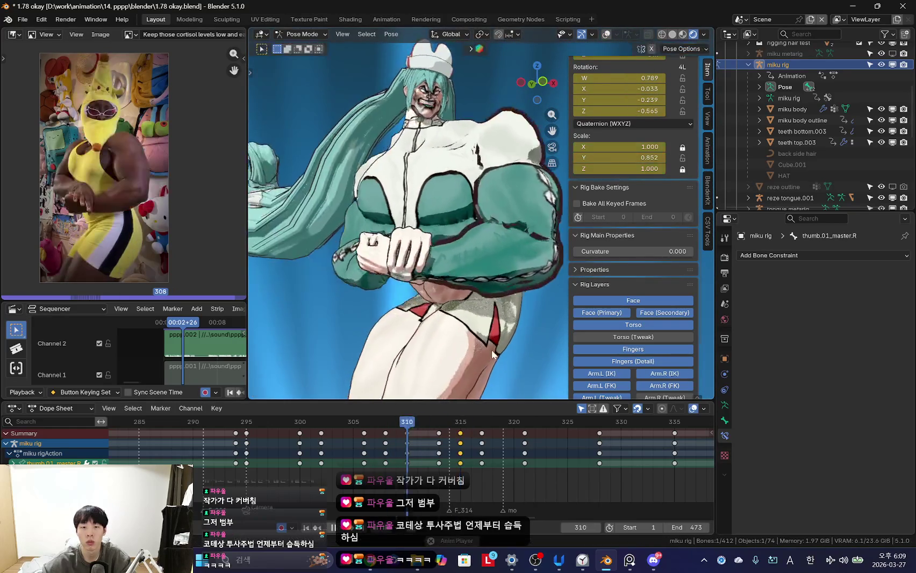
{"action": "key", "text": "n"}
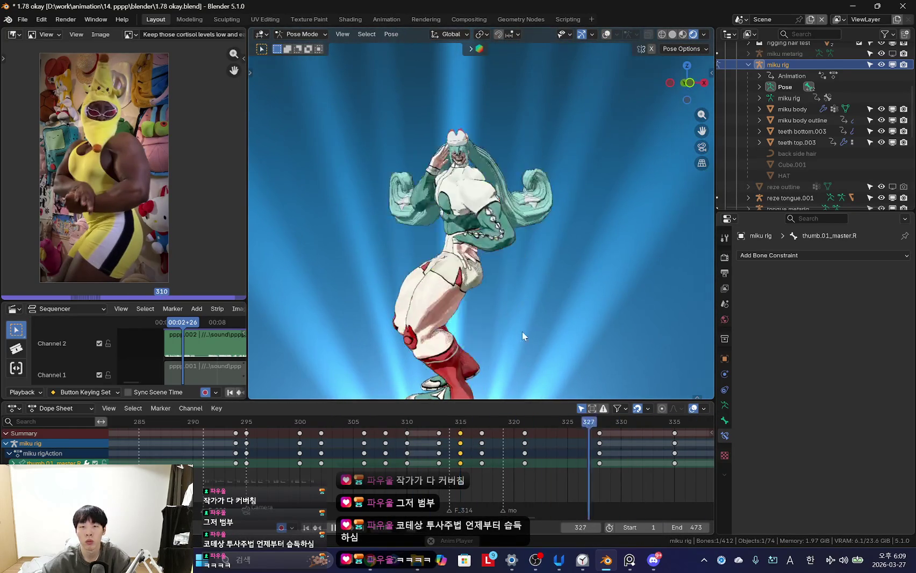
{"action": "key", "text": "KP_0"}
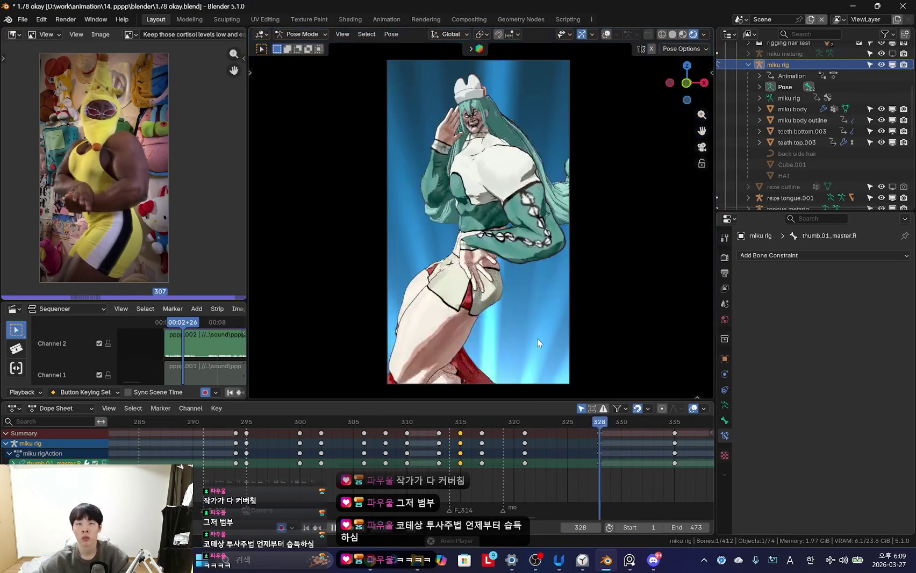
{"action": "scroll", "coordinate": [333, 457], "scroll_direction": "down", "scroll_amount": 3}
{"action": "scroll", "coordinate": [305, 450], "scroll_direction": "down", "scroll_amount": 6}
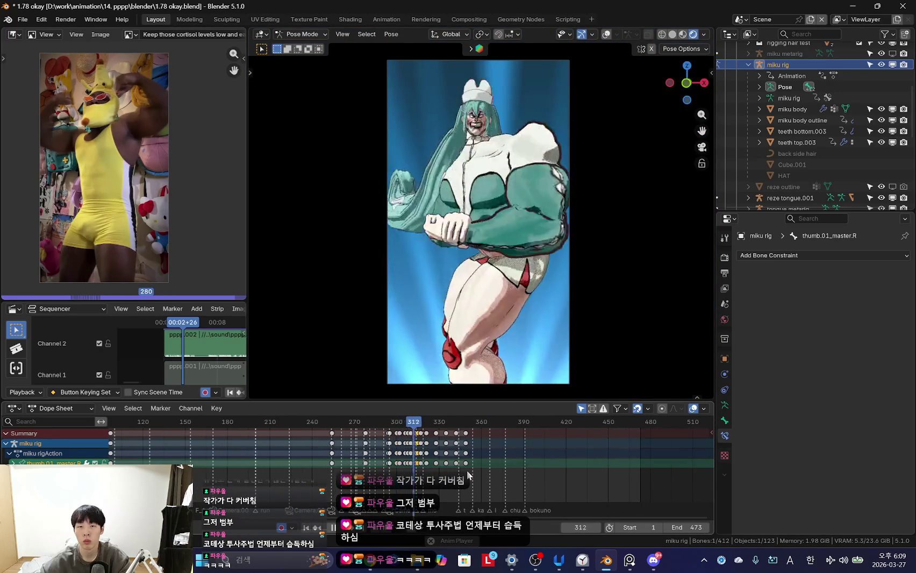
{"action": "scroll", "coordinate": [452, 447], "scroll_direction": "down", "scroll_amount": 2}
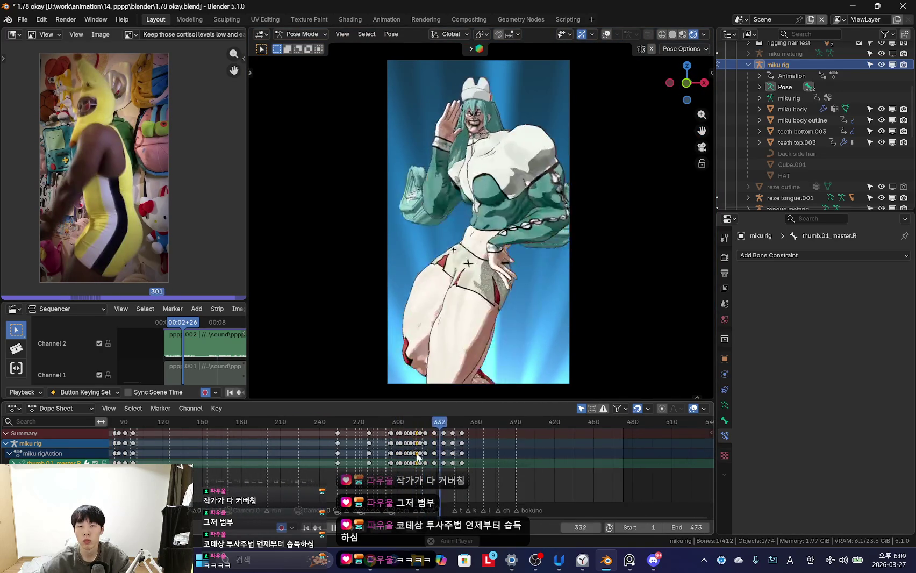
{"action": "scroll", "coordinate": [495, 453], "scroll_direction": "up", "scroll_amount": 3}
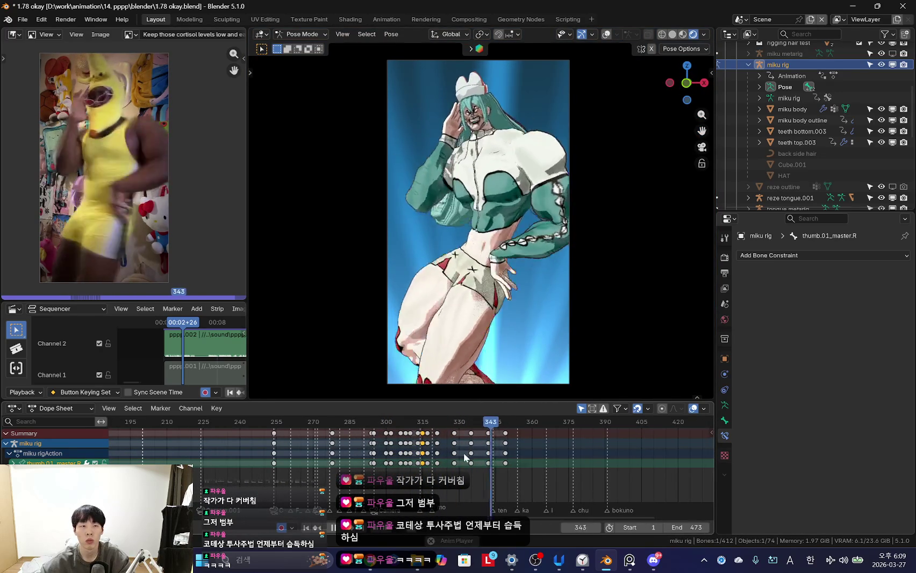
{"action": "key", "text": "Escape"}
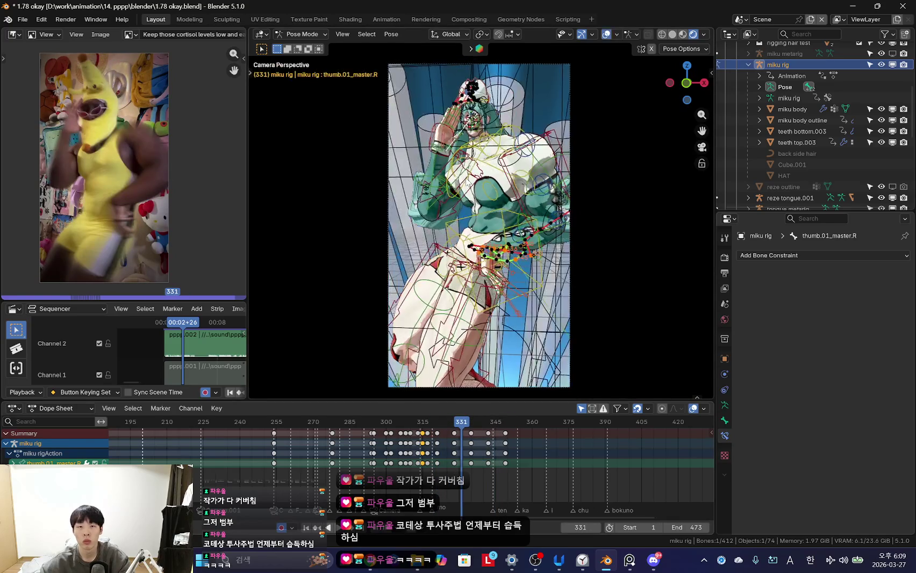
- Rotate and key the right thumb master at frames 328, 335 and 342
{"action": "scroll", "coordinate": [450, 215], "scroll_direction": "up", "scroll_amount": 4}
{"action": "left_click", "coordinate": [451, 211]}
{"action": "key", "text": "Left"}
{"action": "key", "text": "Left"}
{"action": "key", "text": "shift+alt+z"}
{"action": "key", "text": "Left"}
{"action": "left_click", "coordinate": [578, 193]}
{"action": "key", "text": "Up"}
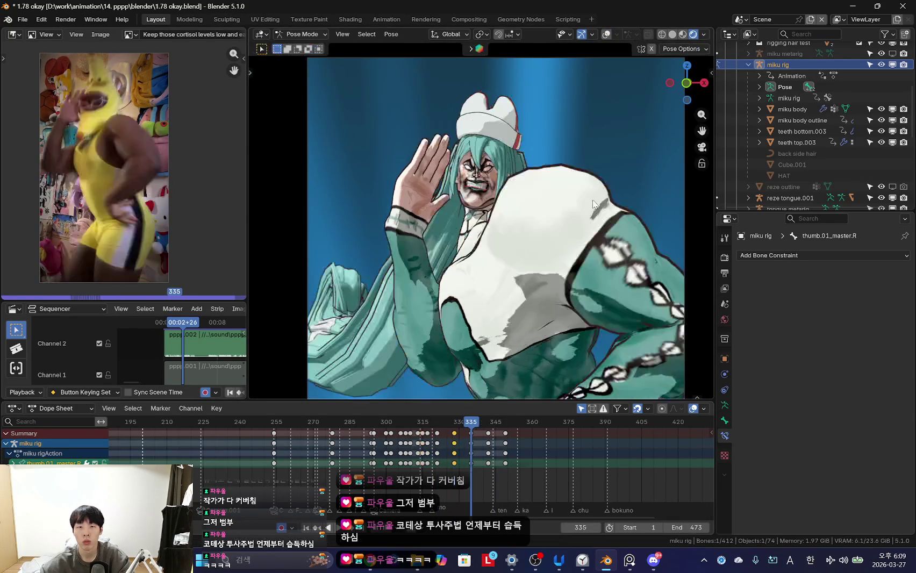
{"action": "left_click", "coordinate": [584, 257]}
{"action": "key", "text": "Up"}
{"action": "left_click", "coordinate": [584, 241]}
{"action": "key", "text": "Up"}
{"action": "key", "text": "r"}
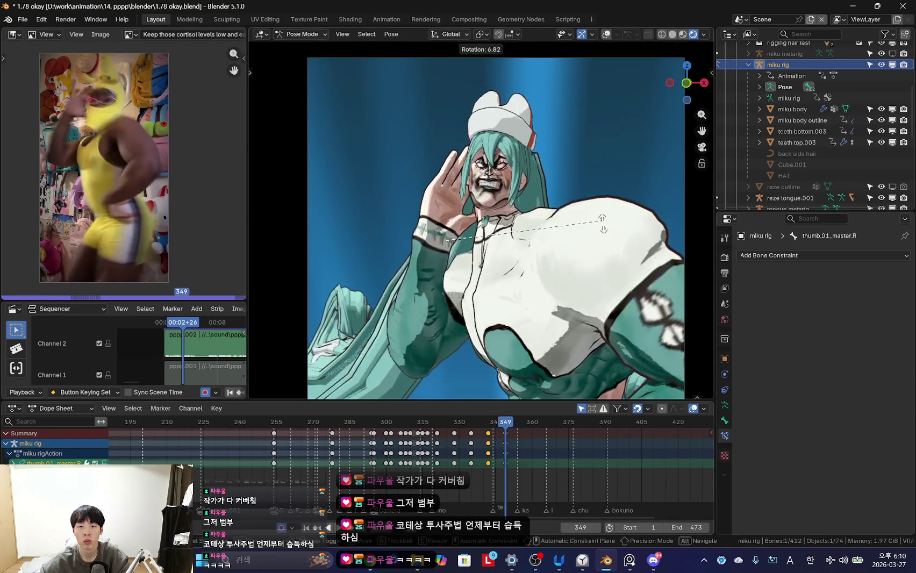
- Review the thumb in playback, select the right hand IK control, and stop at frame 342
{"action": "key", "text": "space"}
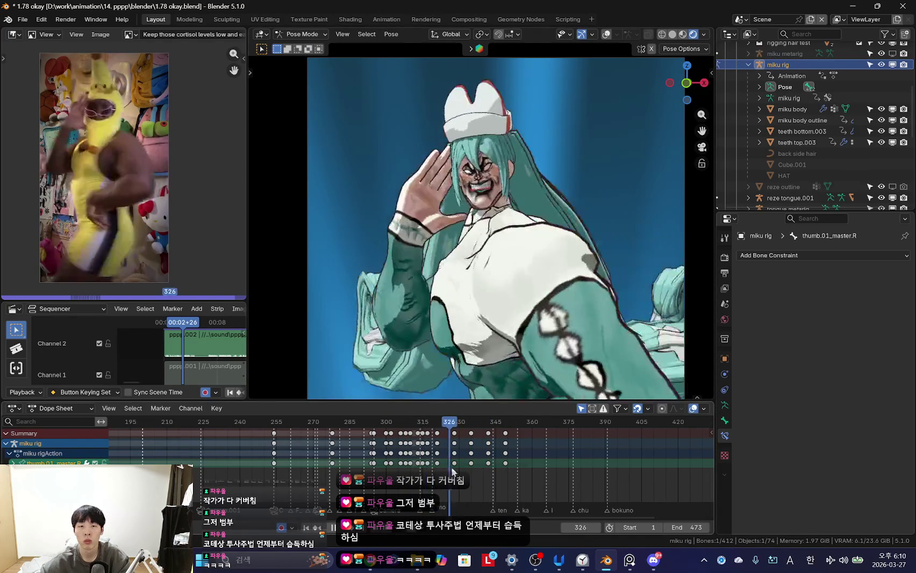
{"action": "key", "text": "space"}
{"action": "left_click", "coordinate": [391, 199]}
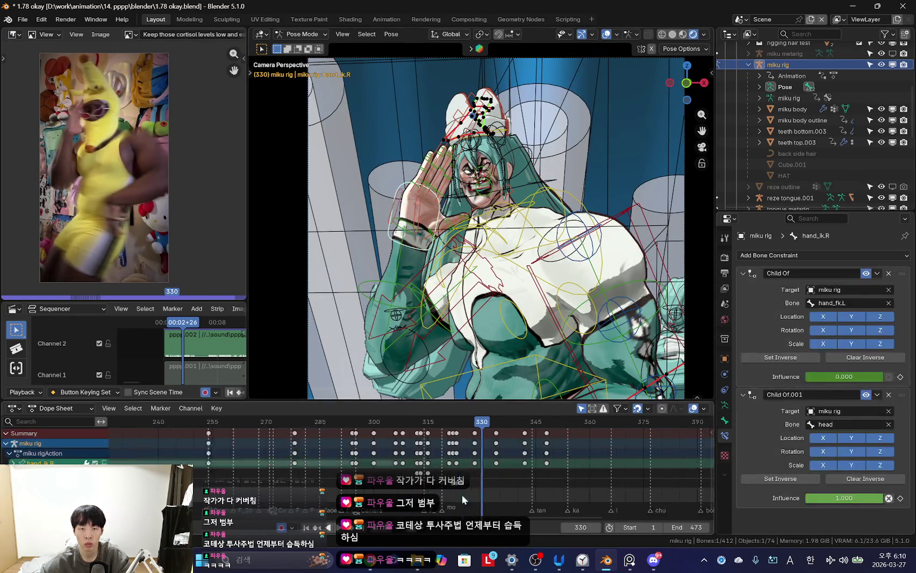
{"action": "key", "text": "shift+alt+z"}
{"action": "key", "text": "space"}
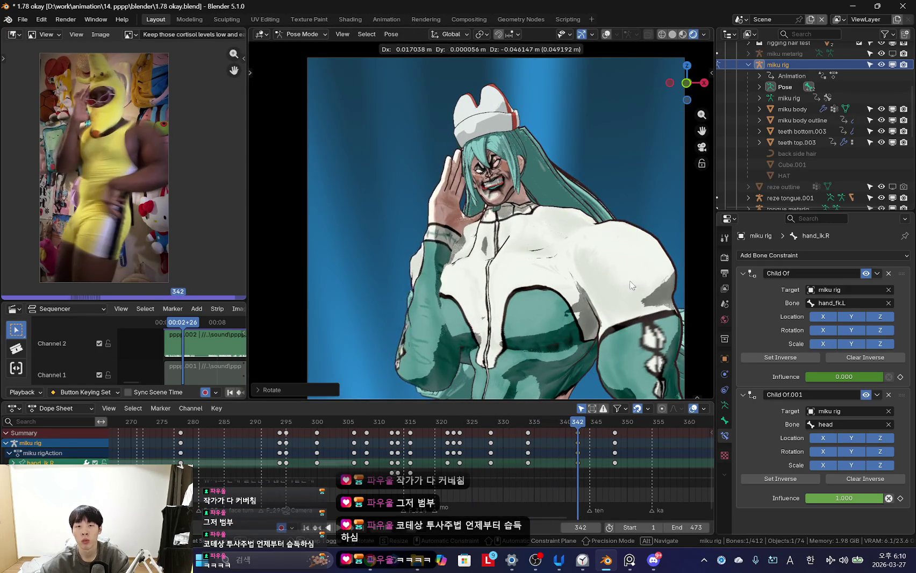
{"action": "key", "text": "Escape"}
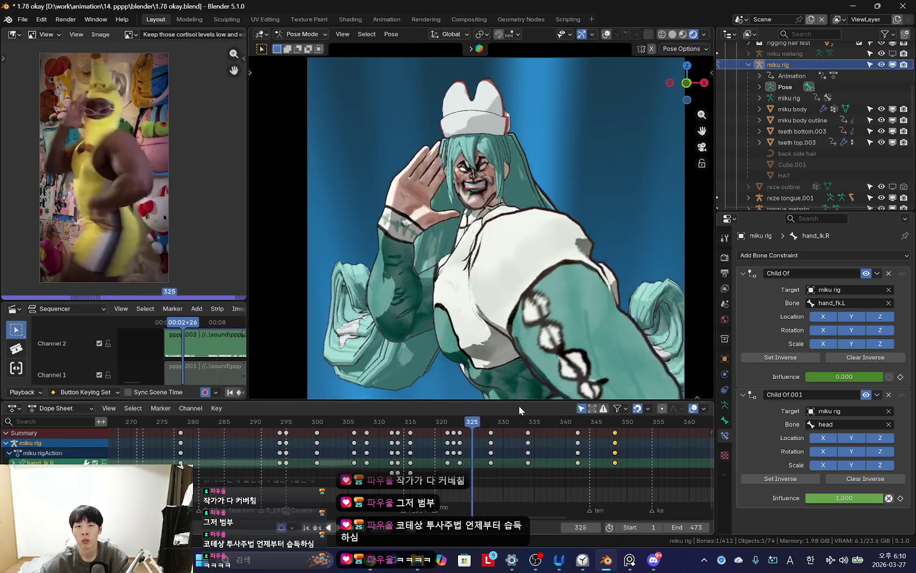
{"action": "scroll", "coordinate": [534, 292], "scroll_direction": "up", "scroll_amount": 3}
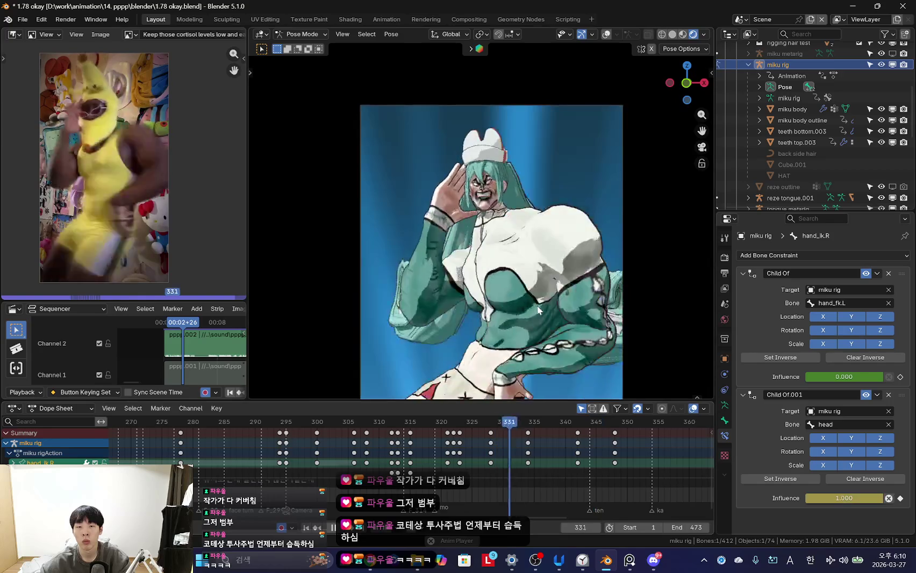
{"action": "key", "text": "Escape"}
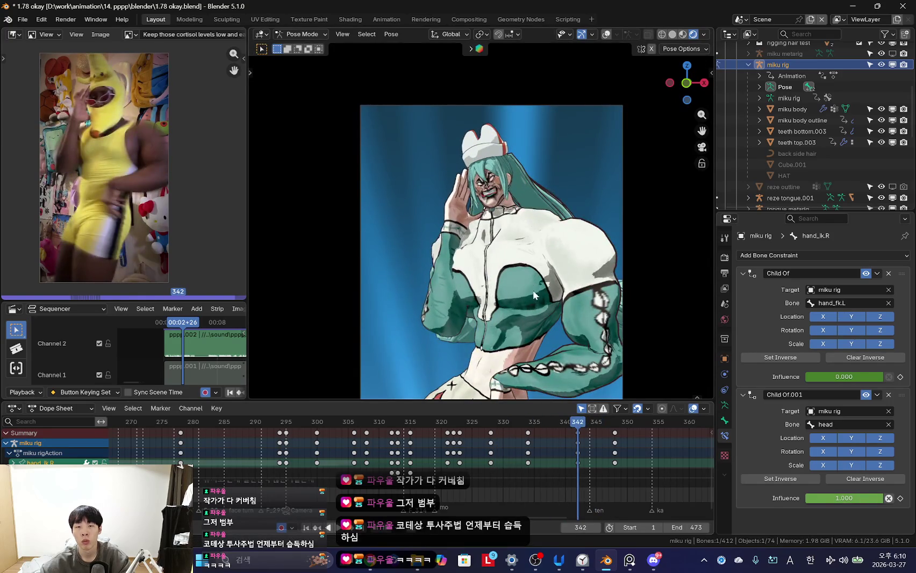
- Move the right hand IK at frame 342 and trackball-rotate the right upper arm IK
{"action": "key", "text": "Up"}
{"action": "key", "text": "g"}
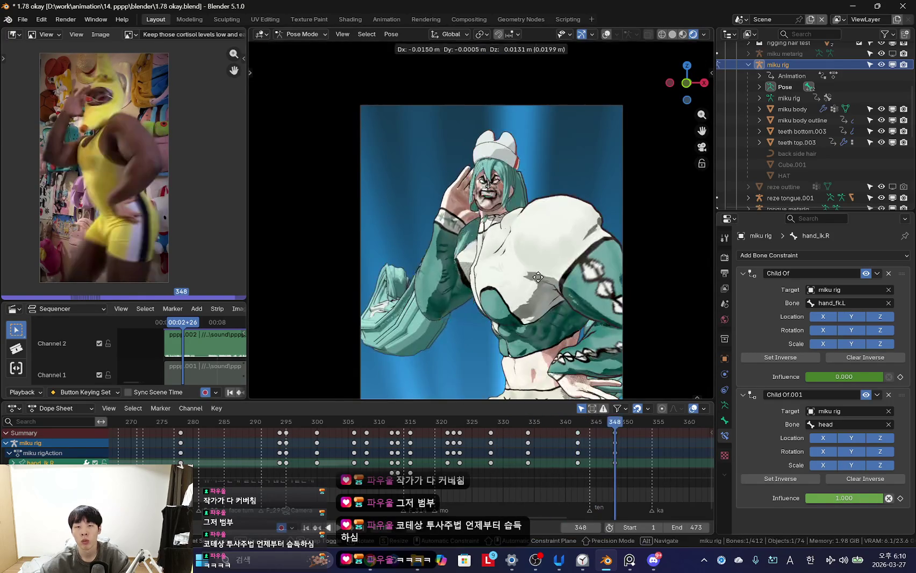
{"action": "key", "text": "Down"}
{"action": "key", "text": "g"}
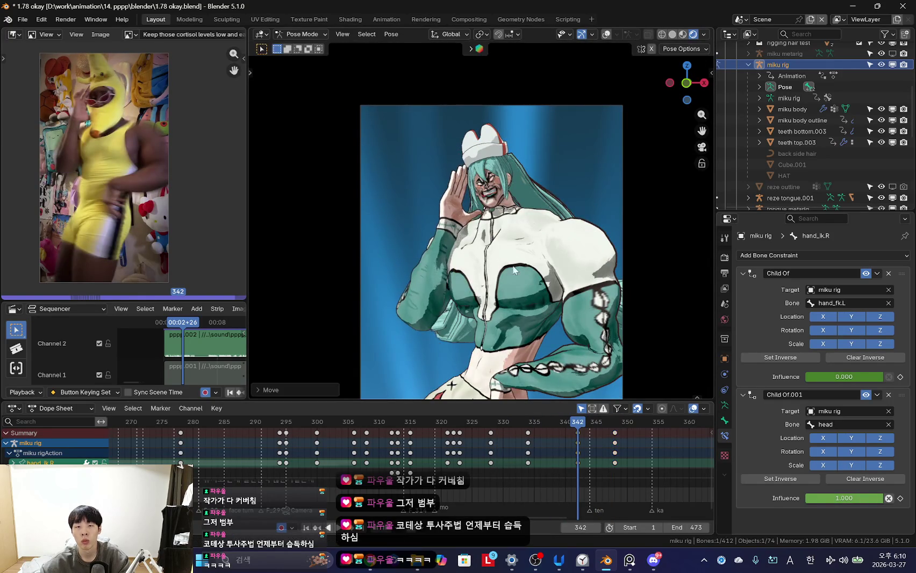
{"action": "key", "text": "shift+alt+z"}
{"action": "left_click", "coordinate": [430, 295]}
{"action": "key", "text": "shift+alt+z"}
{"action": "key", "text": "r"}
{"action": "key", "text": "r"}
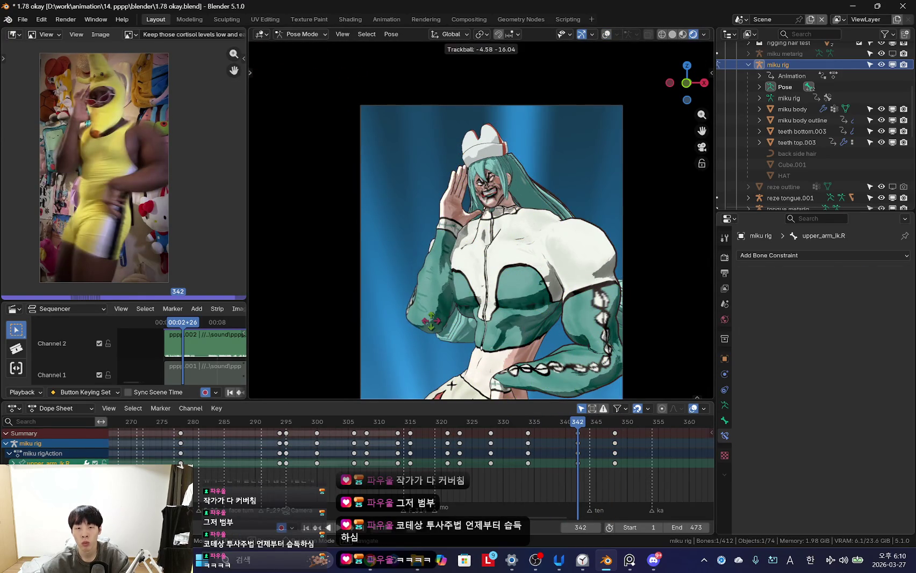
{"action": "left_click", "coordinate": [489, 344]}
- Play back the arm motion and fit the whole camera frame in view
{"action": "key", "text": "space"}
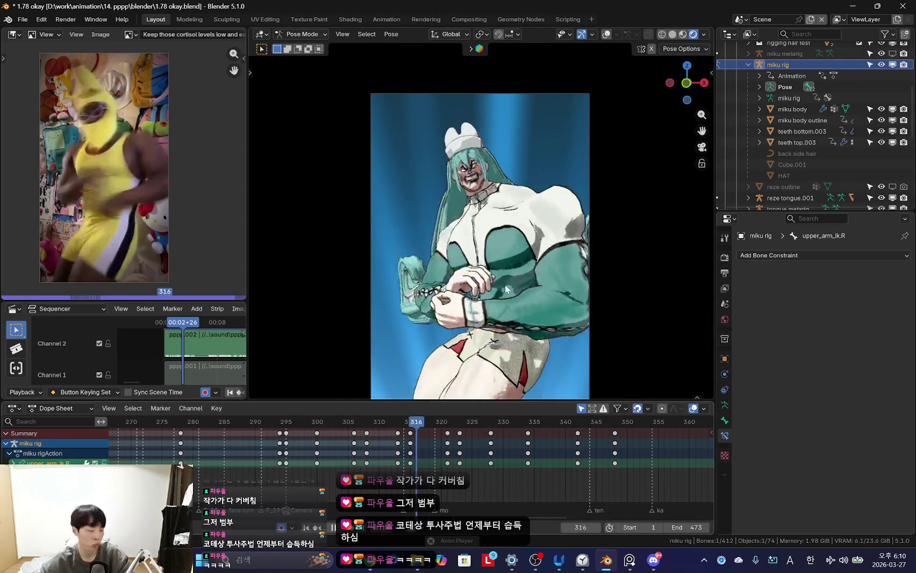
{"action": "key", "text": "space"}
{"action": "key", "text": "shift+alt+z"}
{"action": "scroll", "coordinate": [511, 200], "scroll_direction": "up", "scroll_amount": 3}
{"action": "scroll", "coordinate": [484, 193], "scroll_direction": "up", "scroll_amount": 2}
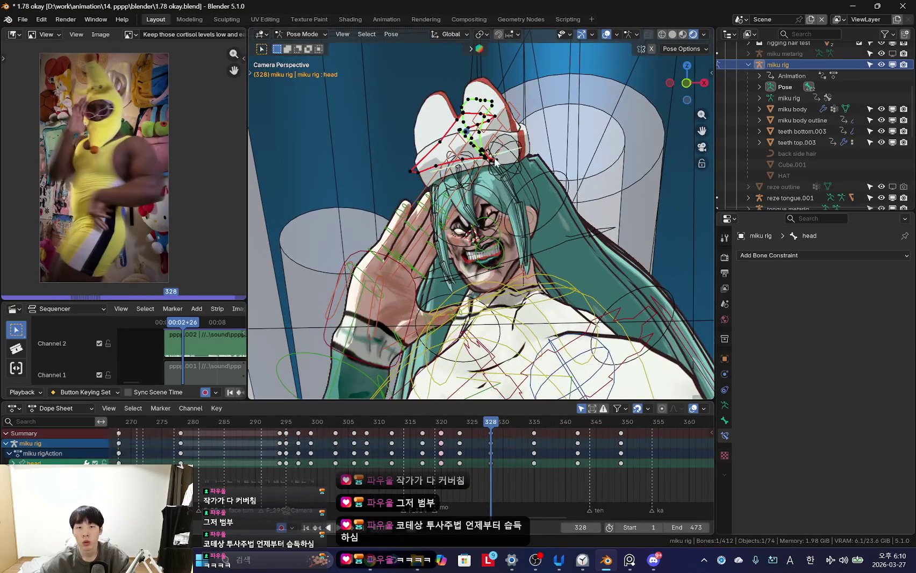
{"action": "key", "text": "Home"}
- Select the HAT object and scroll its properties down to the Motion Paths settings
{"action": "left_click", "coordinate": [446, 108]}
{"action": "scroll", "coordinate": [774, 425], "scroll_direction": "down", "scroll_amount": 2}
{"action": "scroll", "coordinate": [773, 425], "scroll_direction": "down", "scroll_amount": 2}
{"action": "scroll", "coordinate": [774, 425], "scroll_direction": "down", "scroll_amount": 2}
{"action": "scroll", "coordinate": [785, 428], "scroll_direction": "down", "scroll_amount": 3}
{"action": "scroll", "coordinate": [797, 431], "scroll_direction": "down", "scroll_amount": 3}
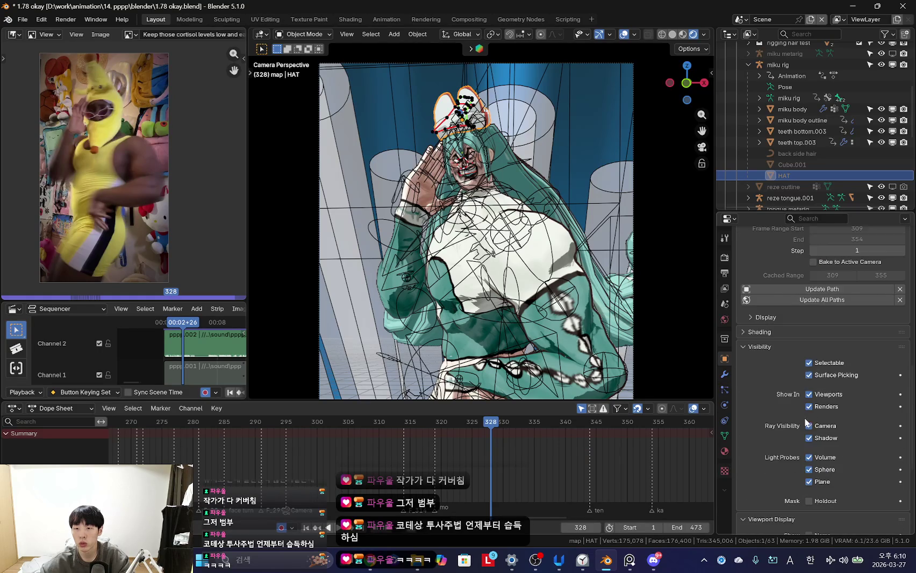
{"action": "scroll", "coordinate": [820, 399], "scroll_direction": "down", "scroll_amount": 2}
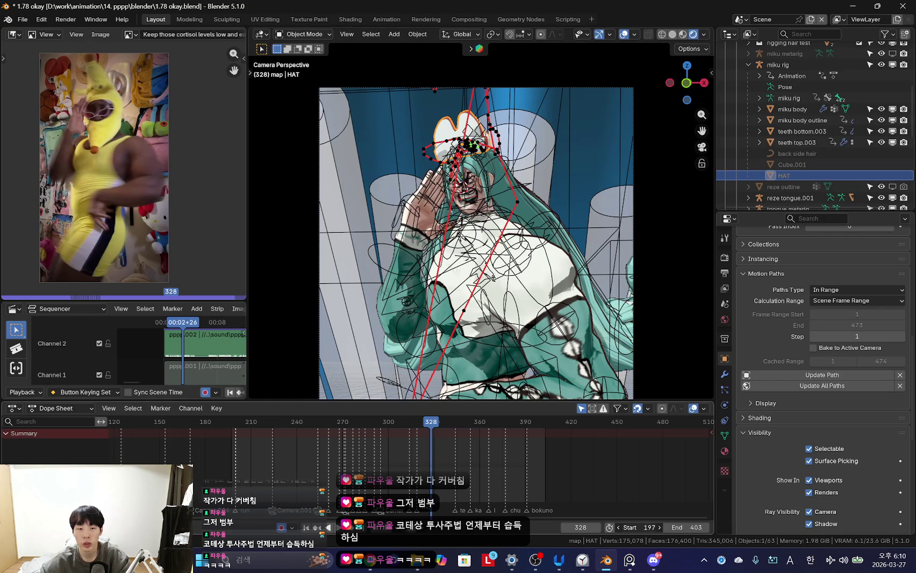
{"action": "middle_click_drag", "start_coordinate": [675, 351], "coordinate": [487, 446]}
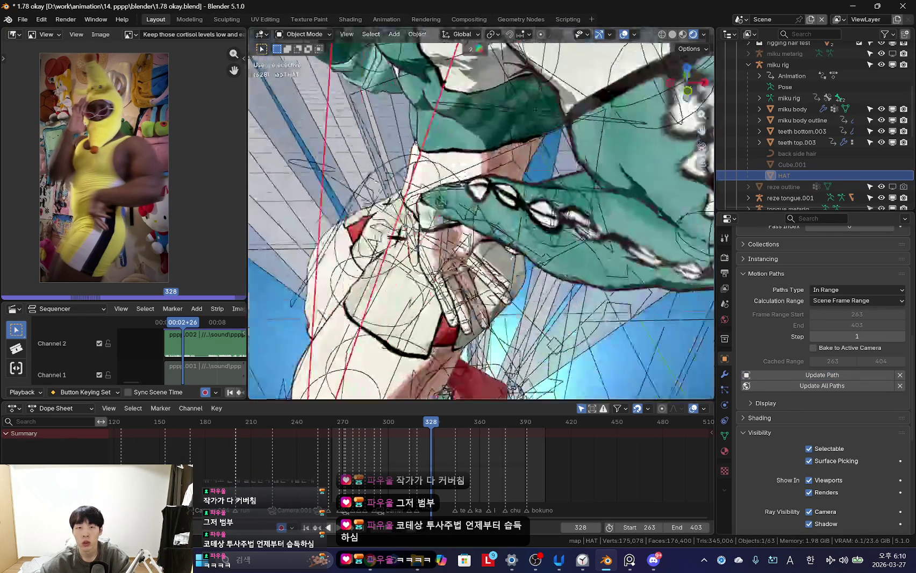
{"action": "scroll", "coordinate": [487, 446], "scroll_direction": "down", "scroll_amount": 1}
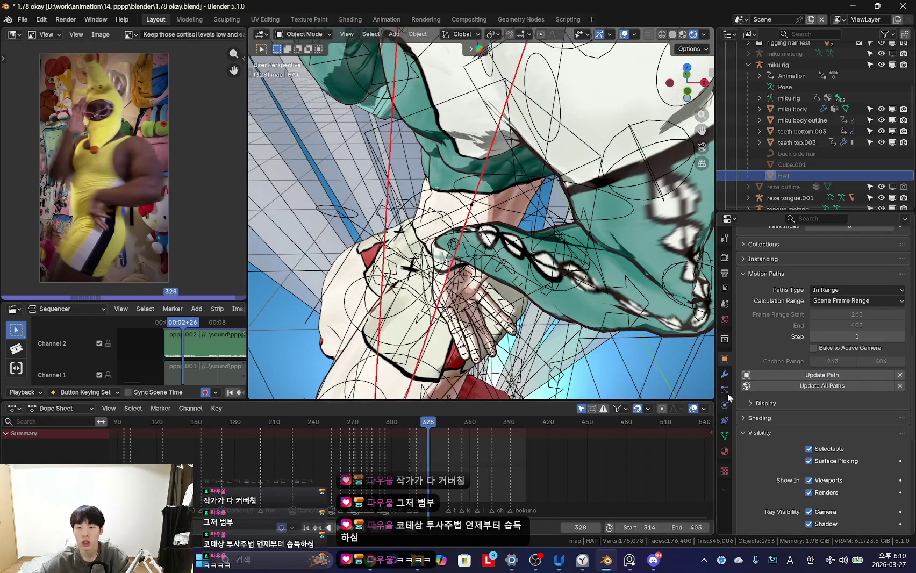
{"action": "middle_click_drag", "start_coordinate": [484, 215], "coordinate": [430, 242]}
- Update the hat's motion path for frames 314–403, play it, then pose the rig at frame 327
{"action": "key", "text": "KP_0"}
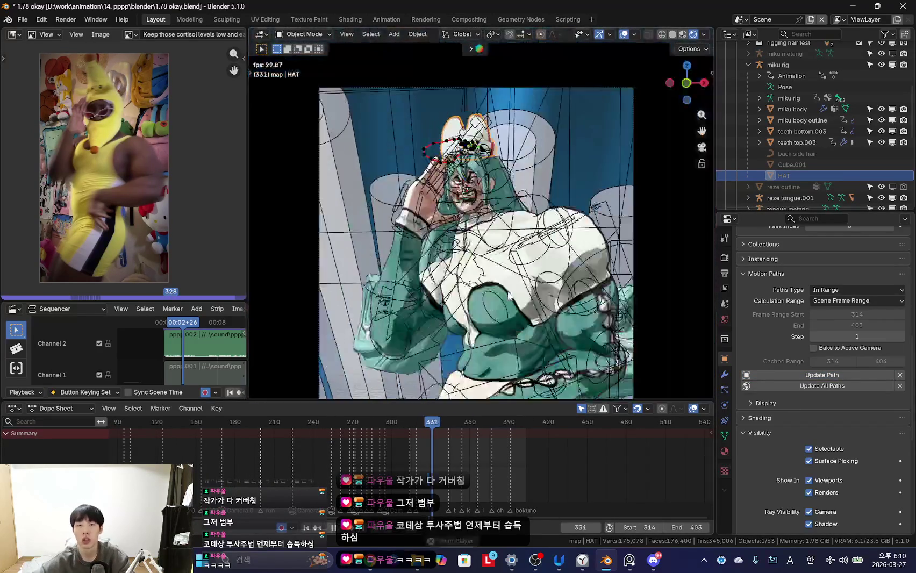
{"action": "left_click", "coordinate": [336, 422]}
{"action": "key", "text": "space"}
{"action": "scroll", "coordinate": [418, 450], "scroll_direction": "up", "scroll_amount": 3}
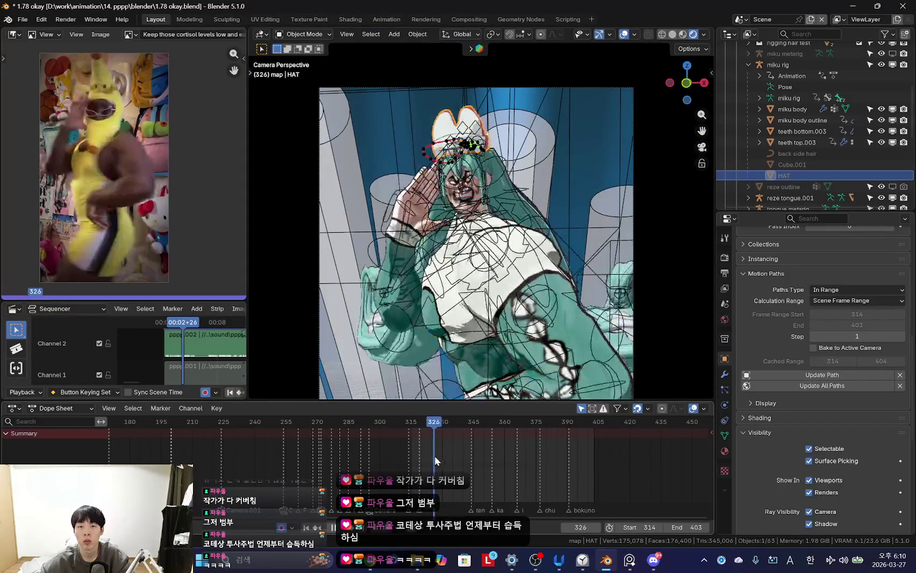
{"action": "left_click", "coordinate": [434, 455]}
{"action": "scroll", "coordinate": [531, 257], "scroll_direction": "down", "scroll_amount": 1}
{"action": "left_click", "coordinate": [506, 318]}
{"action": "key", "text": "ctrl+Tab"}
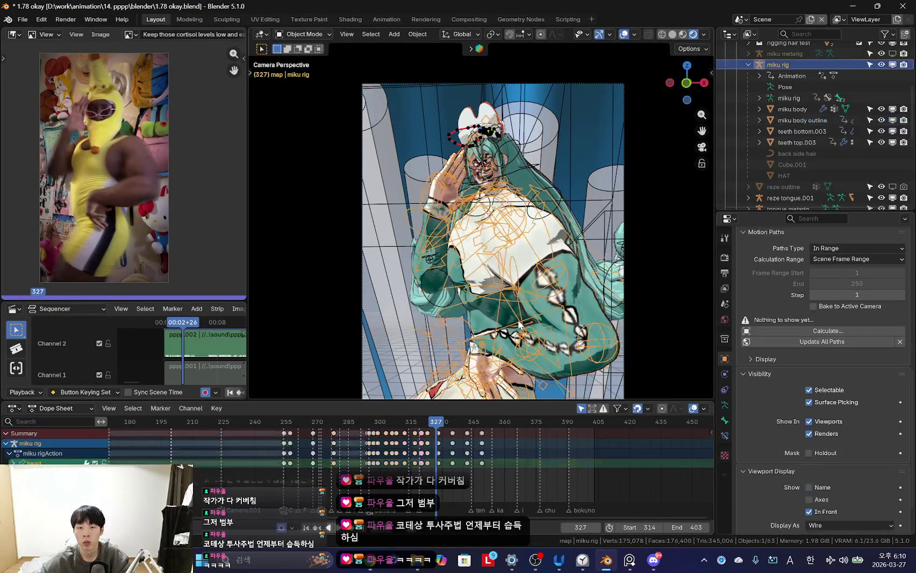
- Select the torso control, compare its motion against the reference in playback, and undo back to frame 327
{"action": "scroll", "coordinate": [548, 309], "scroll_direction": "up", "scroll_amount": 3}
{"action": "scroll", "coordinate": [485, 282], "scroll_direction": "up", "scroll_amount": 2}
{"action": "left_click", "coordinate": [485, 283]}
{"action": "scroll", "coordinate": [485, 282], "scroll_direction": "down", "scroll_amount": 2}
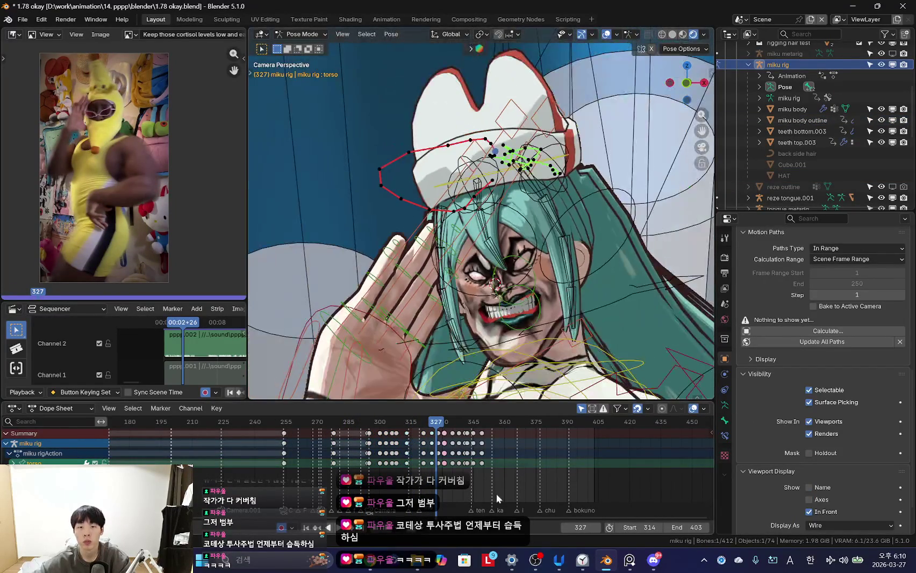
{"action": "scroll", "coordinate": [454, 467], "scroll_direction": "up", "scroll_amount": 2}
{"action": "scroll", "coordinate": [455, 468], "scroll_direction": "up", "scroll_amount": 2}
{"action": "key", "text": "space"}
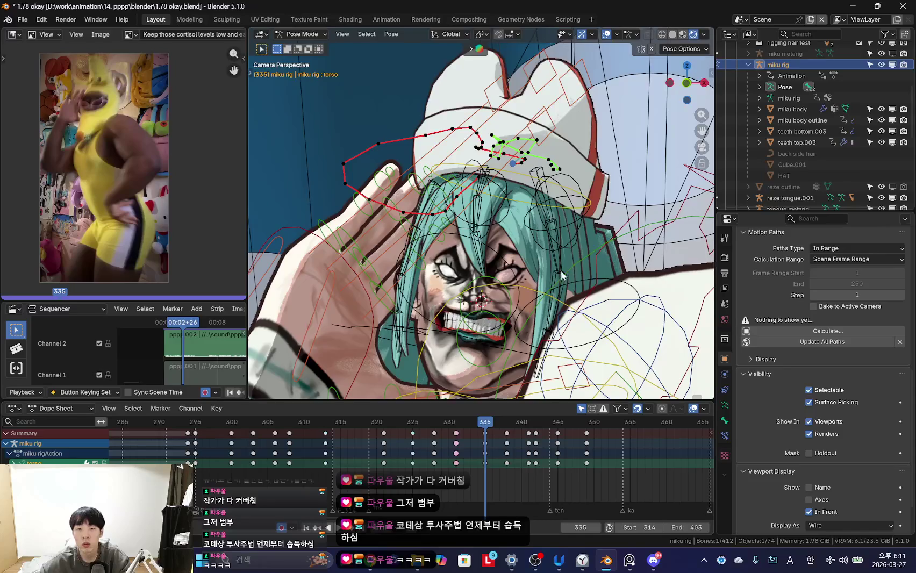
{"action": "scroll", "coordinate": [562, 275], "scroll_direction": "up", "scroll_amount": 3}
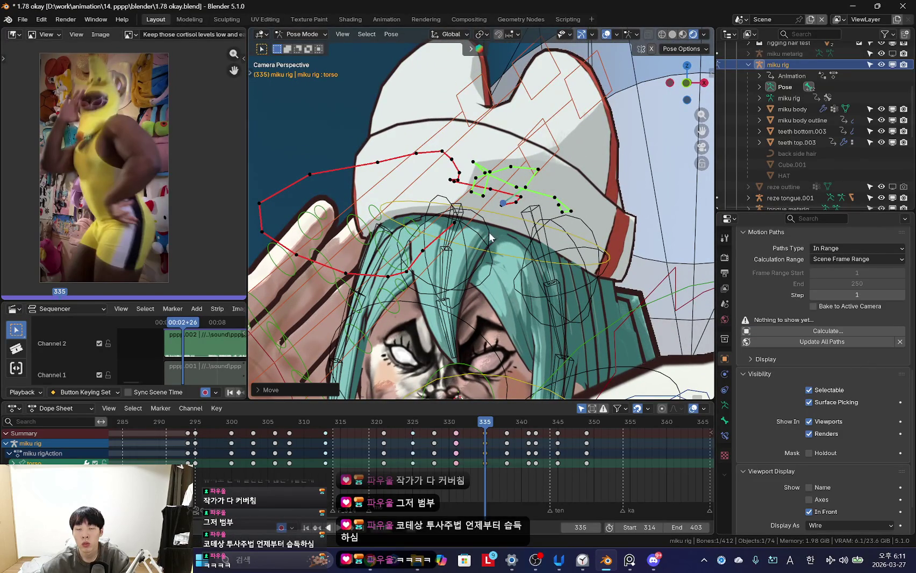
{"action": "key", "text": "ctrl+z"}
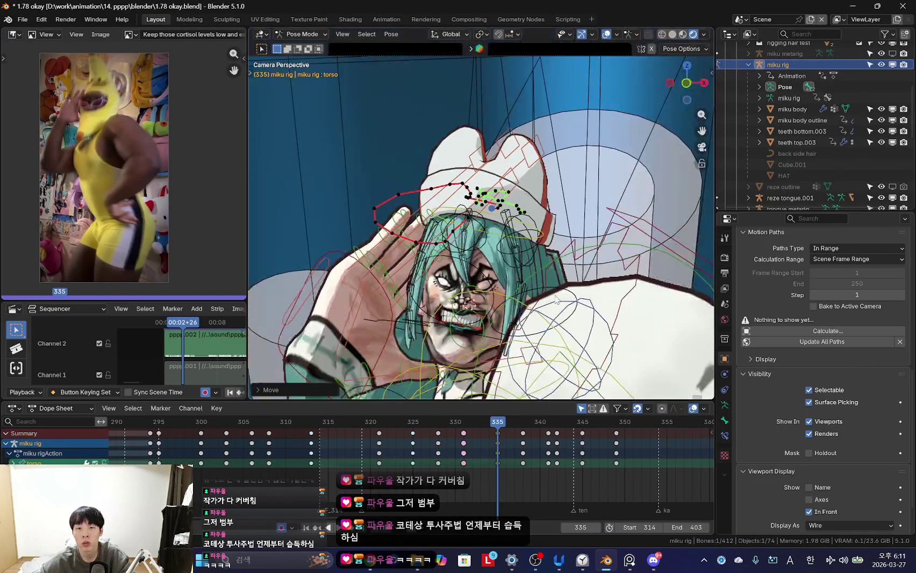
- Calculate motion paths for the selected bones from the viewport context menu
{"action": "right_click", "coordinate": [501, 291]}
{"action": "left_click", "coordinate": [501, 290]}
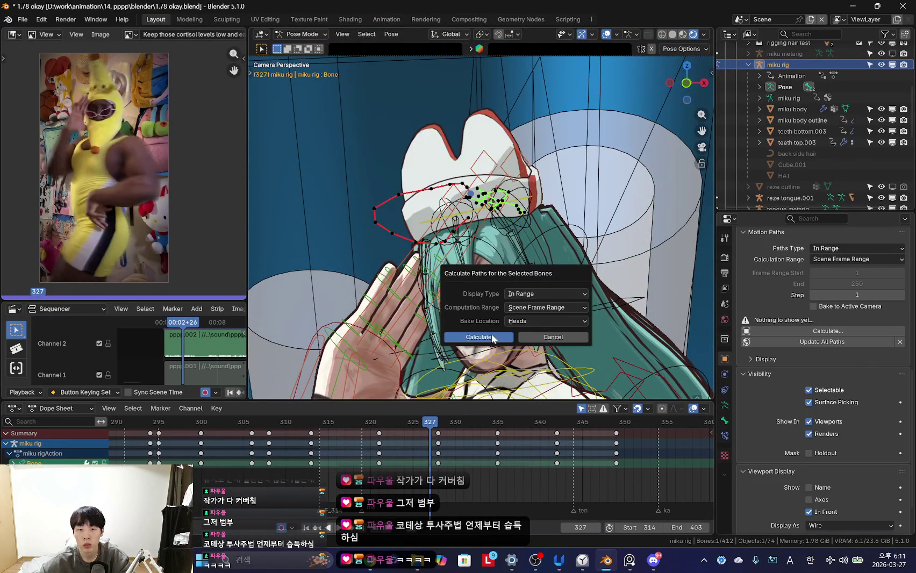
{"action": "left_click", "coordinate": [492, 337]}
{"action": "scroll", "coordinate": [497, 325], "scroll_direction": "up", "scroll_amount": 3}
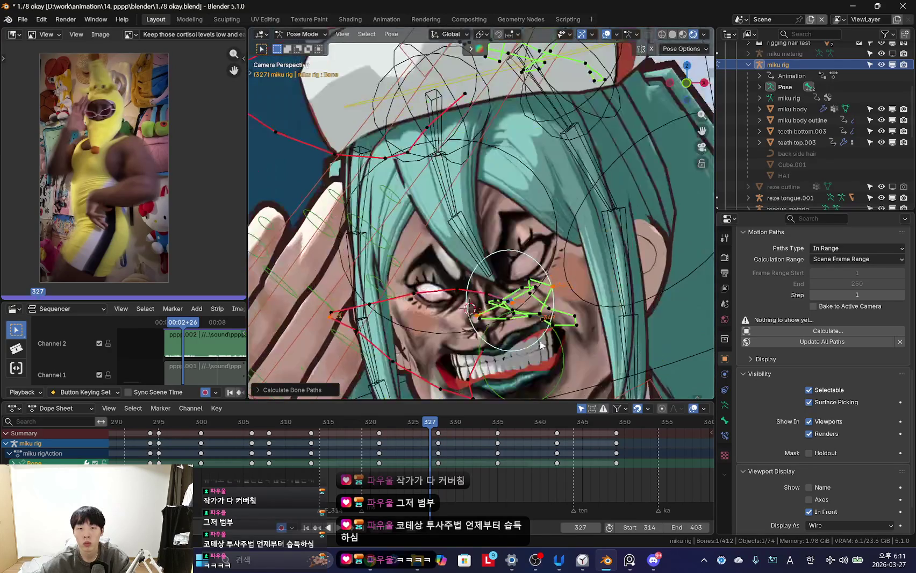
{"action": "scroll", "coordinate": [529, 288], "scroll_direction": "down", "scroll_amount": 2}
{"action": "scroll", "coordinate": [529, 287], "scroll_direction": "down", "scroll_amount": 3}
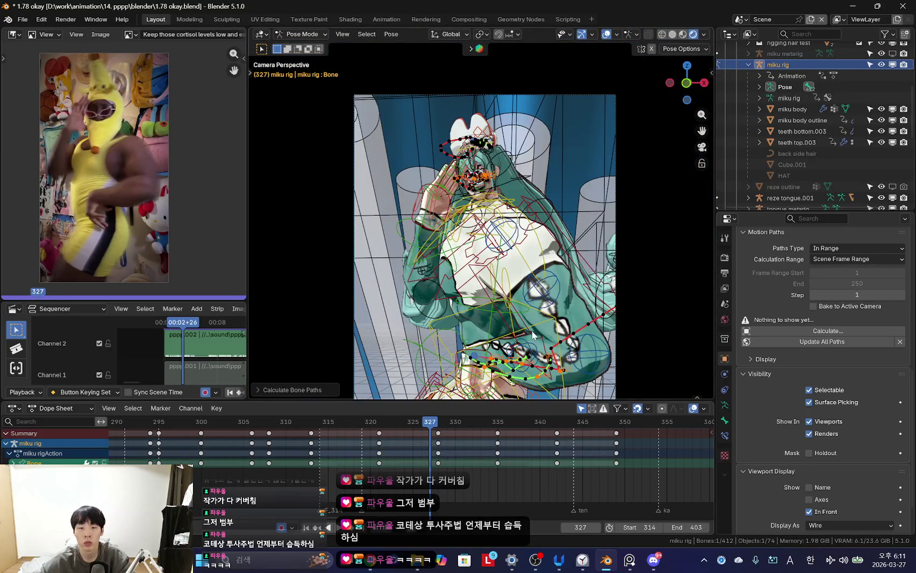
{"action": "scroll", "coordinate": [536, 327], "scroll_direction": "up", "scroll_amount": 3}
{"action": "scroll", "coordinate": [532, 349], "scroll_direction": "up", "scroll_amount": 3}
{"action": "scroll", "coordinate": [527, 375], "scroll_direction": "up", "scroll_amount": 3}
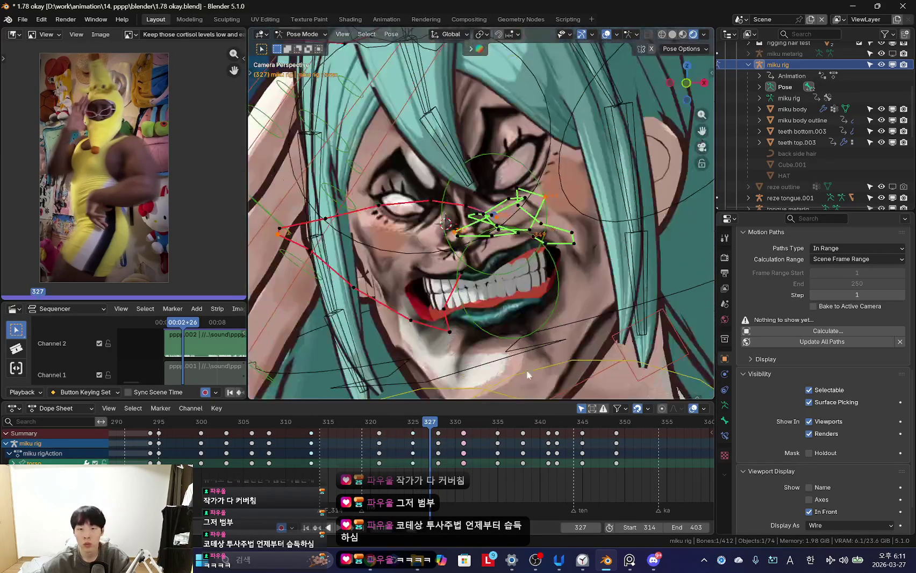
- Save the project as a new version named '1.79 almot polished'
{"action": "left_click", "coordinate": [22, 19]}
{"action": "left_click", "coordinate": [38, 105]}
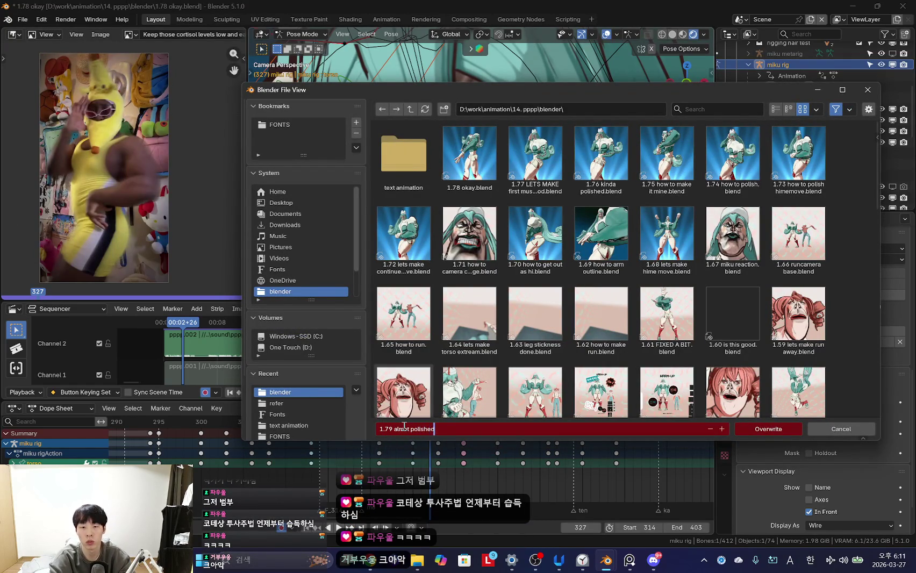
{"action": "key", "text": "Return"}
{"action": "scroll", "coordinate": [482, 256], "scroll_direction": "down", "scroll_amount": 3, "text": "alt"}
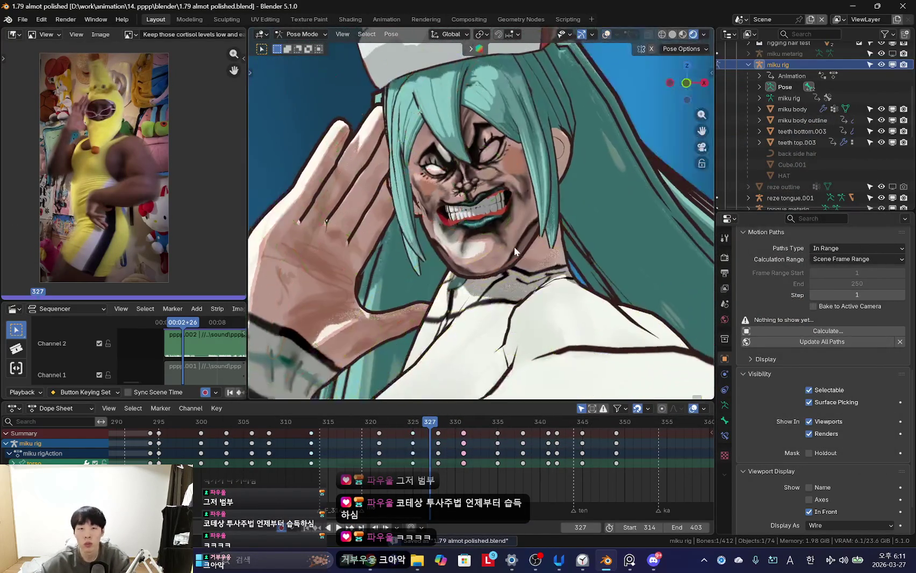
{"action": "scroll", "coordinate": [514, 246], "scroll_direction": "up", "scroll_amount": 5, "text": "alt"}
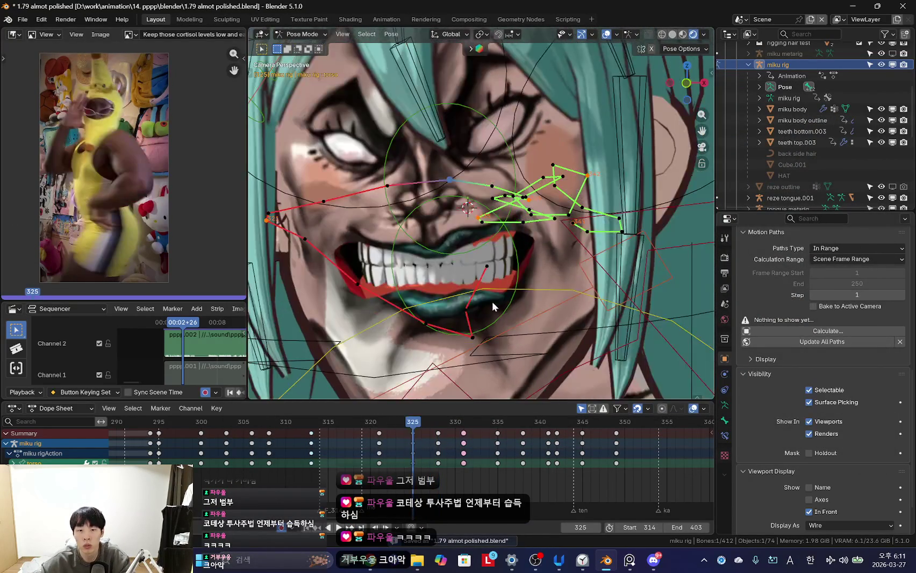
- Nudge the selected bone to a new keyed position and play back to check the motion
{"action": "key", "text": "g"}
{"action": "left_click", "coordinate": [518, 303]}
{"action": "scroll", "coordinate": [525, 298], "scroll_direction": "down", "scroll_amount": 3, "text": "alt"}
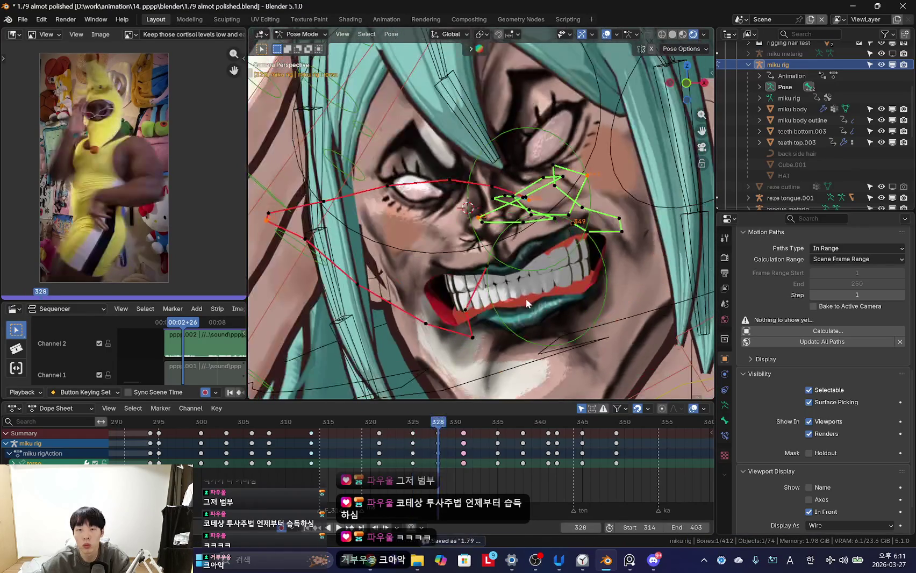
{"action": "key", "text": "space"}
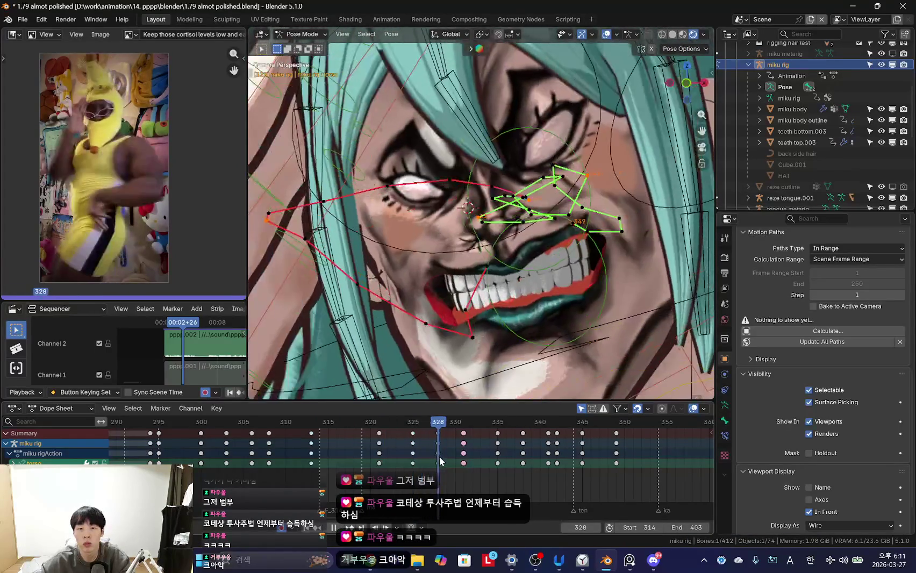
{"action": "scroll", "coordinate": [462, 465], "scroll_direction": "up", "scroll_amount": 7, "text": "alt"}
{"action": "scroll", "coordinate": [455, 466], "scroll_direction": "down", "scroll_amount": 5, "text": "alt"}
{"action": "scroll", "coordinate": [446, 467], "scroll_direction": "up", "scroll_amount": 7, "text": "alt"}
{"action": "scroll", "coordinate": [435, 470], "scroll_direction": "down", "scroll_amount": 4, "text": "alt"}
{"action": "key", "text": "space"}
{"action": "key", "text": "space"}
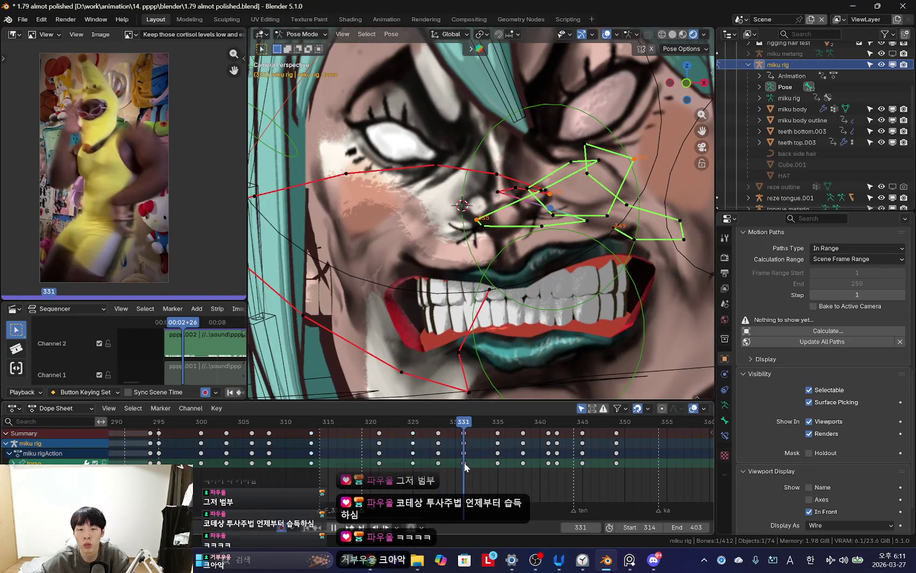
{"action": "key", "text": "space"}
- Reposition the mouth bone, then preview it with overlays hidden from frame 329 to 335
{"action": "key", "text": "g"}
{"action": "left_click", "coordinate": [457, 316]}
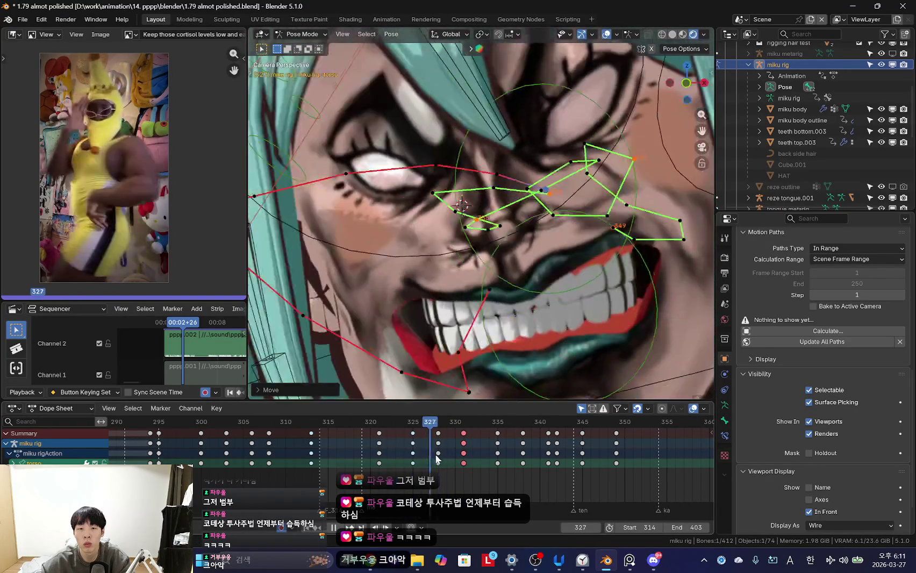
{"action": "scroll", "coordinate": [515, 395], "scroll_direction": "down", "scroll_amount": 6}
{"action": "key", "text": "shift+alt+z"}
{"action": "key", "text": "space"}
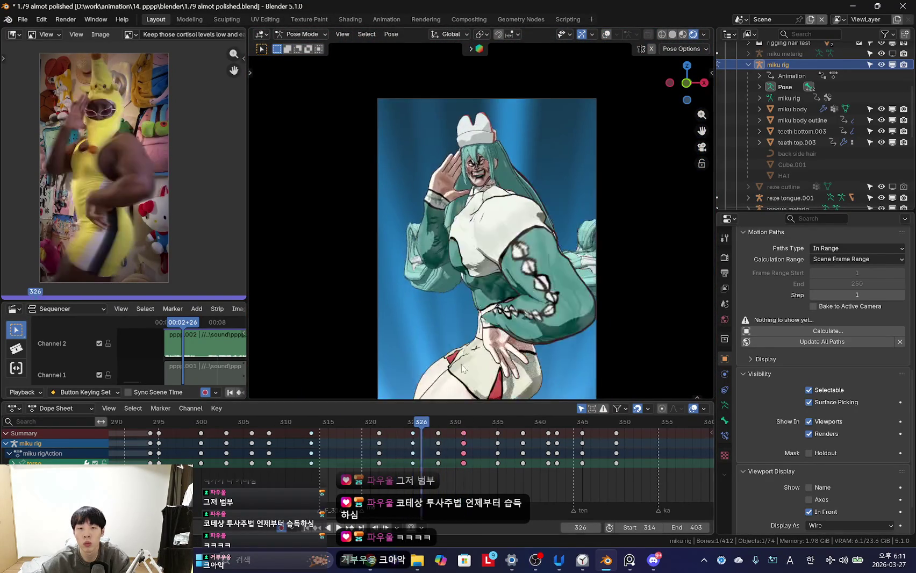
{"action": "left_click_drag", "start_coordinate": [448, 442], "coordinate": [450, 456]}
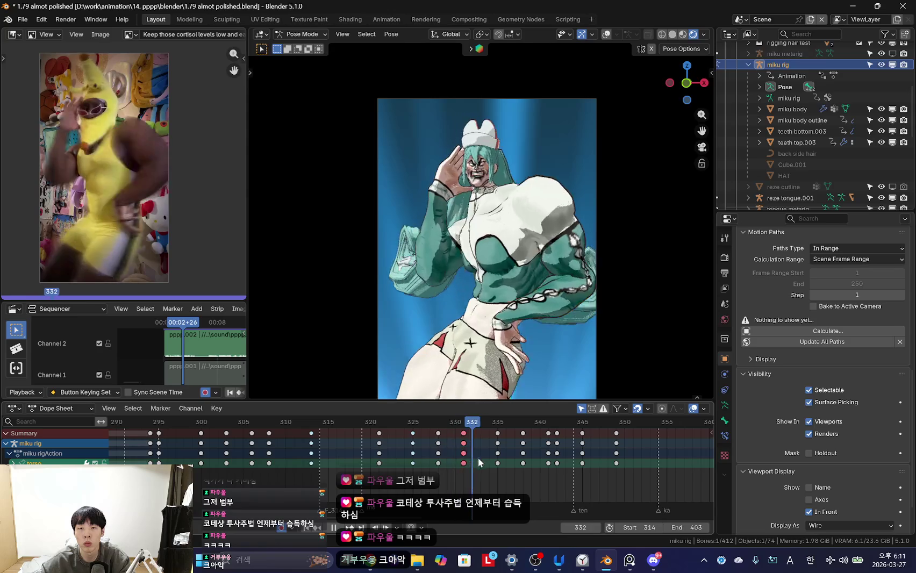
{"action": "key", "text": "space"}
{"action": "key", "text": "shift+alt+z"}
{"action": "scroll", "coordinate": [516, 322], "scroll_direction": "up", "scroll_amount": 6}
- Return to the previous keyframe and replay the motion from frame 331
{"action": "key", "text": "Down"}
{"action": "scroll", "coordinate": [568, 319], "scroll_direction": "up", "scroll_amount": 1}
{"action": "scroll", "coordinate": [563, 323], "scroll_direction": "up", "scroll_amount": 2}
{"action": "scroll", "coordinate": [533, 328], "scroll_direction": "up", "scroll_amount": 1}
{"action": "key", "text": "space"}
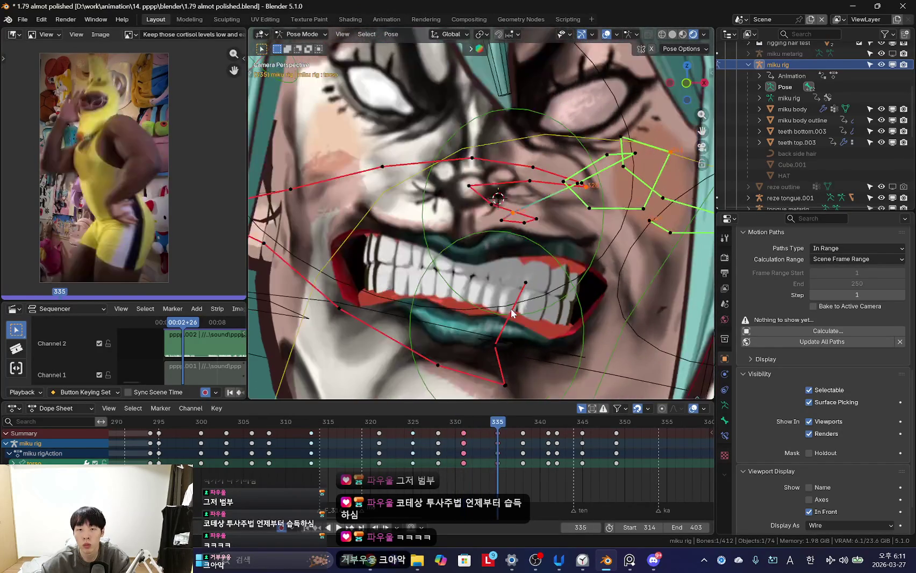
{"action": "key", "text": "Escape"}
{"action": "key", "text": "space"}
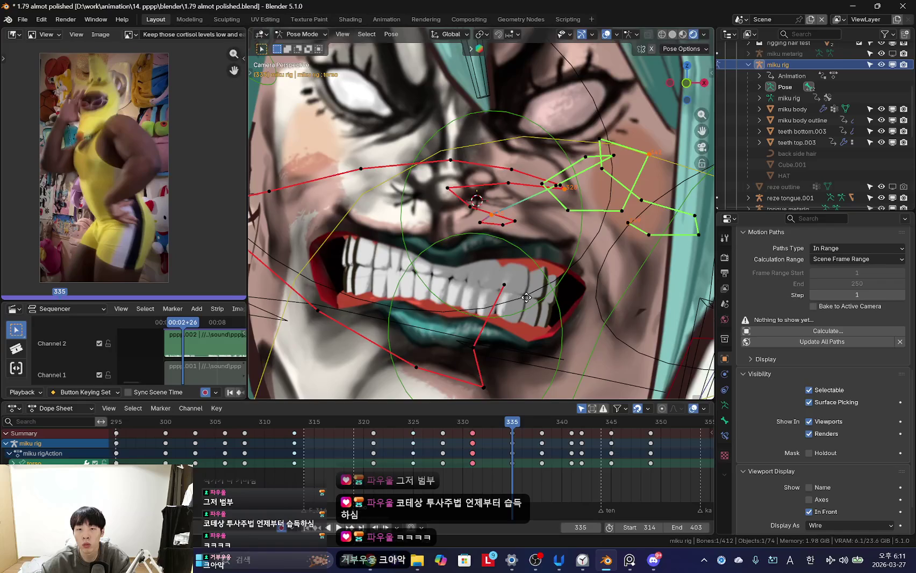
- Move the torso bone to a new keyed position, review it, and step from frame 334 to 338
{"action": "key", "text": "g"}
{"action": "left_click", "coordinate": [613, 309]}
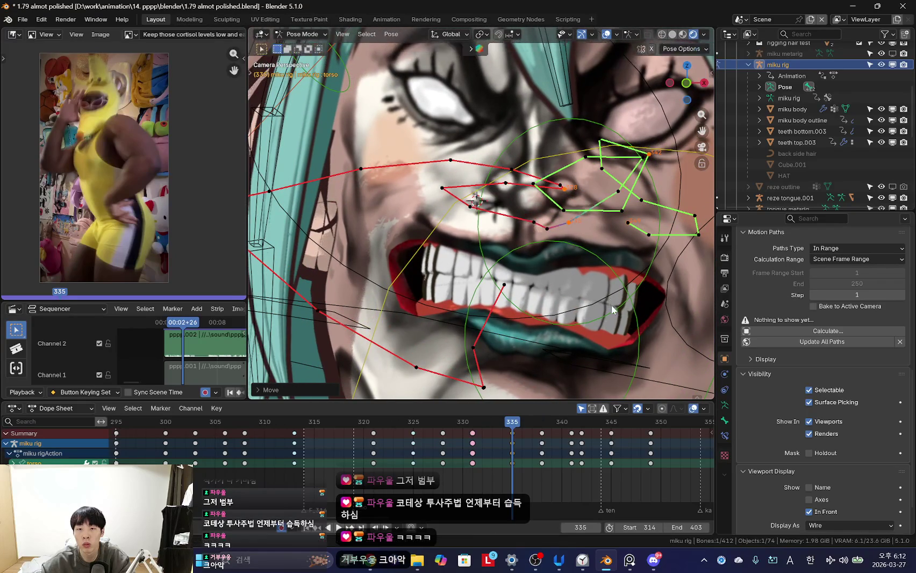
{"action": "key", "text": "space"}
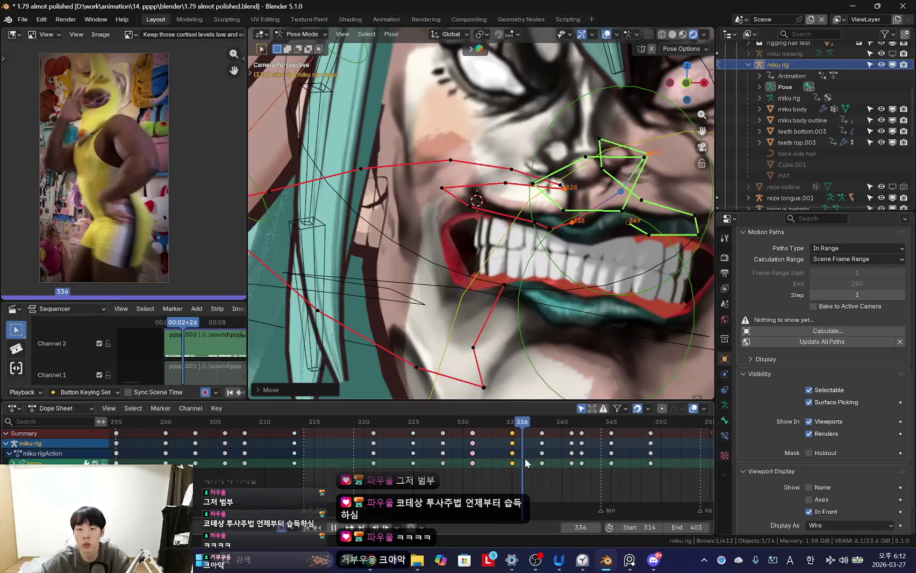
{"action": "key", "text": "shift+ctrl+space"}
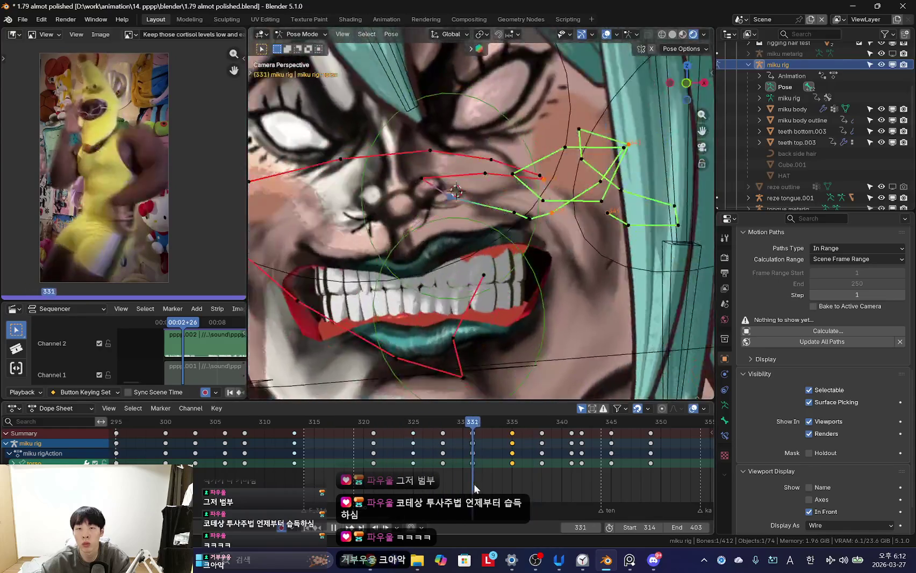
{"action": "left_click_drag", "start_coordinate": [474, 483], "coordinate": [501, 487]}
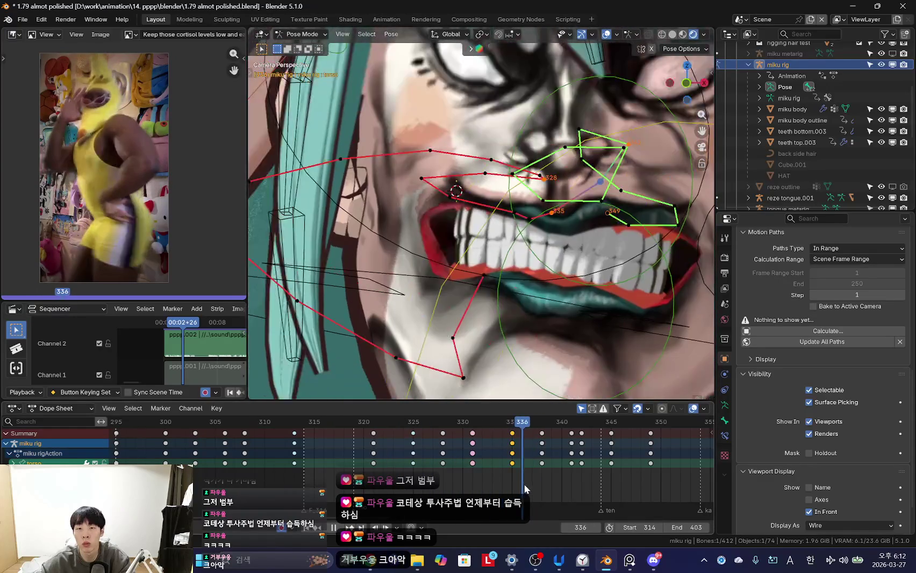
{"action": "key", "text": "space"}
{"action": "key", "text": "Right"}
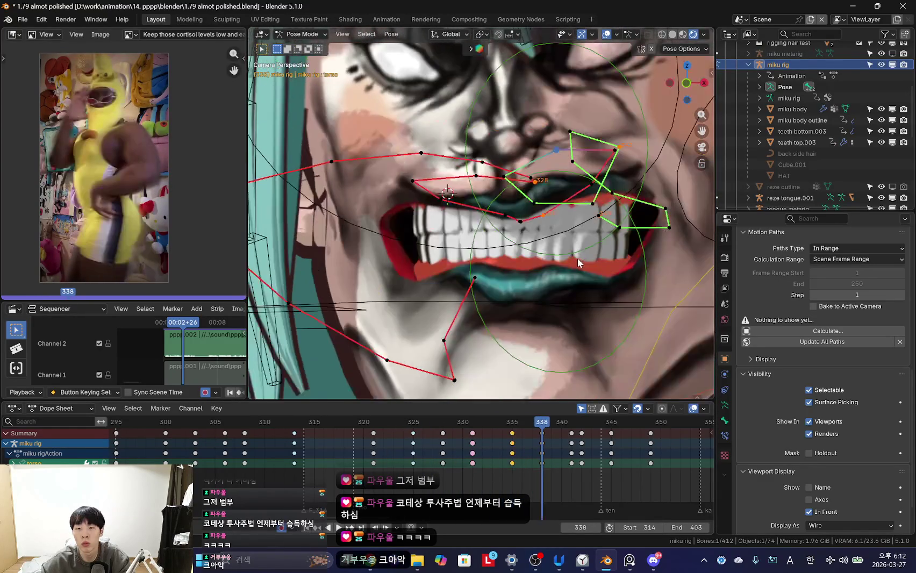
{"action": "key", "text": "Right"}
{"action": "key", "text": "Right"}
- Replay the animation from frame 338, then advance to frame 341
{"action": "middle_click_drag", "start_coordinate": [583, 292], "coordinate": [562, 291], "text": "shift"}
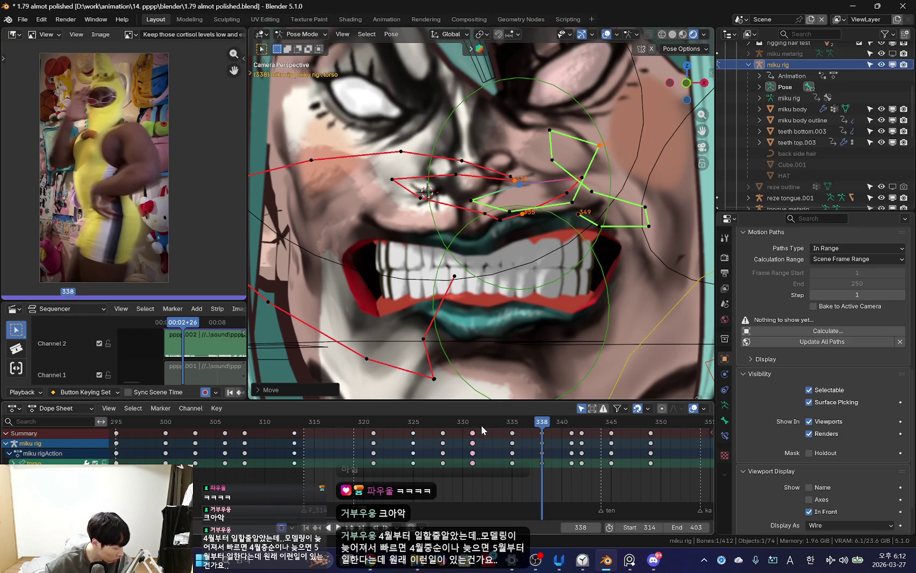
{"action": "scroll", "coordinate": [481, 425], "scroll_direction": "up", "scroll_amount": 2}
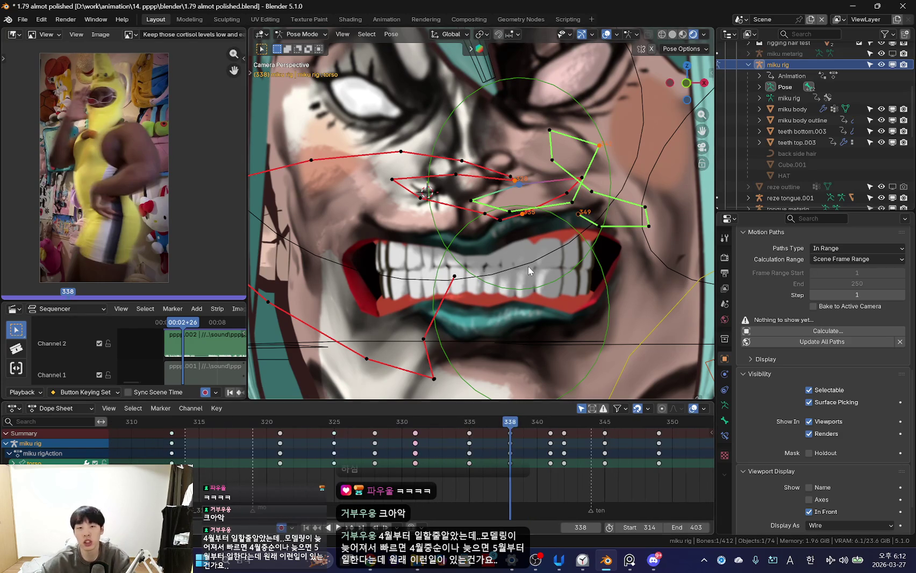
{"action": "scroll", "coordinate": [497, 471], "scroll_direction": "up", "scroll_amount": 1}
{"action": "key", "text": "space"}
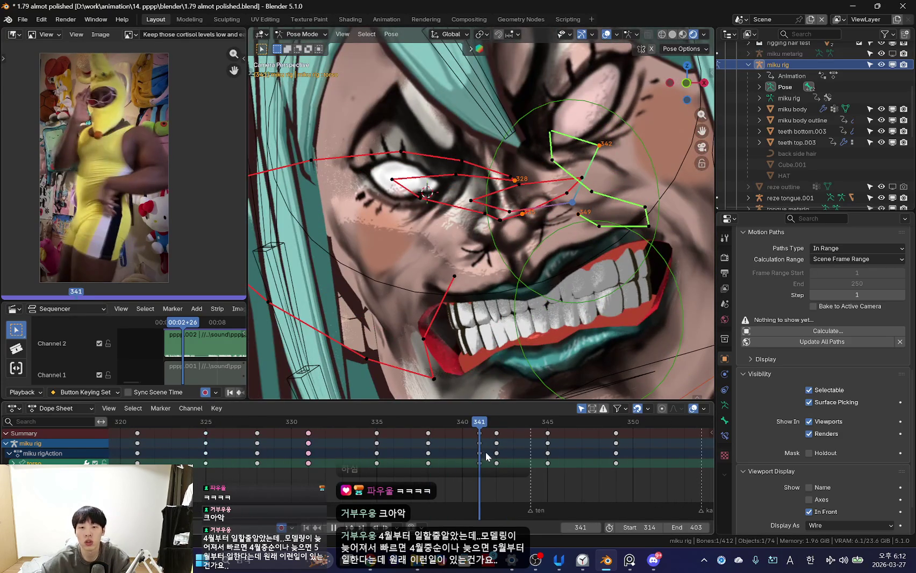
{"action": "key", "text": "Escape"}
{"action": "key", "text": "Up"}
- Re-key the torso position at frame 341 to match the reference, checking playback to frame 345
{"action": "key", "text": "g"}
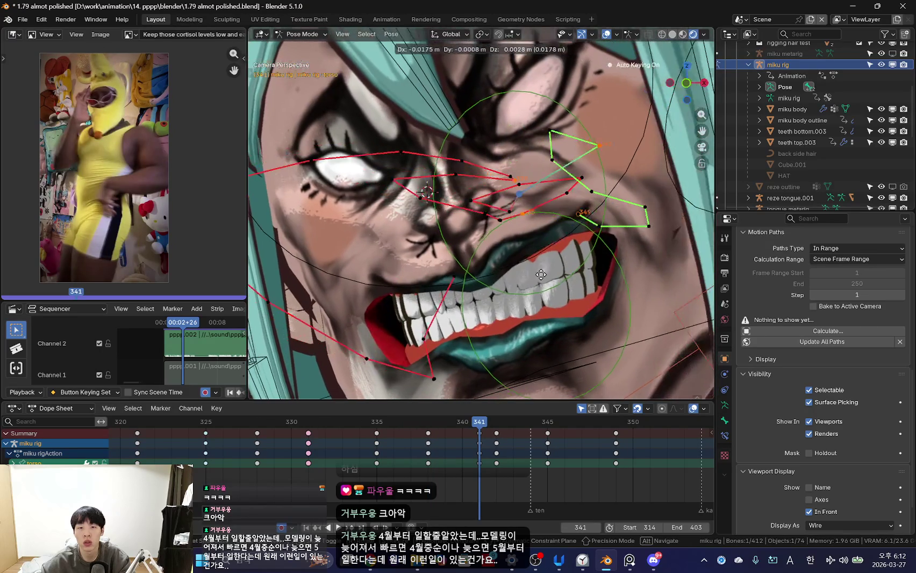
{"action": "left_click", "coordinate": [468, 275]}
{"action": "key", "text": "g"}
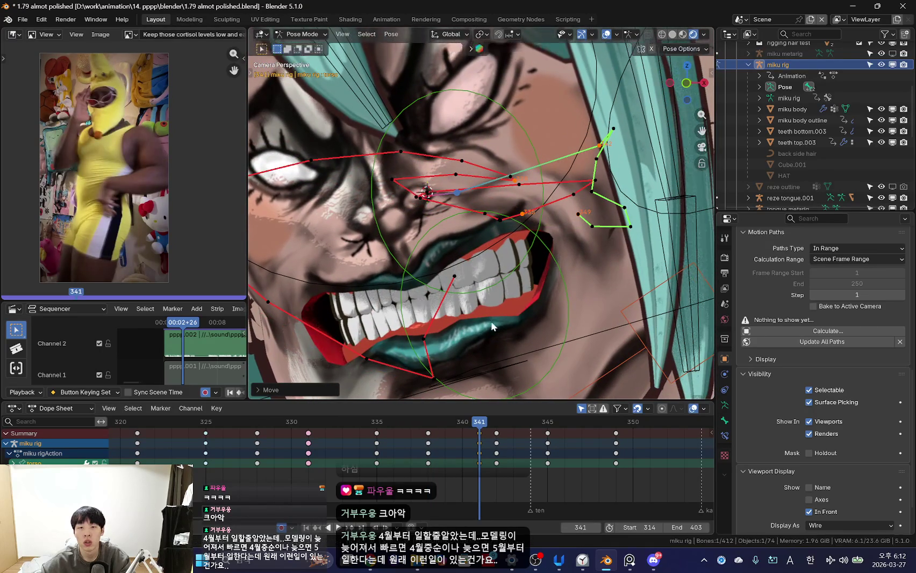
{"action": "key", "text": "g"}
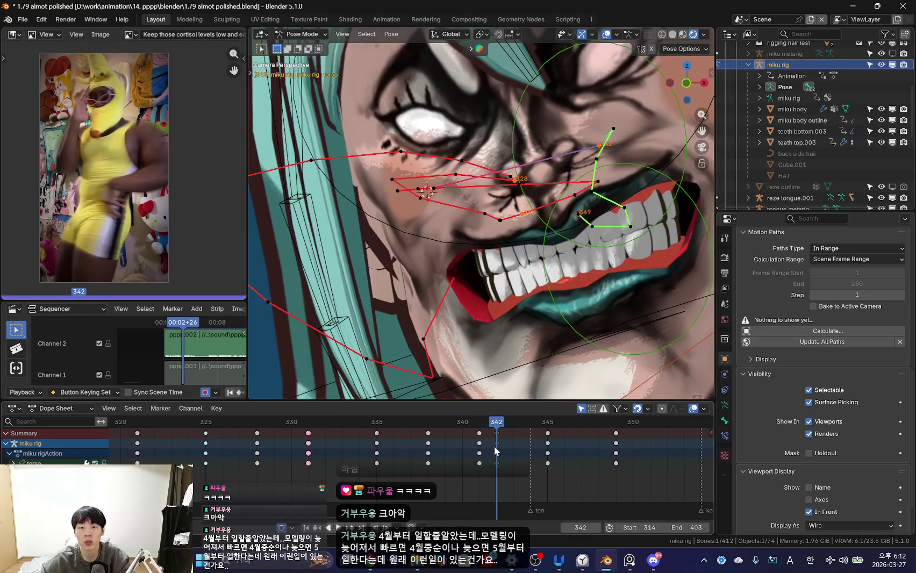
{"action": "key", "text": "g"}
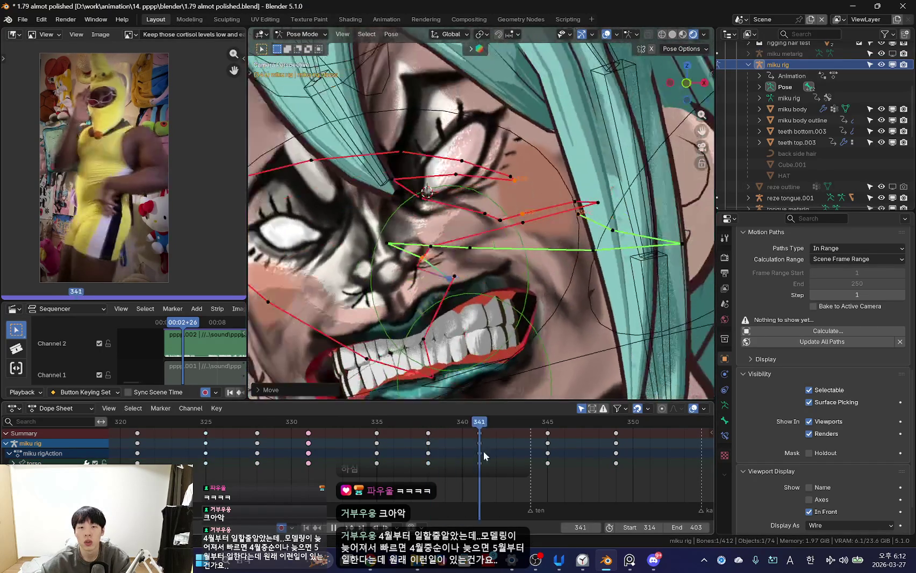
{"action": "left_click", "coordinate": [487, 294]}
{"action": "key", "text": "space"}
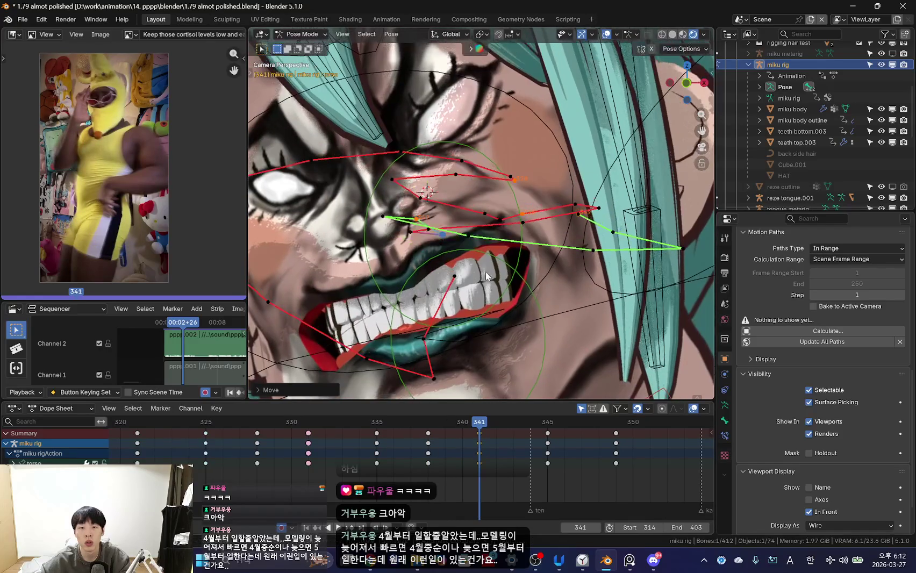
{"action": "key", "text": "space"}
- Key new torso and rig positions at frames 345 and 349, then play the dance
{"action": "key", "text": "g"}
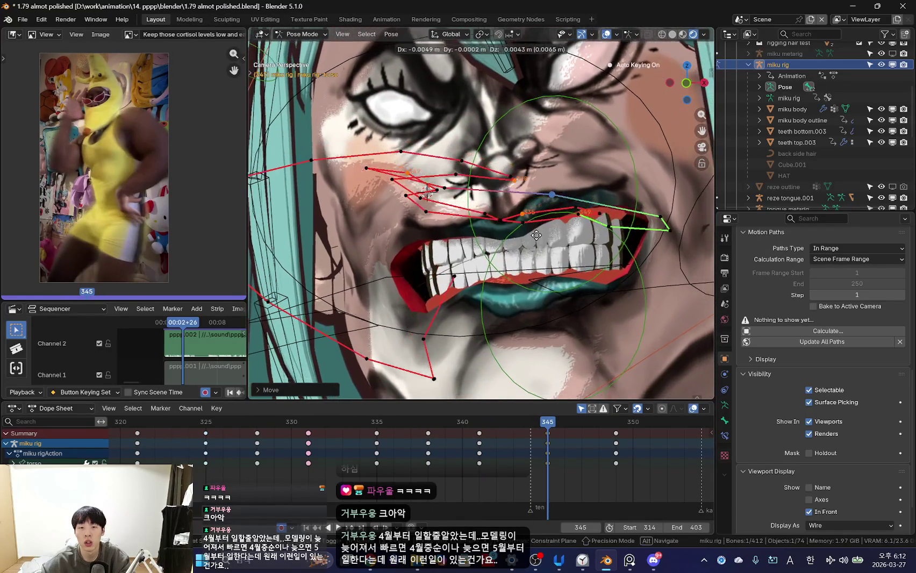
{"action": "key", "text": "space"}
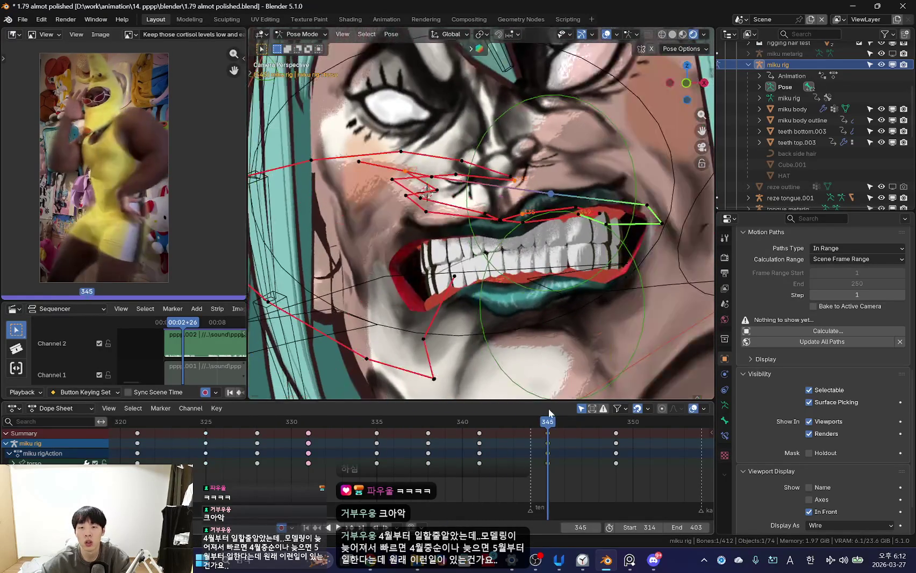
{"action": "key", "text": "g"}
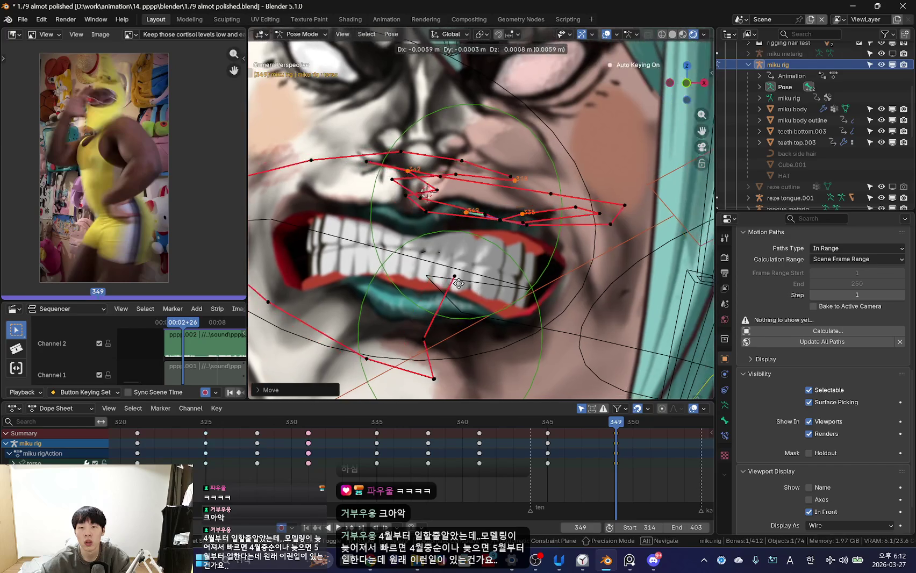
{"action": "left_click", "coordinate": [436, 280]}
{"action": "scroll", "coordinate": [484, 323], "scroll_direction": "down", "scroll_amount": 5}
{"action": "key", "text": "space"}
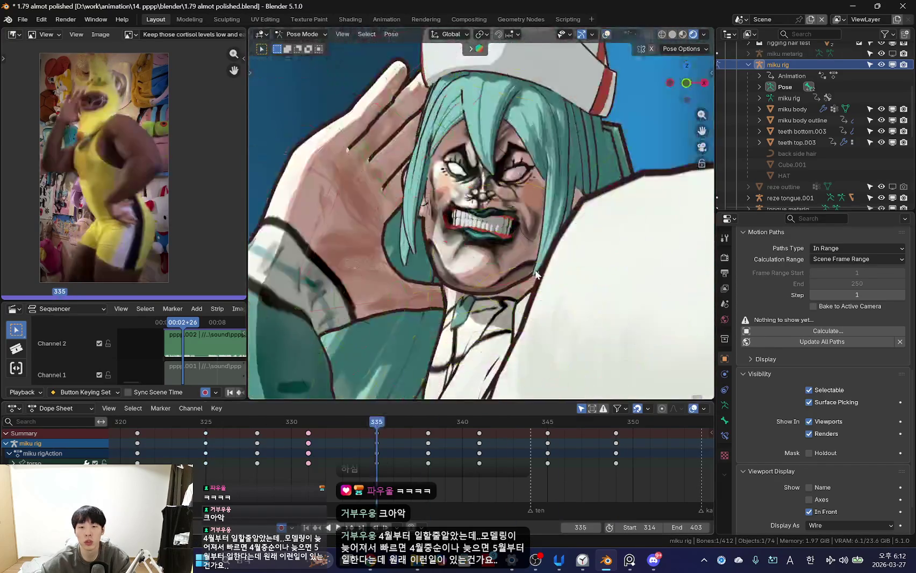
- Stop playback and zoom in on the rig's face
{"action": "scroll", "coordinate": [548, 364], "scroll_direction": "down", "scroll_amount": 4}
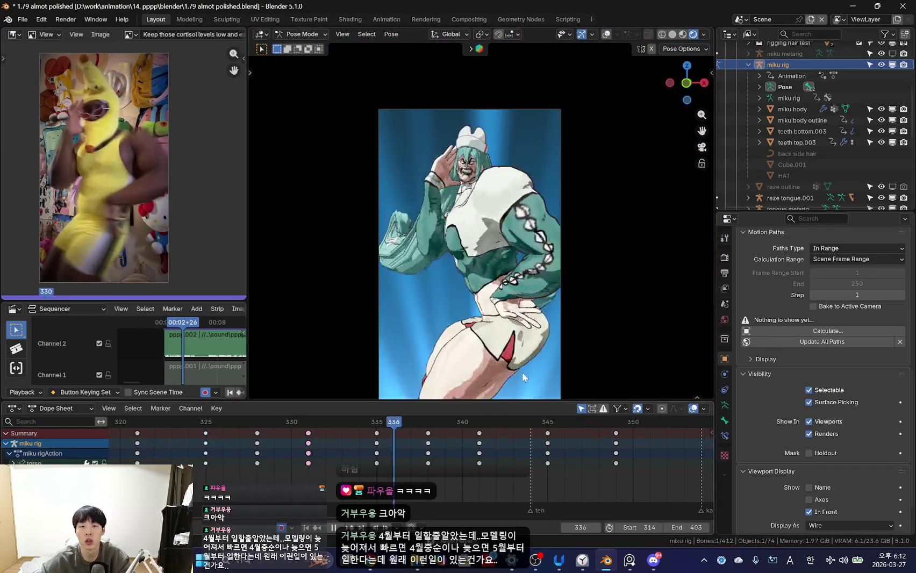
{"action": "scroll", "coordinate": [415, 355], "scroll_direction": "down", "scroll_amount": 2}
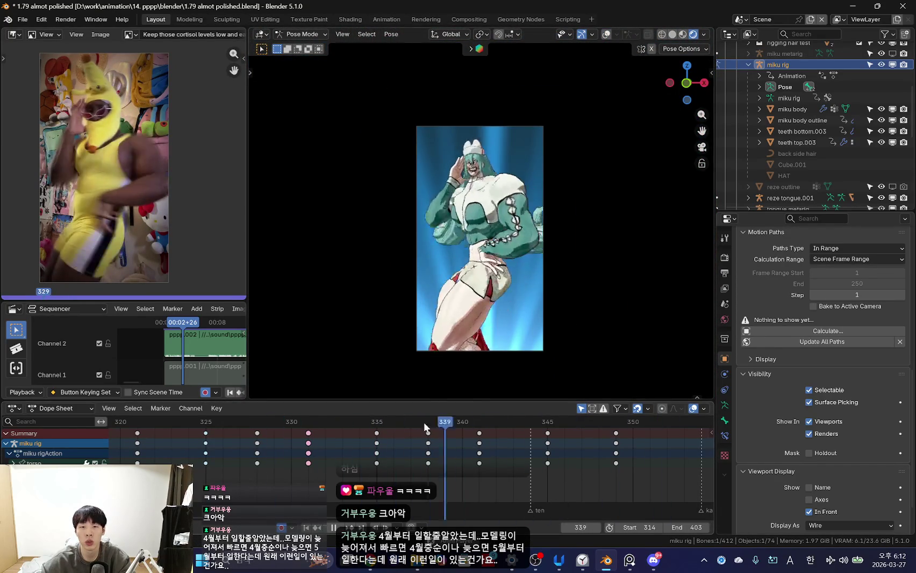
{"action": "key", "text": "space"}
{"action": "scroll", "coordinate": [449, 277], "scroll_direction": "up", "scroll_amount": 3}
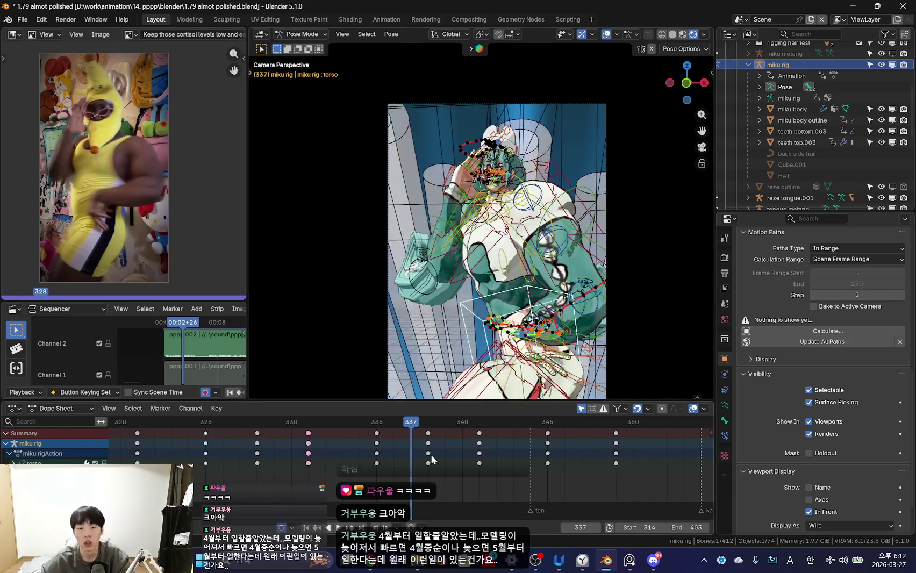
{"action": "scroll", "coordinate": [304, 454], "scroll_direction": "up", "scroll_amount": 5, "text": "alt"}
{"action": "scroll", "coordinate": [483, 318], "scroll_direction": "up", "scroll_amount": 4}
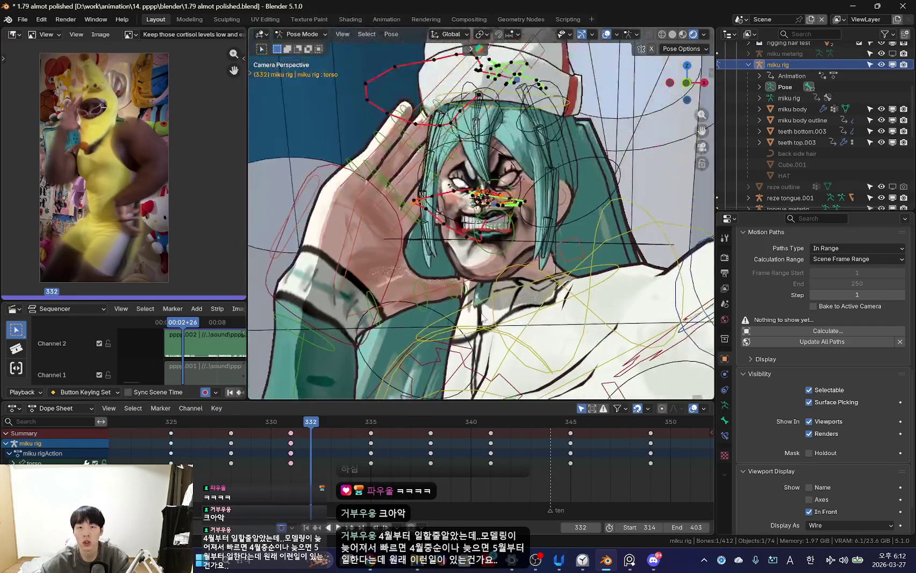
{"action": "scroll", "coordinate": [285, 454], "scroll_direction": "up", "scroll_amount": 1, "text": "alt"}
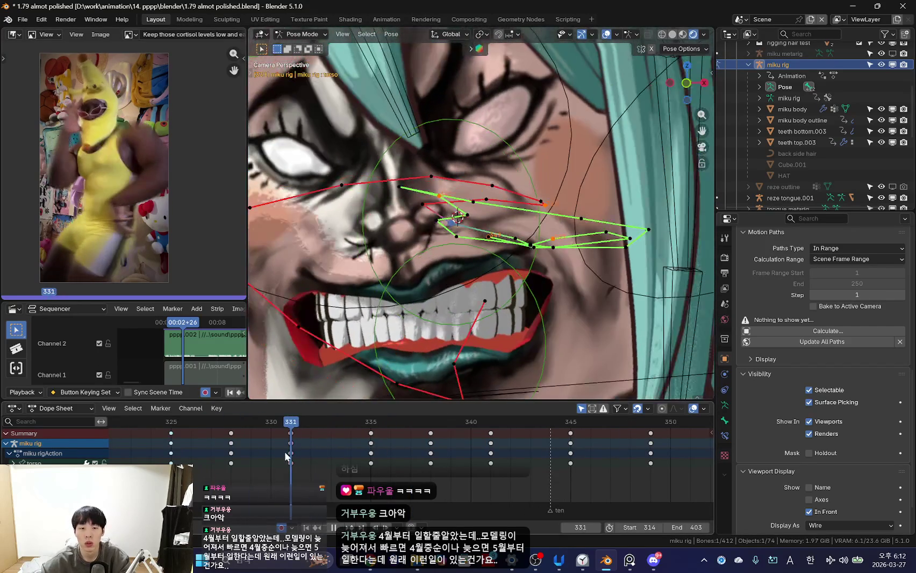
- Key face-bone moves at frame 331 and frame 328, shifting the face down and left
{"action": "key", "text": "g"}
{"action": "left_click", "coordinate": [433, 303]}
{"action": "key", "text": "g"}
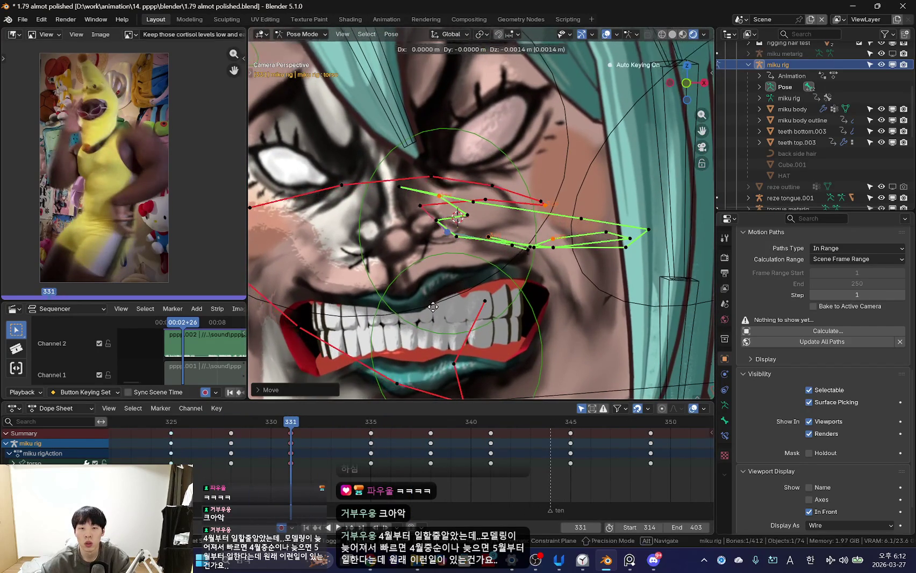
{"action": "left_click", "coordinate": [432, 307]}
{"action": "scroll", "coordinate": [433, 307], "scroll_direction": "up", "scroll_amount": 3, "text": "alt"}
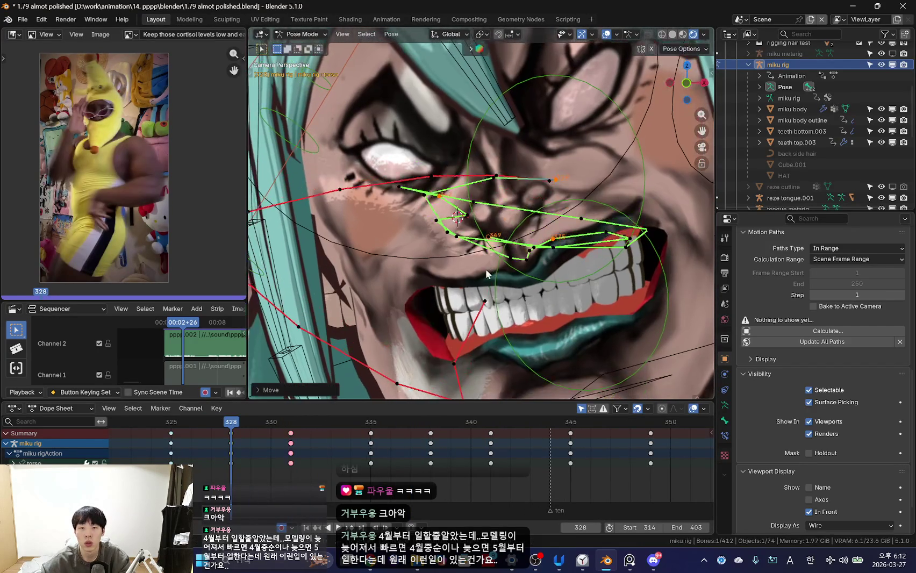
{"action": "key", "text": "g"}
{"action": "key", "text": "g"}
{"action": "left_click", "coordinate": [499, 285]}
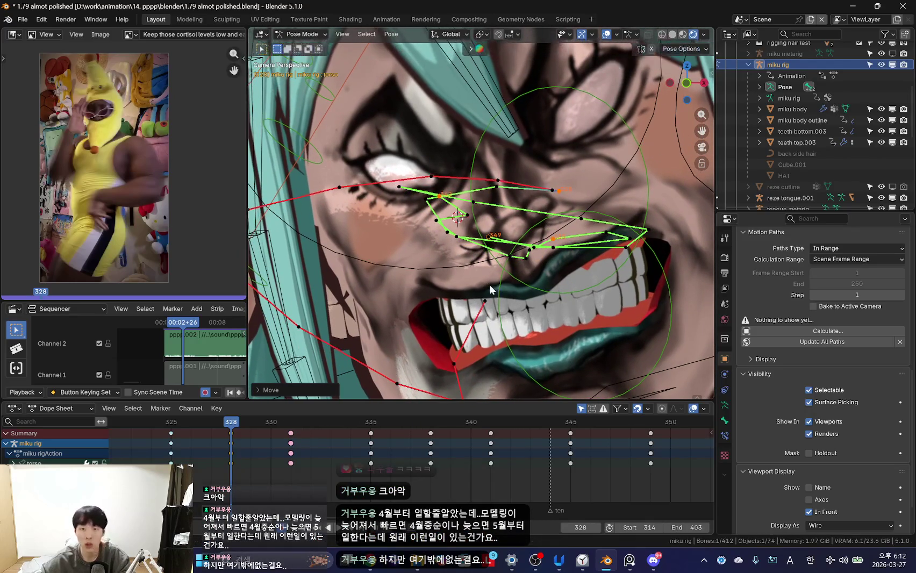
- Zoom in and out to inspect the new face pose, then toggle the rig overlays
{"action": "scroll", "coordinate": [292, 453], "scroll_direction": "down", "scroll_amount": 3, "text": "alt"}
{"action": "scroll", "coordinate": [267, 453], "scroll_direction": "up", "scroll_amount": 6, "text": "alt"}
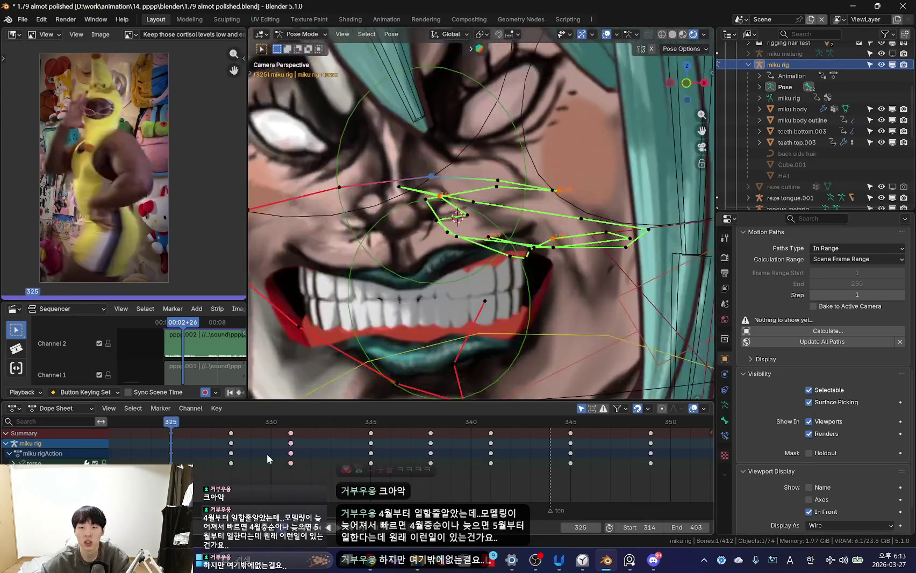
{"action": "scroll", "coordinate": [267, 454], "scroll_direction": "down", "scroll_amount": 3, "text": "alt"}
{"action": "scroll", "coordinate": [249, 462], "scroll_direction": "up", "scroll_amount": 2, "text": "alt"}
{"action": "scroll", "coordinate": [269, 468], "scroll_direction": "down", "scroll_amount": 4, "text": "alt"}
{"action": "scroll", "coordinate": [263, 467], "scroll_direction": "up", "scroll_amount": 5, "text": "alt"}
{"action": "scroll", "coordinate": [224, 457], "scroll_direction": "down", "scroll_amount": 3, "text": "alt"}
{"action": "key", "text": "shift+alt+z"}
- Select the keys at frame 331 in the Dope Sheet and play back the grimace
{"action": "scroll", "coordinate": [220, 463], "scroll_direction": "down", "scroll_amount": 1, "text": "alt"}
{"action": "scroll", "coordinate": [267, 469], "scroll_direction": "down", "scroll_amount": 1, "text": "alt"}
{"action": "scroll", "coordinate": [301, 472], "scroll_direction": "down", "scroll_amount": 1, "text": "alt"}
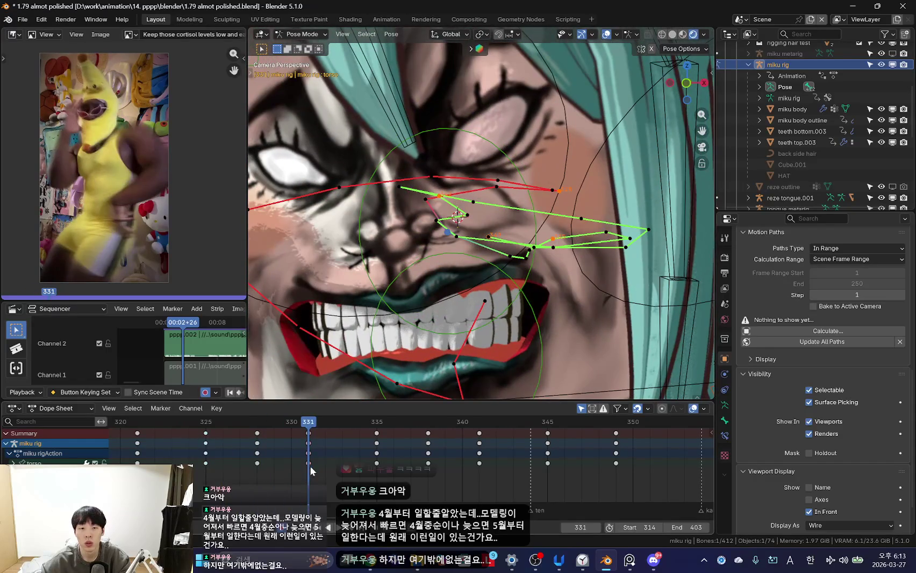
{"action": "scroll", "coordinate": [322, 462], "scroll_direction": "down", "scroll_amount": 1, "text": "alt"}
{"action": "scroll", "coordinate": [338, 459], "scroll_direction": "down", "scroll_amount": 1, "text": "alt"}
{"action": "scroll", "coordinate": [328, 459], "scroll_direction": "up", "scroll_amount": 3, "text": "alt"}
{"action": "scroll", "coordinate": [317, 460], "scroll_direction": "down", "scroll_amount": 1, "text": "alt"}
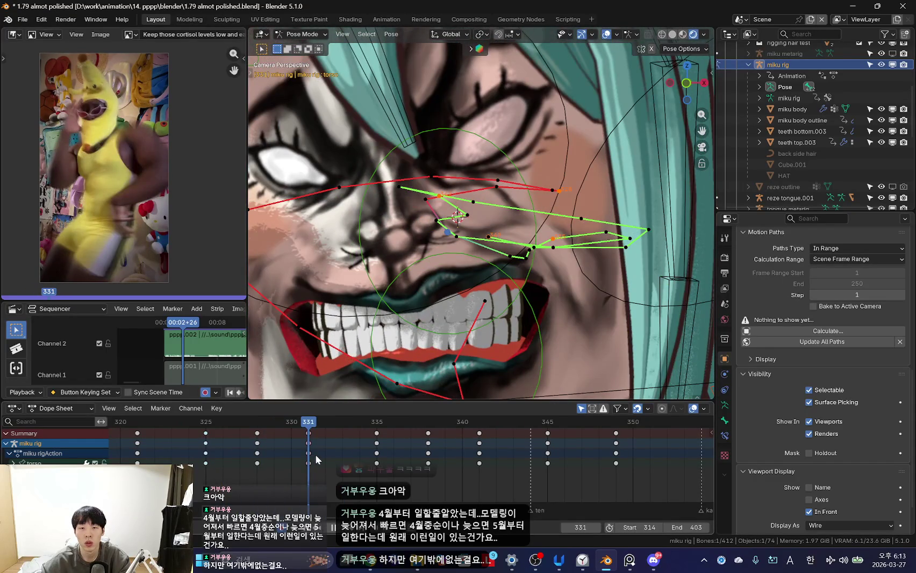
{"action": "left_click", "coordinate": [311, 459], "text": "alt"}
{"action": "key", "text": "space"}
{"action": "key", "text": "shift+alt+z"}
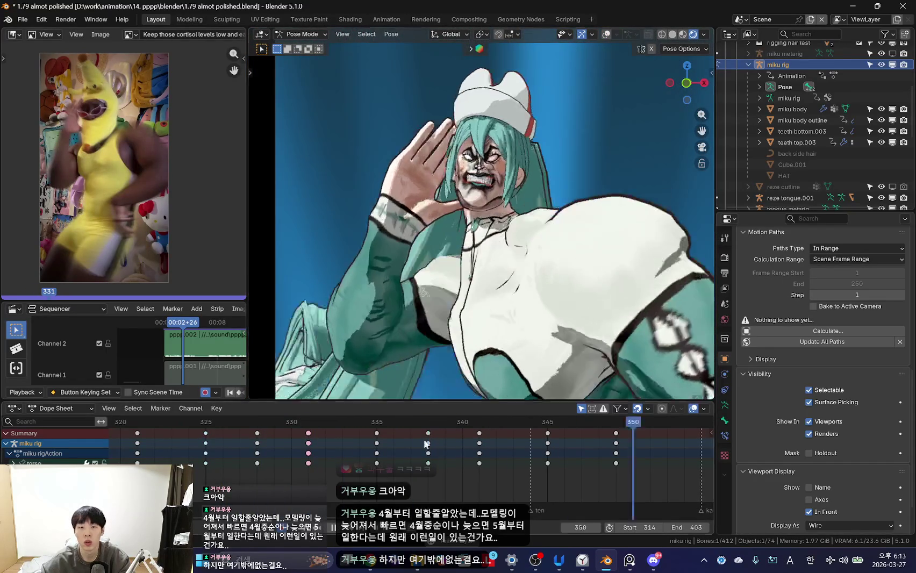
- Scrub back to frame 314 and stop playback to inspect the rig
{"action": "scroll", "coordinate": [540, 312], "scroll_direction": "down", "scroll_amount": 5}
{"action": "scroll", "coordinate": [540, 311], "scroll_direction": "down", "scroll_amount": 3}
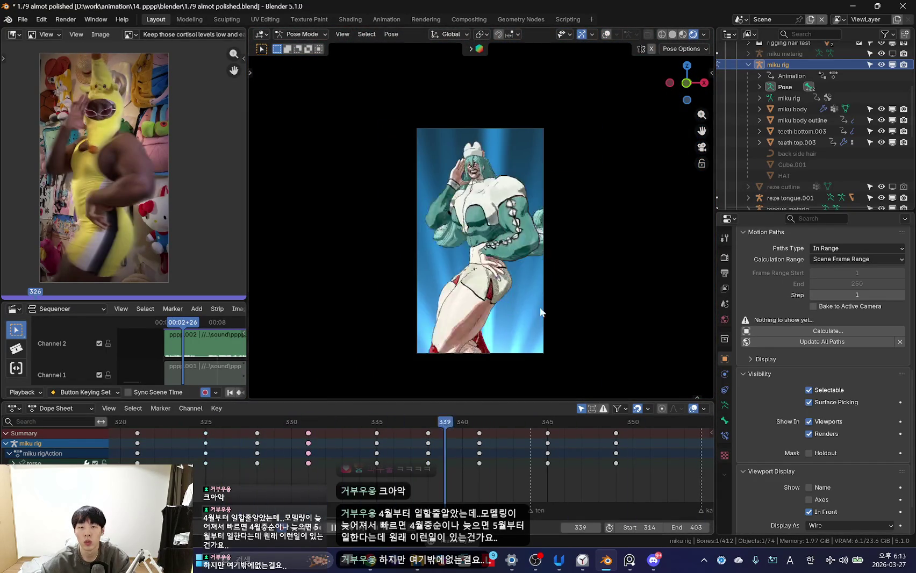
{"action": "scroll", "coordinate": [339, 461], "scroll_direction": "down", "scroll_amount": 2}
{"action": "scroll", "coordinate": [382, 462], "scroll_direction": "down", "scroll_amount": 3}
{"action": "scroll", "coordinate": [354, 494], "scroll_direction": "down", "scroll_amount": 2}
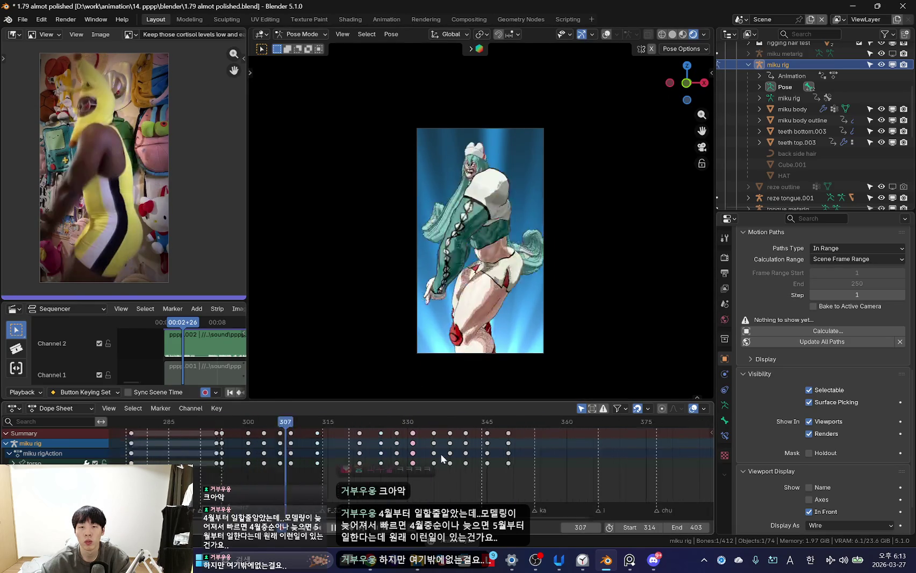
{"action": "scroll", "coordinate": [476, 320], "scroll_direction": "up", "scroll_amount": 1}
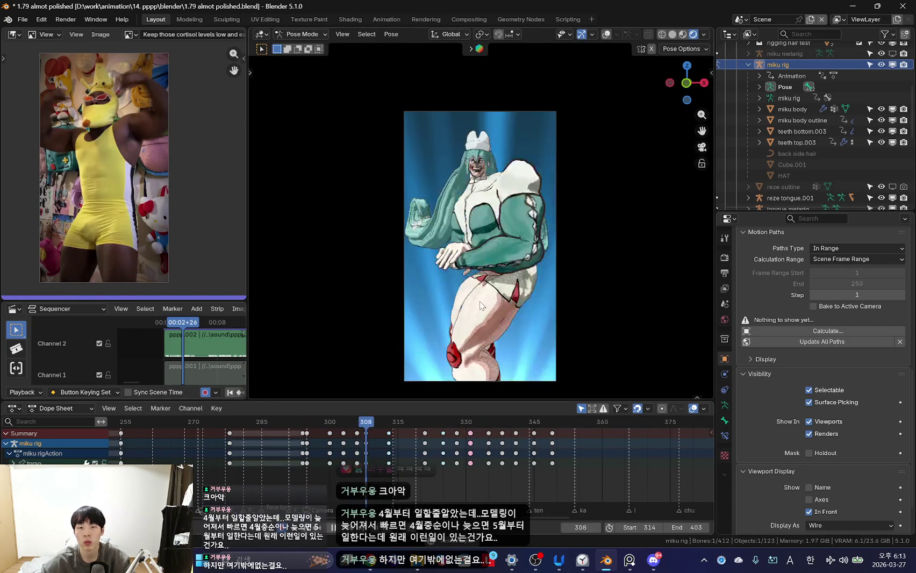
{"action": "scroll", "coordinate": [476, 321], "scroll_direction": "up", "scroll_amount": 2}
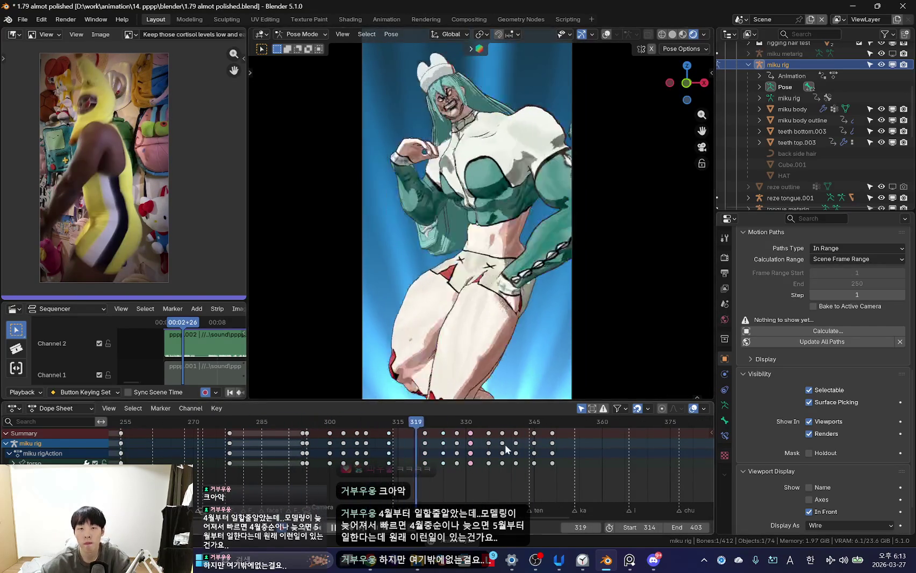
{"action": "left_click_drag", "start_coordinate": [491, 420], "coordinate": [404, 476]}
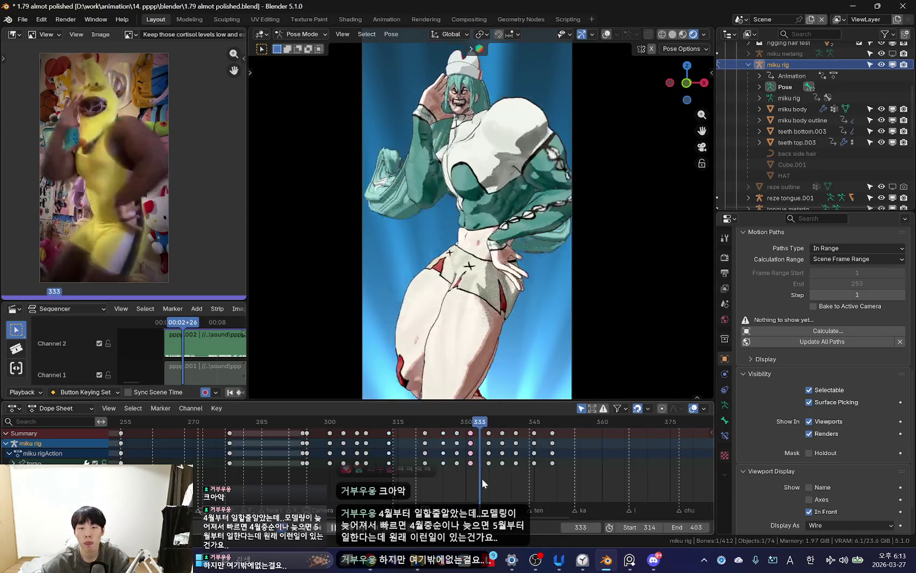
{"action": "key", "text": "space"}
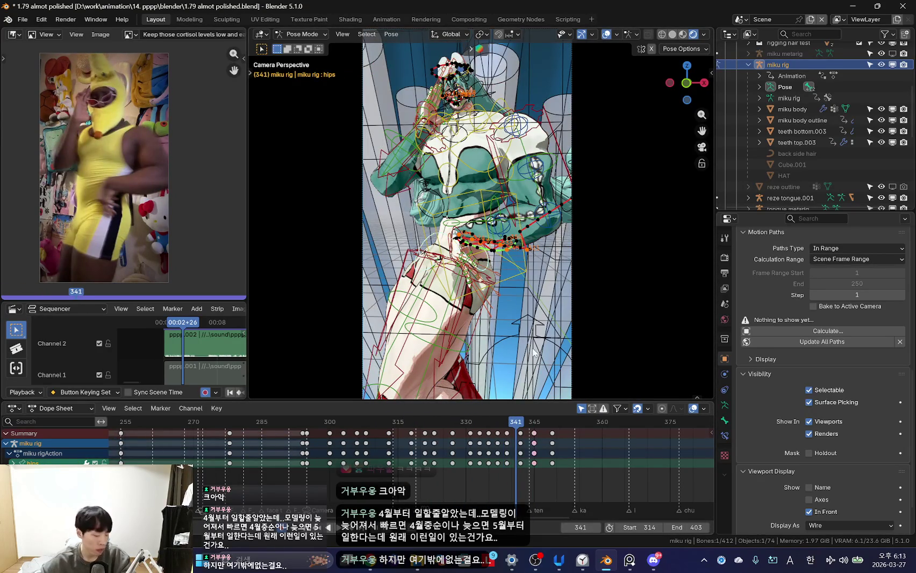
- Trackball-rotate the hips at frame 345 and key the new pose, then resume playback
{"action": "scroll", "coordinate": [542, 462], "scroll_direction": "right", "scroll_amount": 2}
{"action": "scroll", "coordinate": [469, 221], "scroll_direction": "up", "scroll_amount": 3}
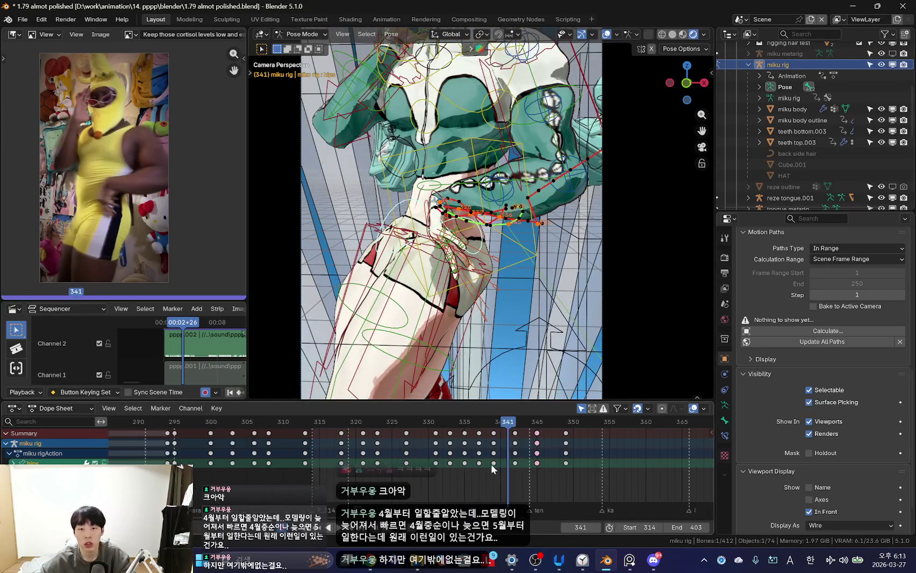
{"action": "key", "text": "space"}
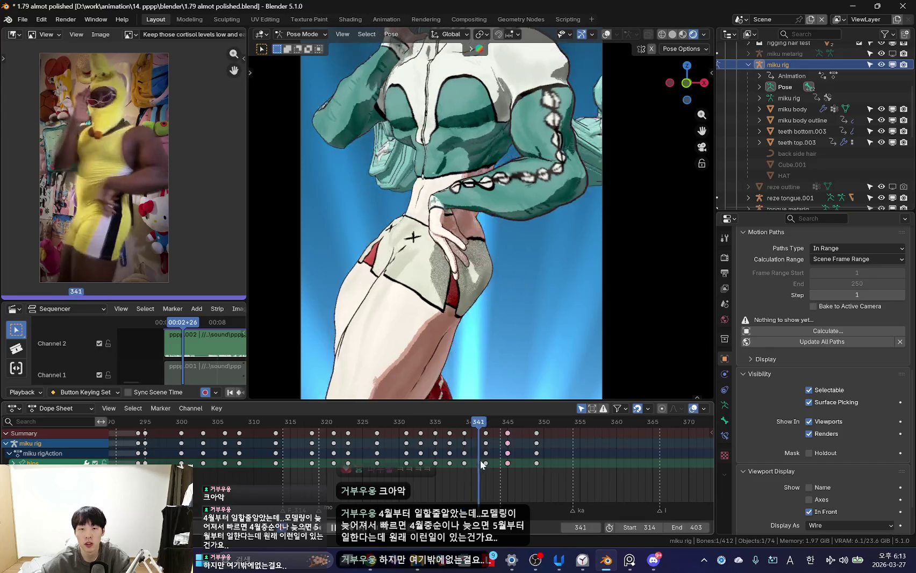
{"action": "key", "text": "space"}
{"action": "key", "text": "r"}
{"action": "key", "text": "r"}
{"action": "left_click", "coordinate": [528, 344]}
{"action": "key", "text": "space"}
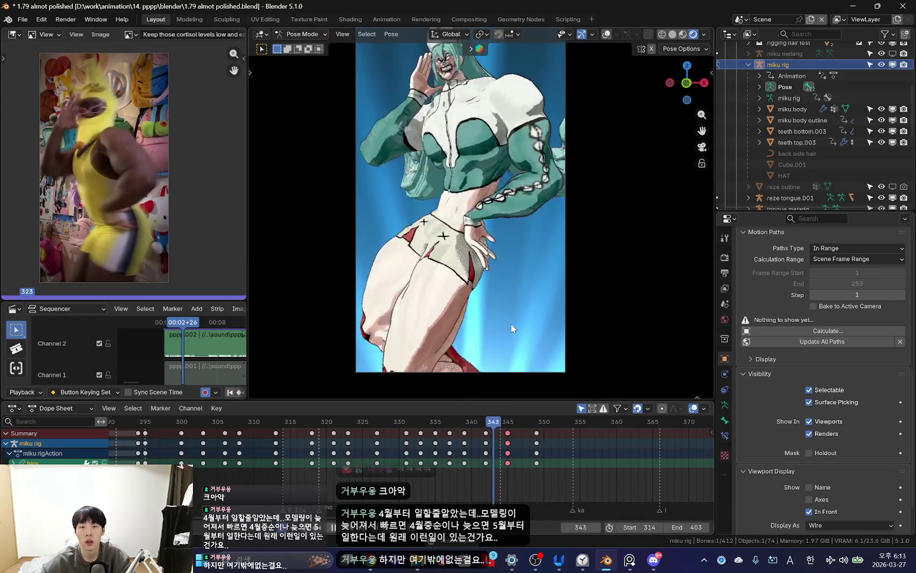
- Scrub frames 328 to 334 to compare poses, then turn the rig overlays on
{"action": "left_click_drag", "start_coordinate": [447, 455], "coordinate": [384, 456]}
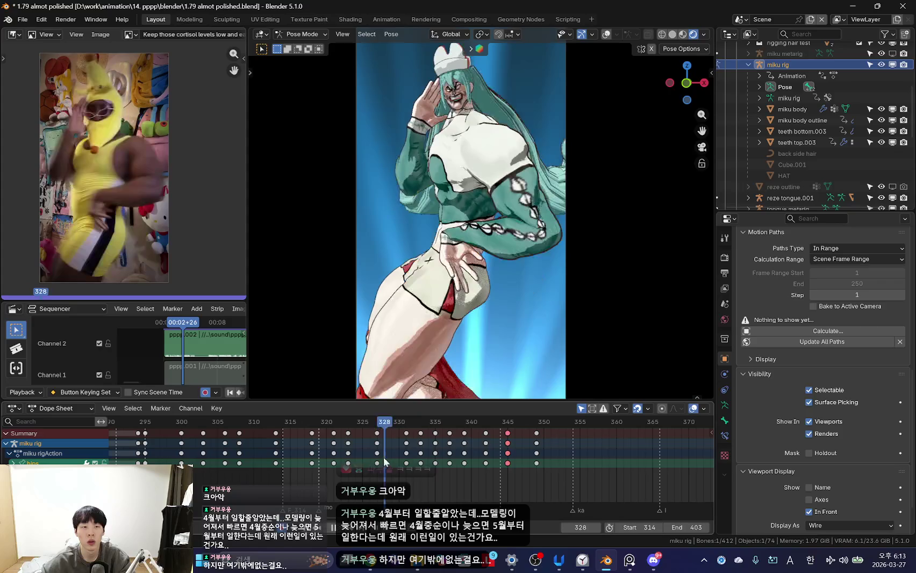
{"action": "left_click", "coordinate": [380, 456]}
{"action": "left_click", "coordinate": [395, 458]}
{"action": "left_click", "coordinate": [392, 463]}
{"action": "left_click_drag", "start_coordinate": [392, 463], "coordinate": [451, 476]}
{"action": "key", "text": "shift+alt+z"}
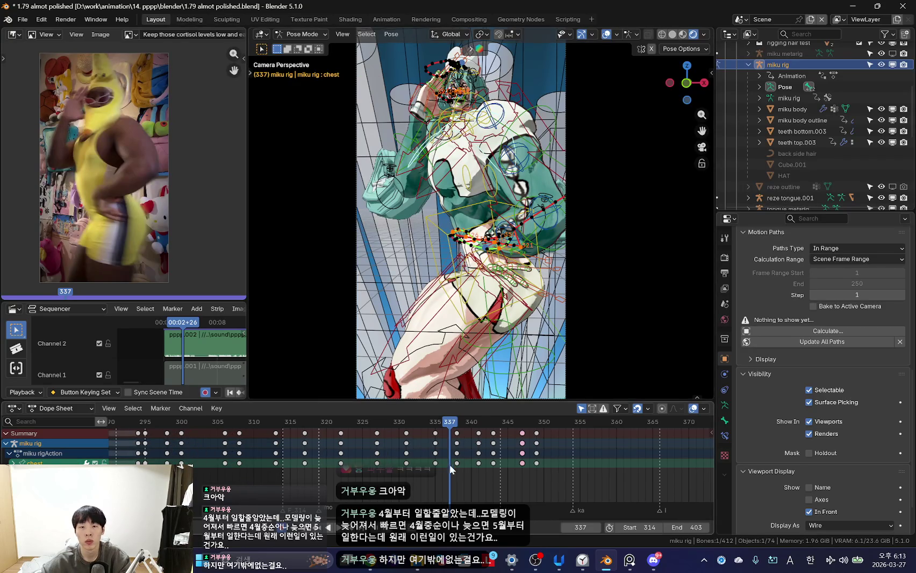
- Hide the overlays and scrub between frames 329 and 337 to study the torso
{"action": "key", "text": "shift+alt+z"}
{"action": "scroll", "coordinate": [451, 470], "scroll_direction": "up", "scroll_amount": 2}
{"action": "left_click_drag", "start_coordinate": [293, 457], "coordinate": [403, 458]}
{"action": "mouse_move", "coordinate": [305, 457]}
{"action": "left_mouse_down"}
{"action": "mouse_move", "coordinate": [322, 463]}
{"action": "mouse_move", "coordinate": [262, 464]}
{"action": "mouse_move", "coordinate": [380, 474]}
{"action": "left_mouse_up"}
{"action": "scroll", "coordinate": [320, 457], "scroll_direction": "up", "scroll_amount": 2}
{"action": "scroll", "coordinate": [293, 457], "scroll_direction": "up", "scroll_amount": 1}
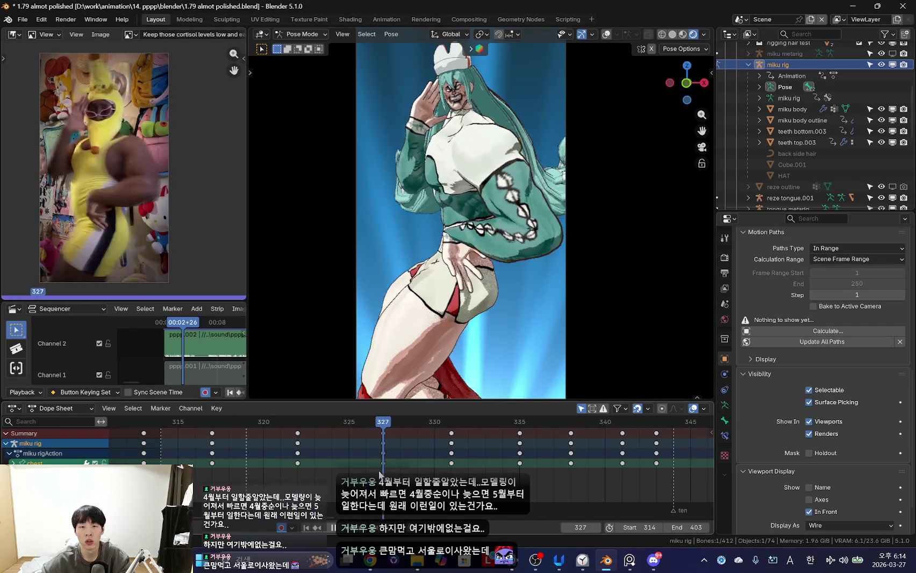
- Trackball-rotate the chest and key it at frames 327 and 335
{"action": "key", "text": "space"}
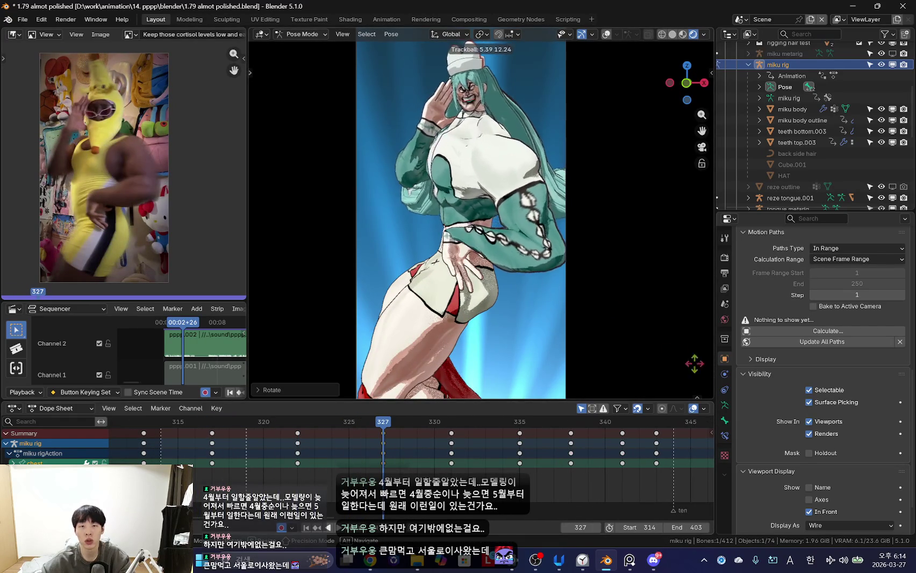
{"action": "left_click", "coordinate": [283, 453]}
{"action": "left_click_drag", "start_coordinate": [283, 453], "coordinate": [520, 474]}
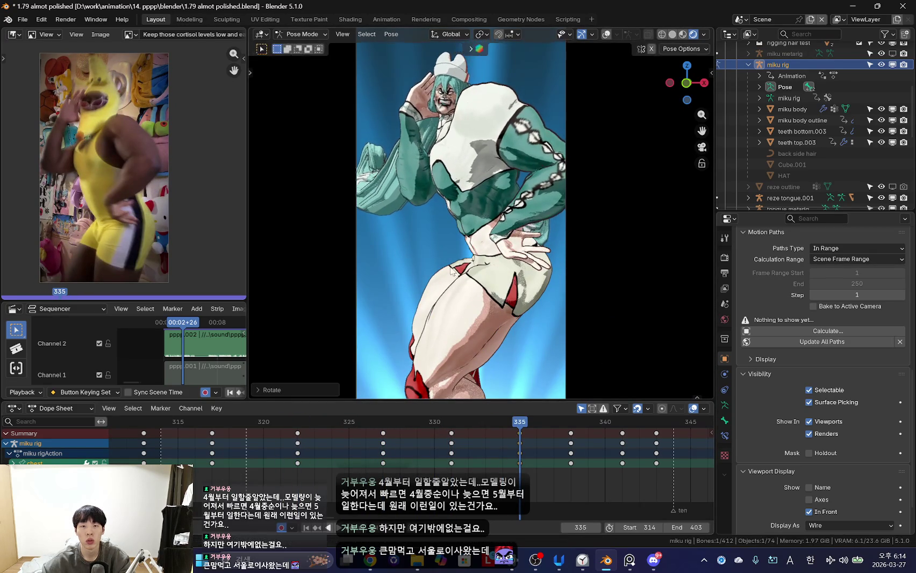
{"action": "left_click", "coordinate": [501, 332]}
- Scrub frames 336 to 338 and back to 330, then play to review the chest twist
{"action": "left_click_drag", "start_coordinate": [461, 450], "coordinate": [548, 471]}
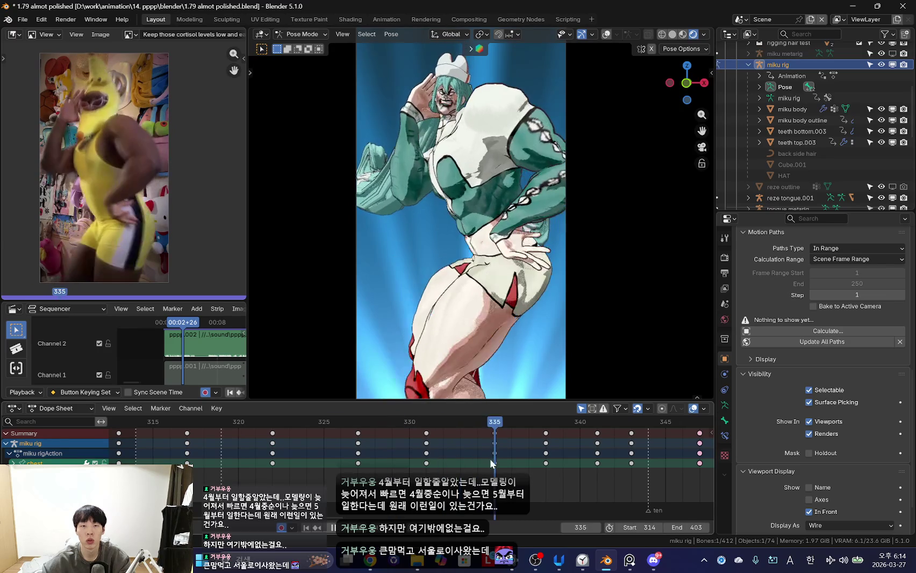
{"action": "scroll", "coordinate": [548, 471], "scroll_direction": "down", "scroll_amount": 2}
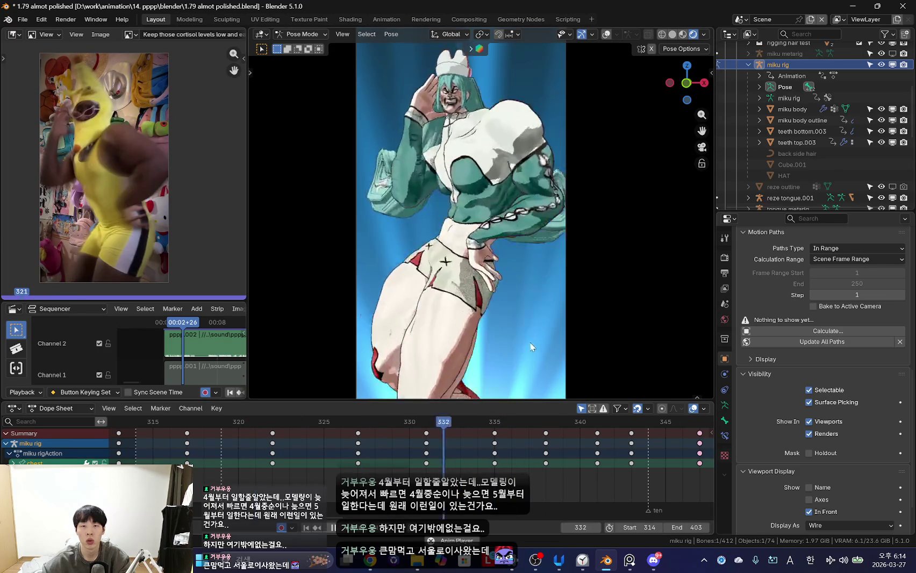
{"action": "left_click_drag", "start_coordinate": [393, 462], "coordinate": [497, 462]}
{"action": "left_click_drag", "start_coordinate": [285, 463], "coordinate": [509, 471]}
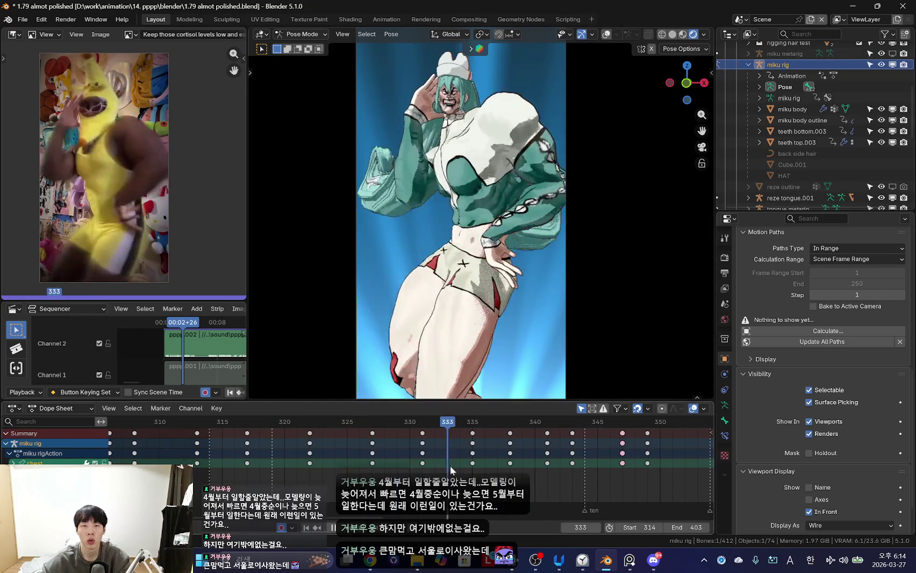
{"action": "left_click_drag", "start_coordinate": [290, 464], "coordinate": [457, 477]}
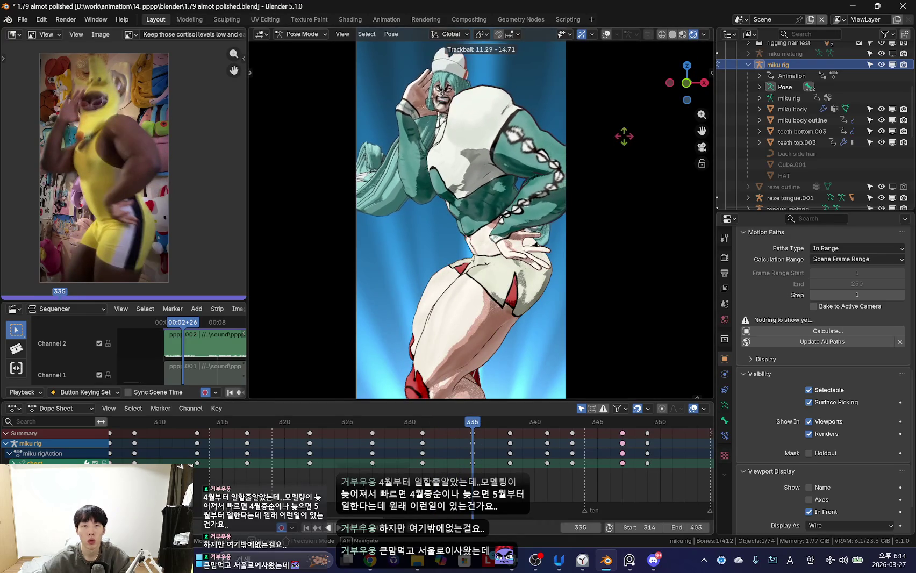
{"action": "key", "text": "space"}
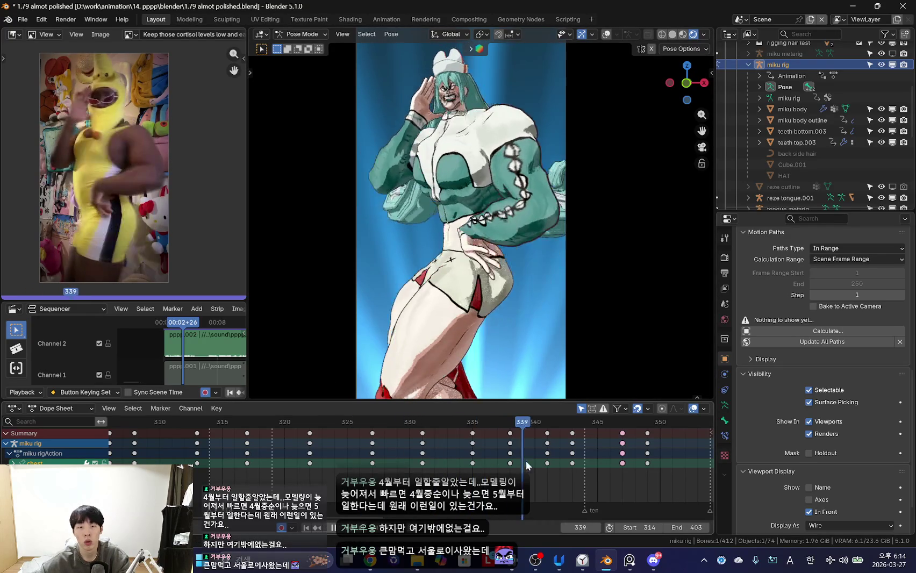